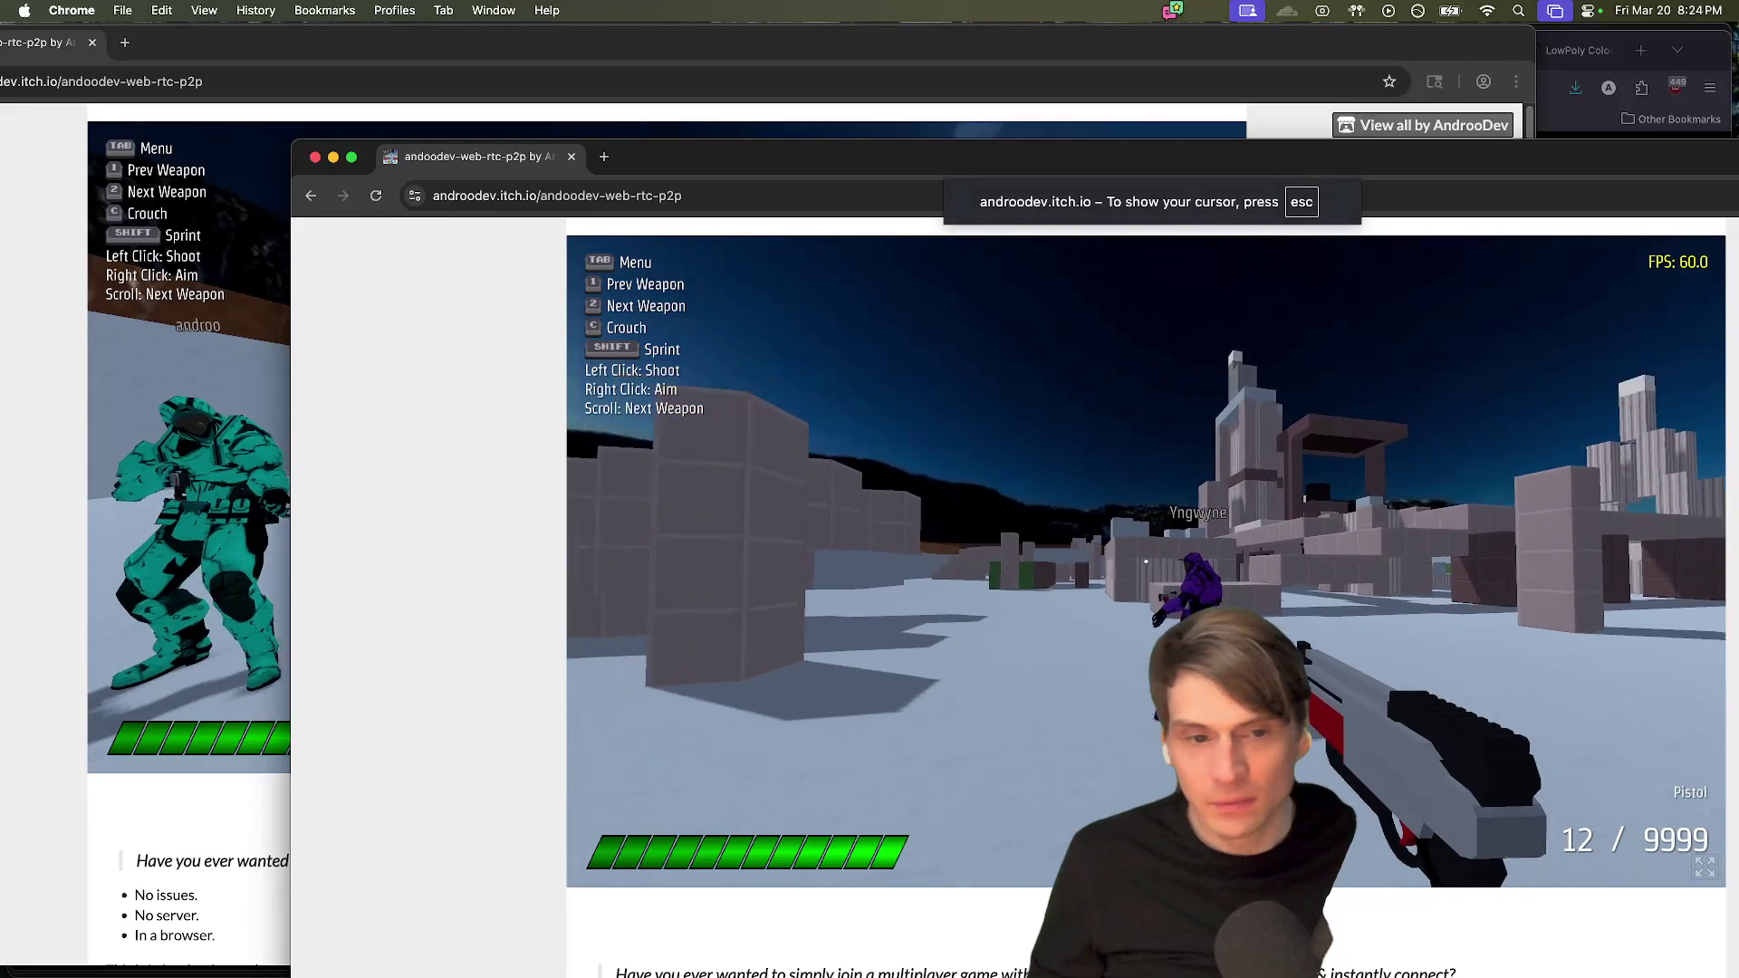
Shoot the purple player with the pistol and walk up to where they fell.
{"action": "left_click", "coordinate": [1145, 562]}
{"action": "left_click", "coordinate": [1146, 562]}
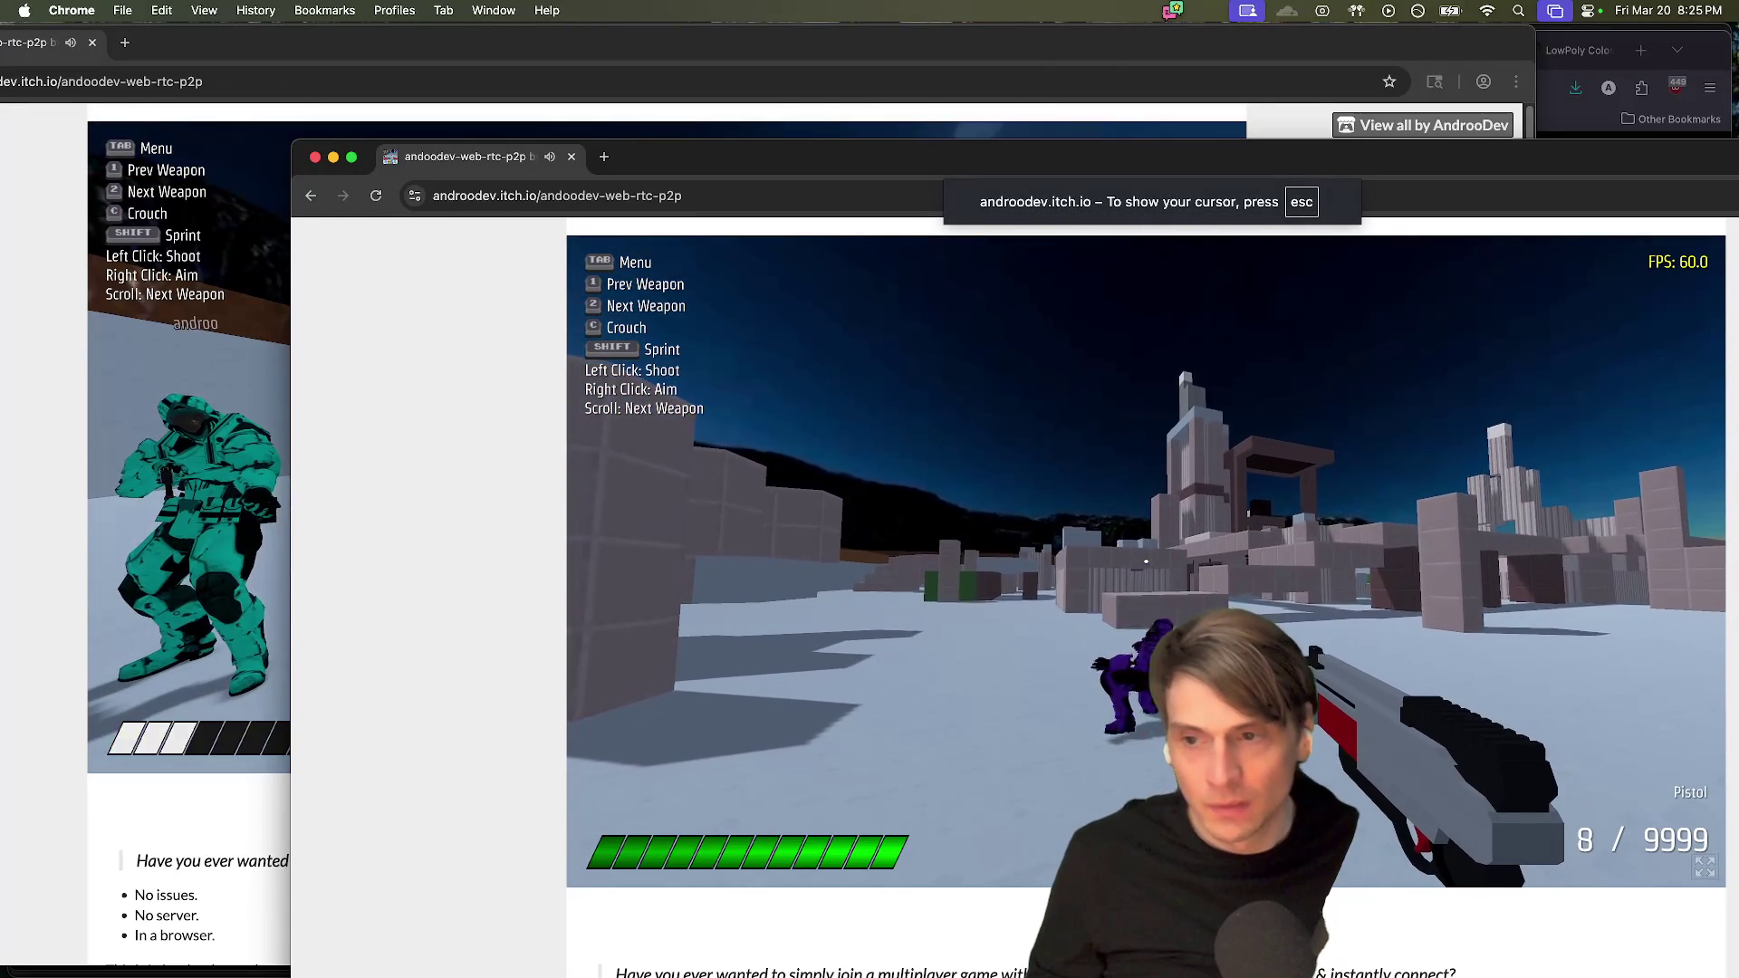
{"action": "left_click", "coordinate": [1146, 562]}
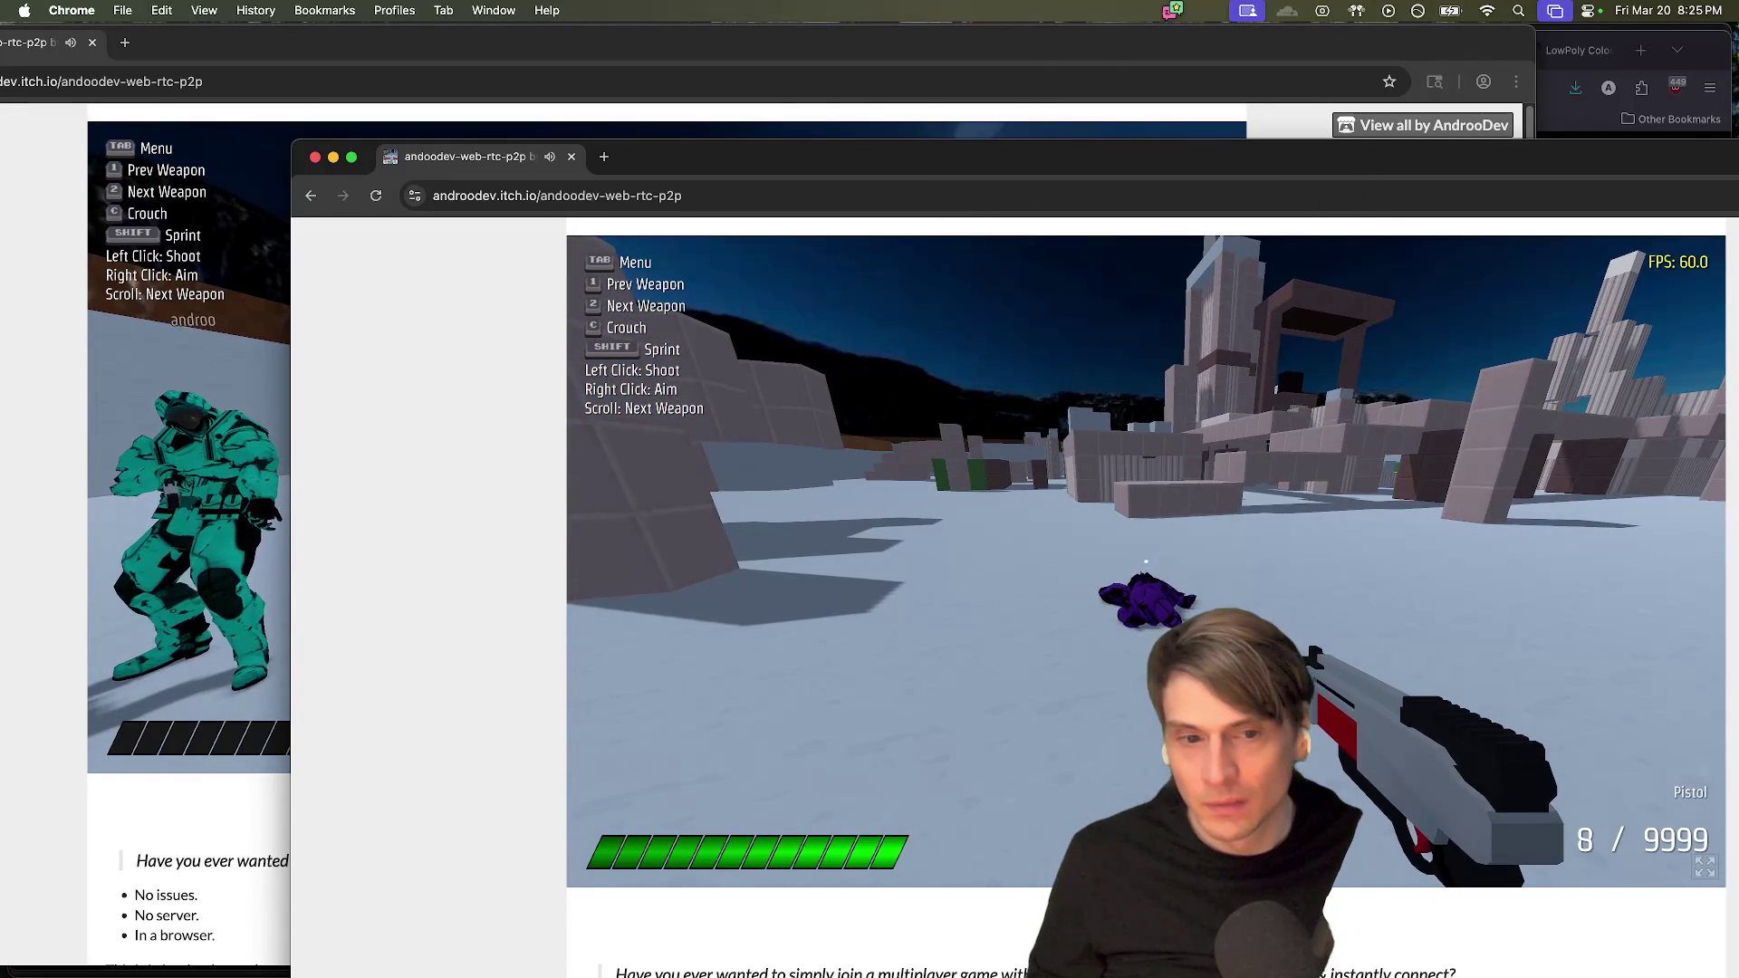
{"action": "key", "text": "w"}
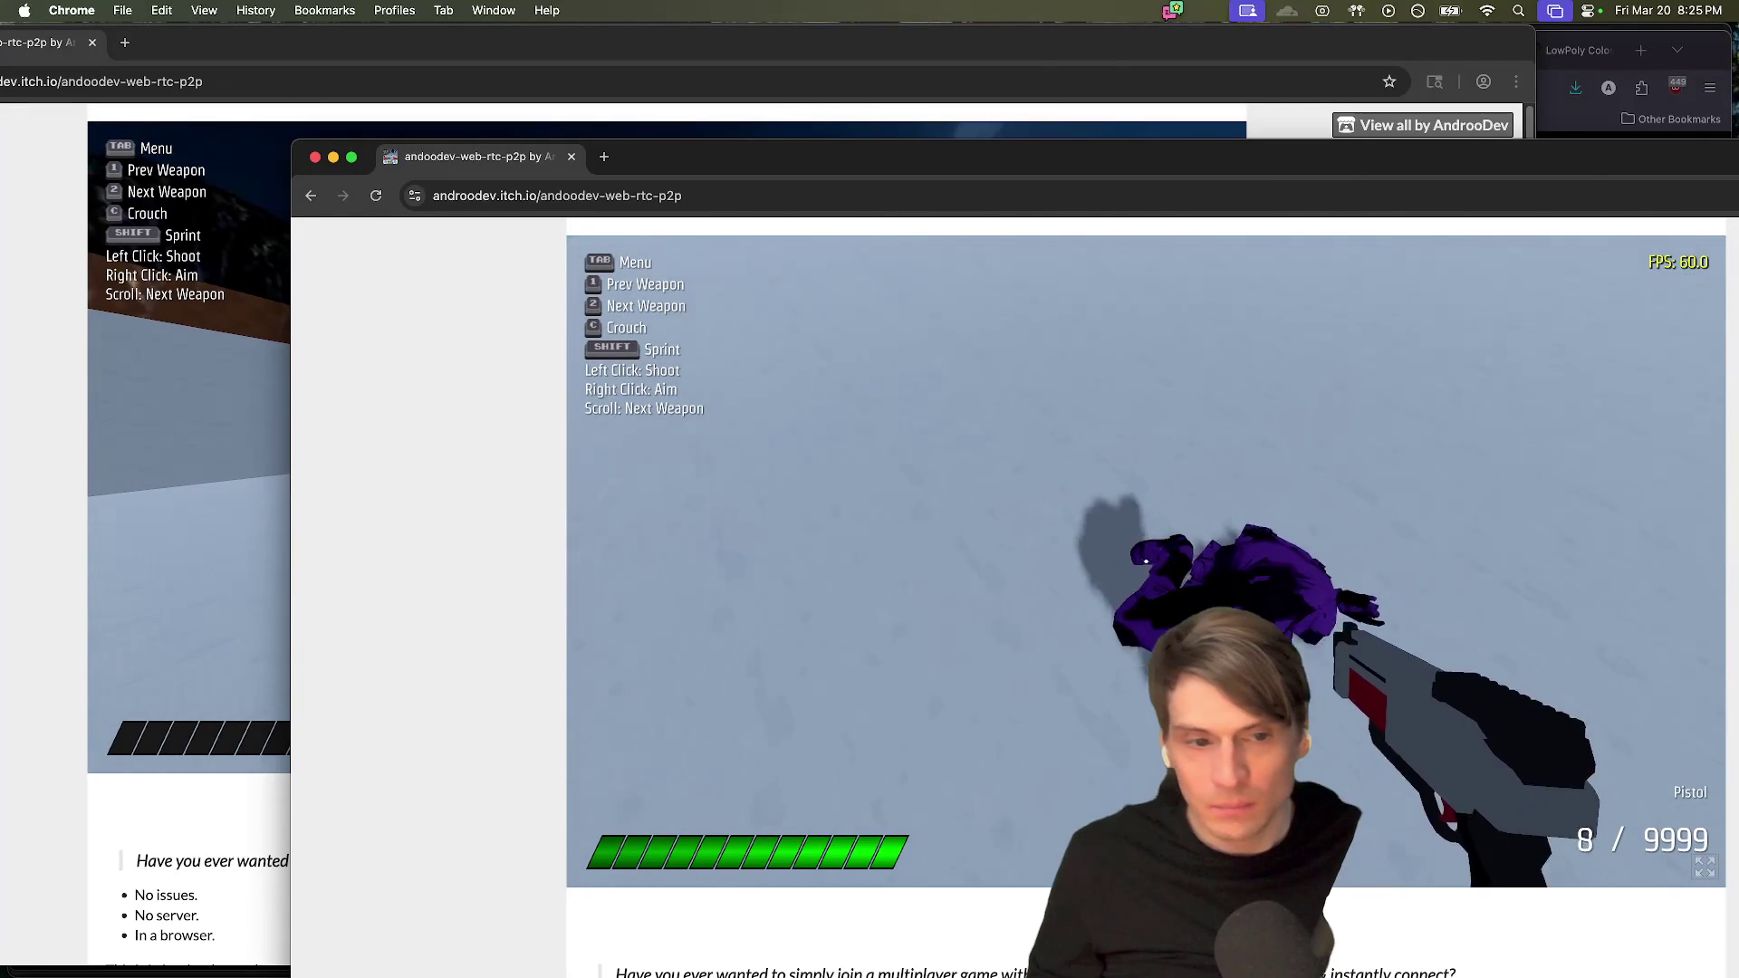
{"action": "left_click", "coordinate": [1145, 562]}
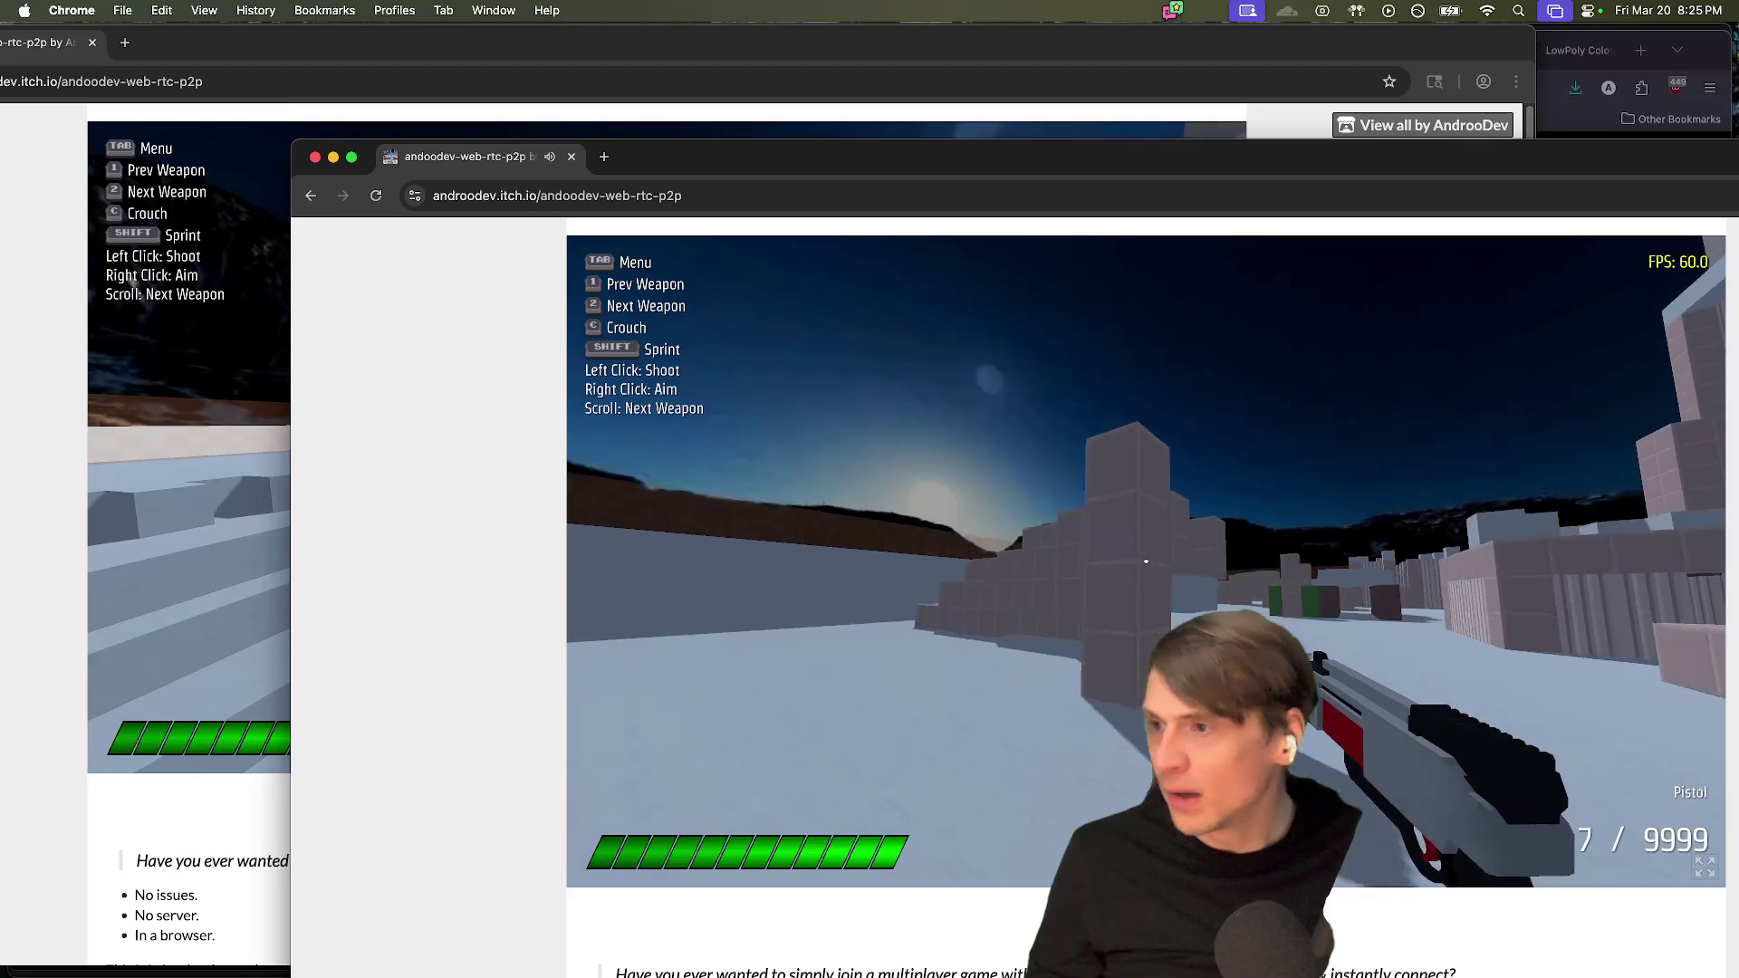
Check the Tab scoreboard menu, move to the other player's window, and equip the rifle.
{"action": "key", "text": "Tab"}
{"action": "left_click", "coordinate": [98, 523]}
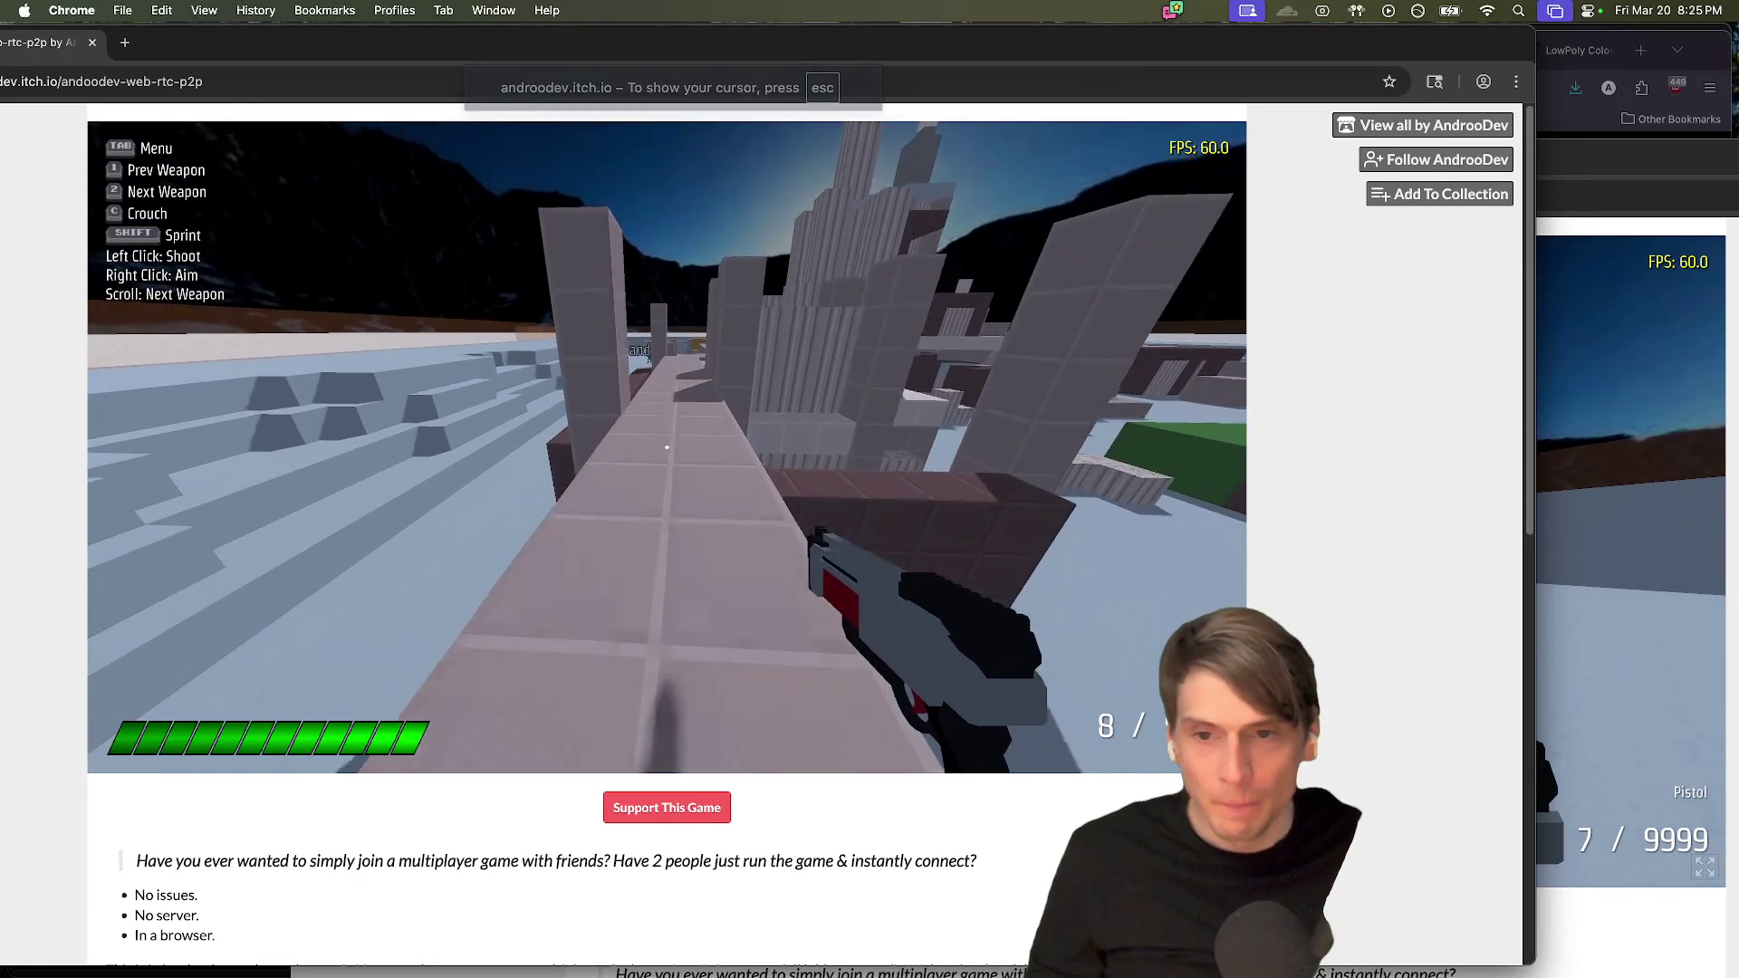
{"action": "key", "text": "2"}
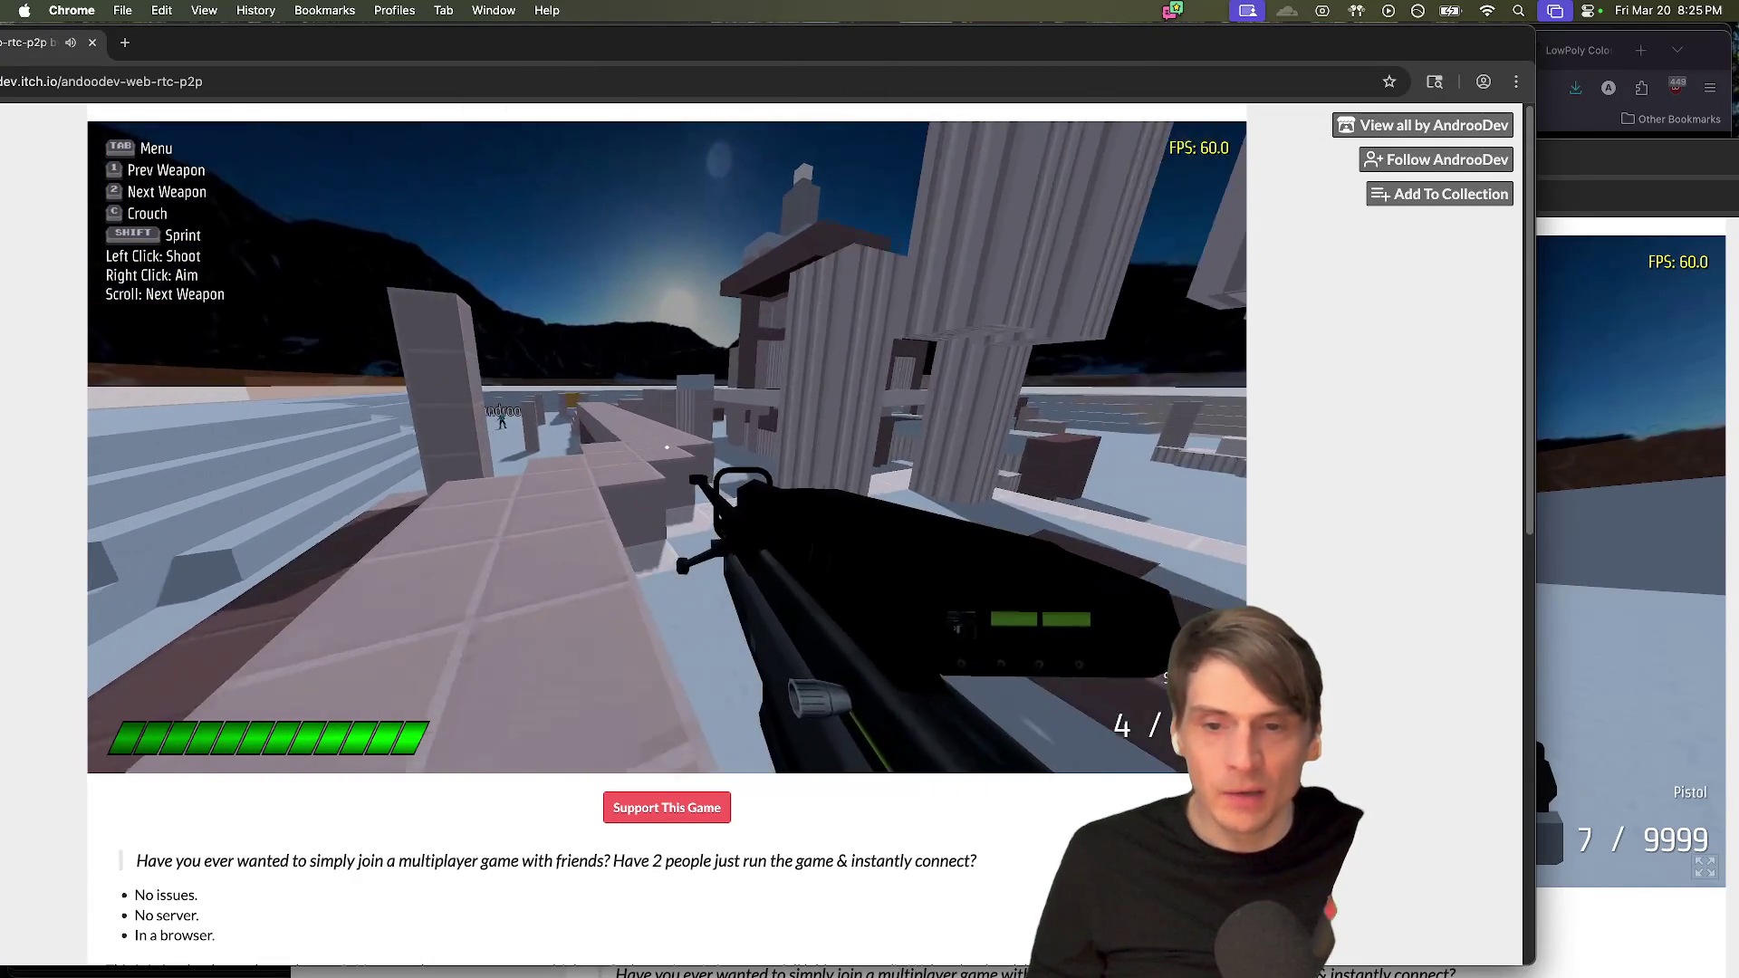
Move down into the arena toward the other player and fire two rifle shots.
{"action": "key", "text": "w"}
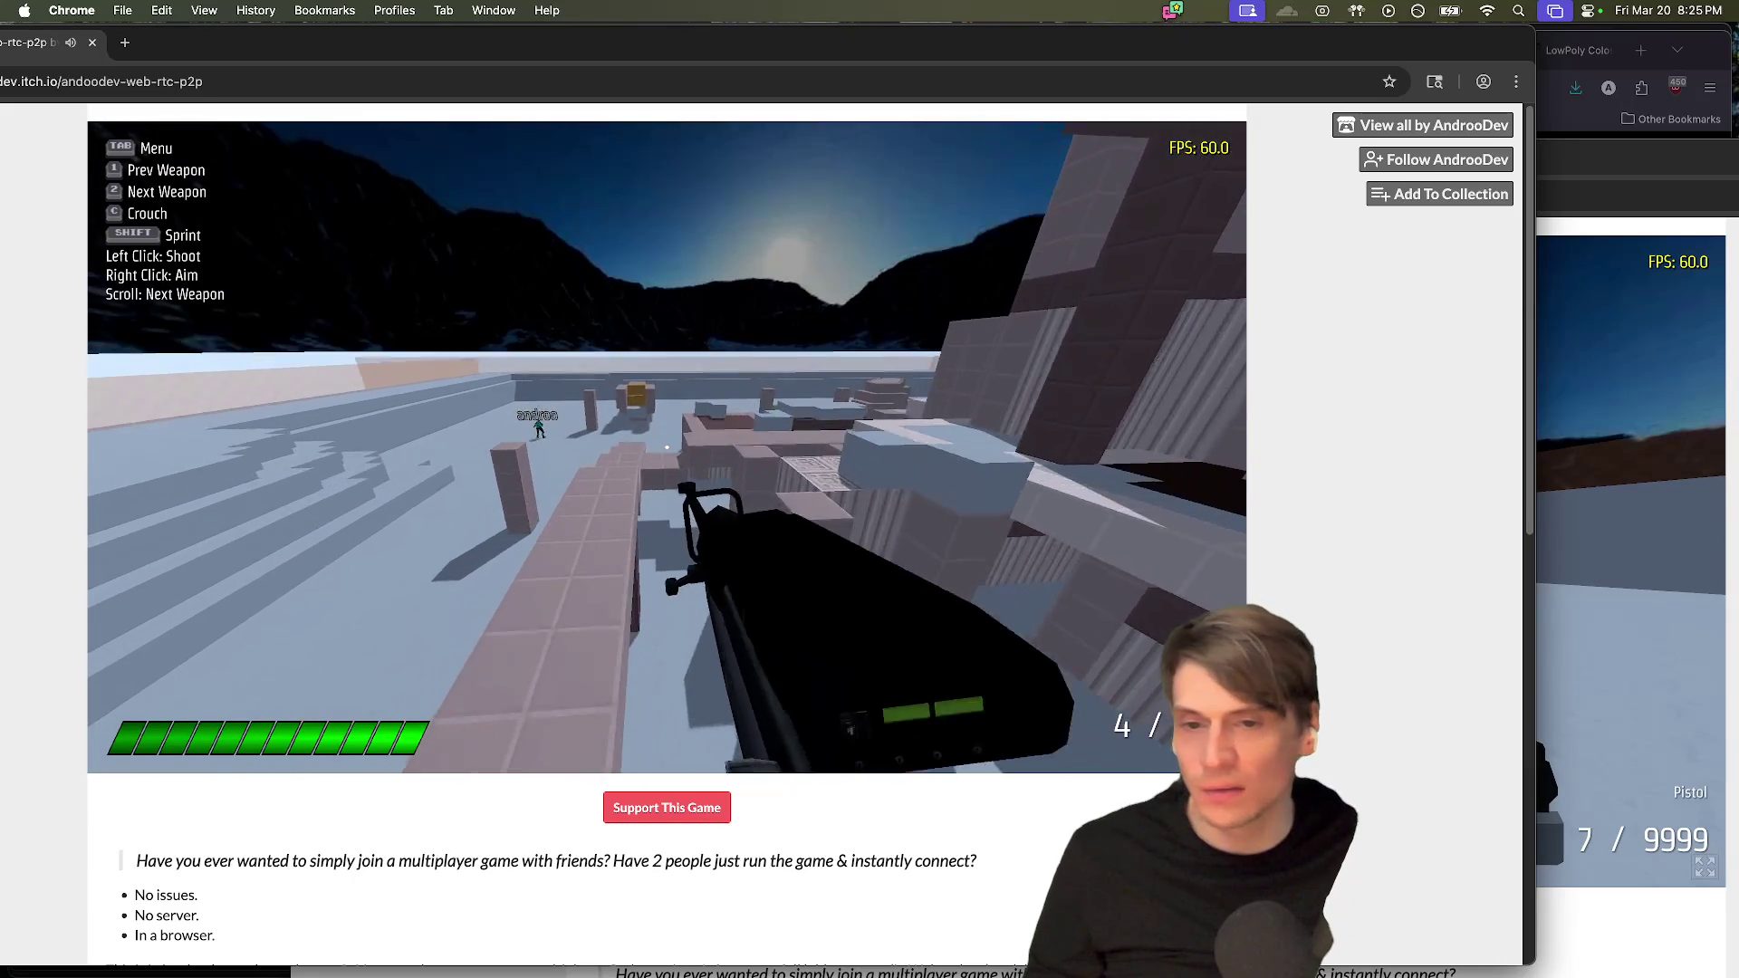
{"action": "key", "text": "w"}
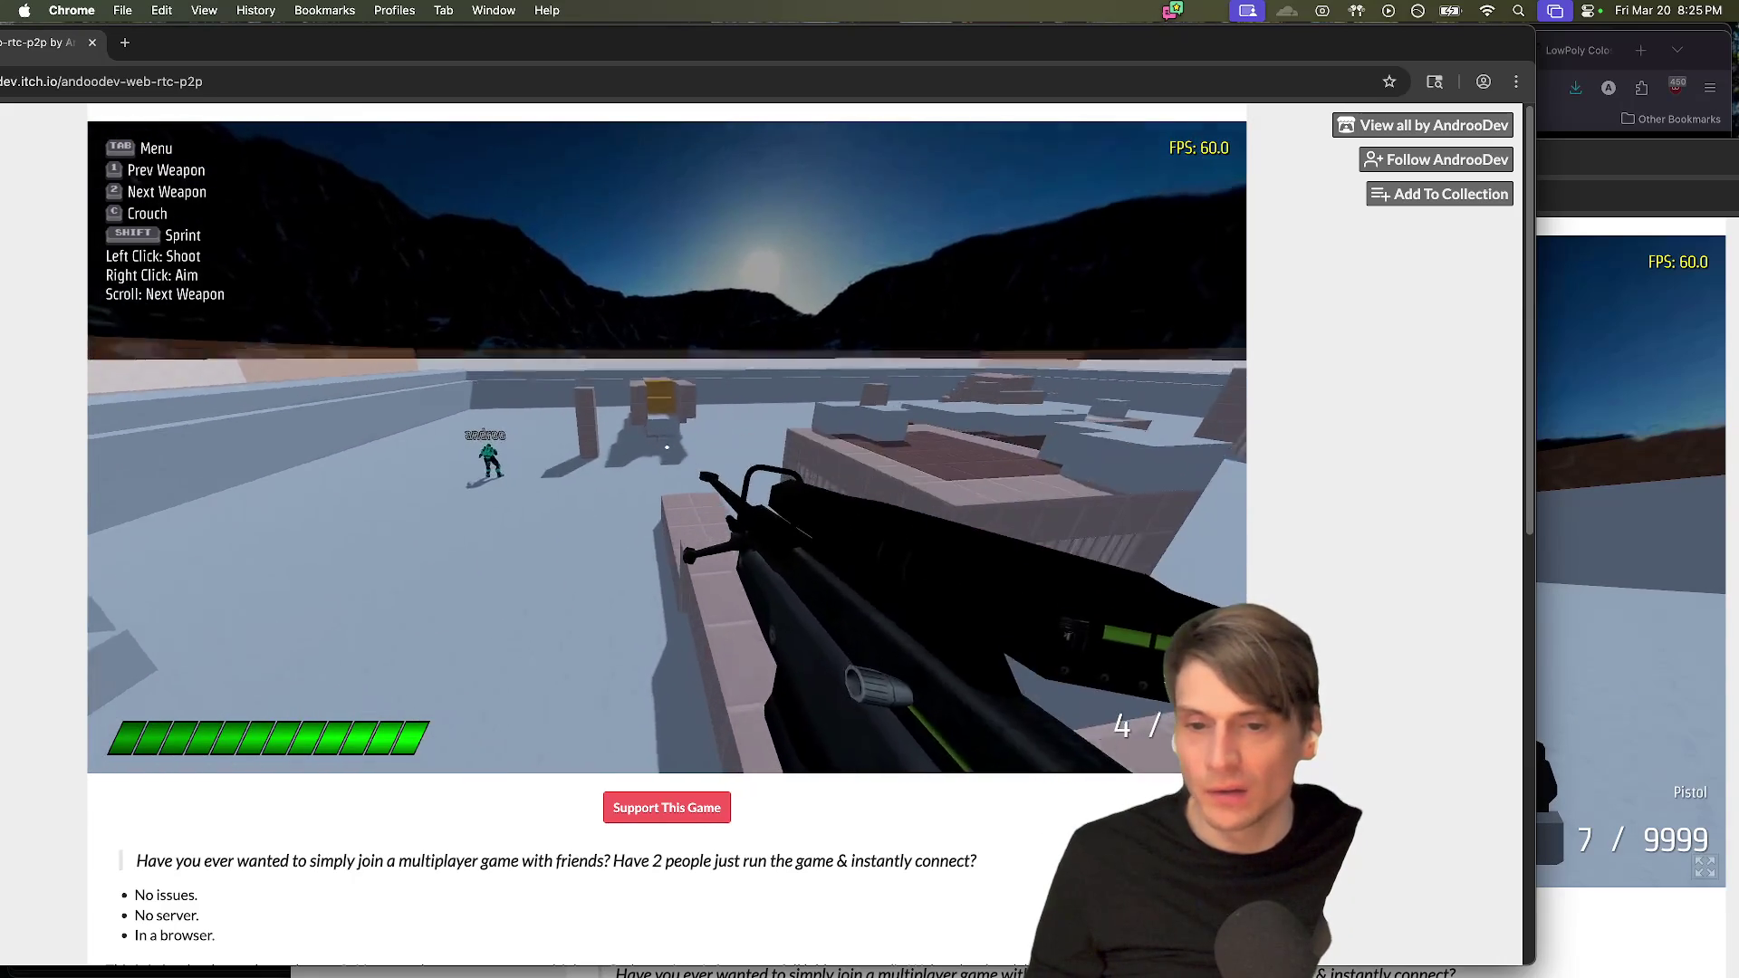
{"action": "key", "text": "w"}
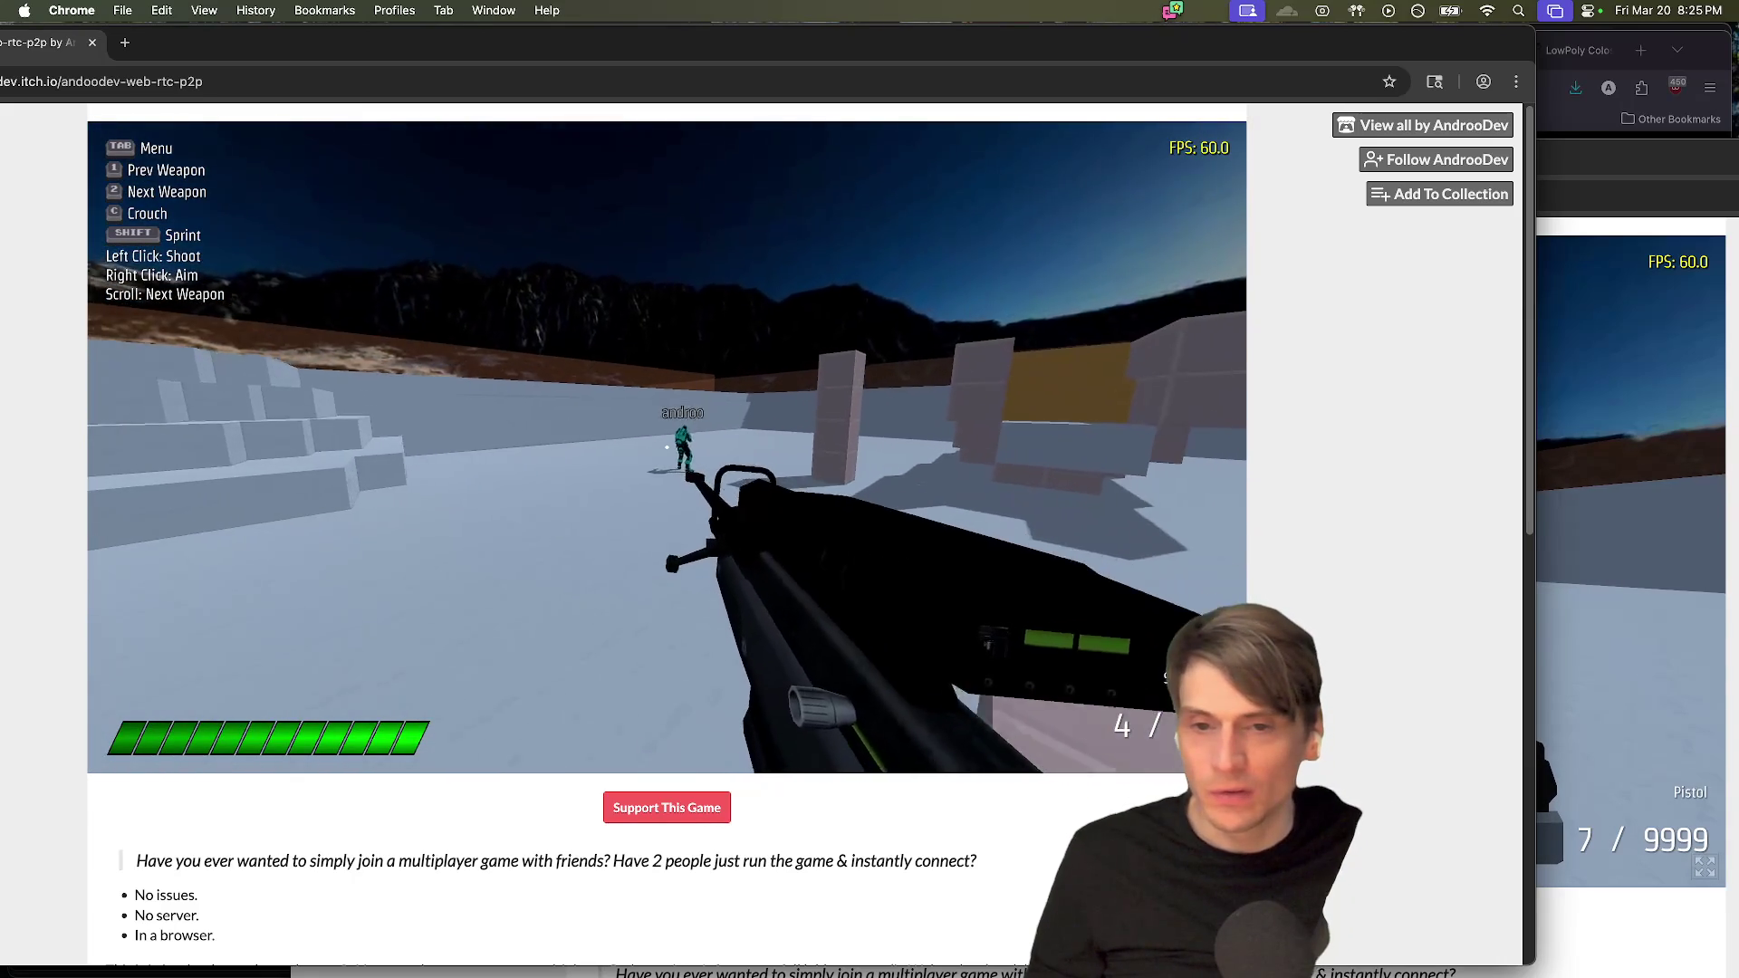
{"action": "left_click", "coordinate": [667, 446]}
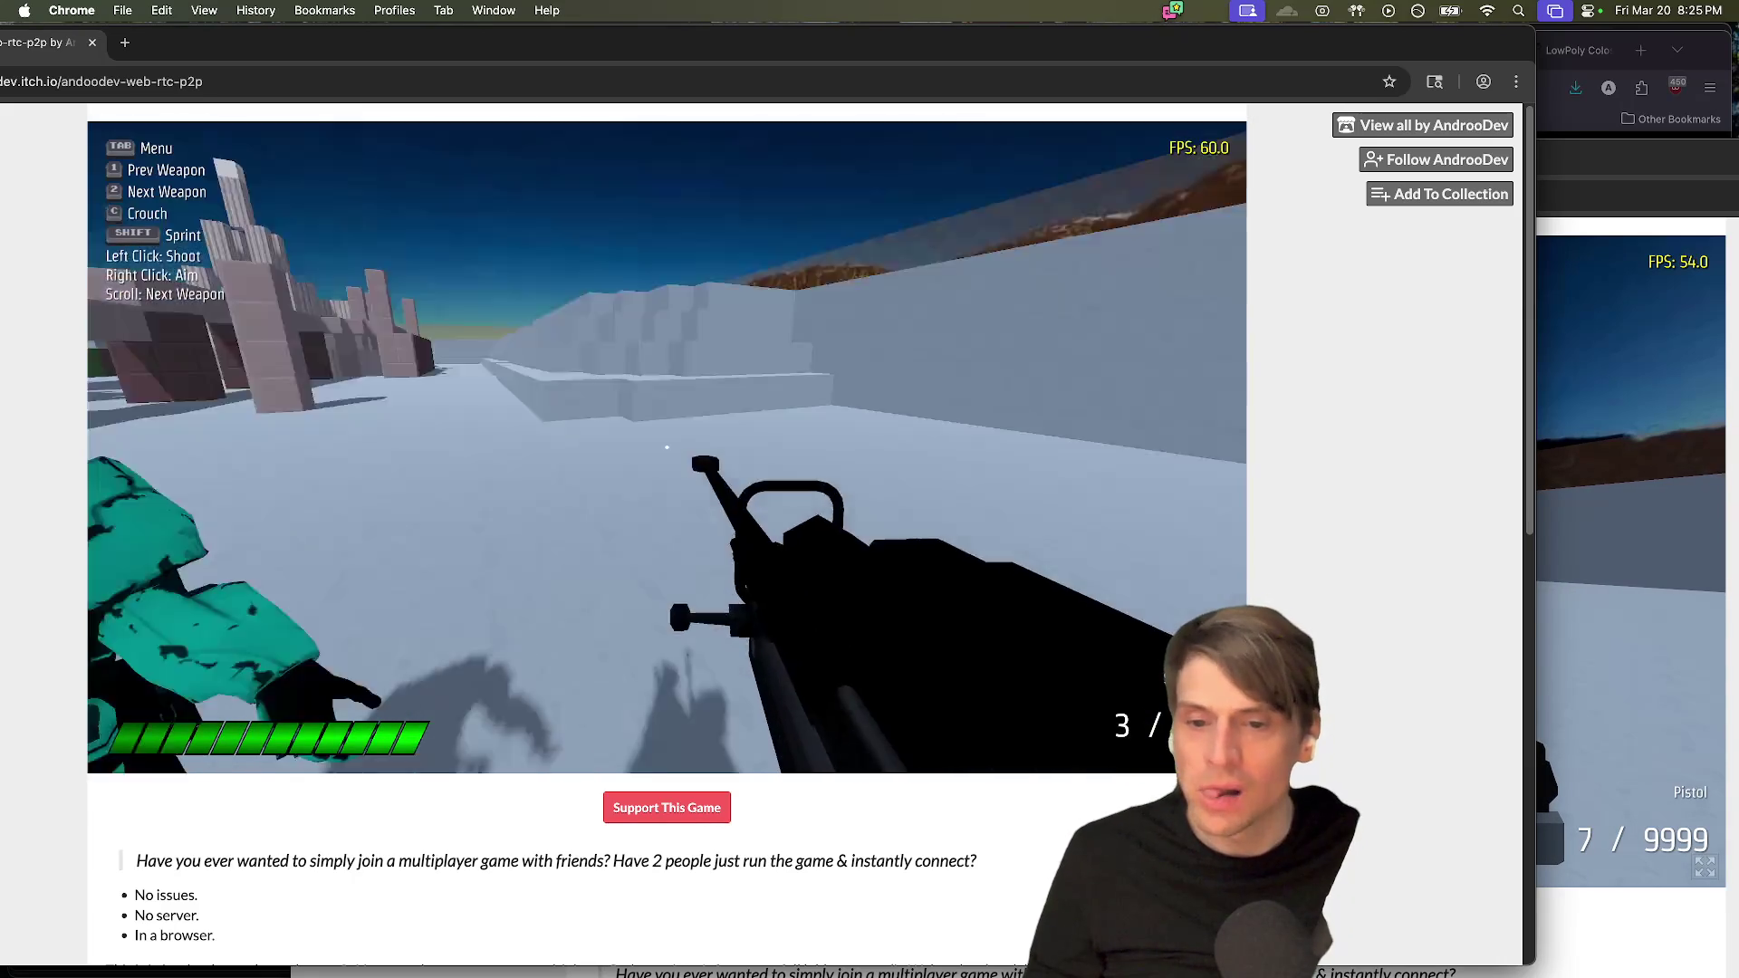
{"action": "left_click", "coordinate": [666, 446]}
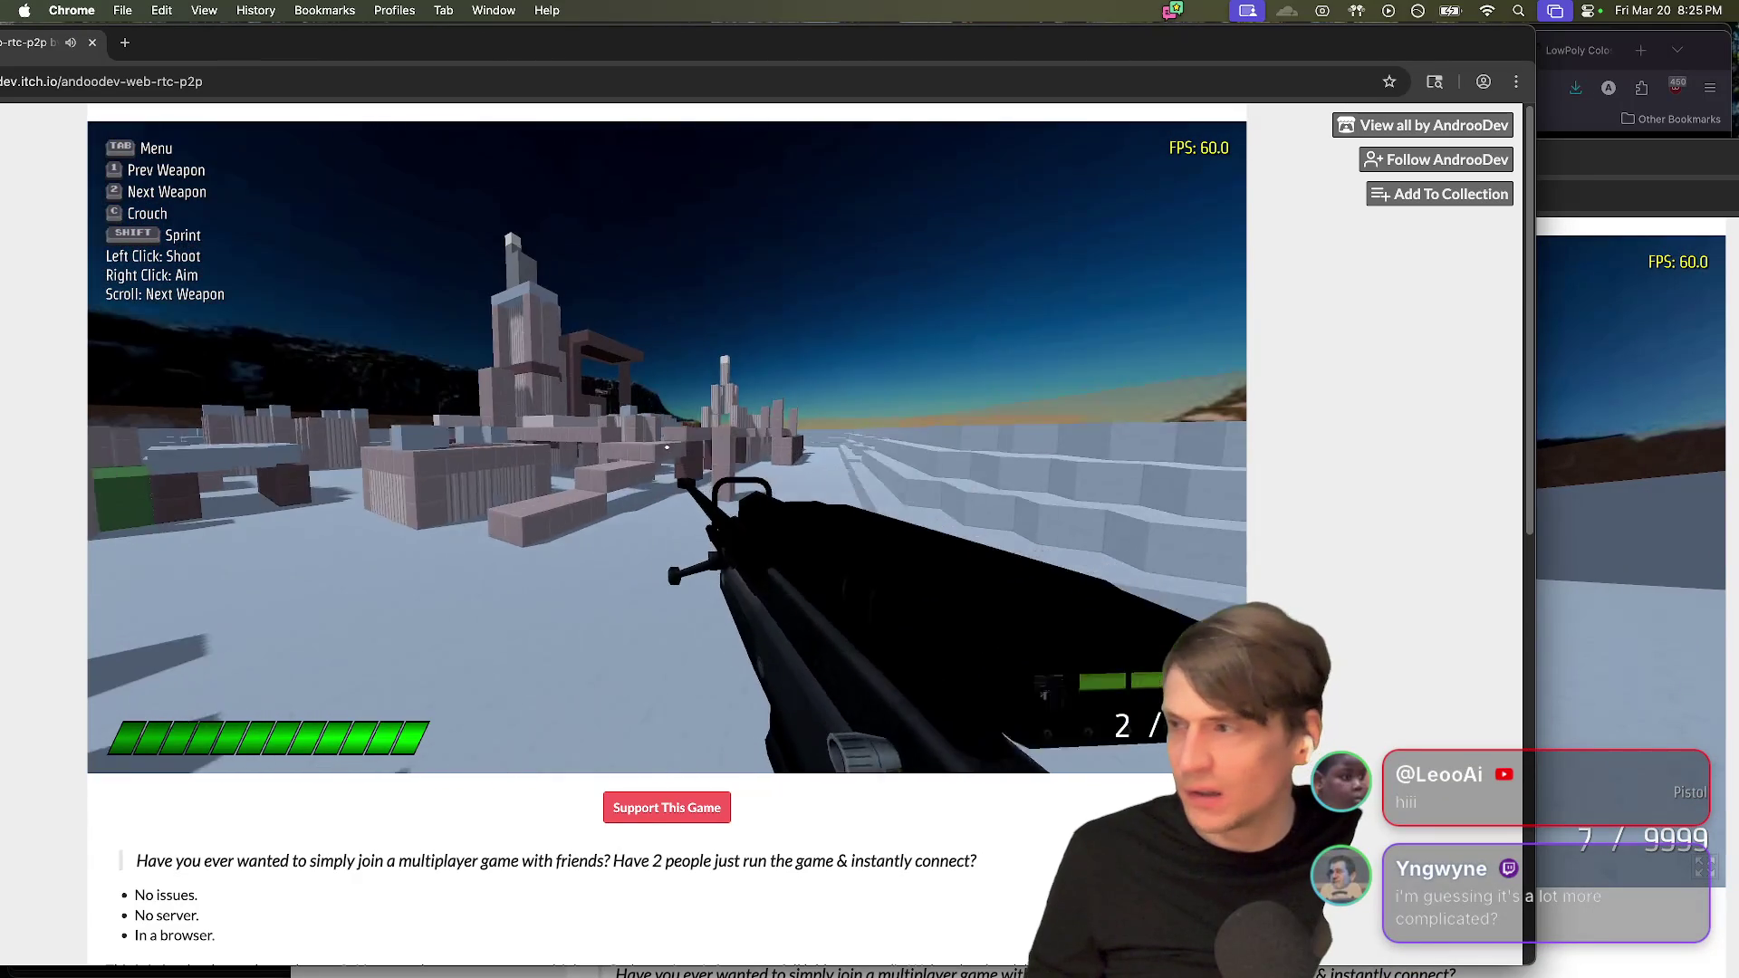
{"action": "key", "text": "super+Tab"}
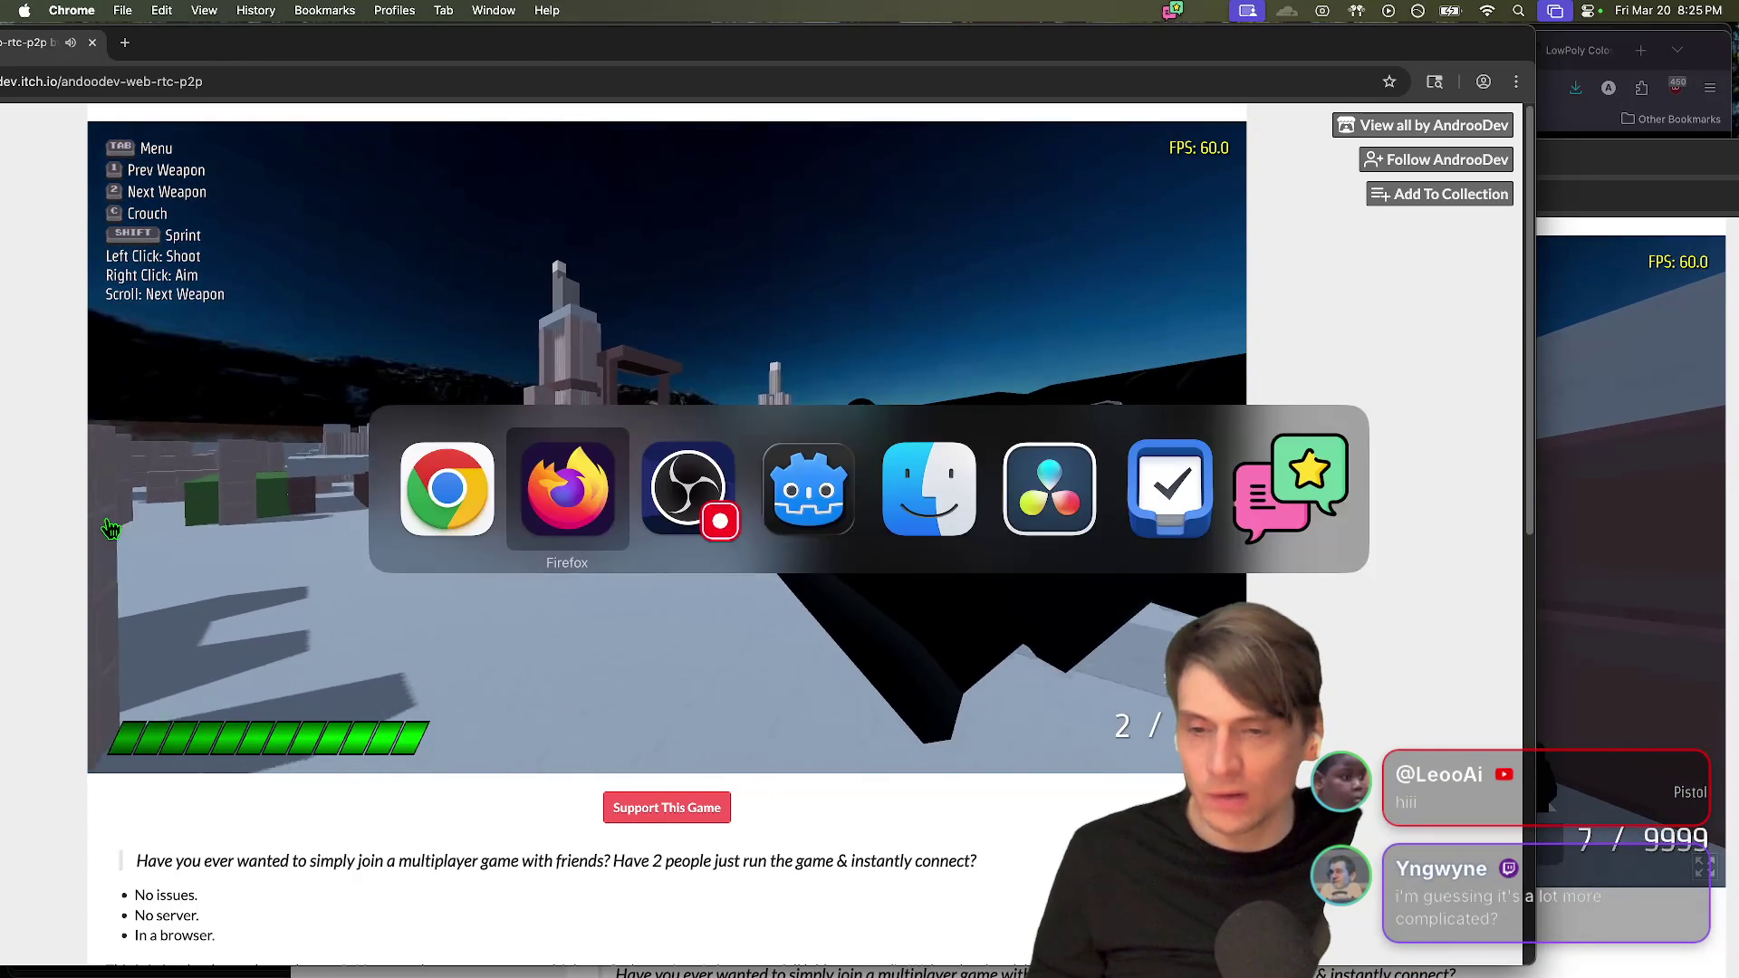
Go to GitHub, filter Top repositories by 'p', and open andoodev-godot-web-rtc-p2p.
{"action": "key", "text": "super+t"}
{"action": "type", "text": "gi"}
{"action": "key", "text": "Return"}
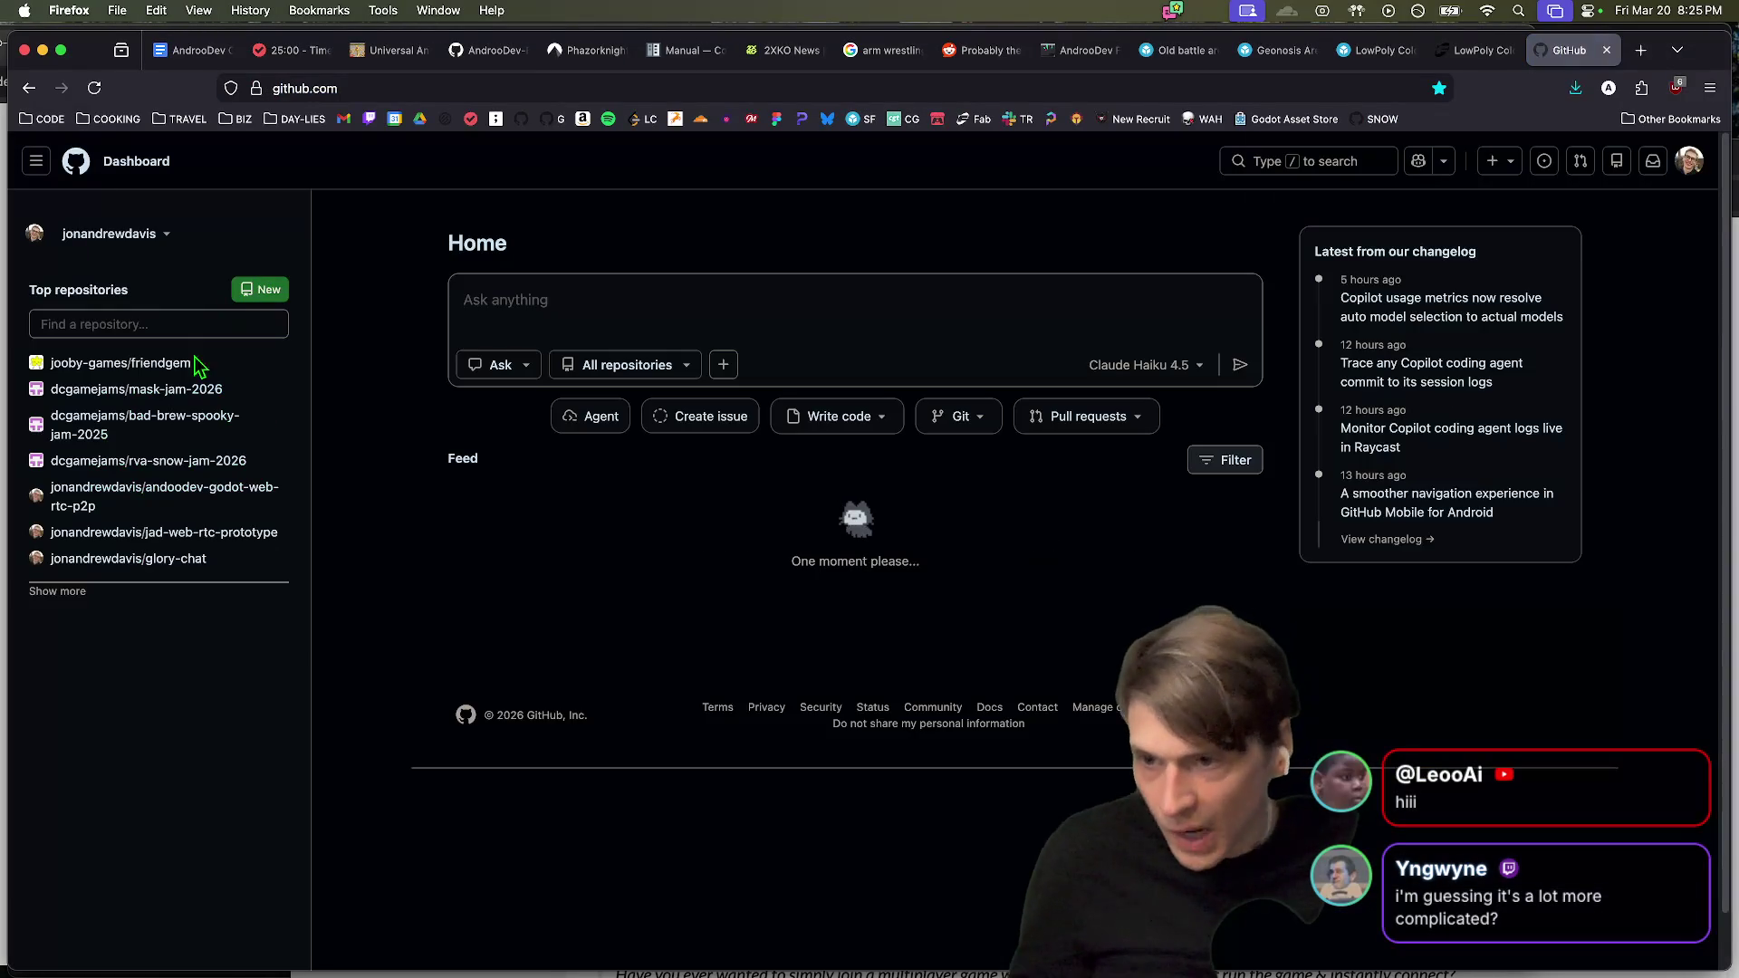
{"action": "left_click", "coordinate": [243, 325]}
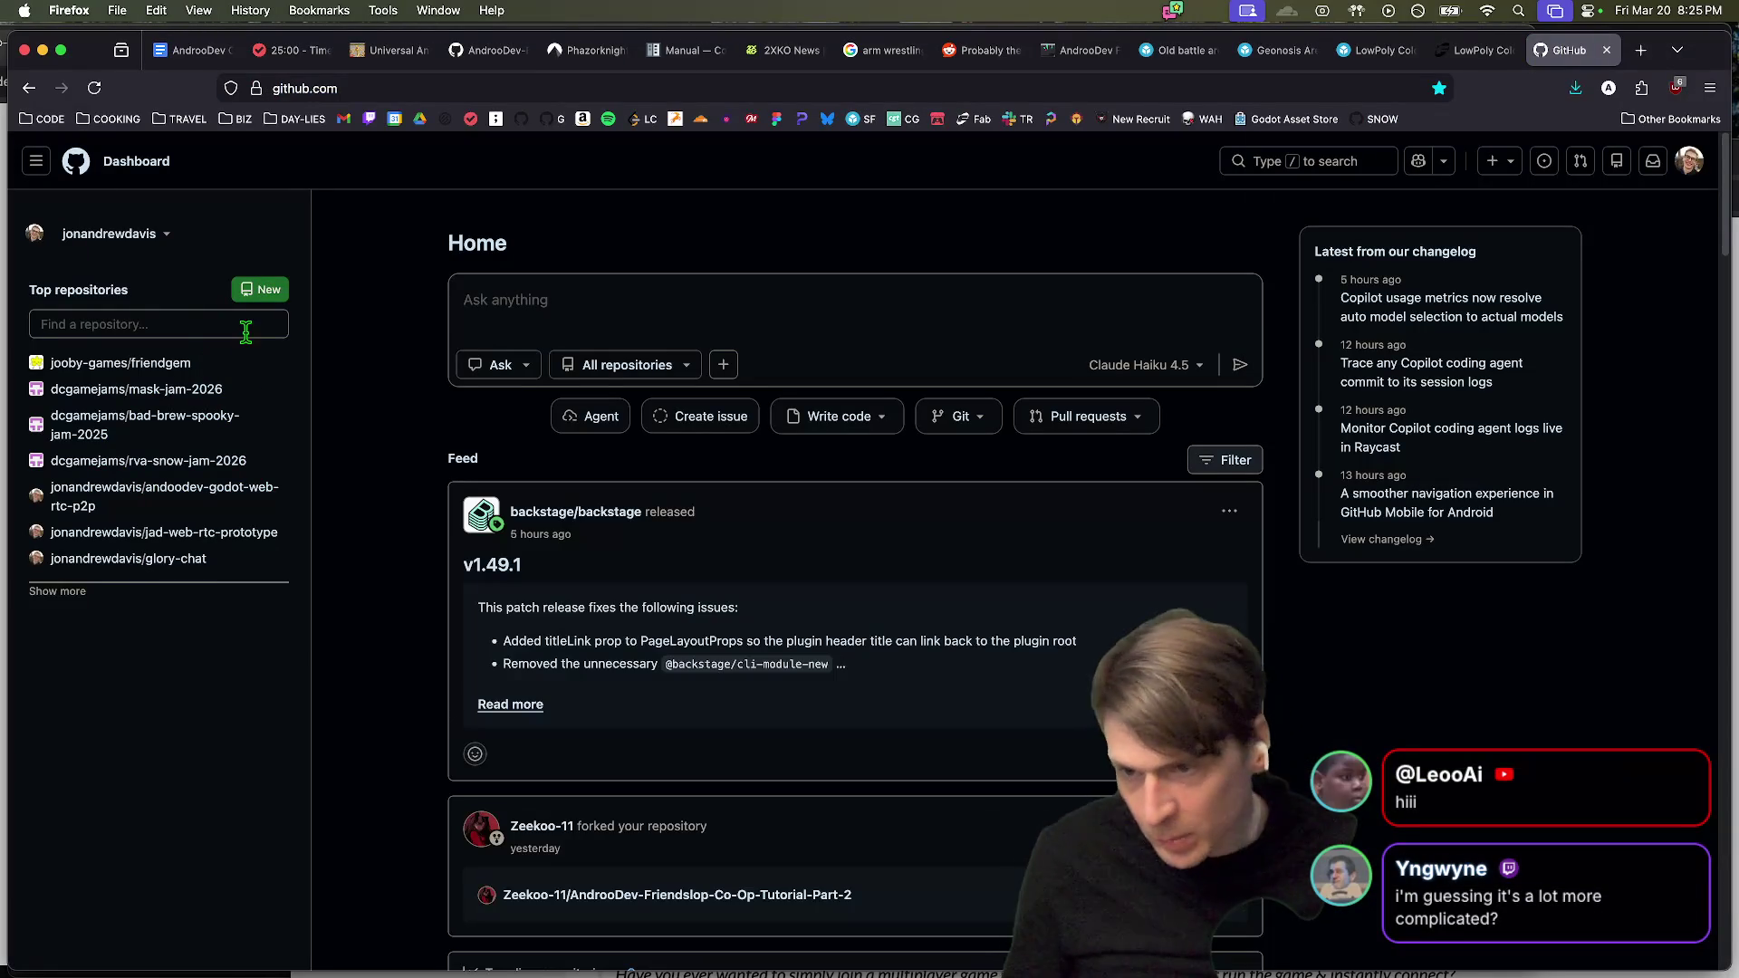
{"action": "type", "text": "p2p"}
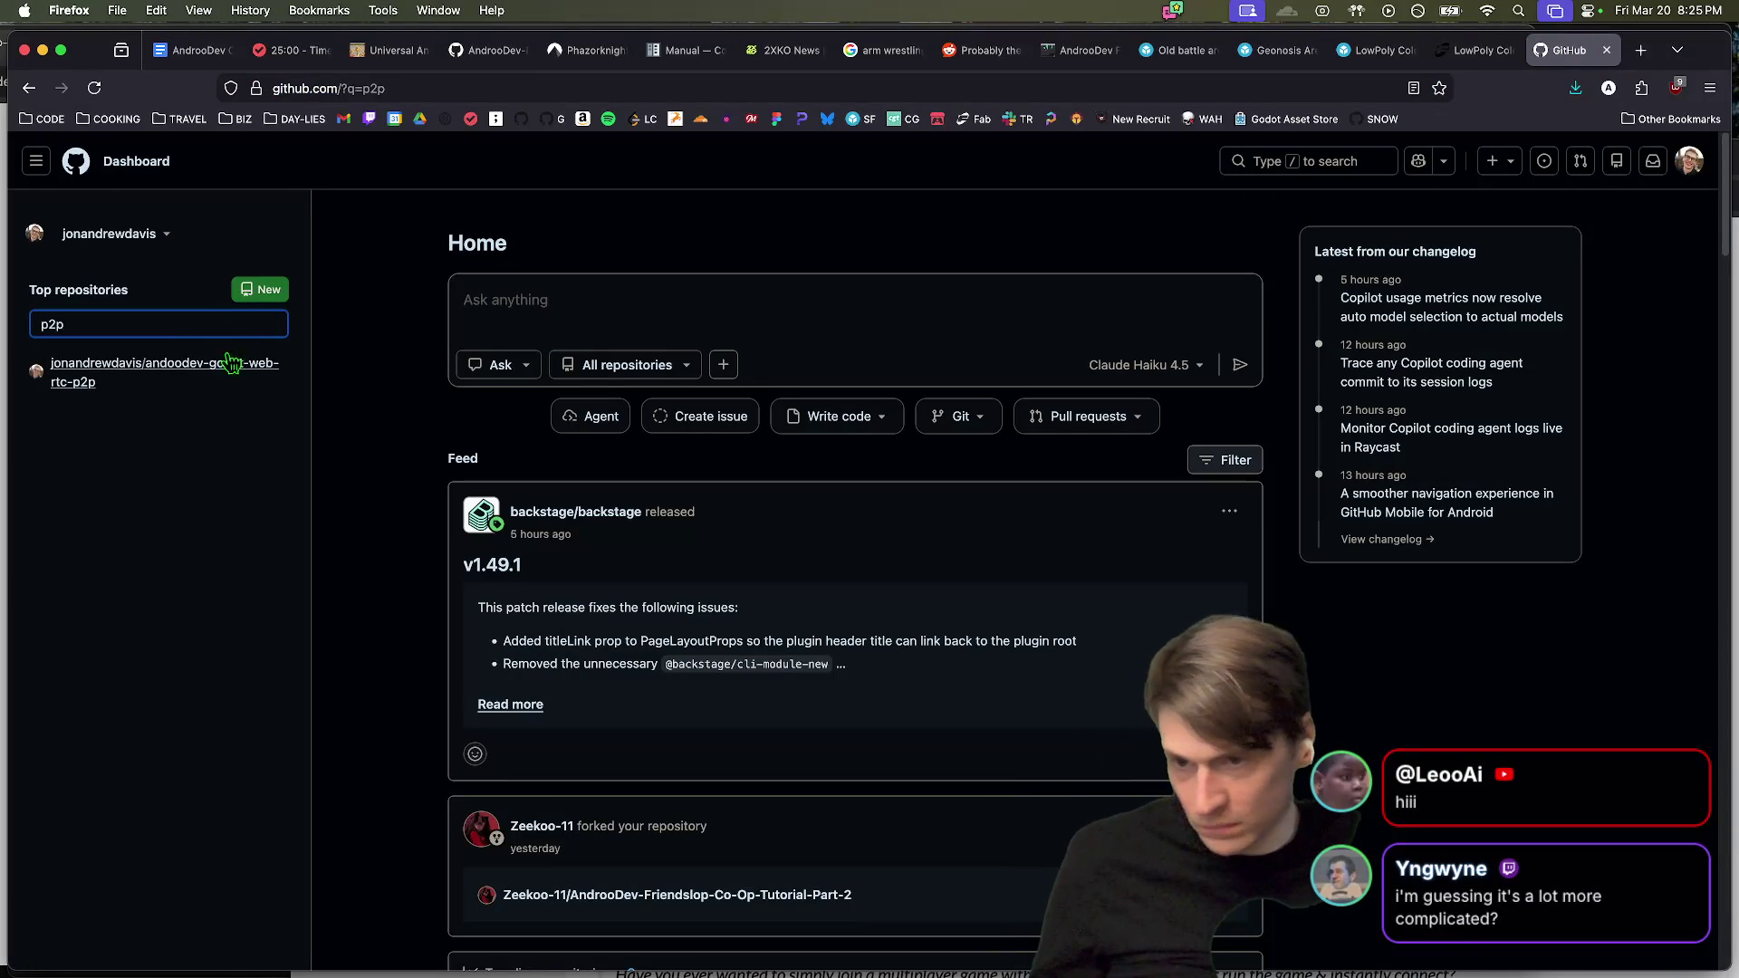
{"action": "left_click", "coordinate": [229, 367]}
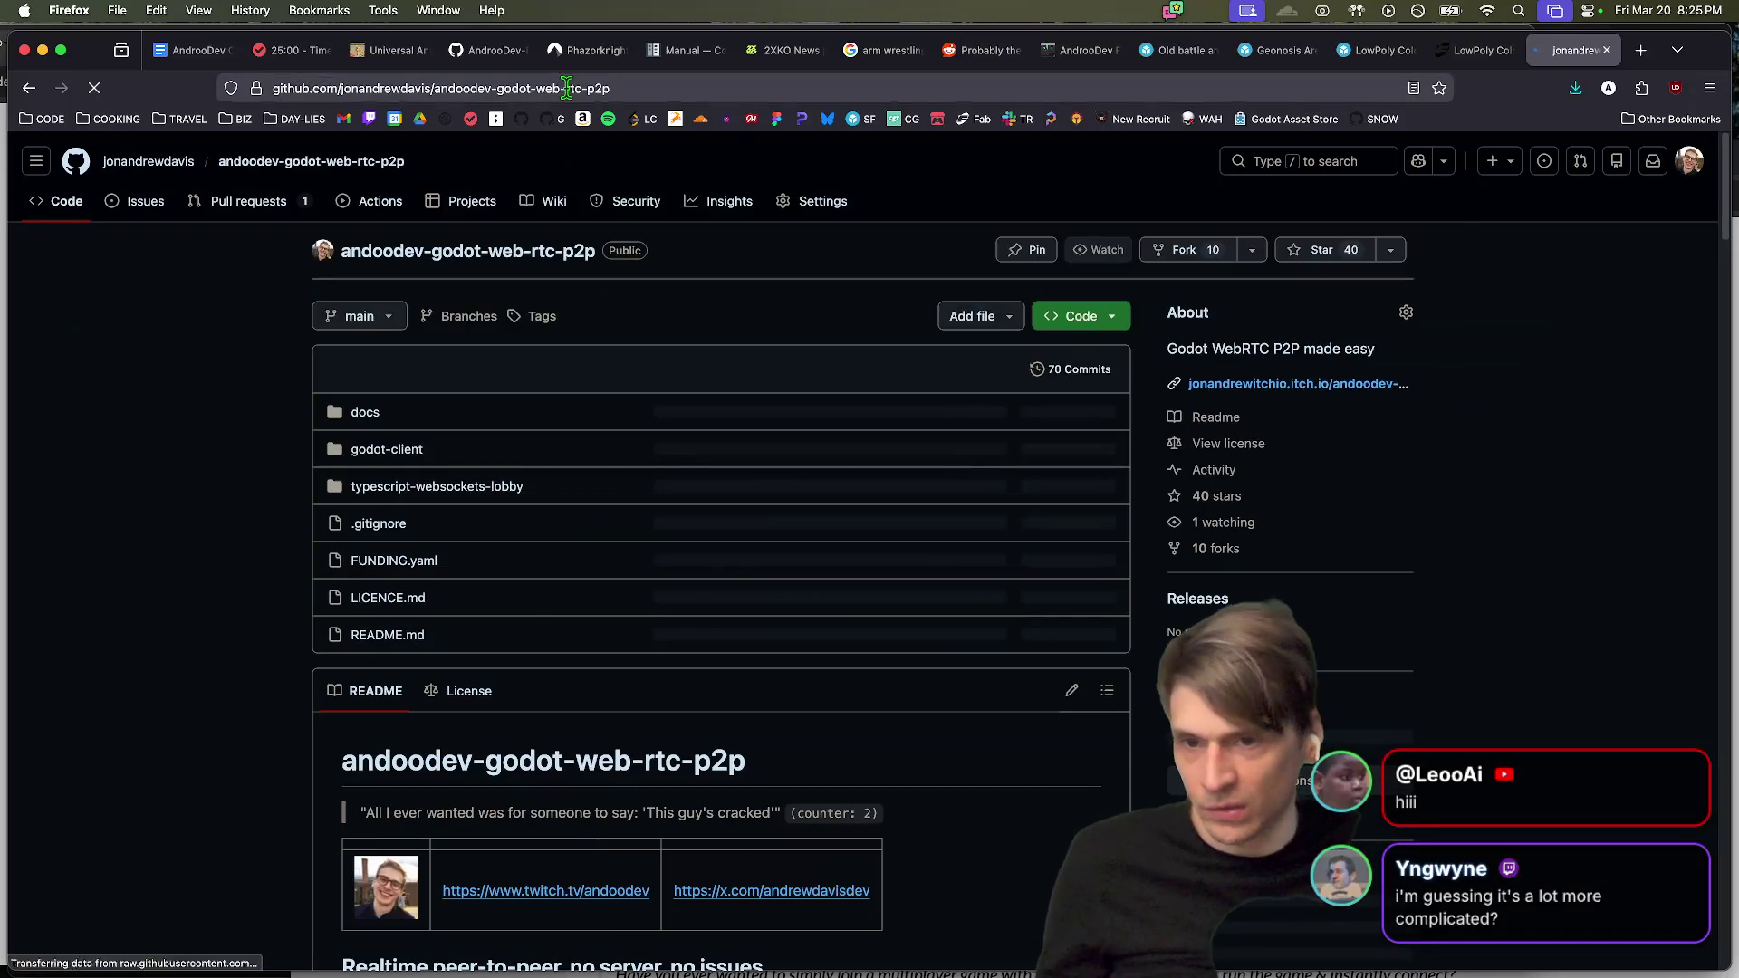
Copy the andoodev-godot-web-rtc-p2p repository's web address.
{"action": "left_click", "coordinate": [566, 88]}
{"action": "scroll", "coordinate": [252, 614], "scroll_direction": "down", "scroll_amount": 5}
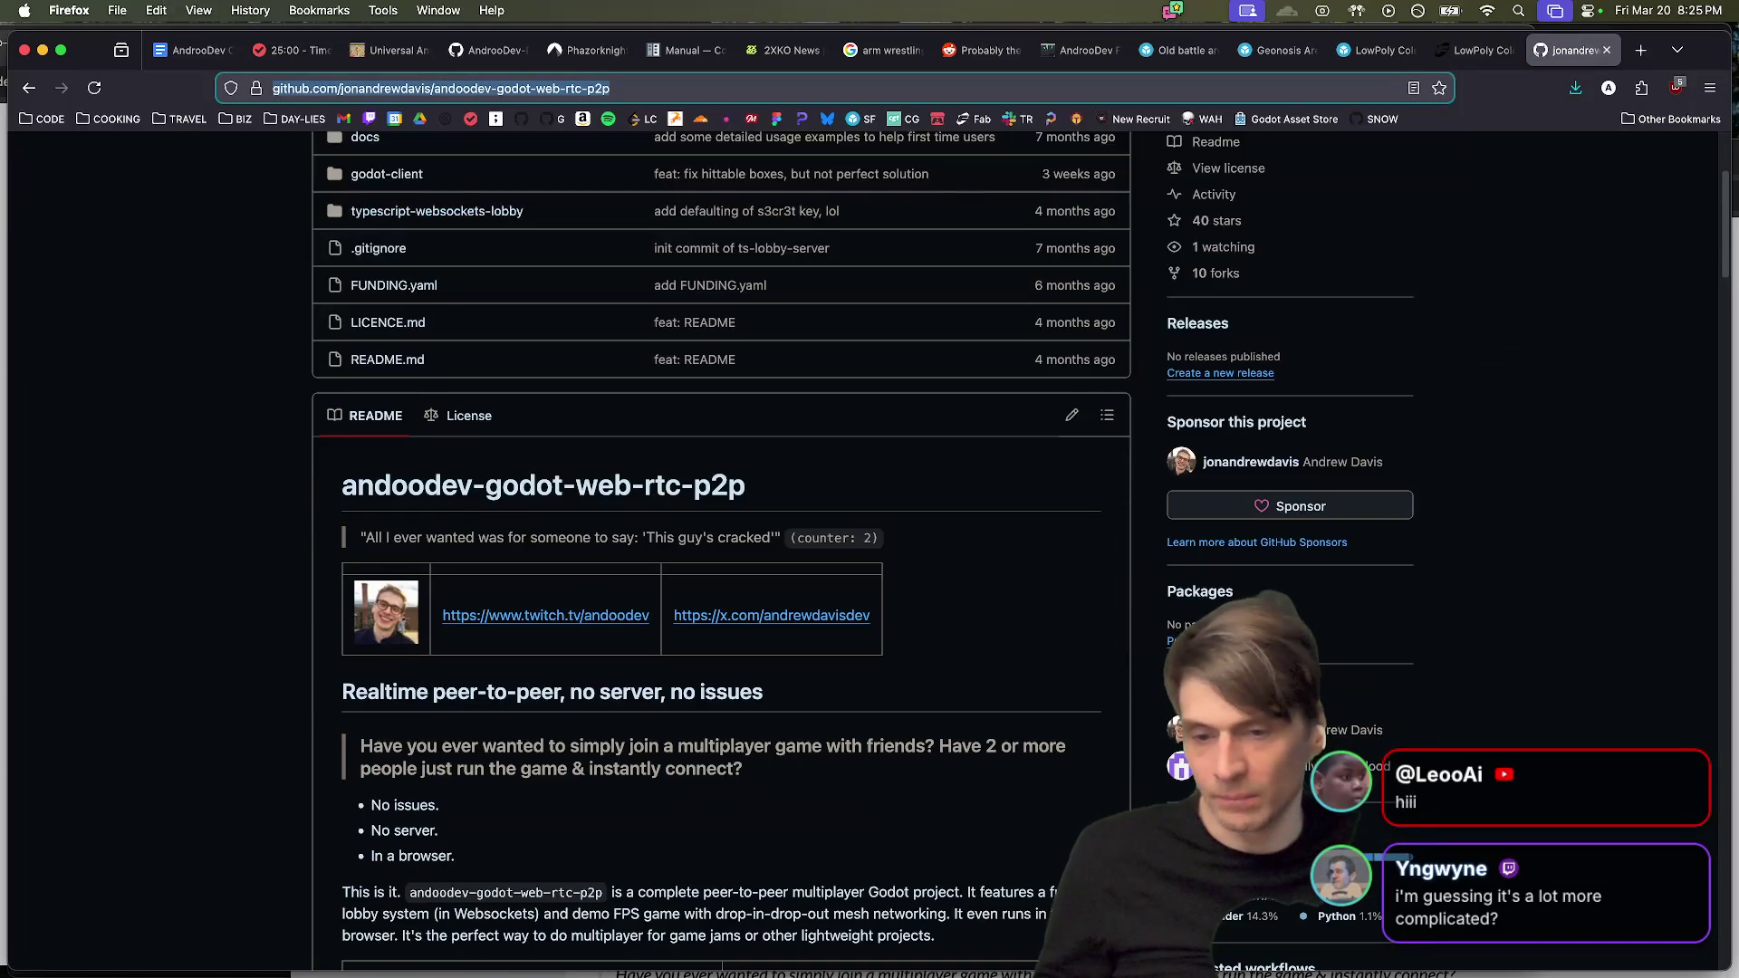
{"action": "scroll", "coordinate": [252, 614], "scroll_direction": "down", "scroll_amount": 3}
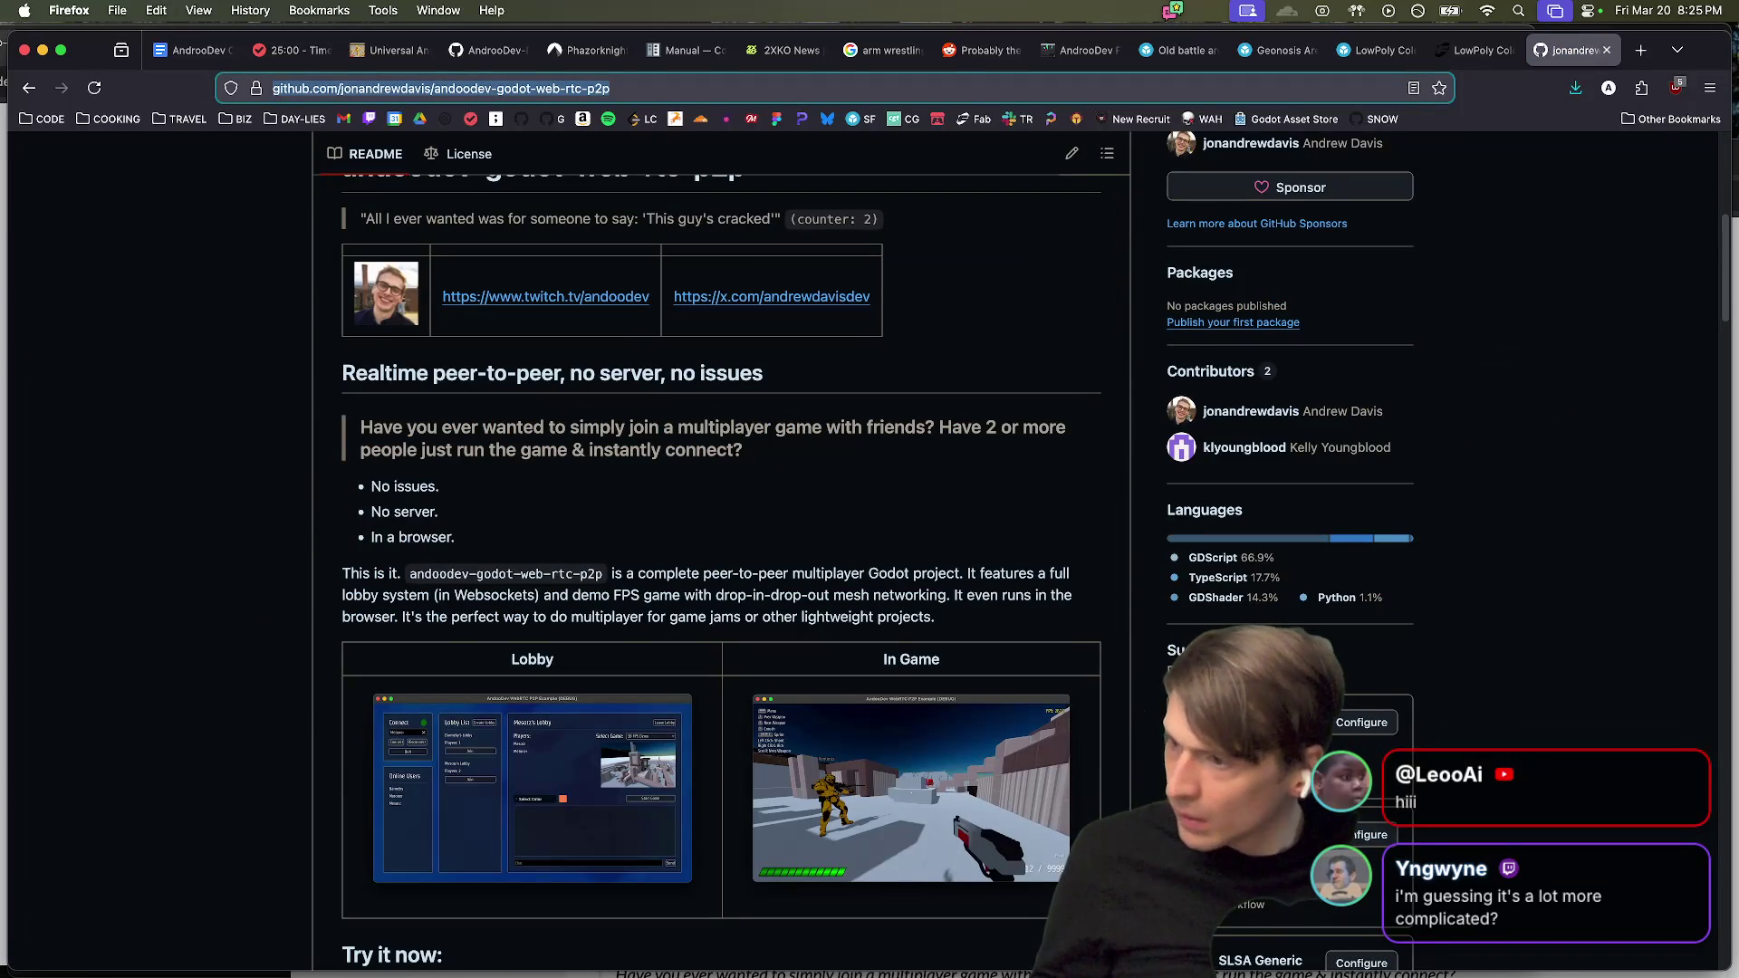
{"action": "key", "text": "super+Tab"}
{"action": "key", "text": "Return"}
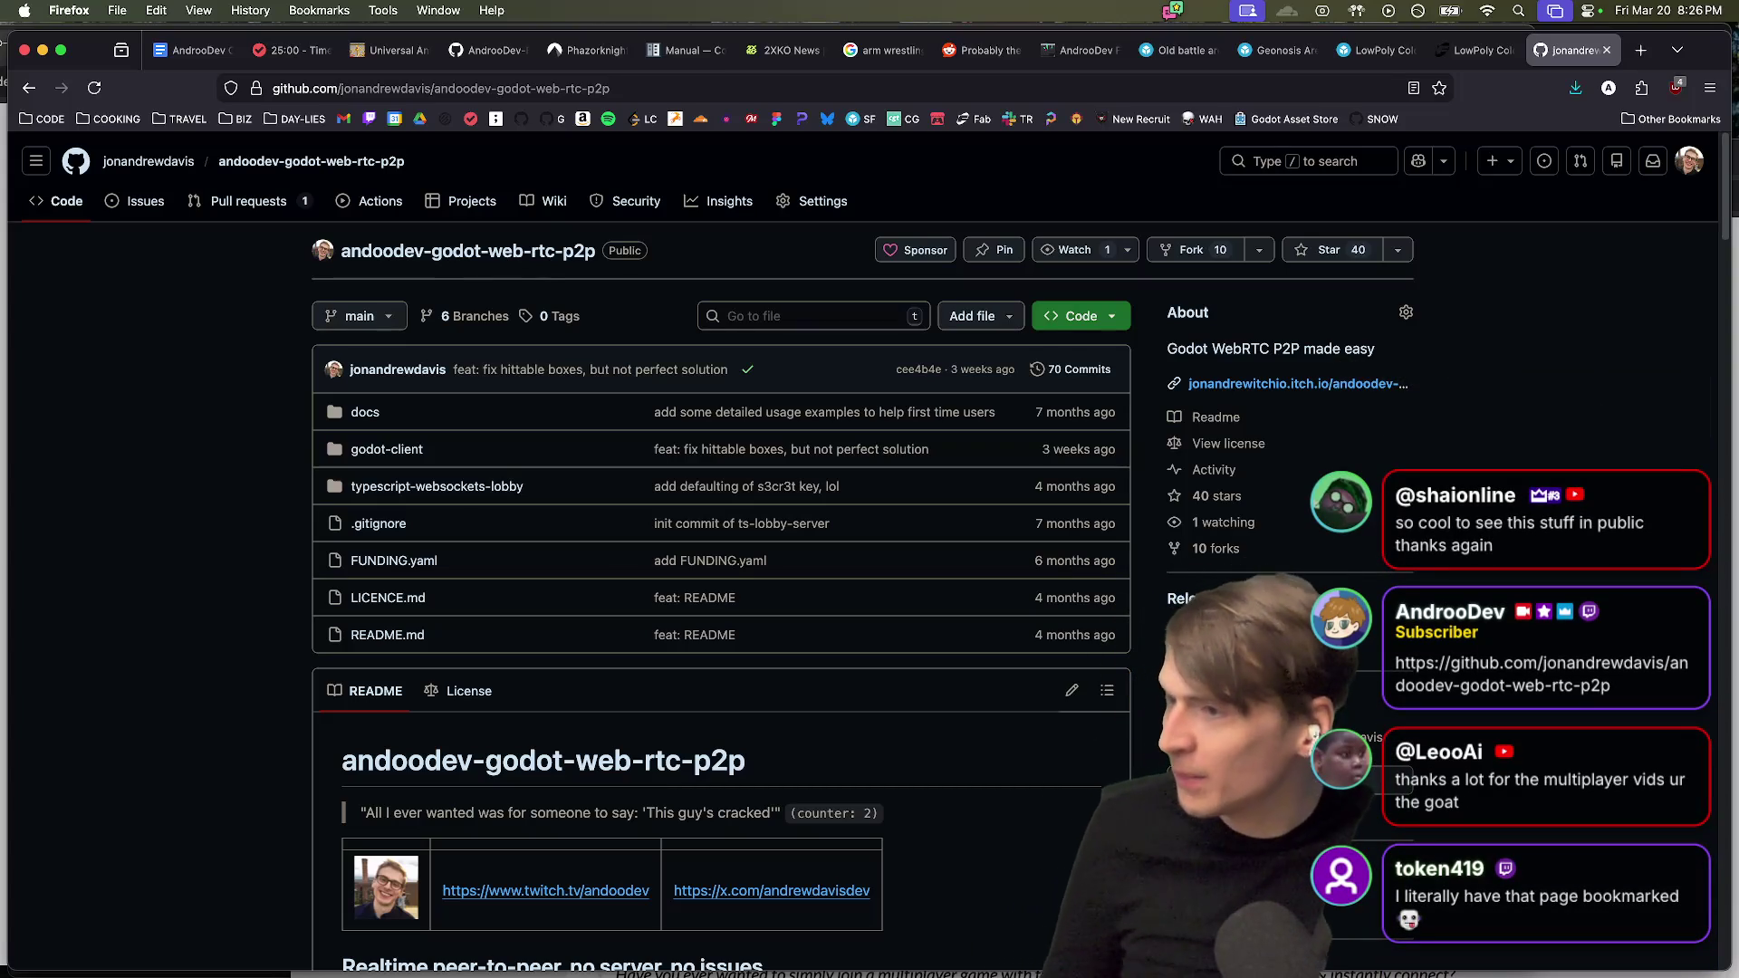
Scroll through the repository README describing the peer-to-peer project and setup steps.
{"action": "left_click", "coordinate": [153, 453]}
{"action": "scroll", "coordinate": [166, 458], "scroll_direction": "down", "scroll_amount": 5}
{"action": "scroll", "coordinate": [167, 458], "scroll_direction": "up", "scroll_amount": 5}
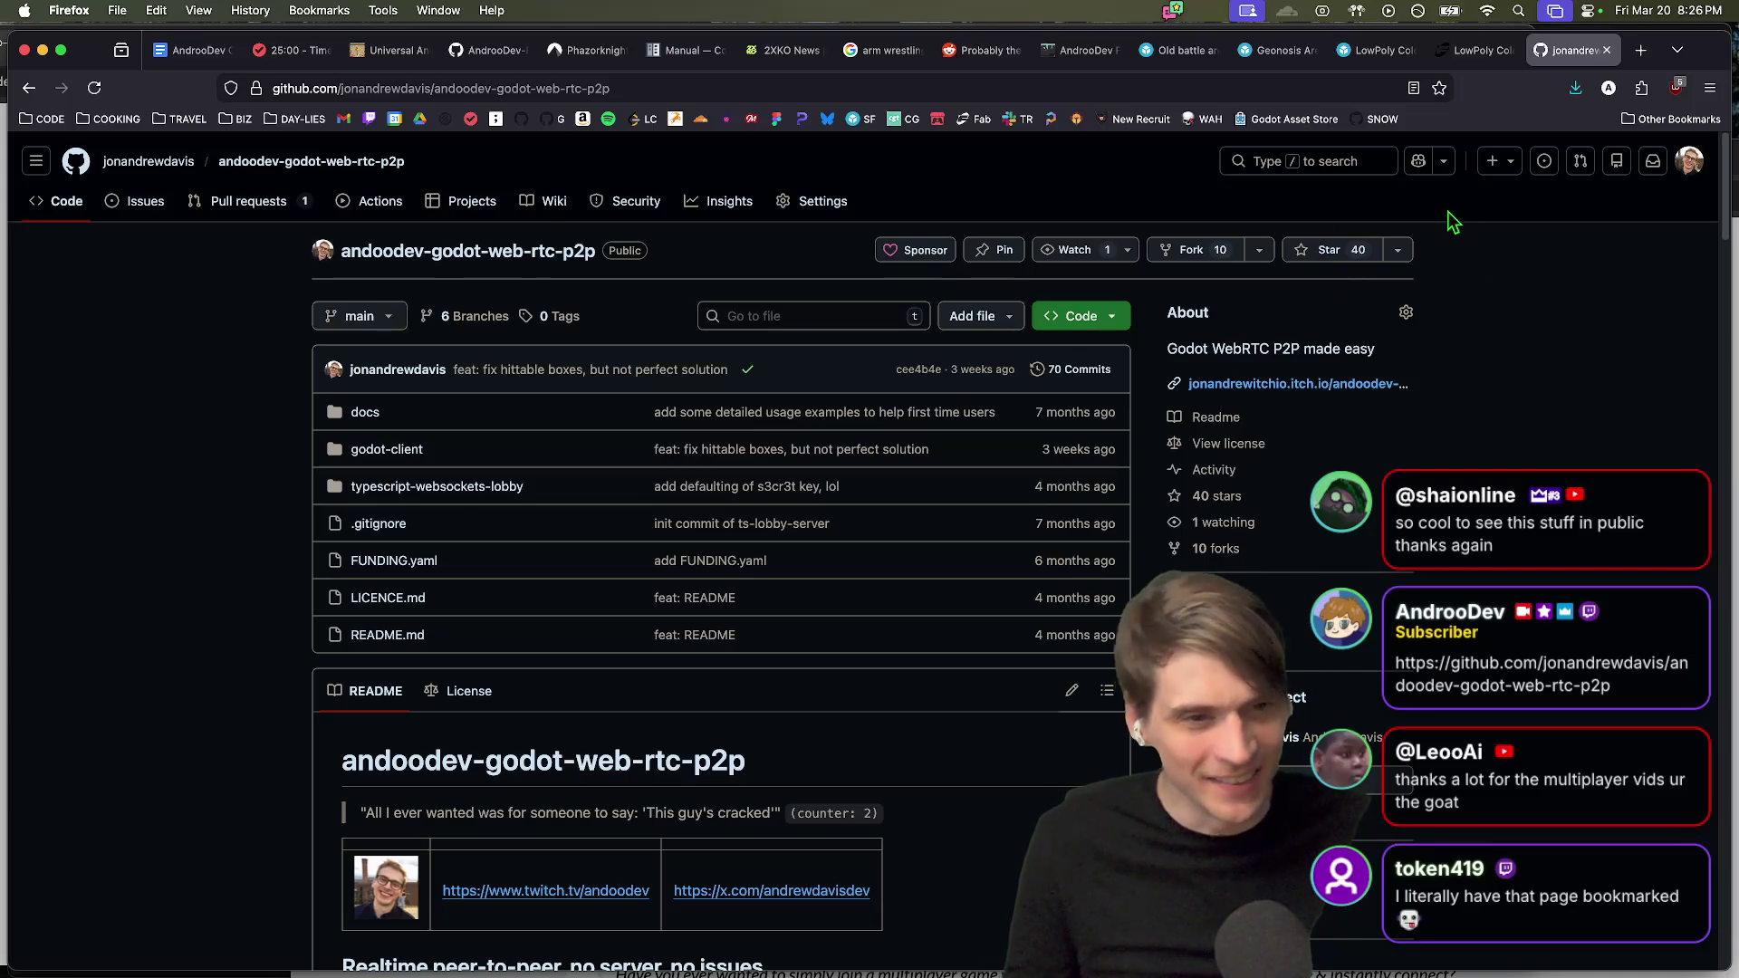
{"action": "scroll", "coordinate": [1630, 688], "scroll_direction": "down", "scroll_amount": 3}
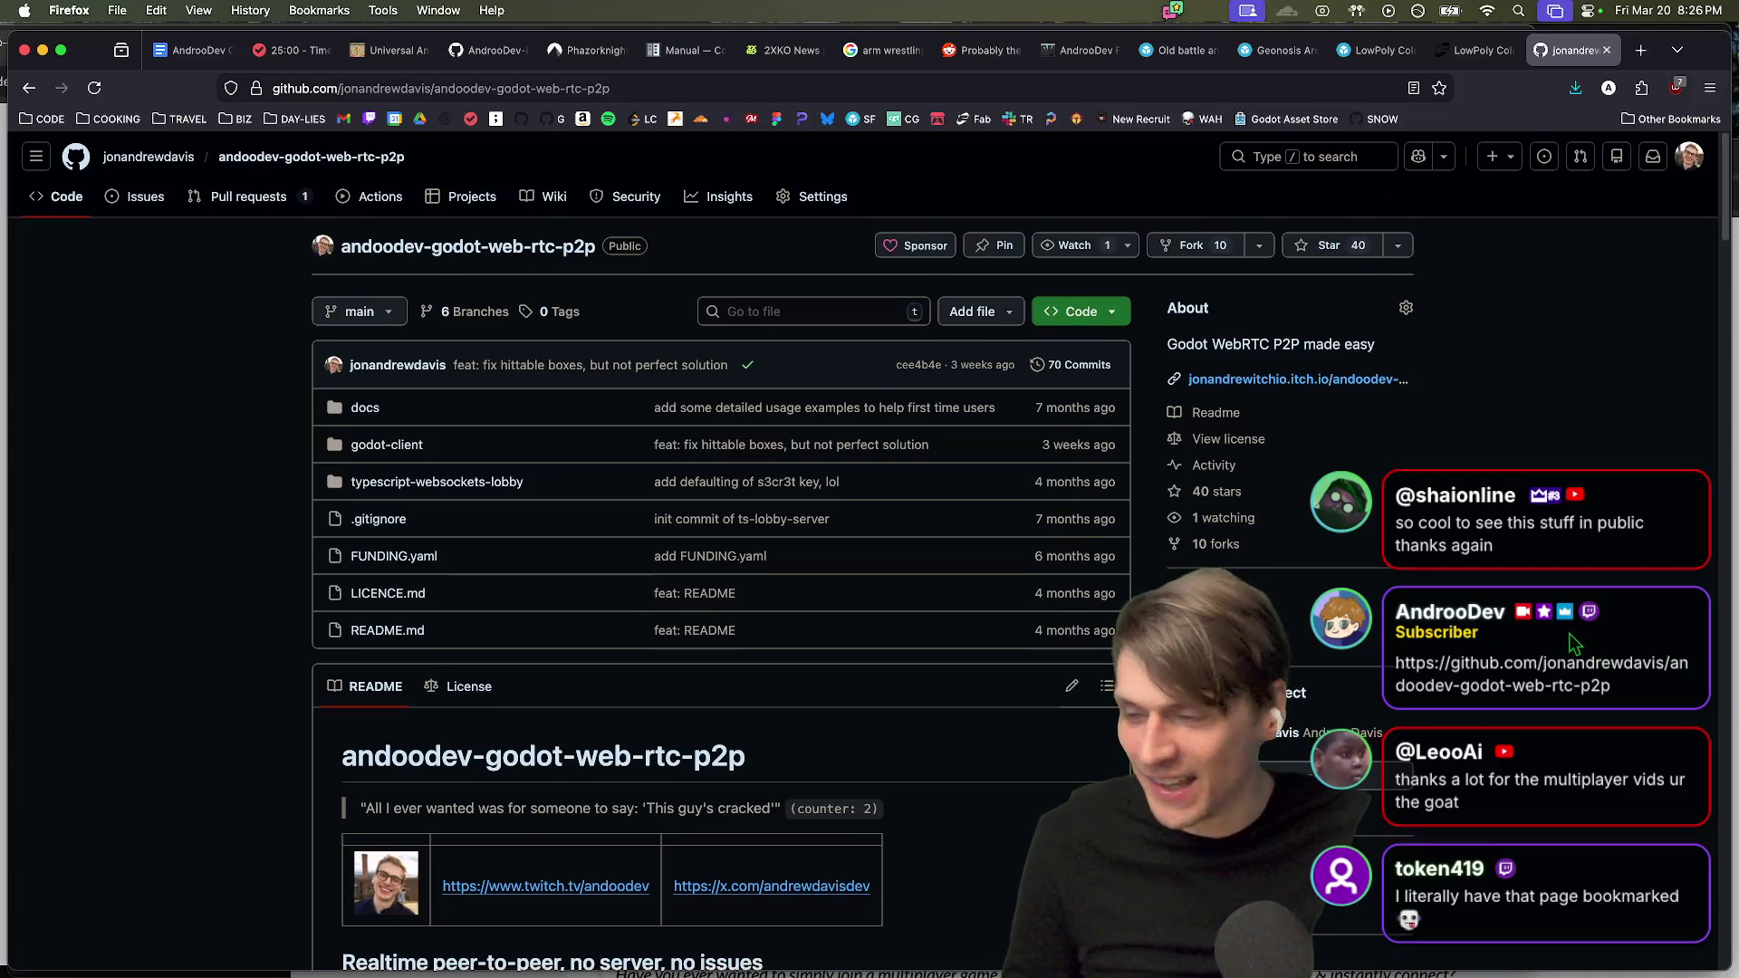
{"action": "scroll", "coordinate": [1587, 757], "scroll_direction": "down", "scroll_amount": 1}
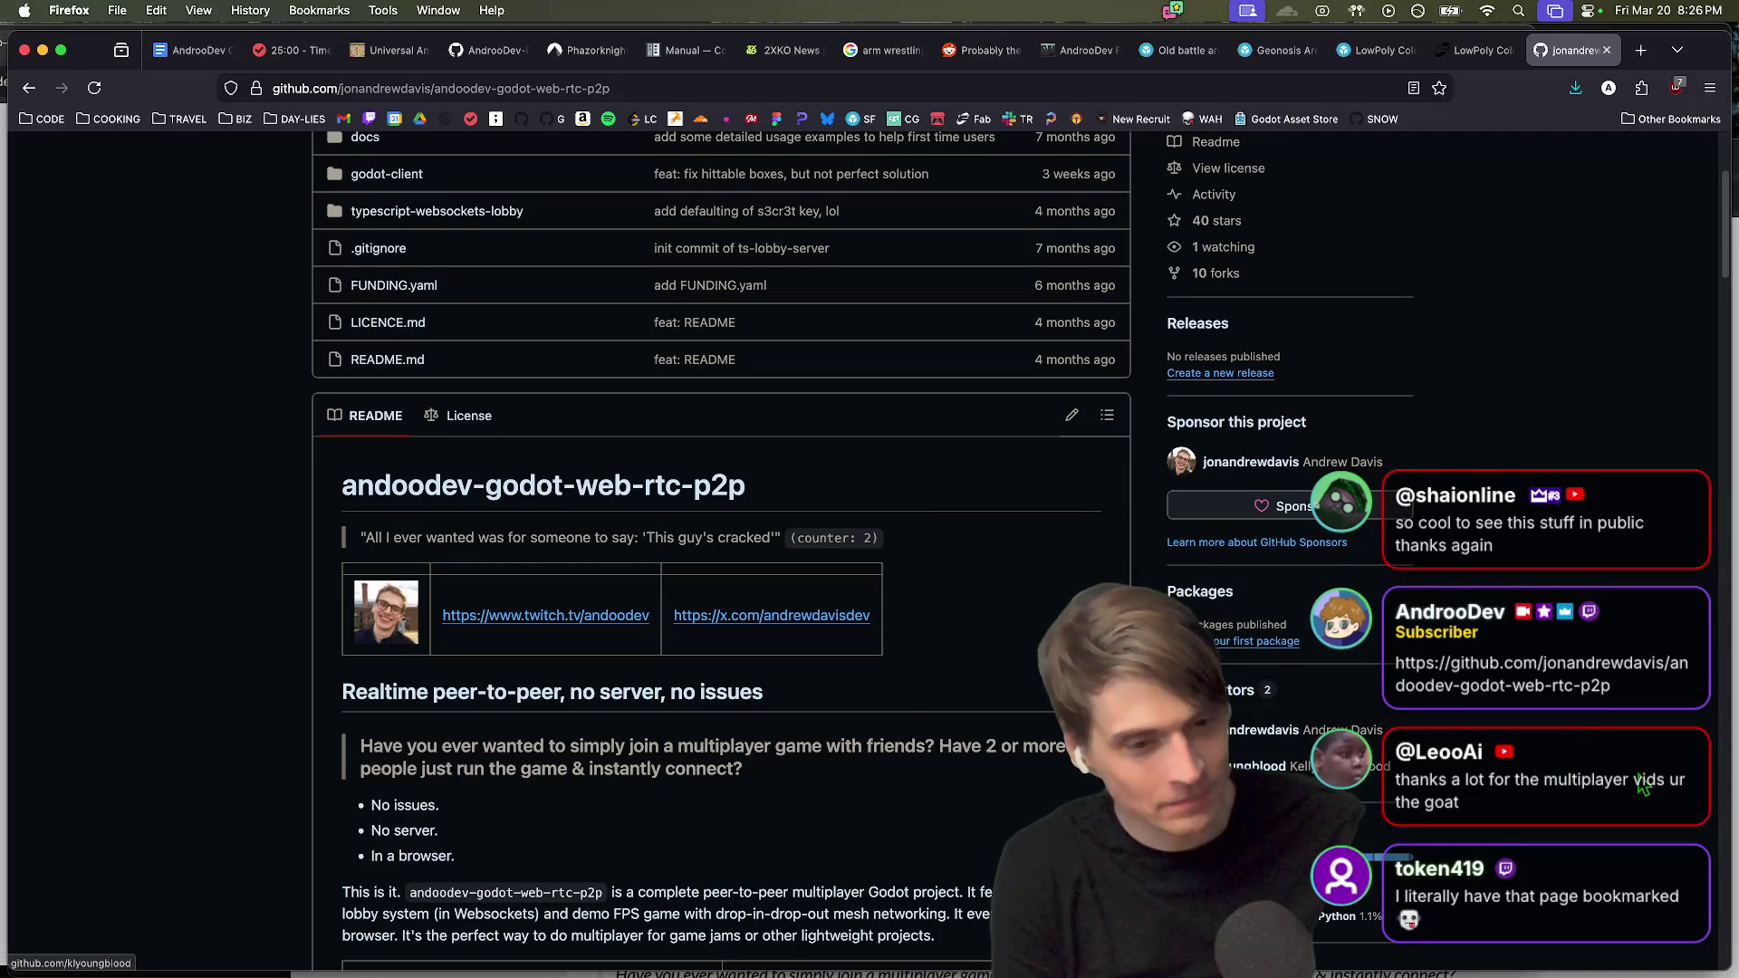
{"action": "scroll", "coordinate": [1644, 786], "scroll_direction": "down", "scroll_amount": 10}
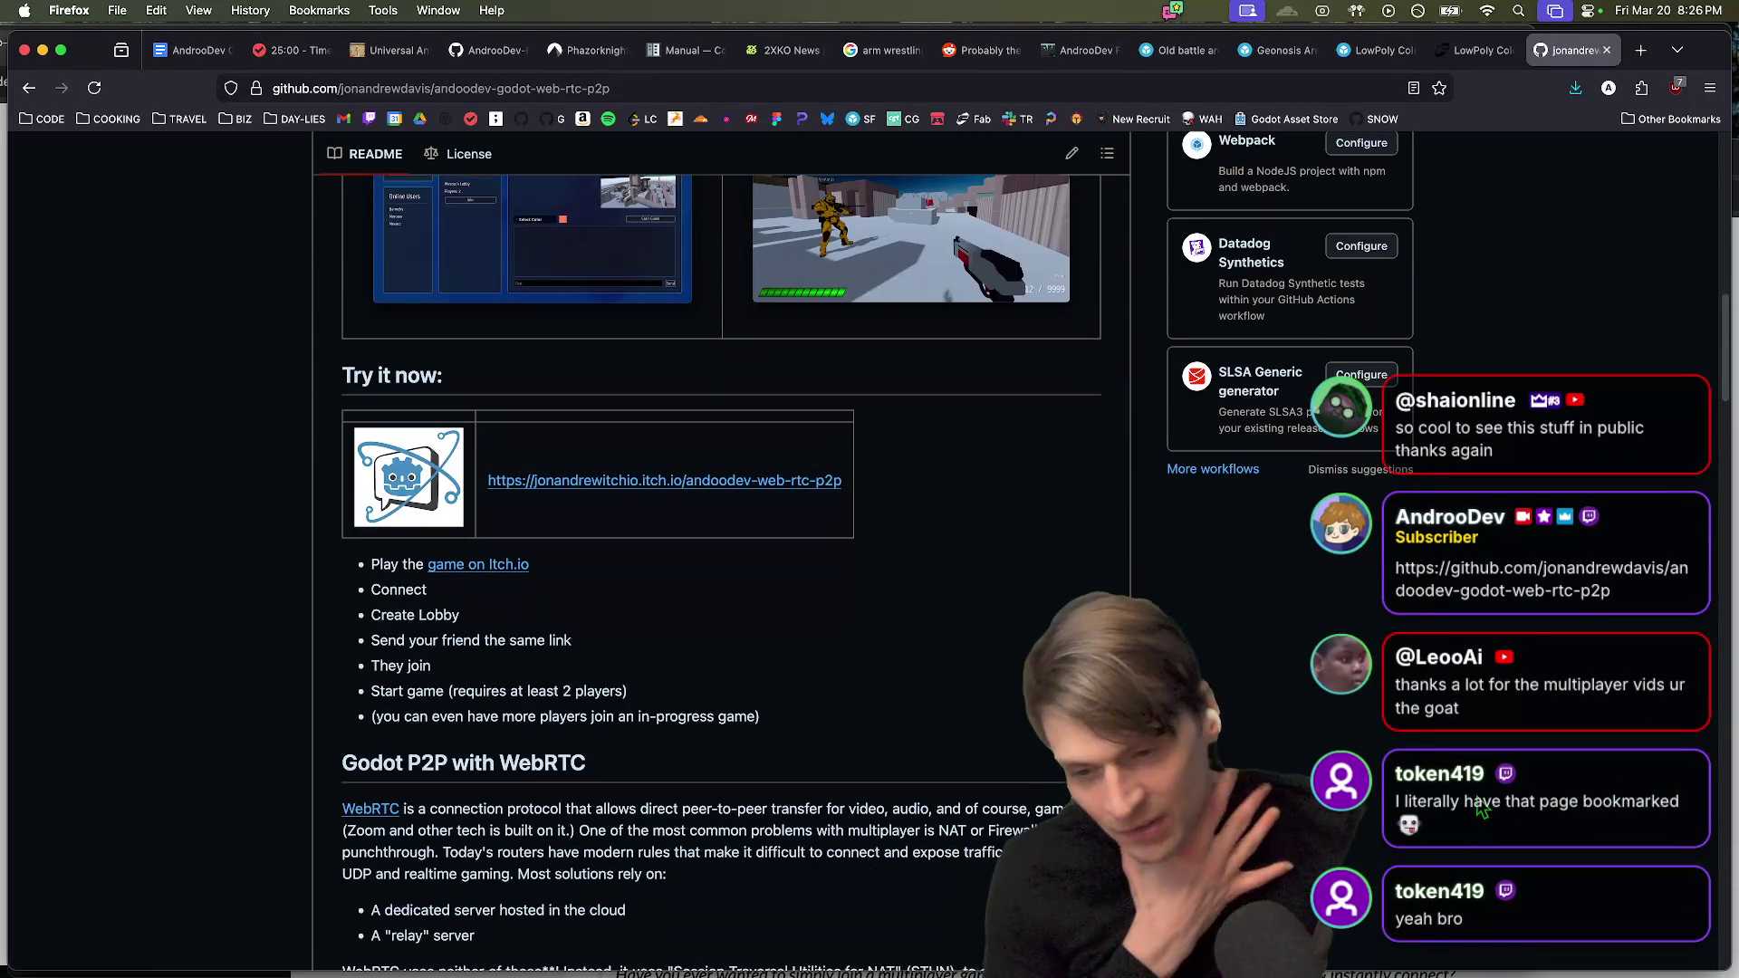
{"action": "scroll", "coordinate": [1476, 801], "scroll_direction": "down", "scroll_amount": 5}
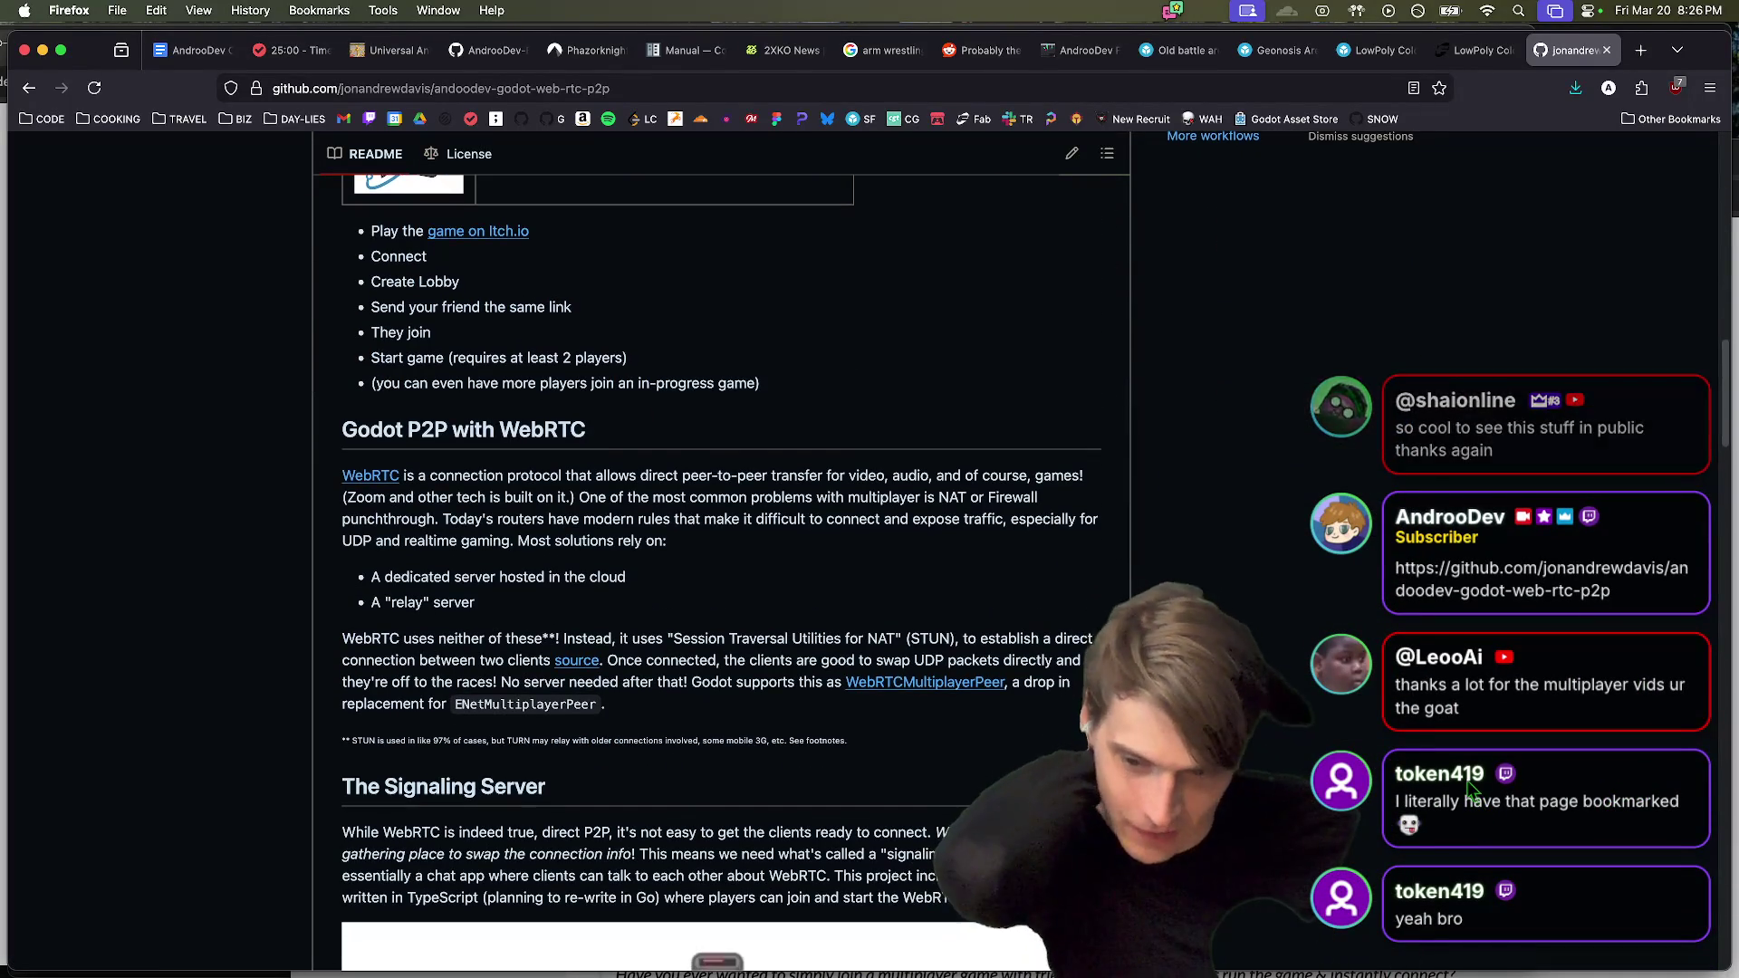
{"action": "scroll", "coordinate": [1449, 806], "scroll_direction": "down", "scroll_amount": 18}
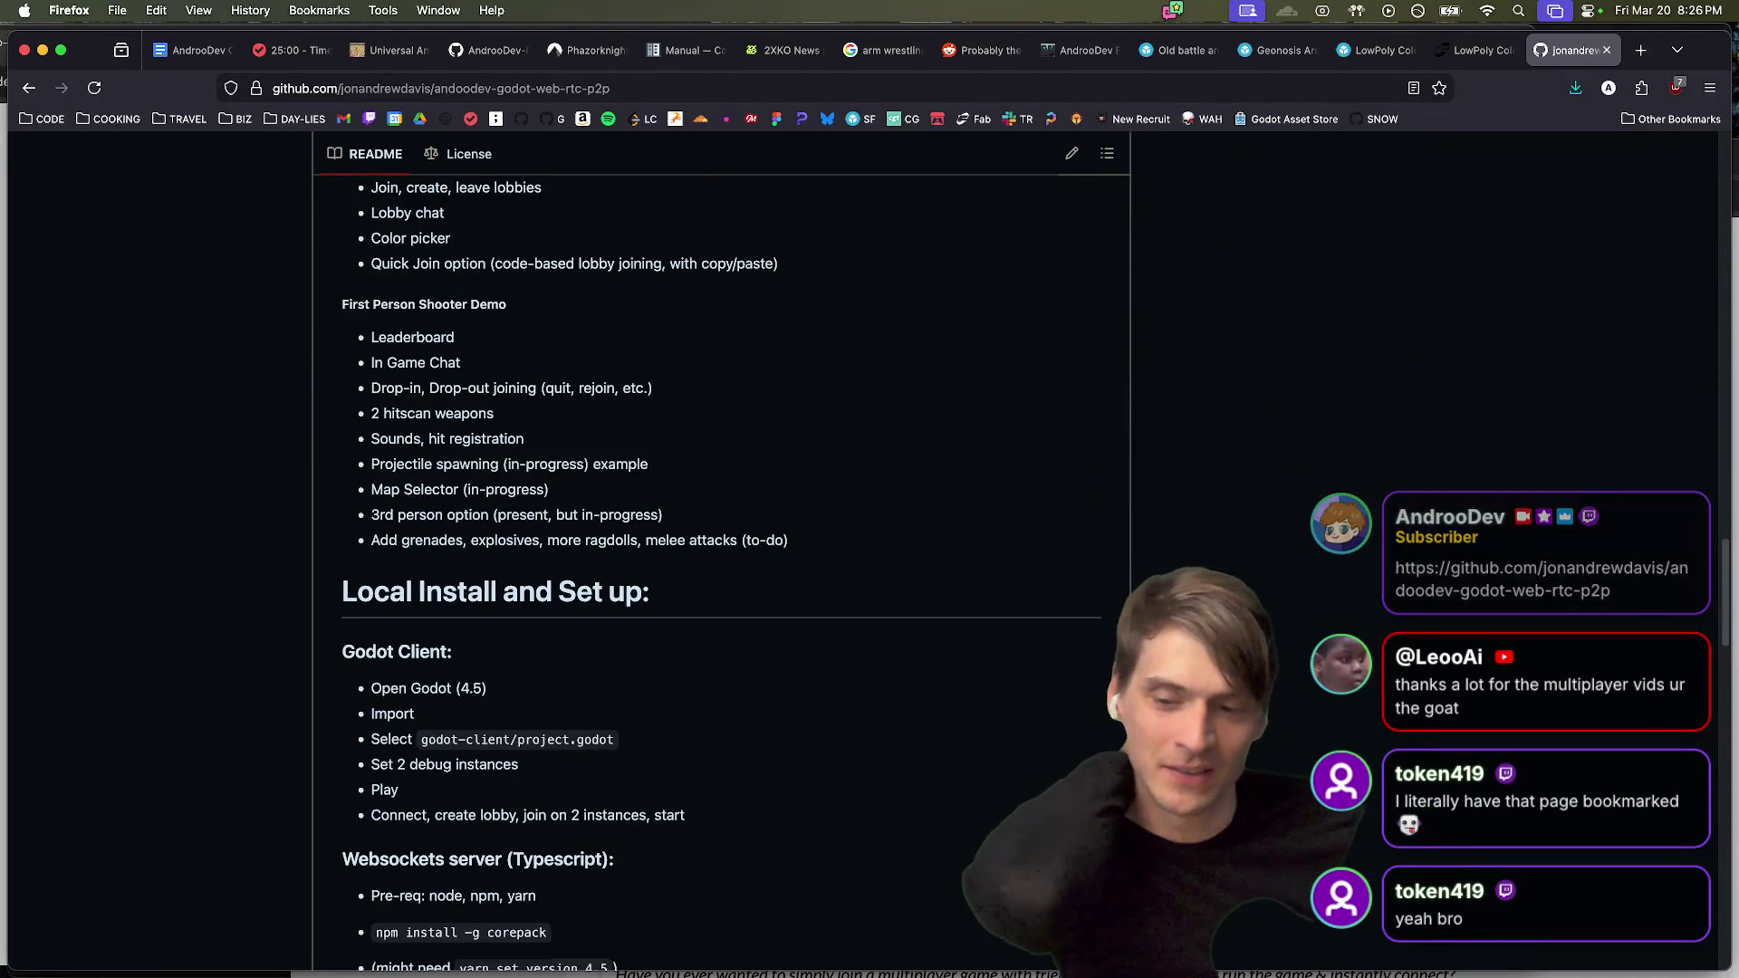
{"action": "scroll", "coordinate": [1362, 831], "scroll_direction": "up", "scroll_amount": 20}
{"action": "scroll", "coordinate": [1426, 589], "scroll_direction": "up", "scroll_amount": 2}
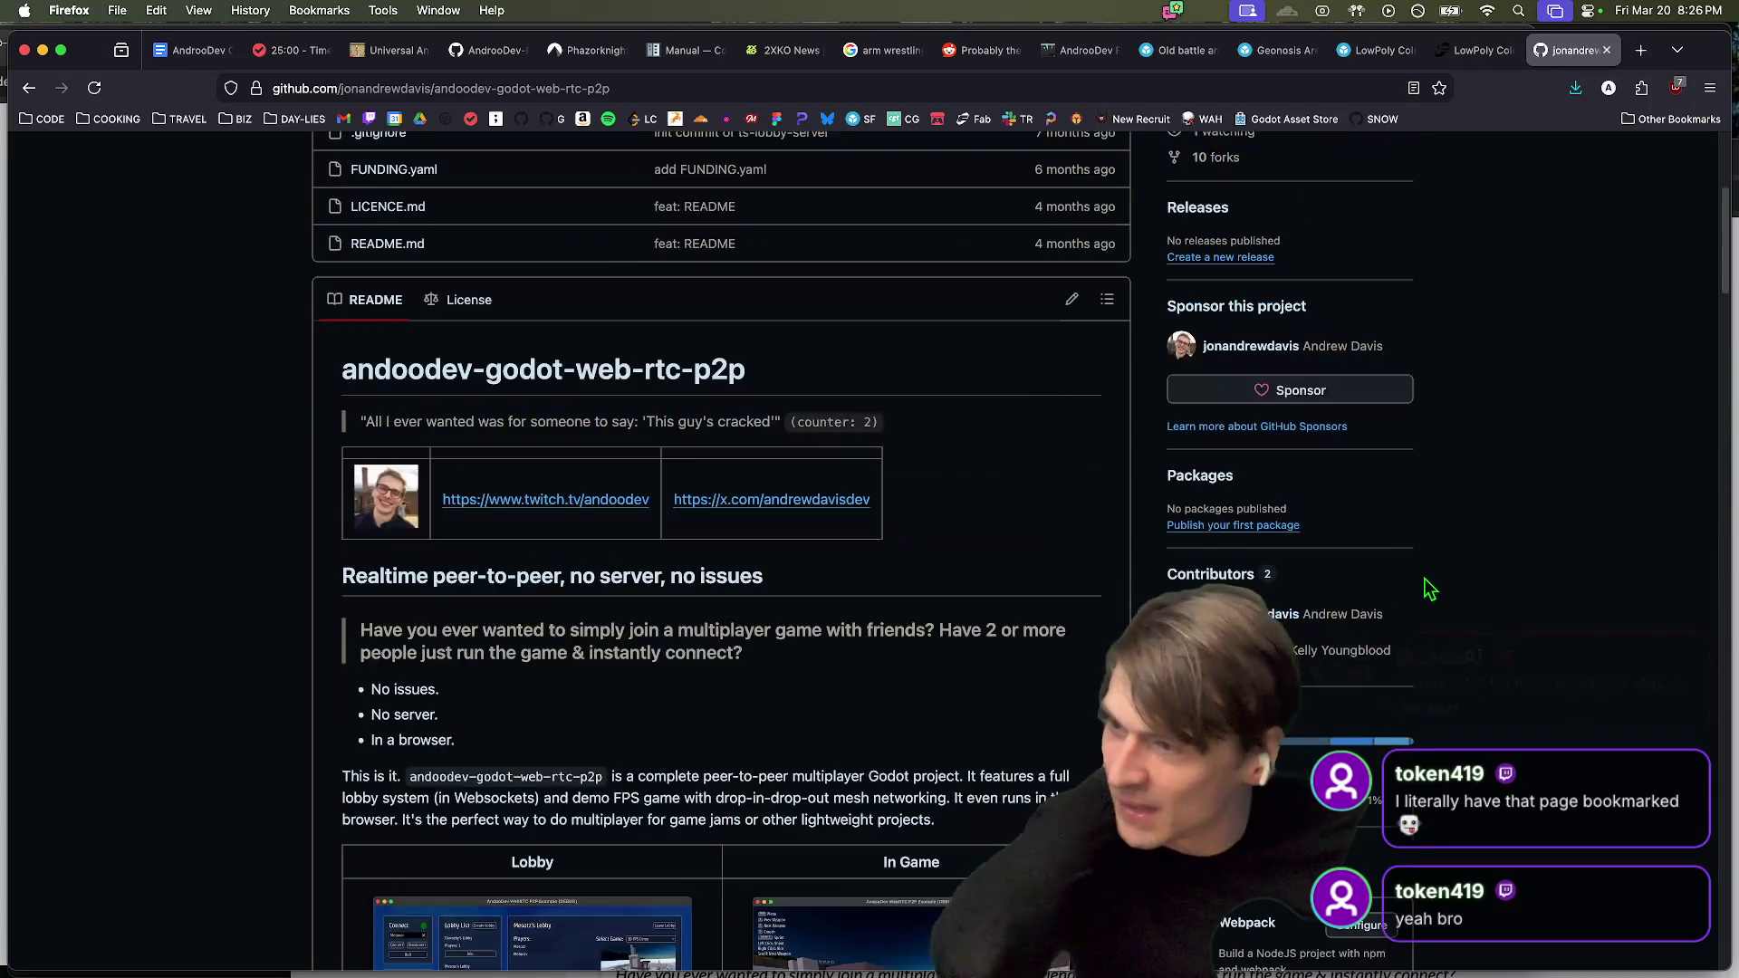
{"action": "scroll", "coordinate": [640, 504], "scroll_direction": "up", "scroll_amount": 5}
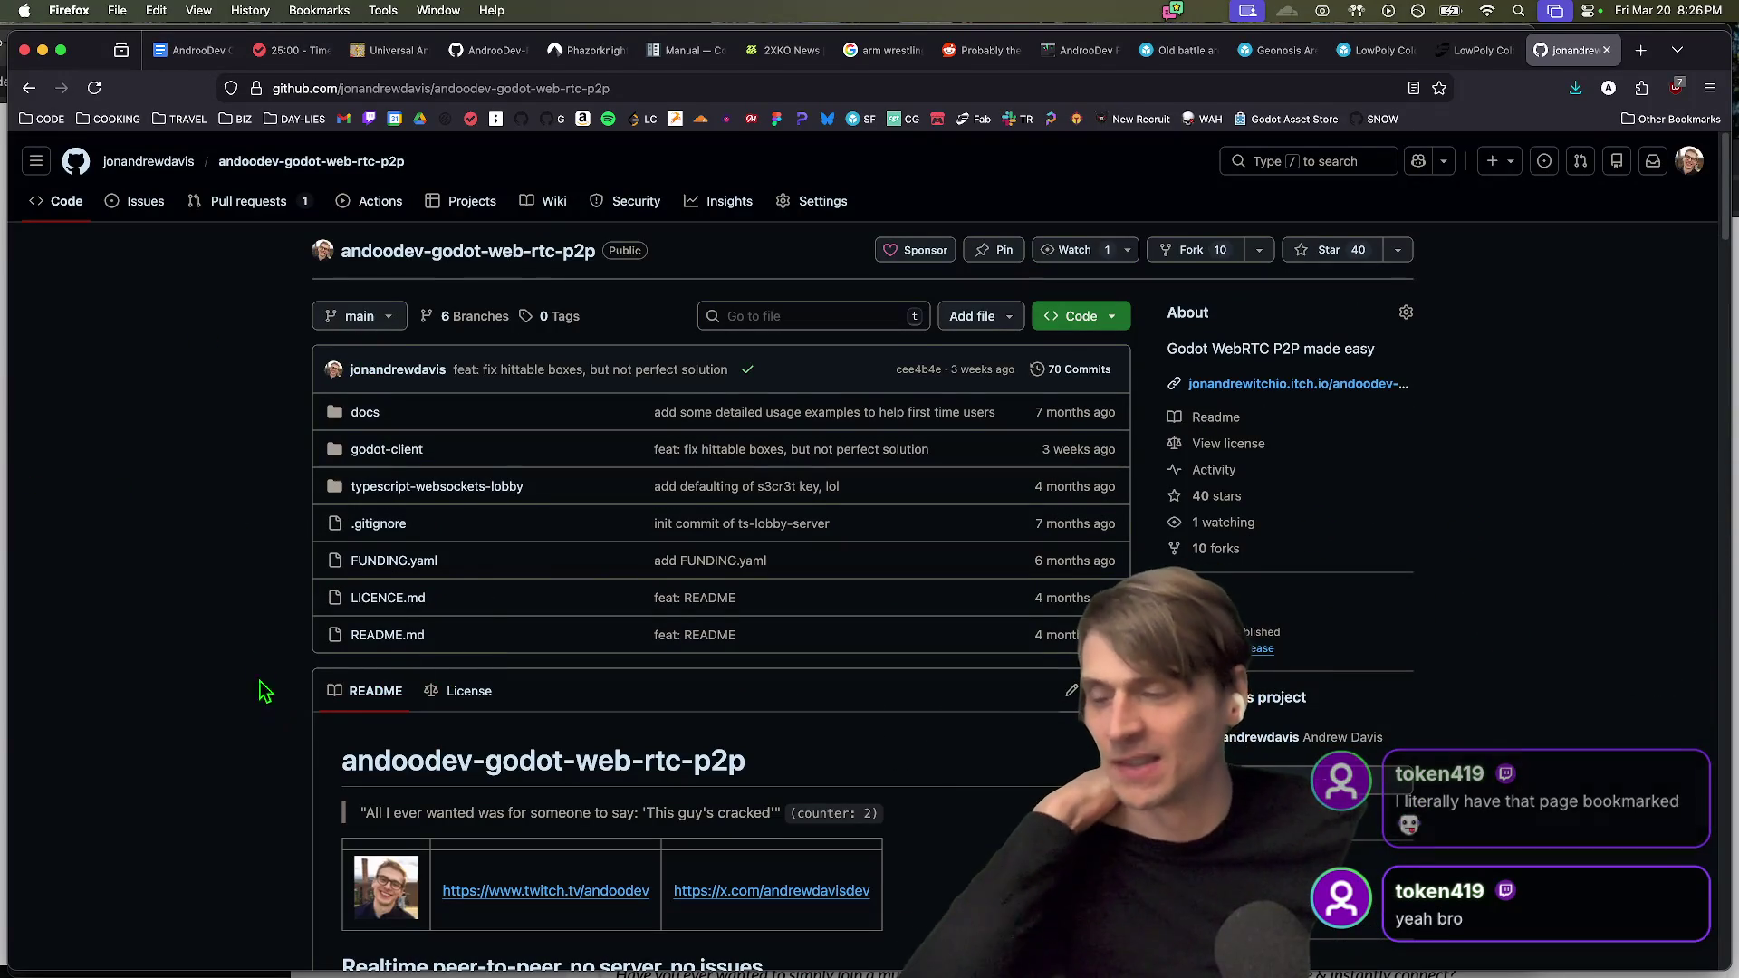
{"action": "key", "text": "super+Tab"}
{"action": "key", "text": "super+Tab"}
{"action": "key", "text": "super+Tab"}
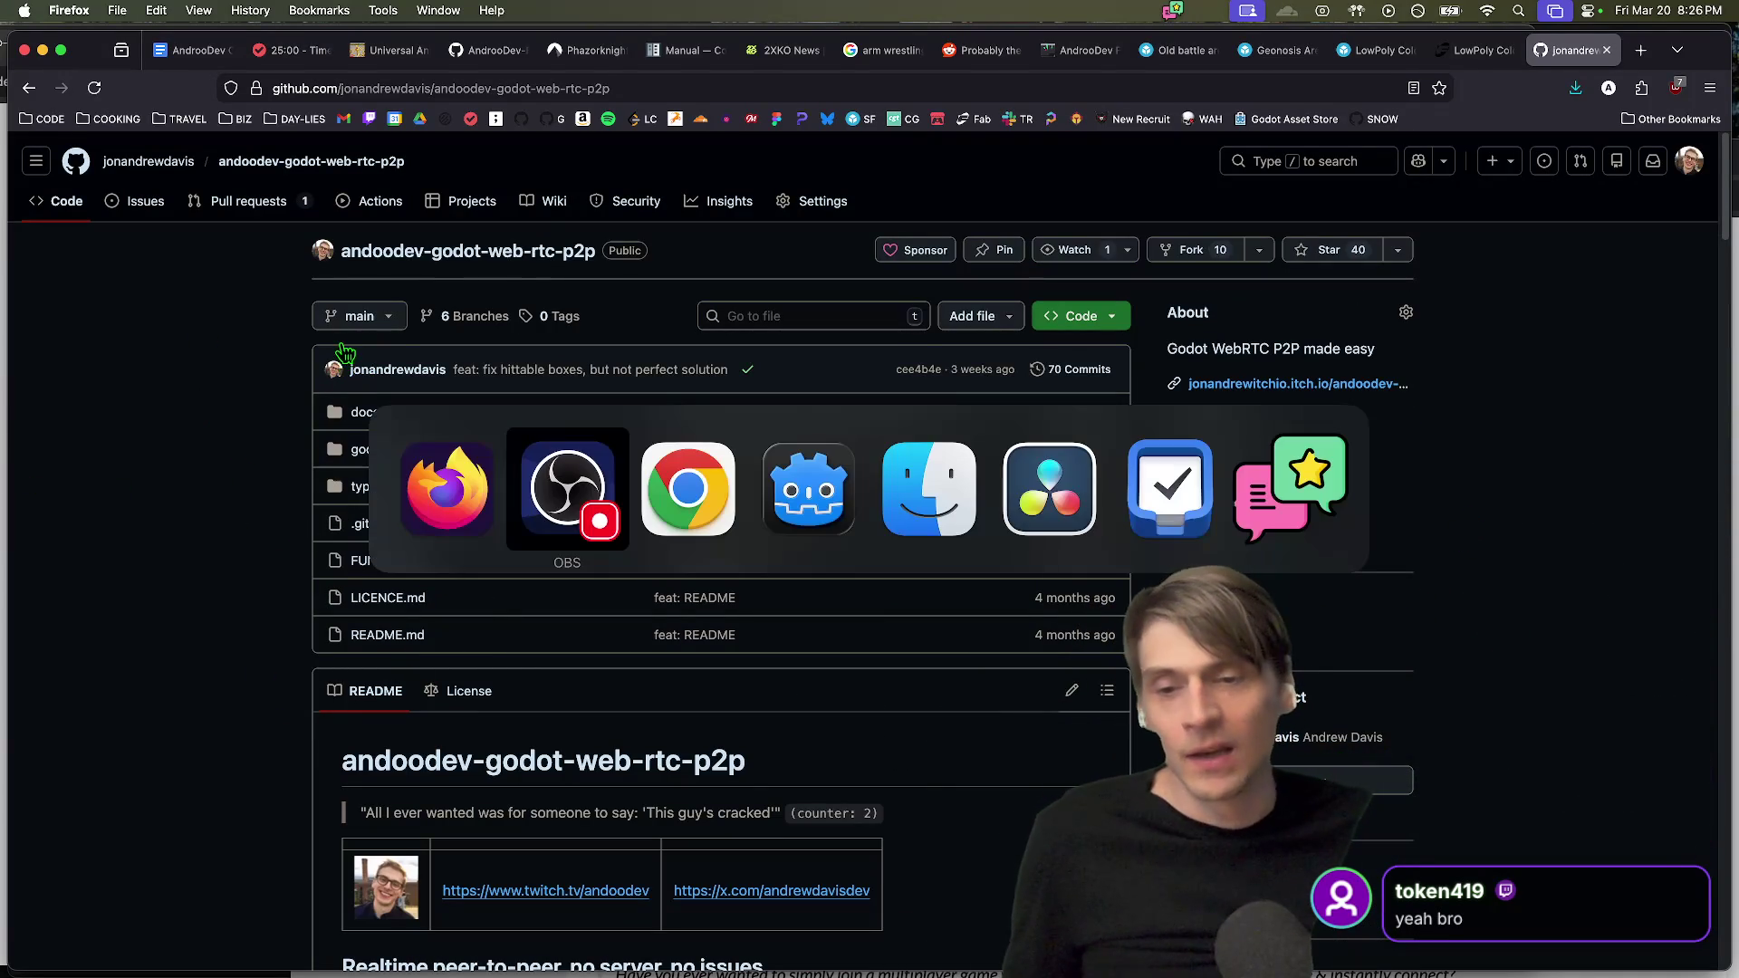
Run two debug instances, close the first one's session menu, Join from the second, then stop.
{"action": "key", "text": "super+b"}
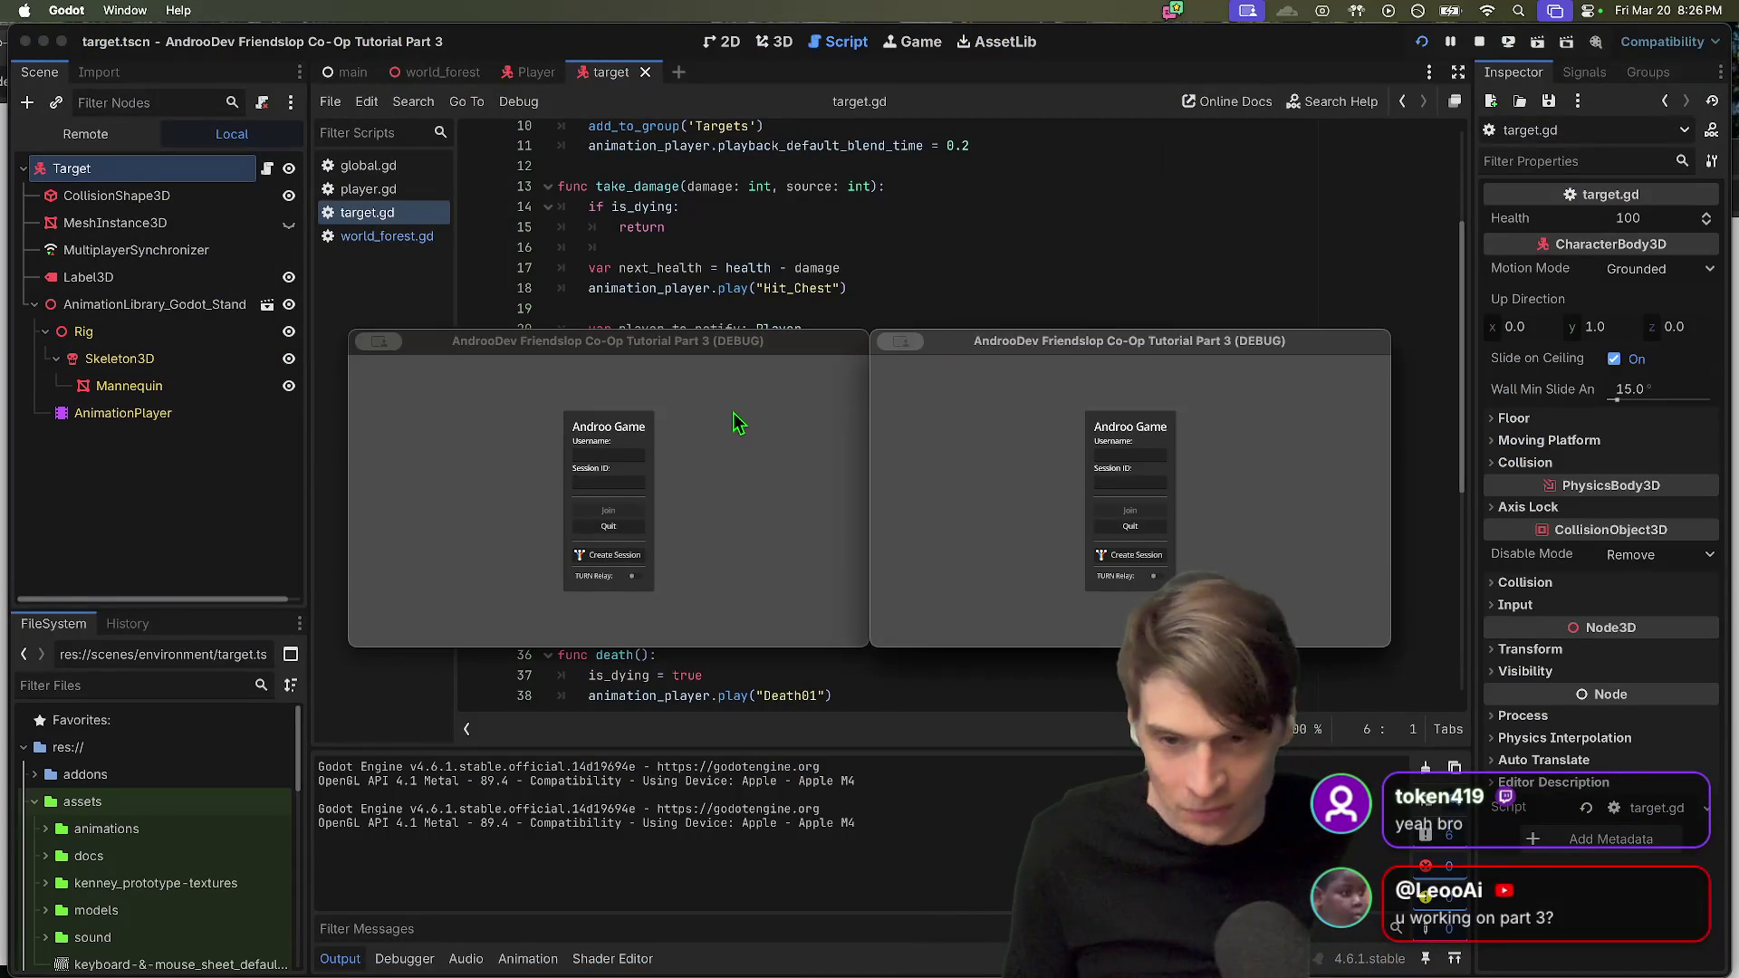
{"action": "left_click", "coordinate": [715, 480]}
{"action": "left_click", "coordinate": [614, 554]}
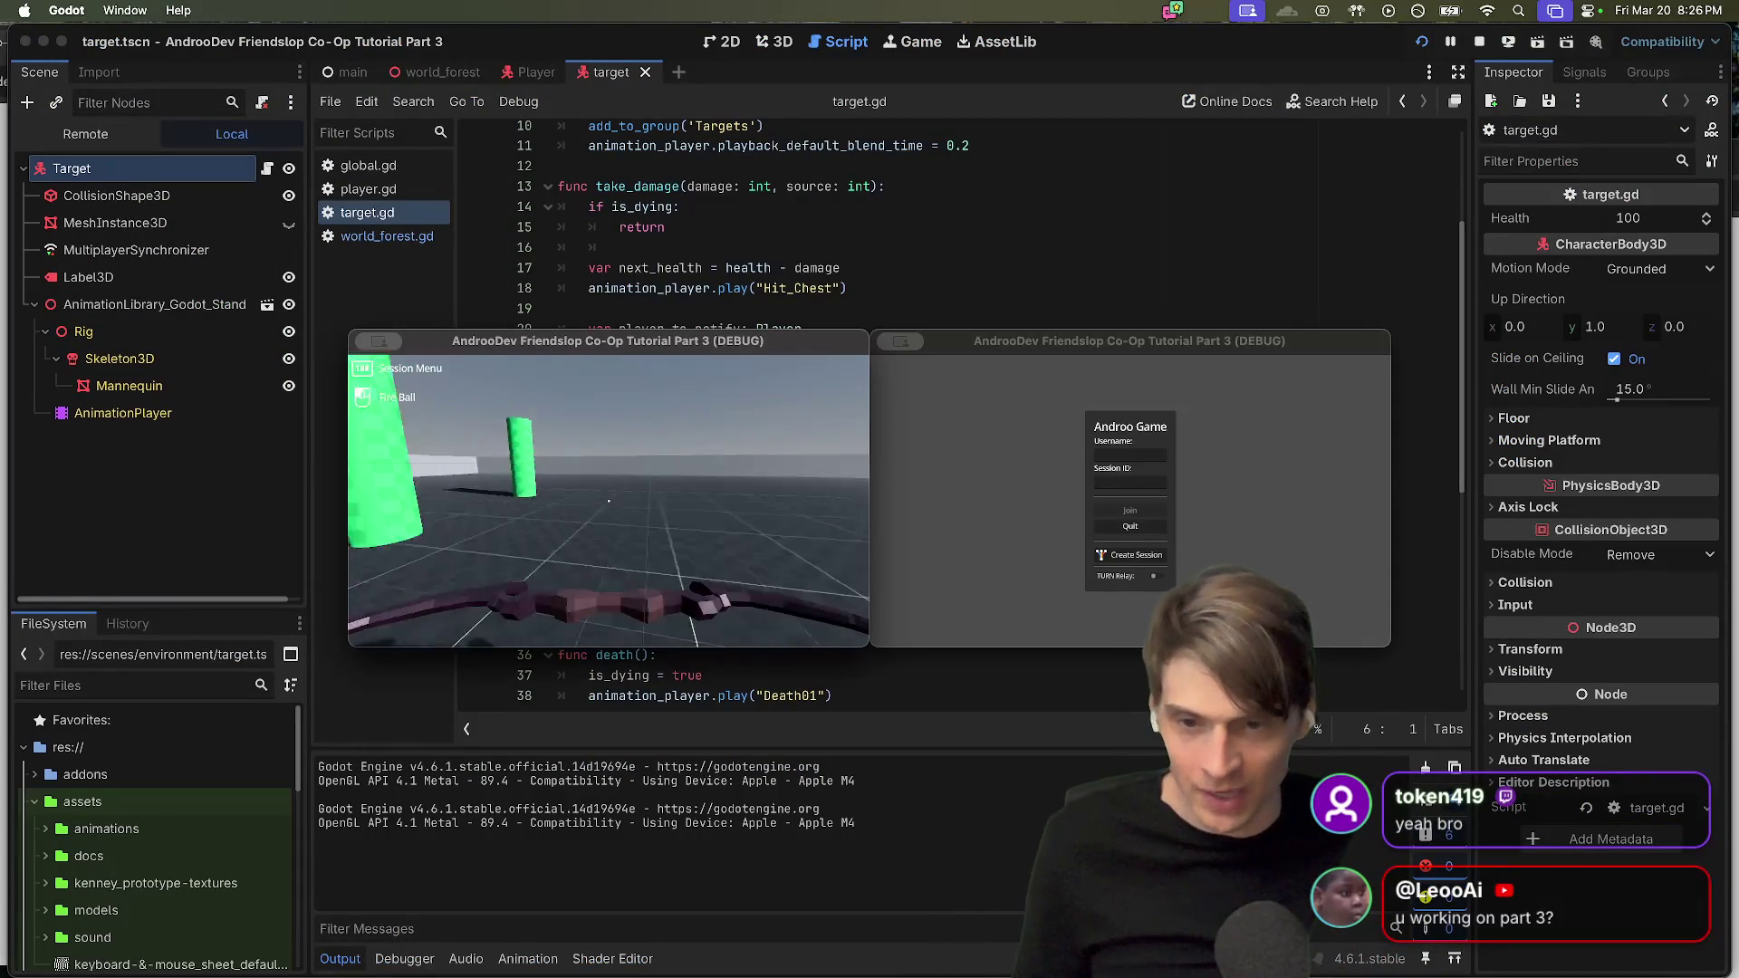
{"action": "left_click", "coordinate": [1000, 554]}
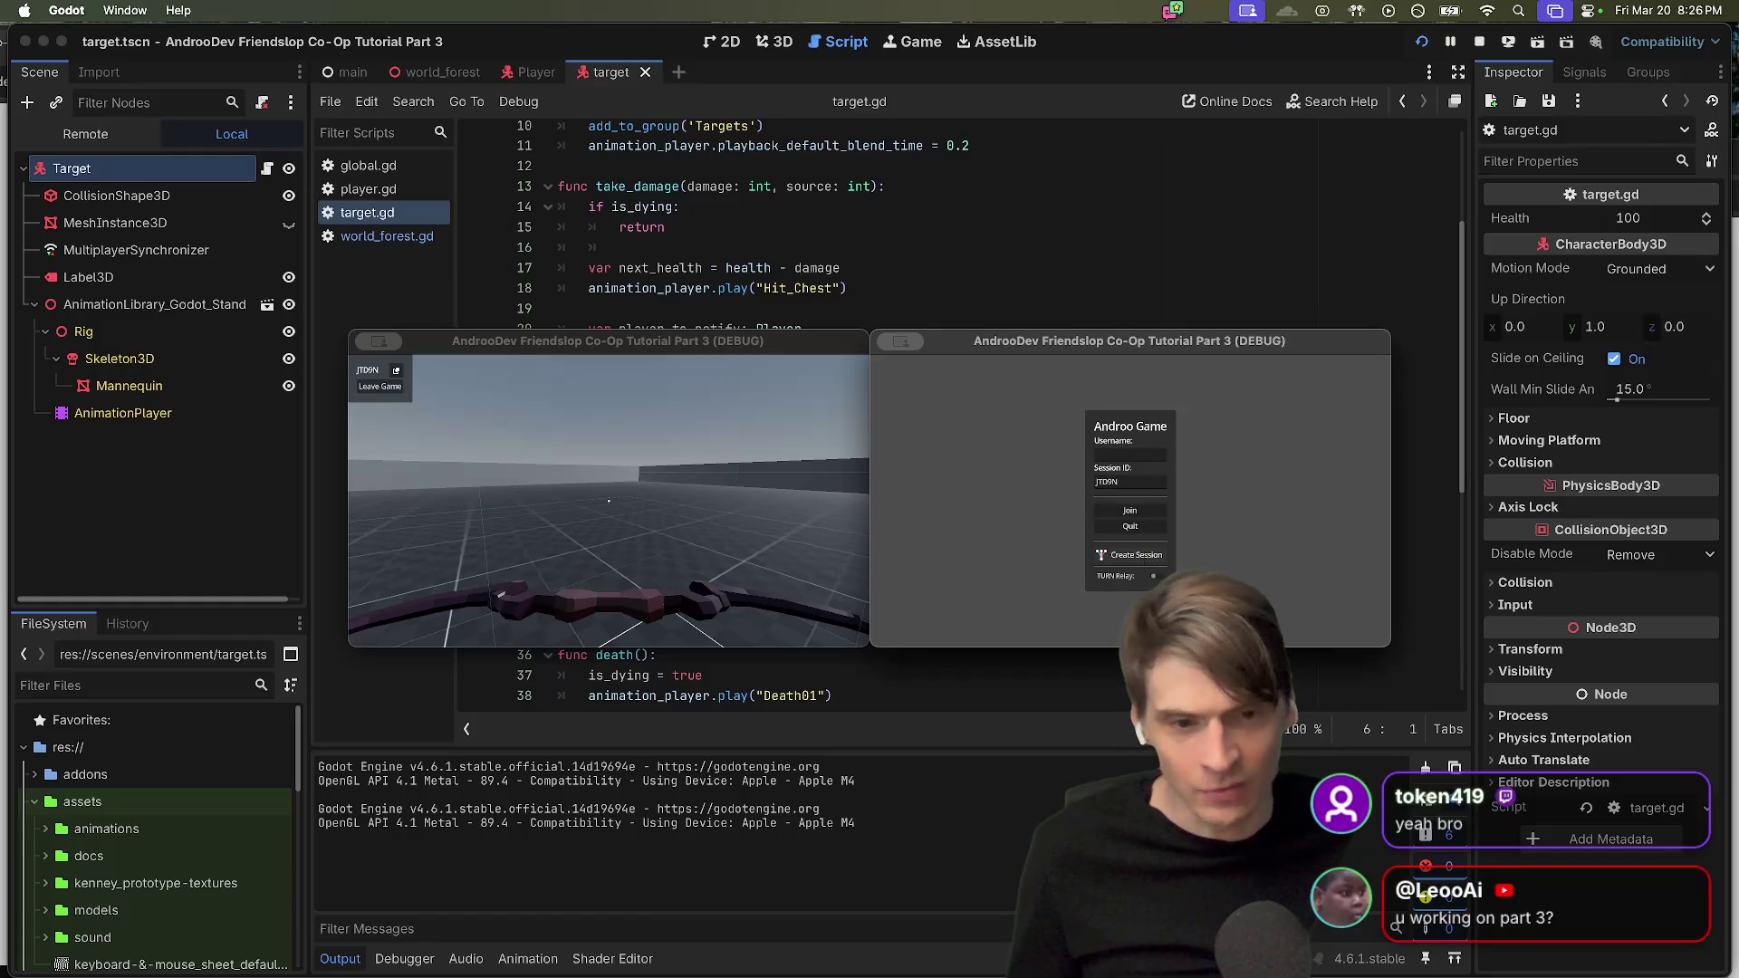
{"action": "left_click", "coordinate": [1129, 510]}
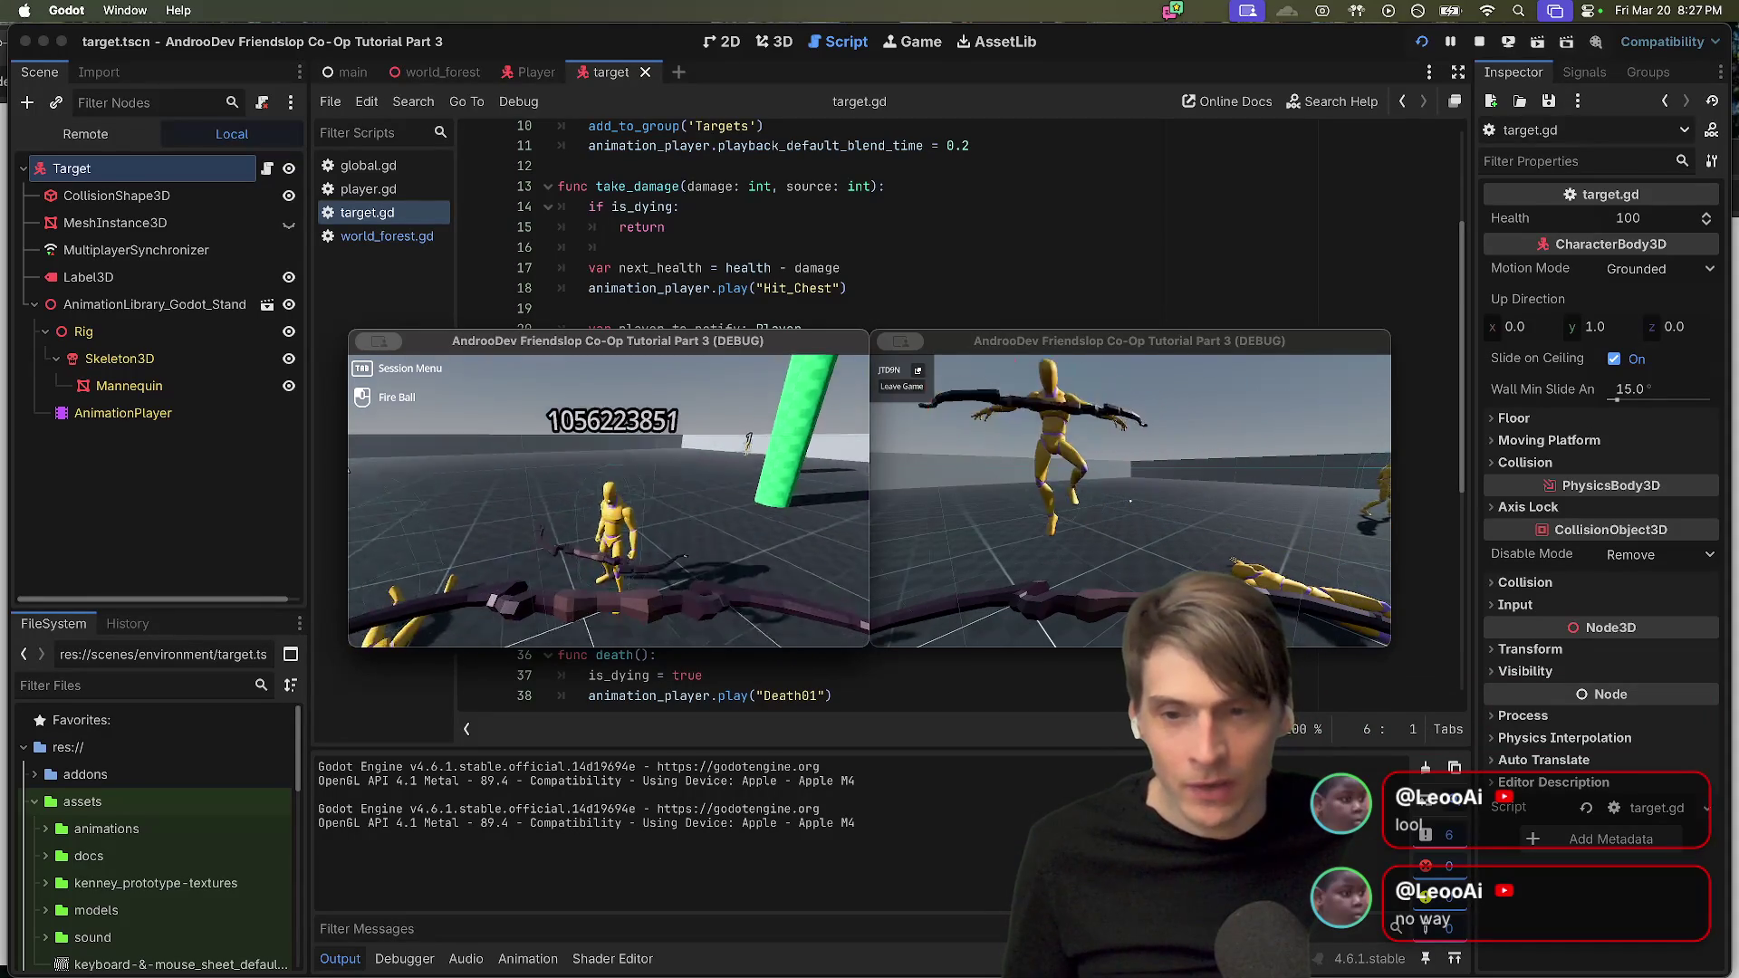
{"action": "key", "text": "super+period"}
Add blank lines in target.gd after line 7 and after the _ready function.
{"action": "left_click", "coordinate": [846, 444]}
{"action": "scroll", "coordinate": [861, 407], "scroll_direction": "up", "scroll_amount": 3}
{"action": "left_click", "coordinate": [1089, 263]}
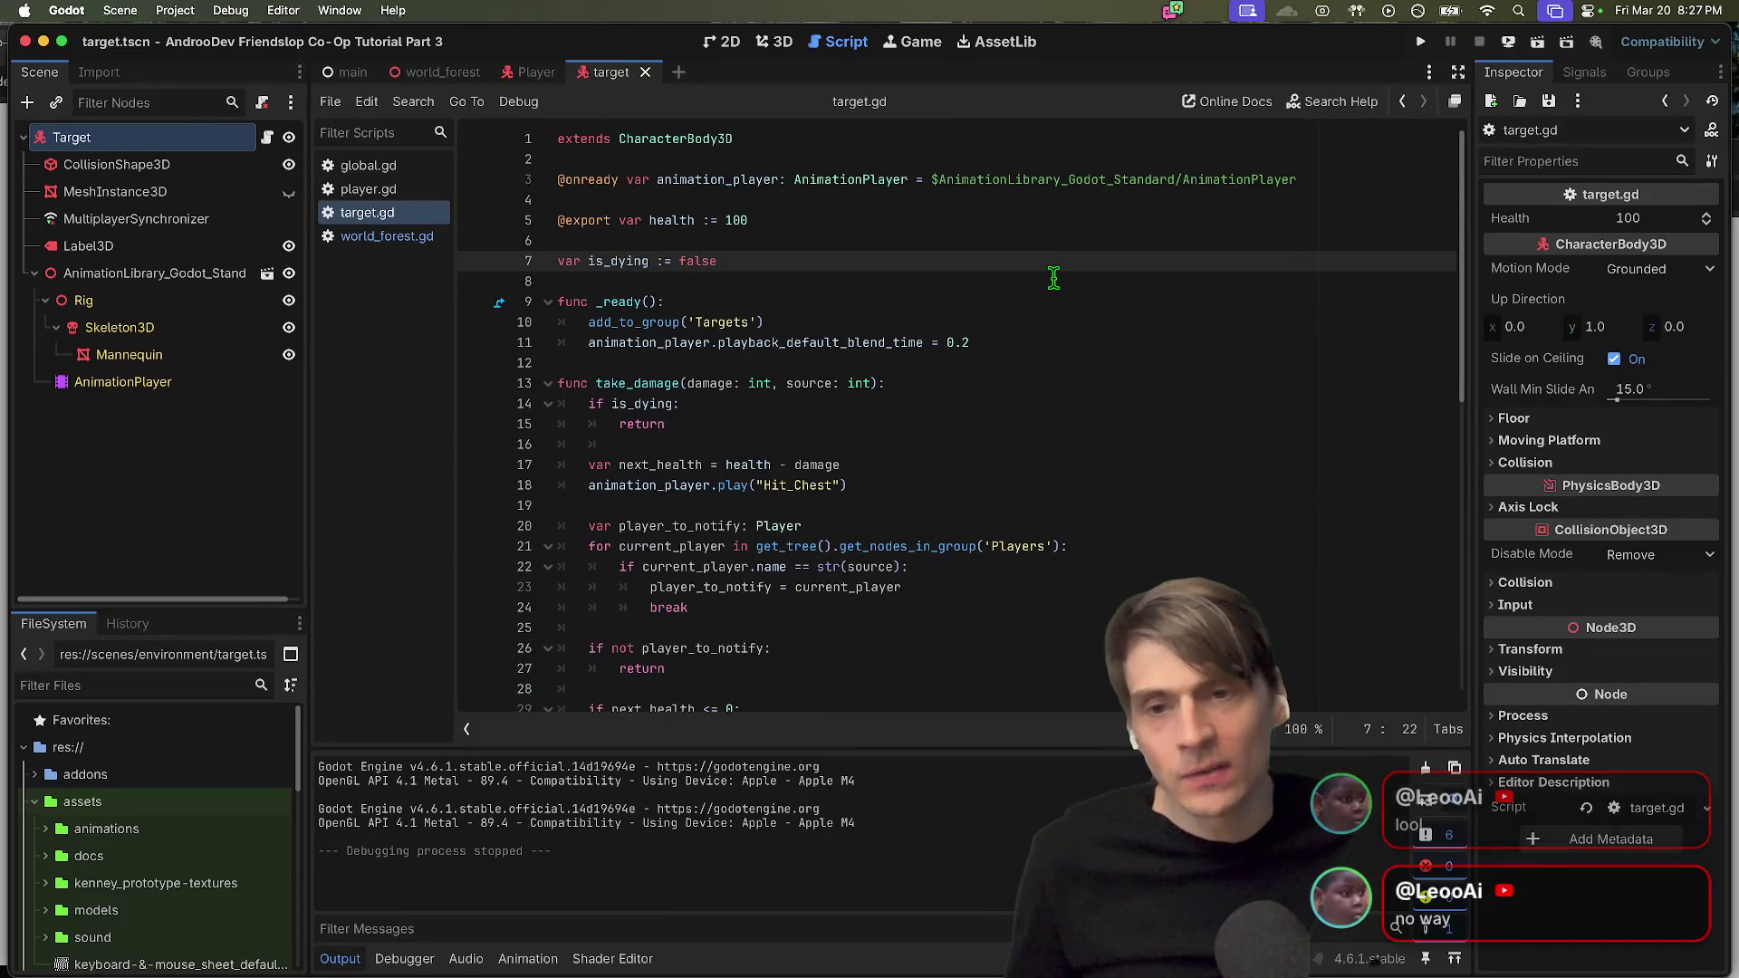
{"action": "key", "text": "Return"}
{"action": "key", "text": "Down"}
{"action": "key", "text": "Down"}
{"action": "key", "text": "Down"}
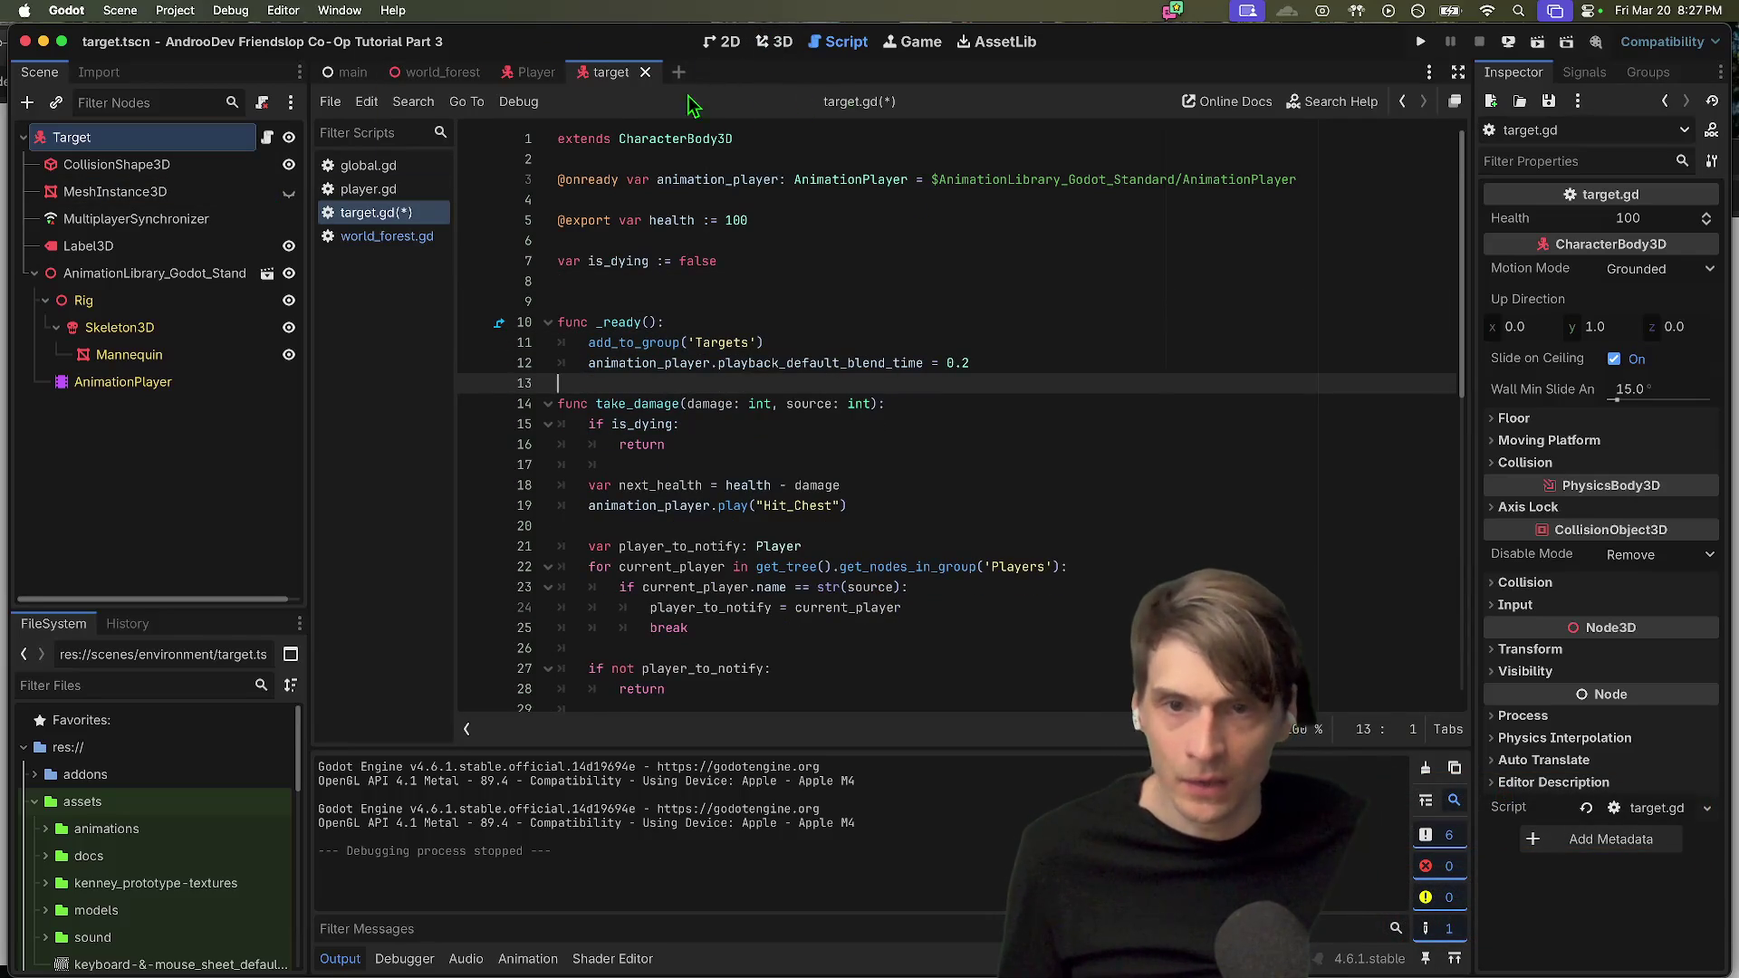
In the 3D view, pick Walk_Formal on the AnimationPlayer, play it, then pause.
{"action": "left_click", "coordinate": [781, 42]}
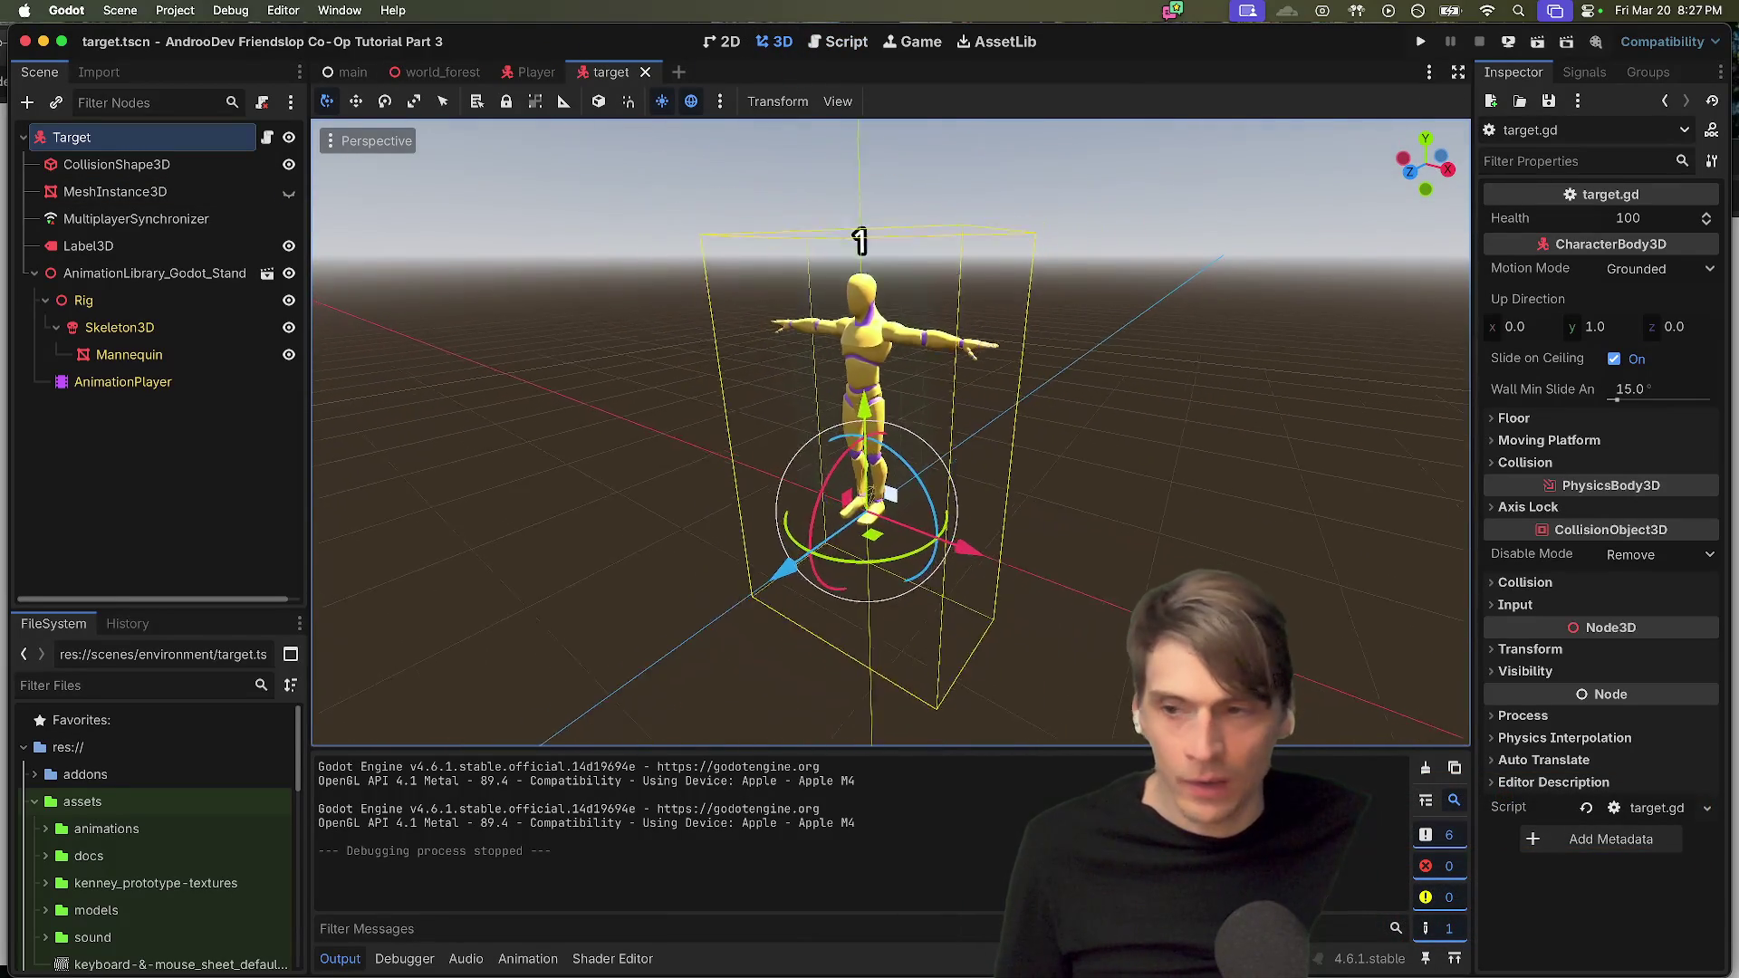
{"action": "left_click", "coordinate": [123, 381]}
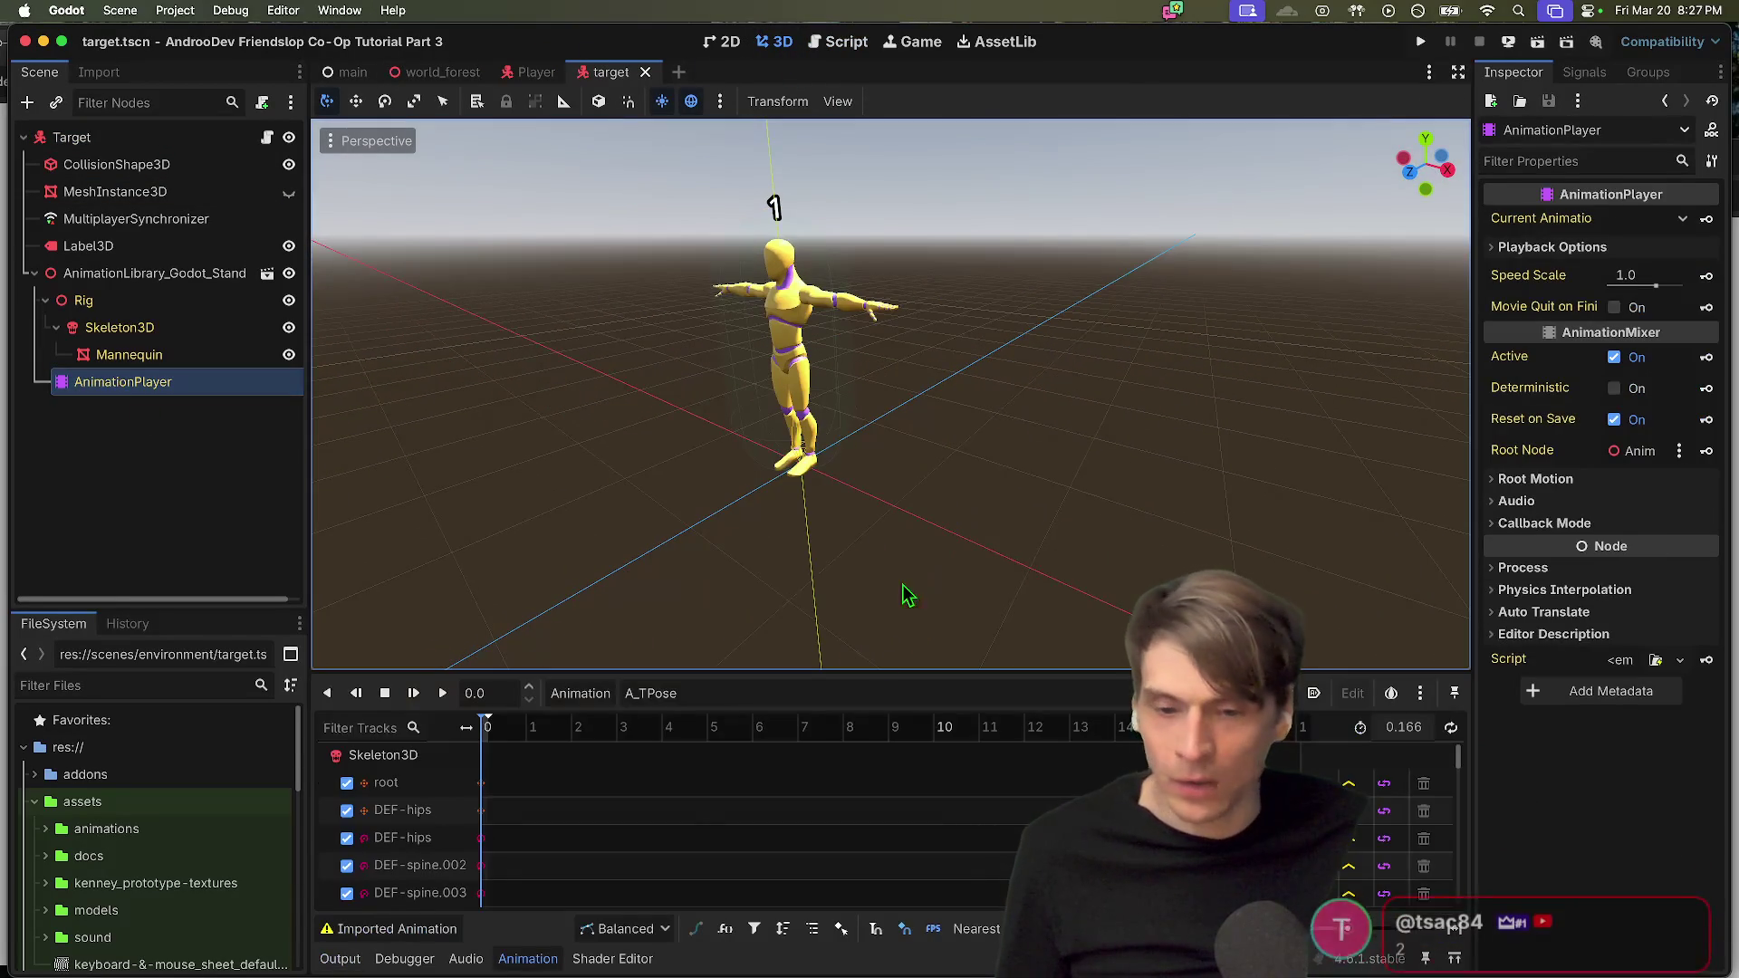
{"action": "left_click", "coordinate": [650, 693]}
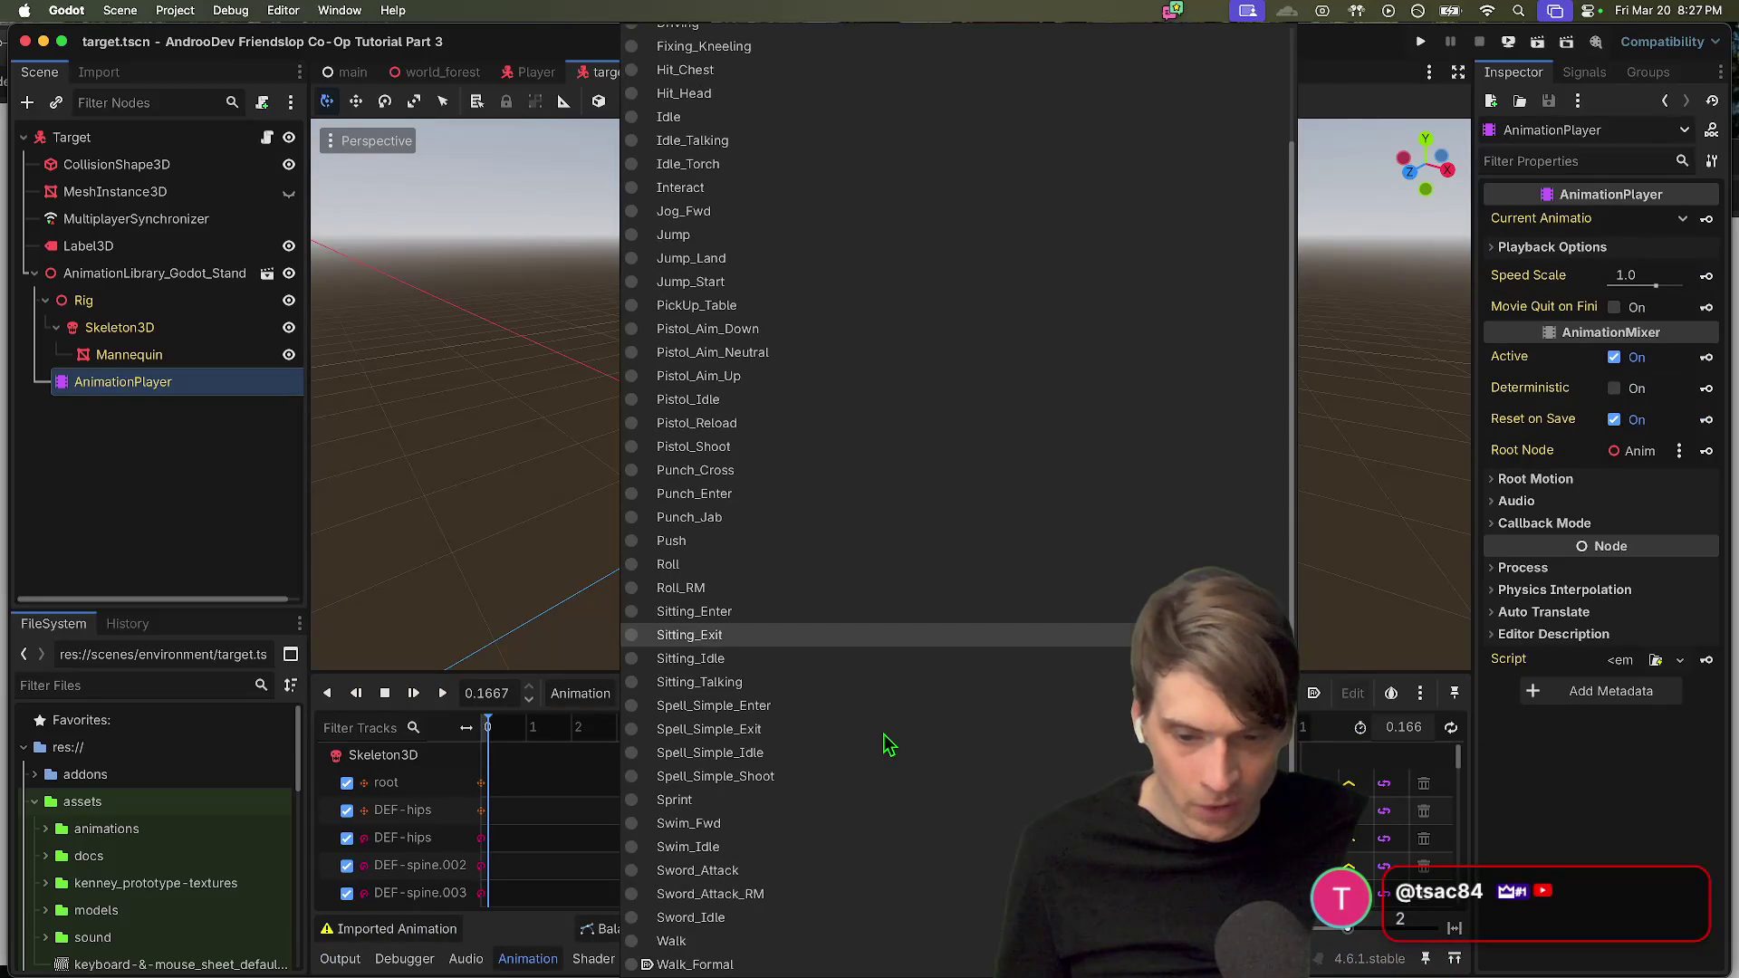
{"action": "left_click", "coordinate": [862, 946]}
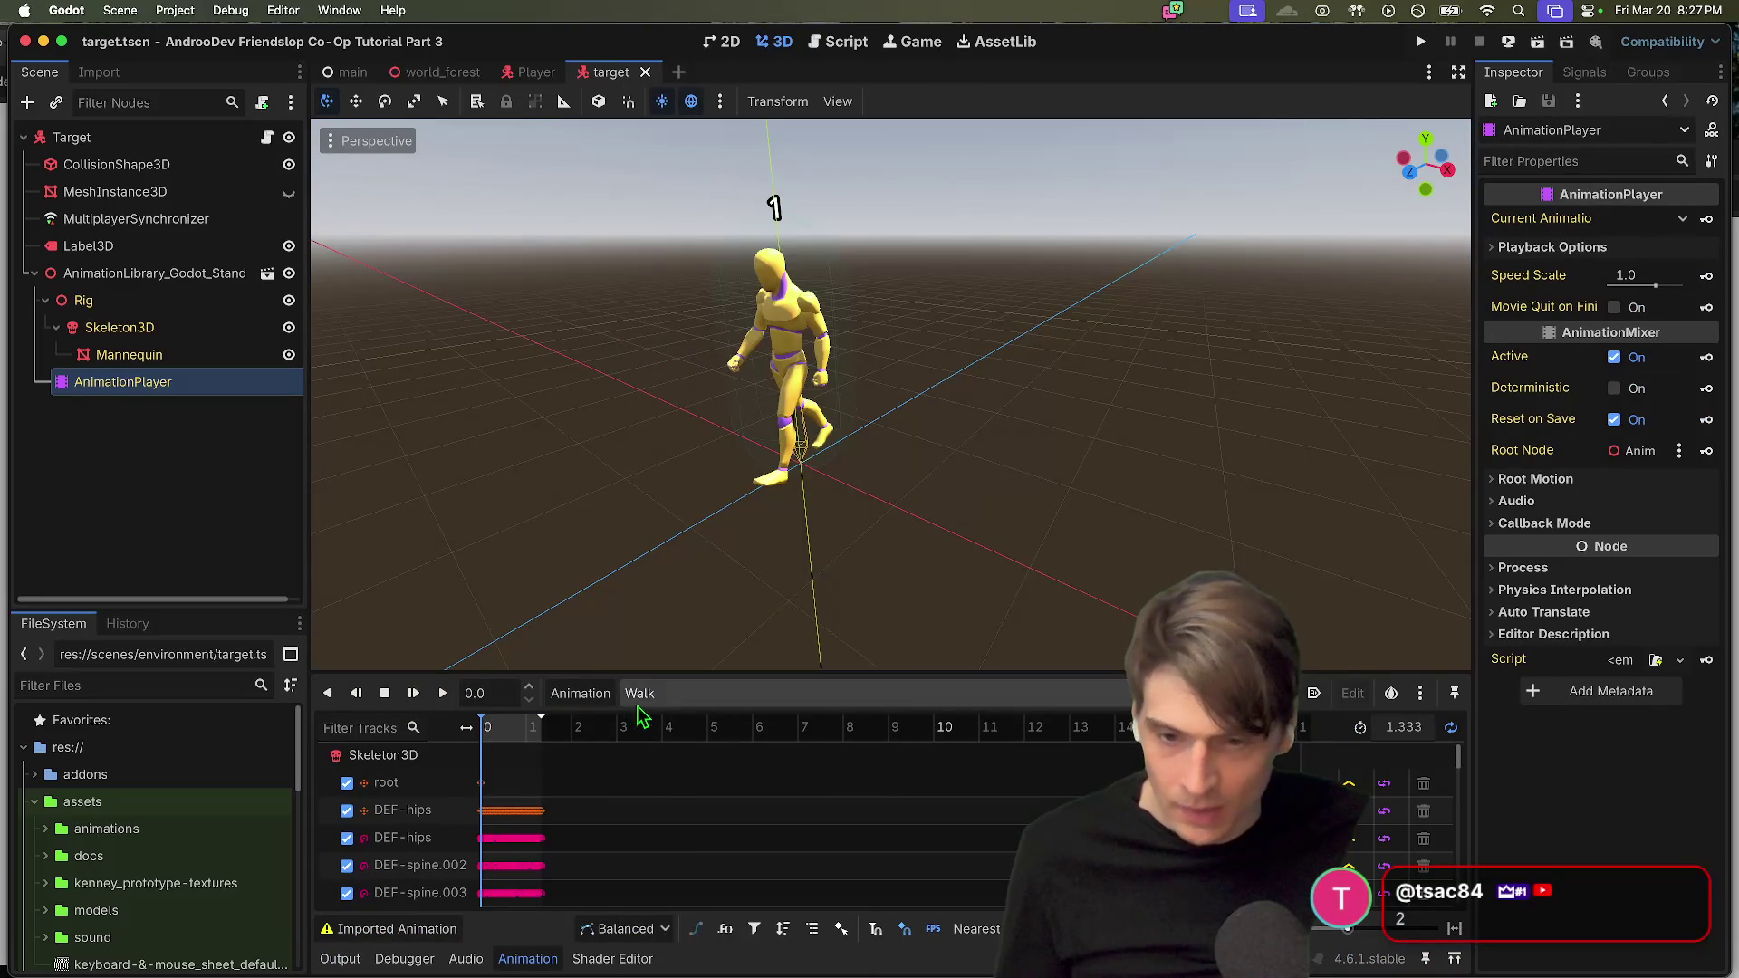
{"action": "left_click", "coordinate": [645, 706]}
{"action": "left_click", "coordinate": [707, 962]}
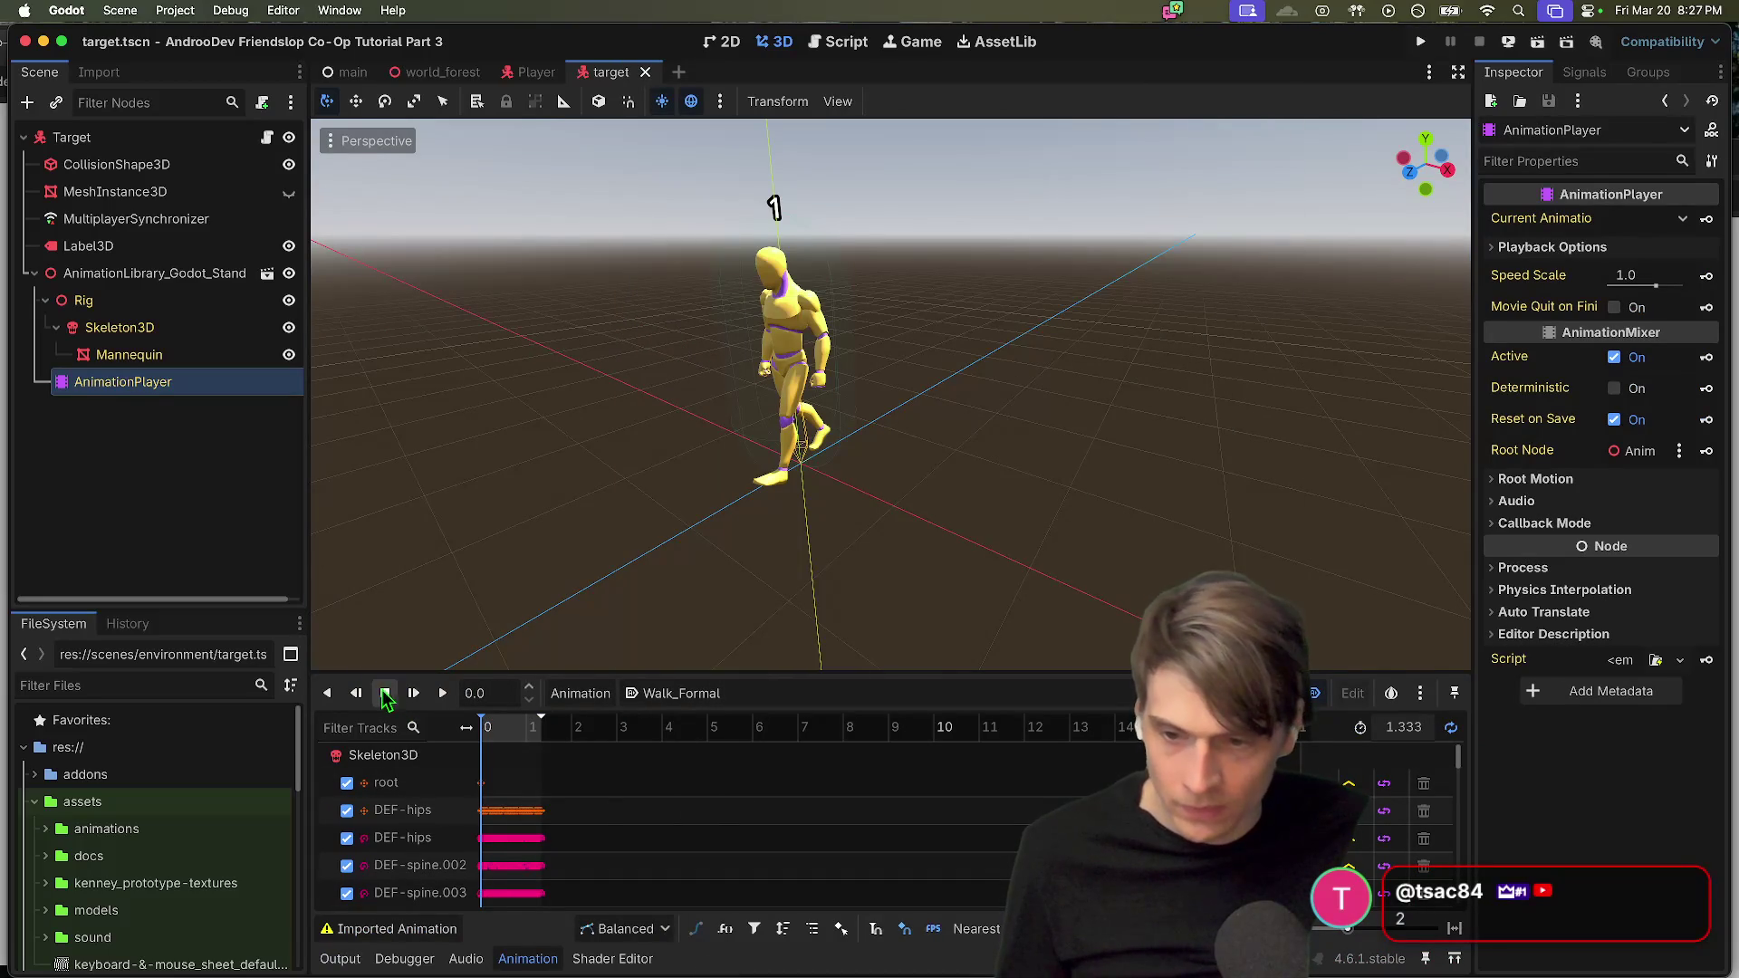
{"action": "left_click", "coordinate": [442, 693]}
{"action": "scroll", "coordinate": [1087, 398], "scroll_direction": "up", "scroll_amount": 3}
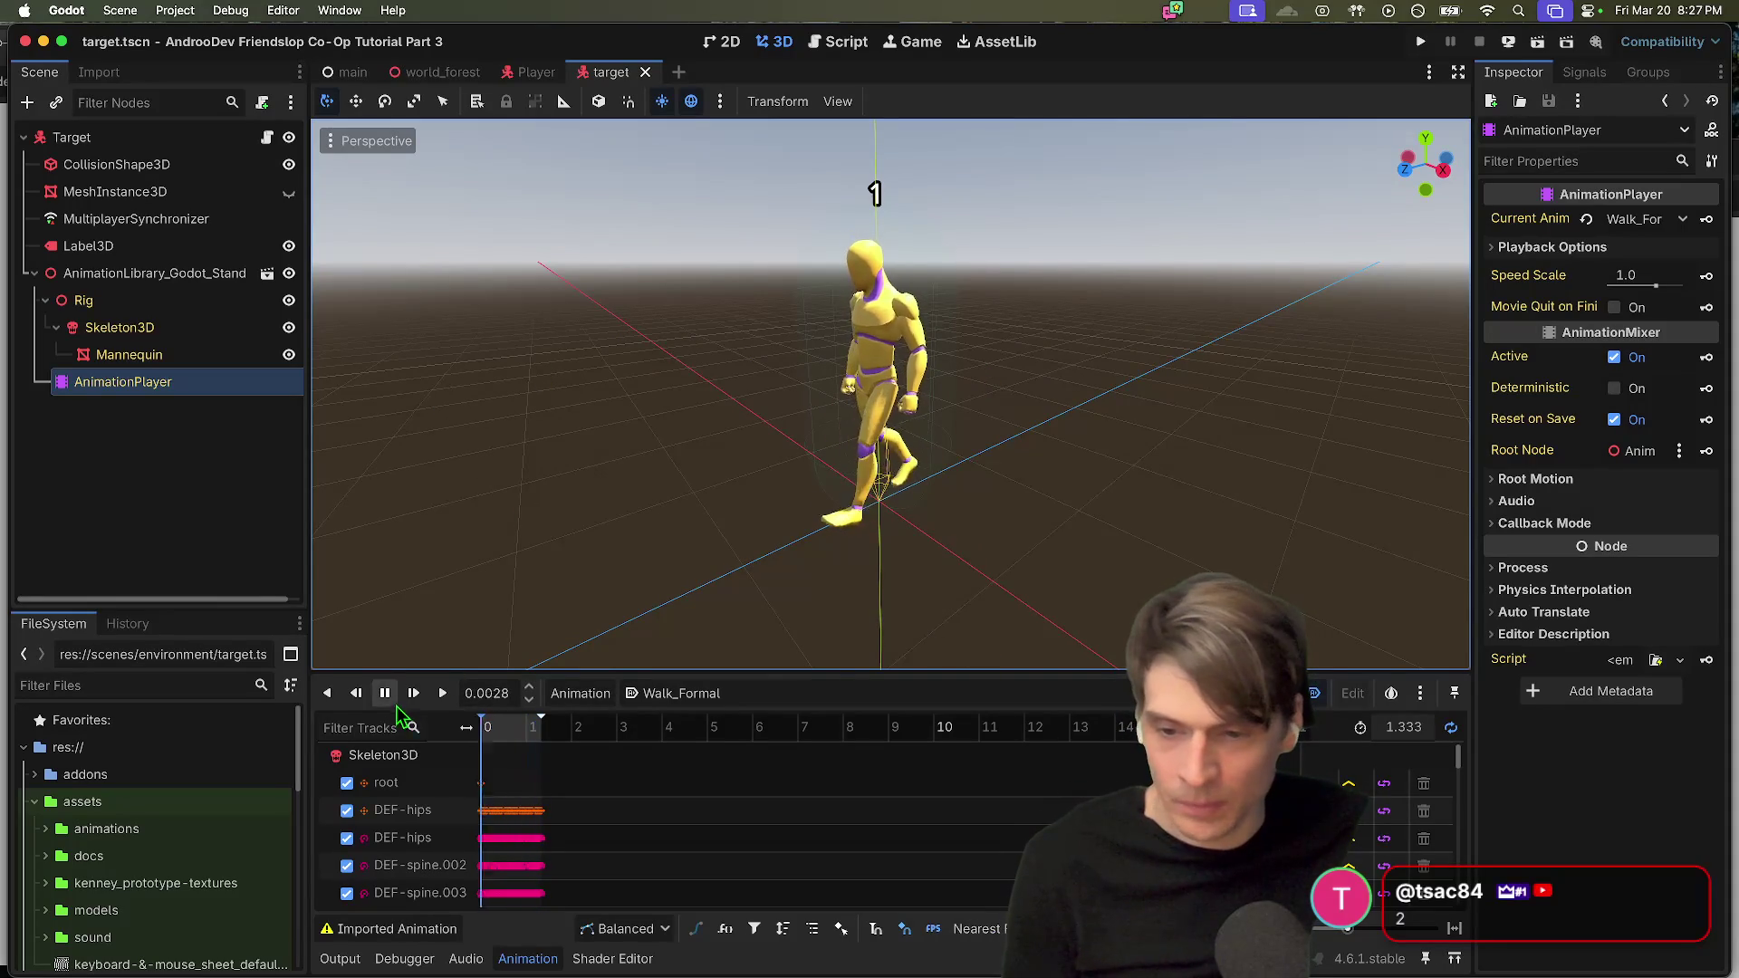
{"action": "left_click", "coordinate": [385, 696]}
Select the Mannequin mesh node and toggle its visibility off and back on.
{"action": "left_click", "coordinate": [181, 426]}
{"action": "left_click", "coordinate": [186, 355]}
{"action": "left_click", "coordinate": [289, 354]}
{"action": "left_click", "coordinate": [289, 354]}
{"action": "left_click", "coordinate": [289, 355]}
{"action": "left_click", "coordinate": [289, 354]}
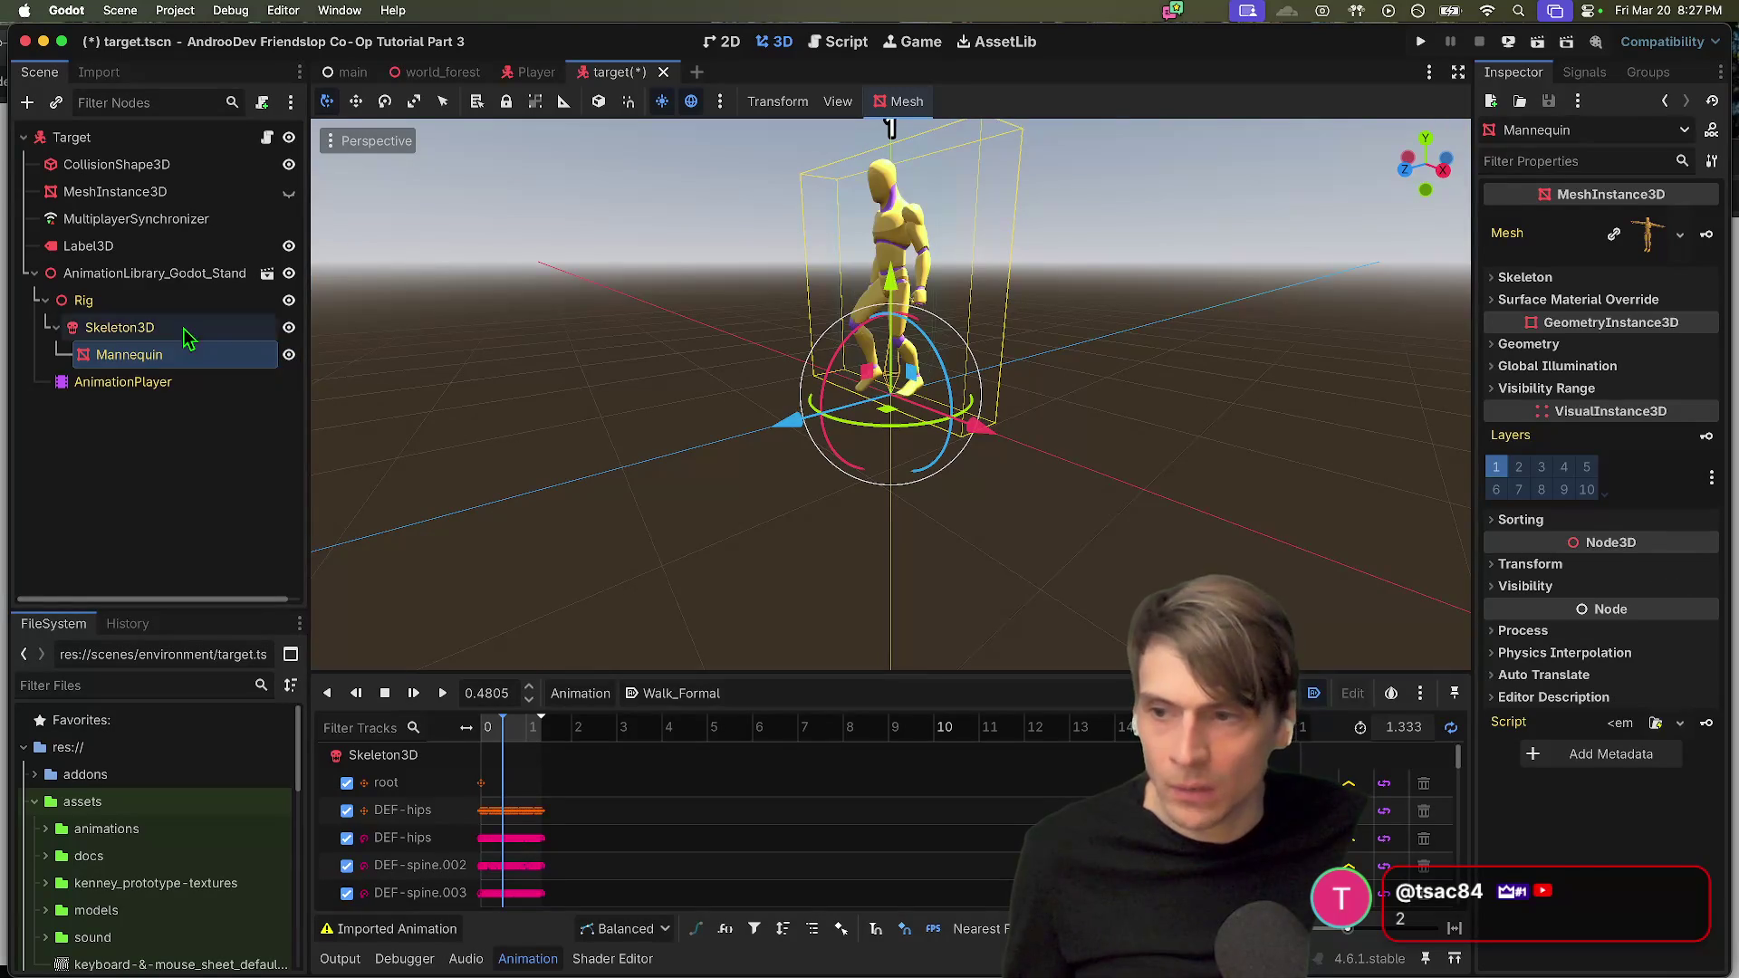
Expand the Mannequin's Mesh and Surface 0 in the Inspector to find the M_Main material.
{"action": "left_click", "coordinate": [1648, 237]}
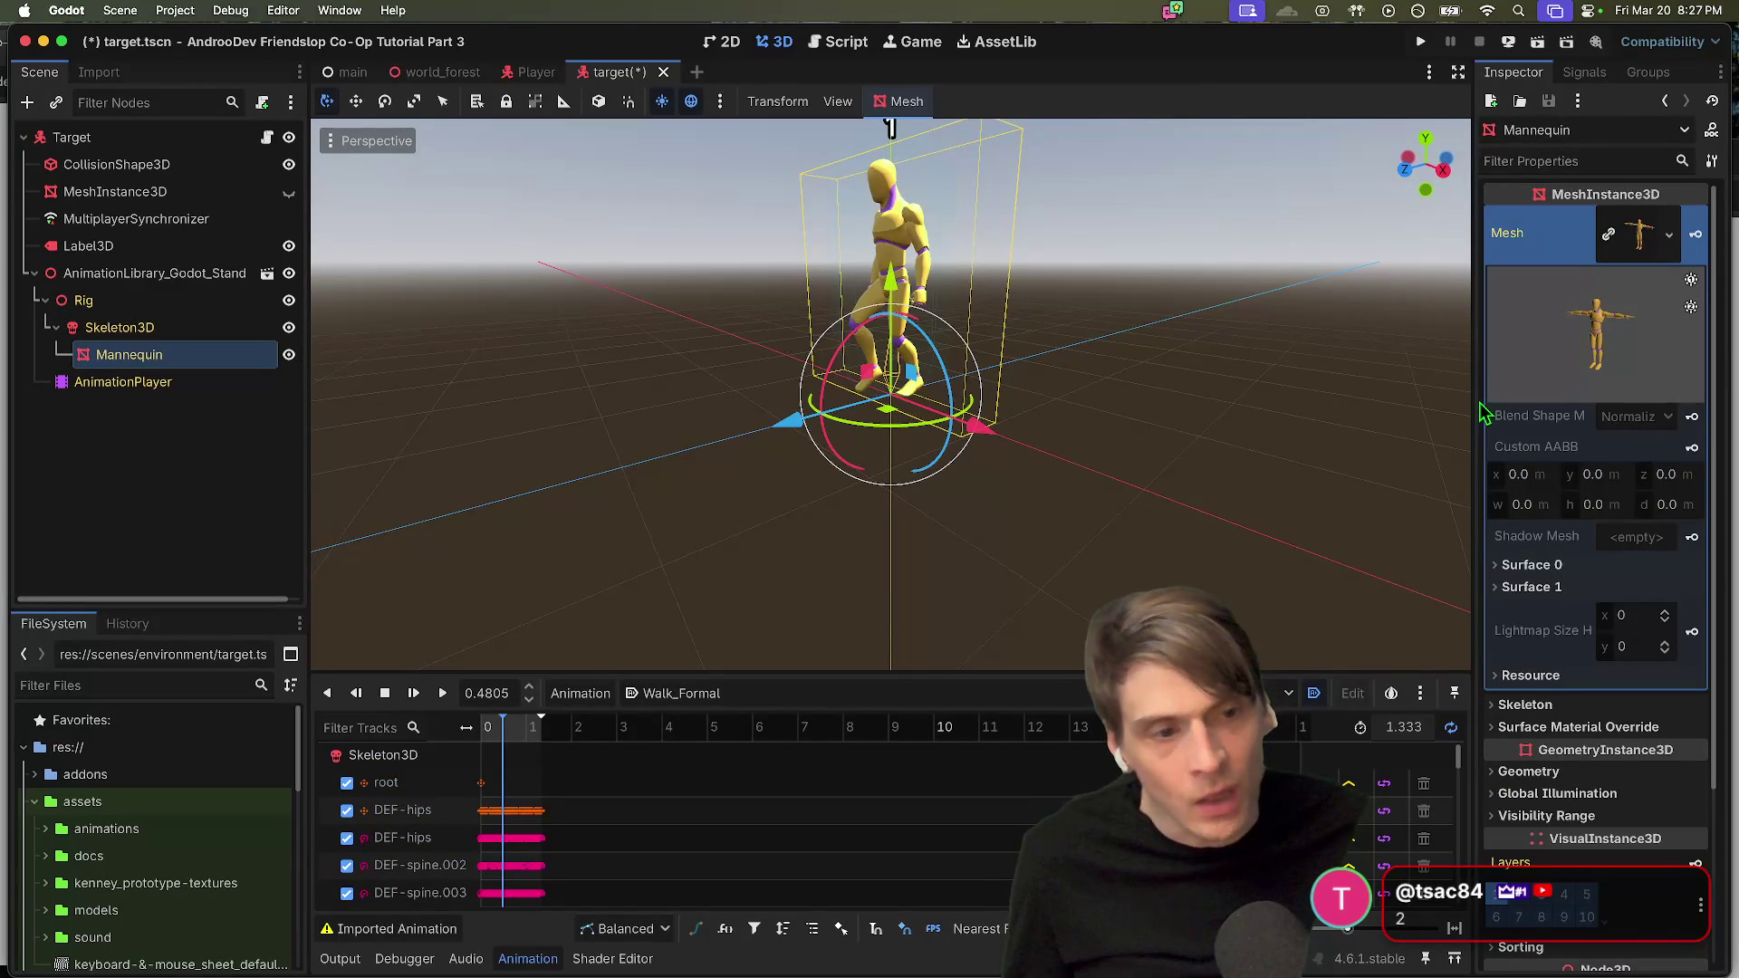
{"action": "left_click_drag", "start_coordinate": [1472, 416], "coordinate": [1426, 416]}
{"action": "scroll", "coordinate": [1530, 563], "scroll_direction": "down", "scroll_amount": 1}
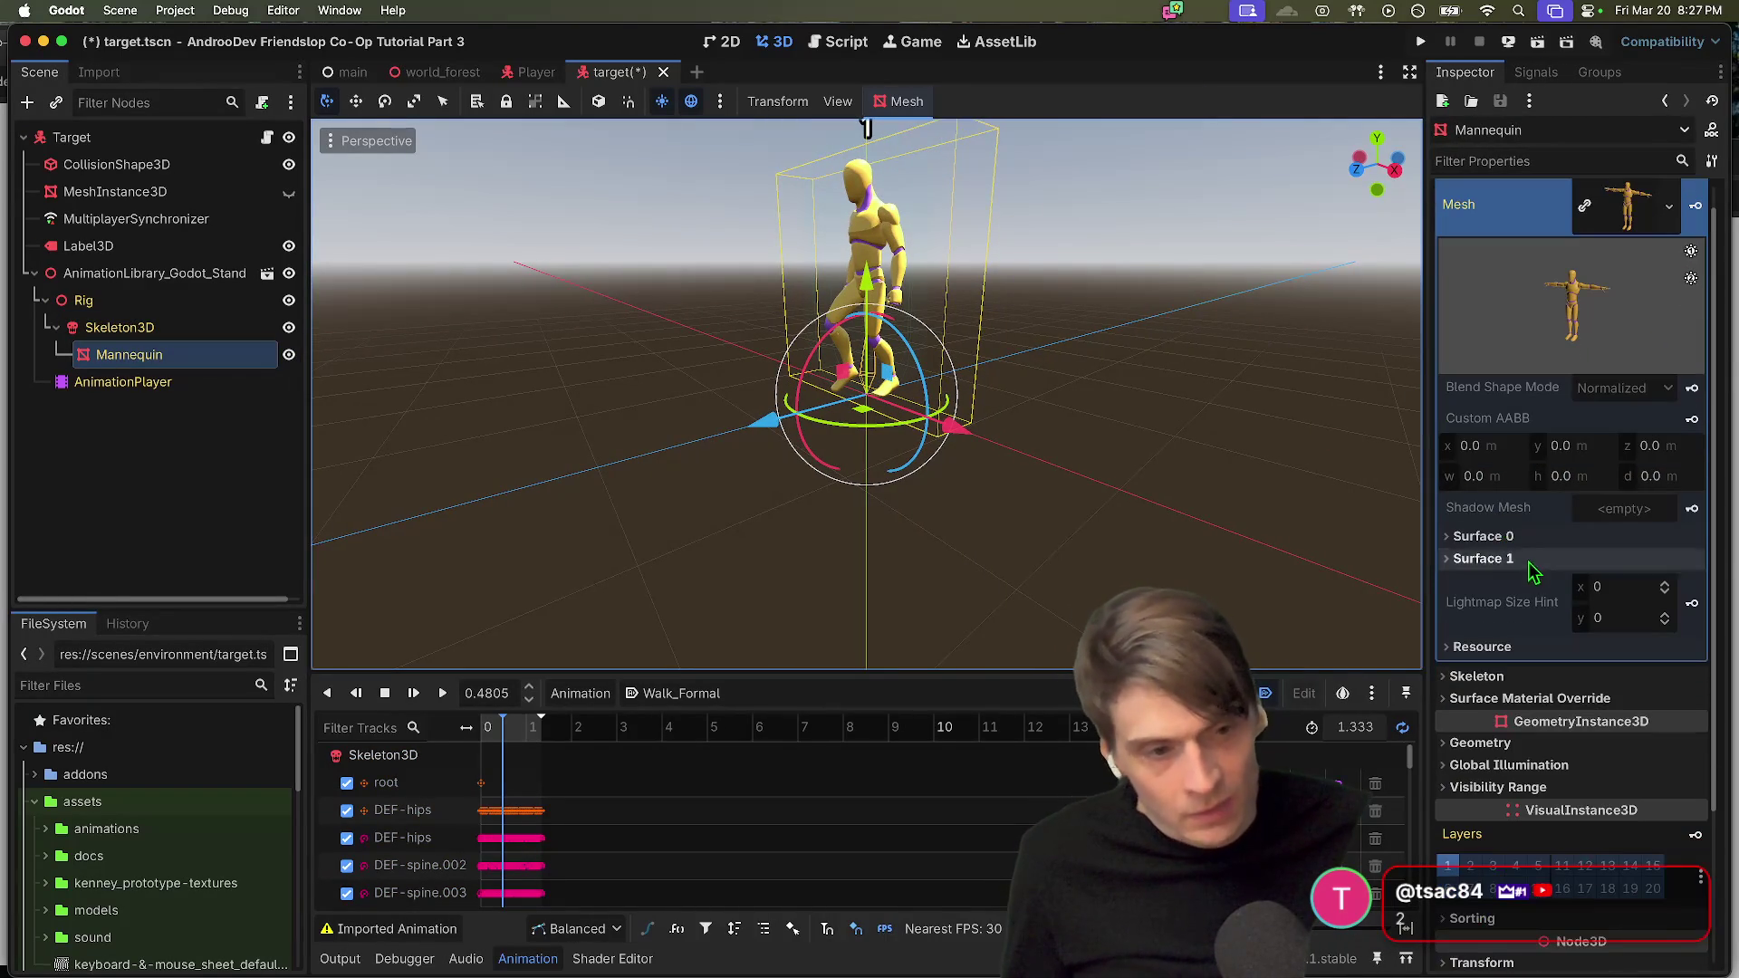
{"action": "left_click", "coordinate": [1540, 536]}
{"action": "scroll", "coordinate": [1621, 624], "scroll_direction": "down", "scroll_amount": 3}
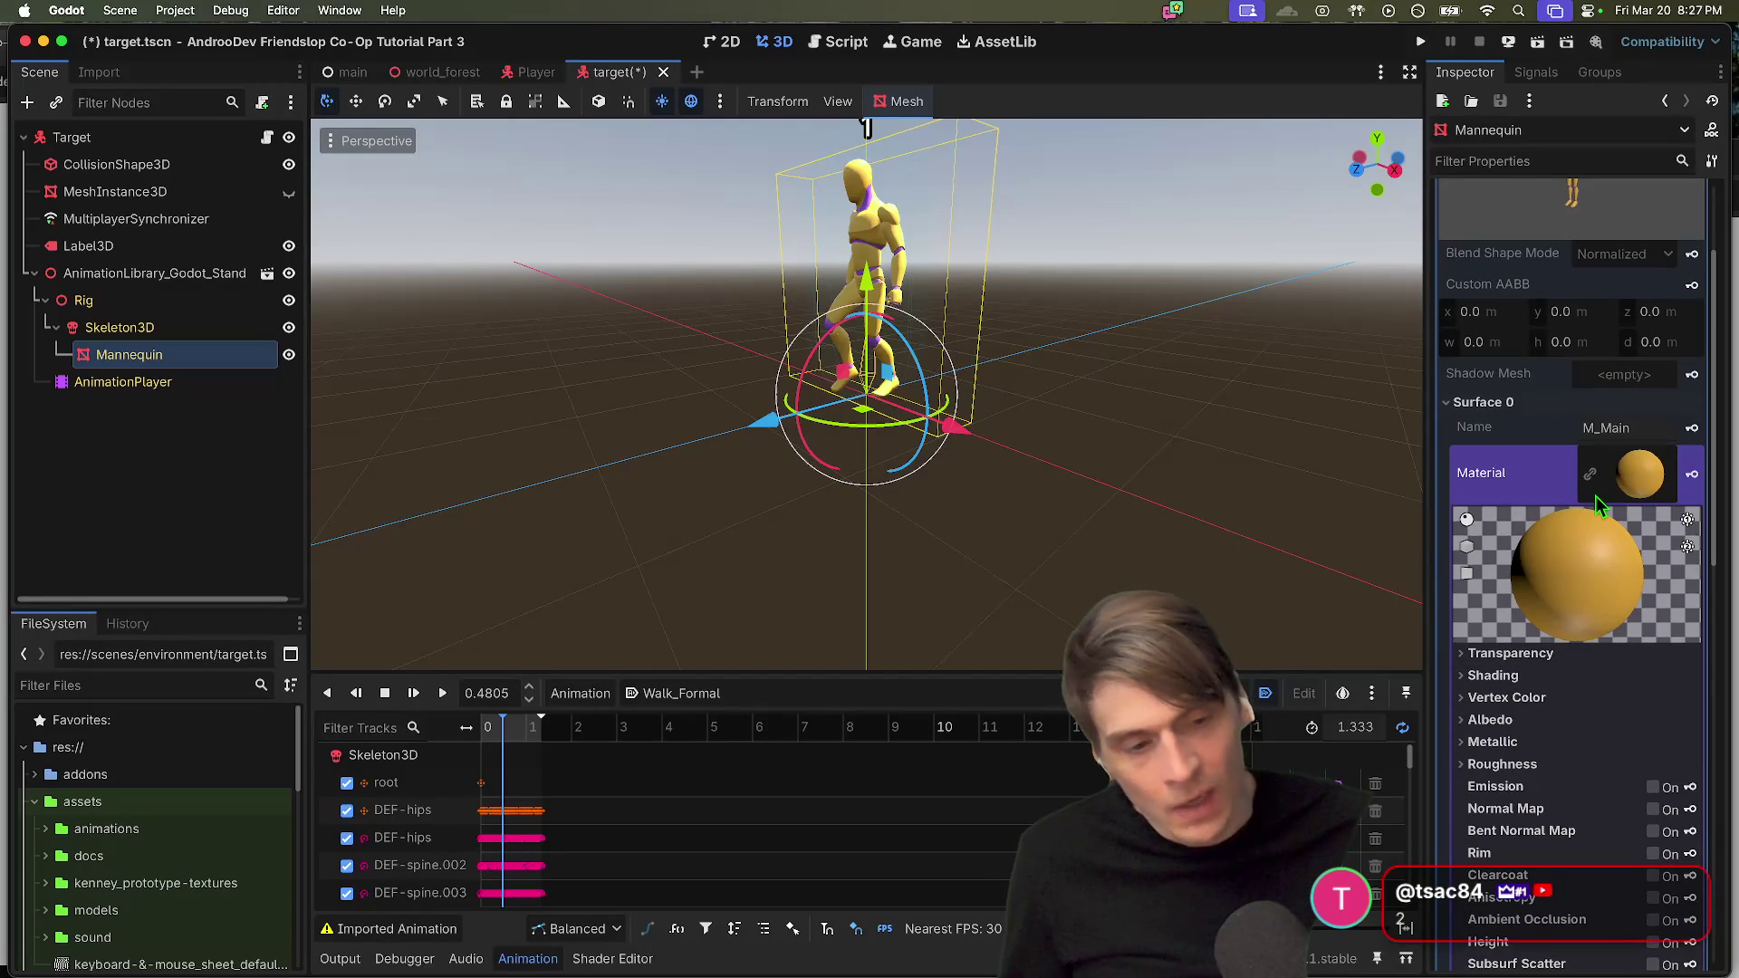
{"action": "scroll", "coordinate": [1590, 508], "scroll_direction": "up", "scroll_amount": 3}
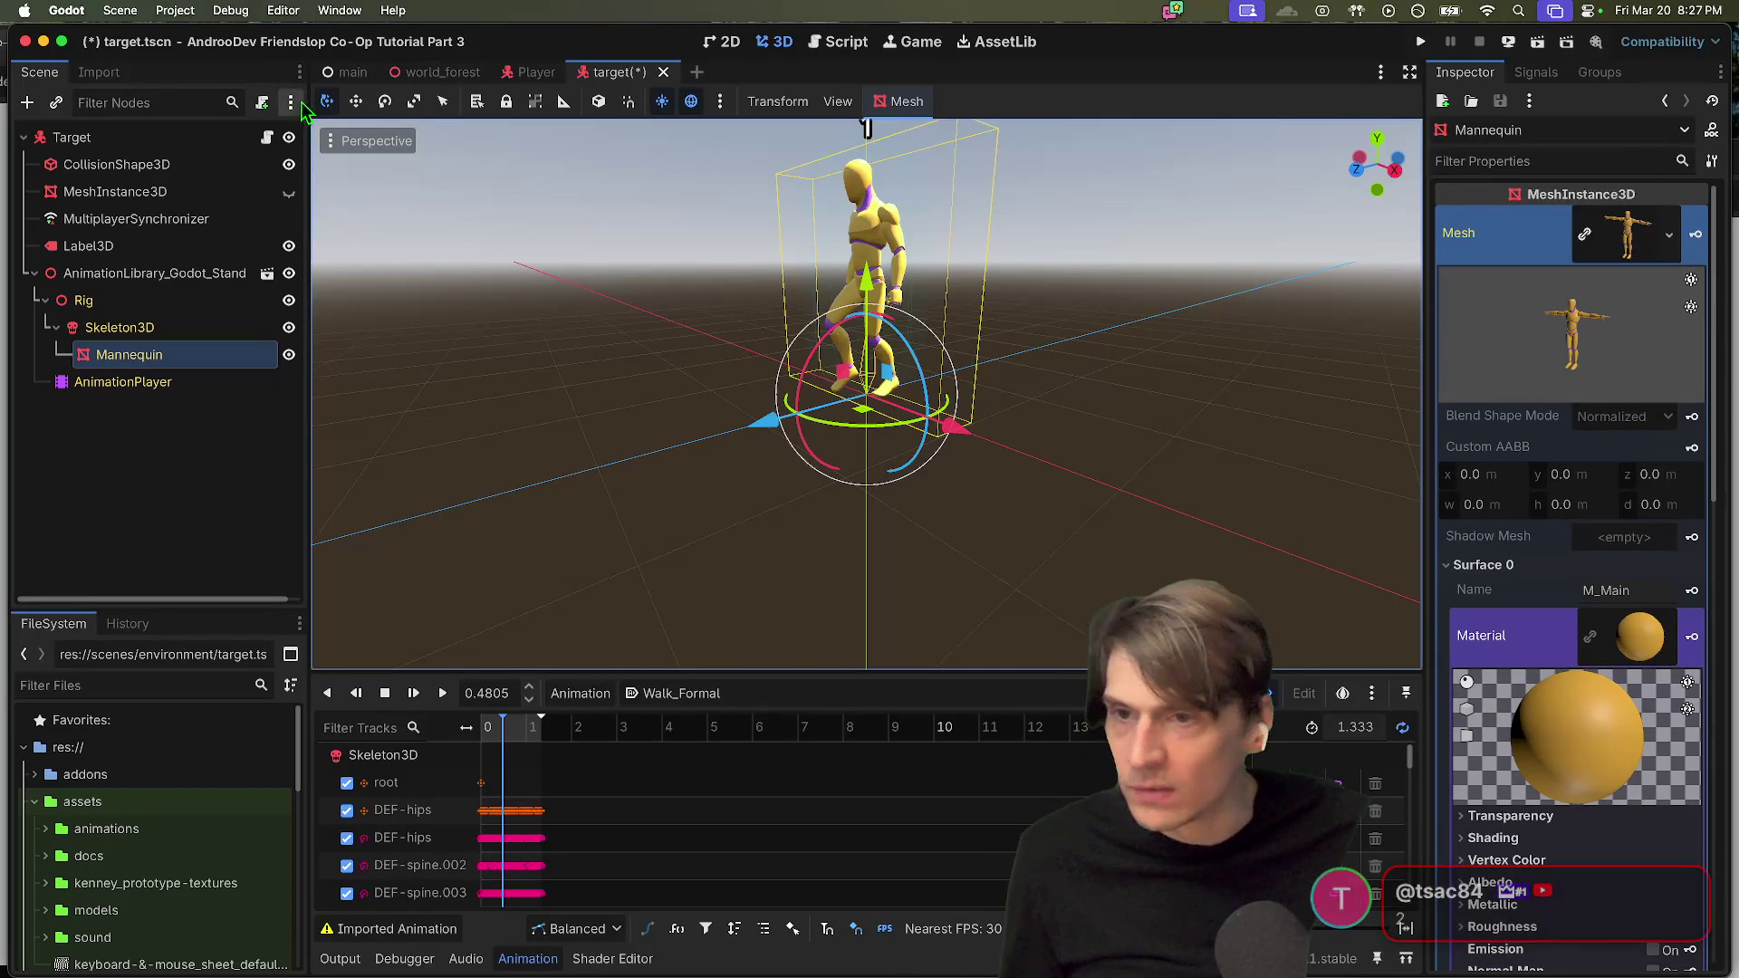
Return to the target.gd script in the script editor.
{"action": "left_click", "coordinate": [266, 137]}
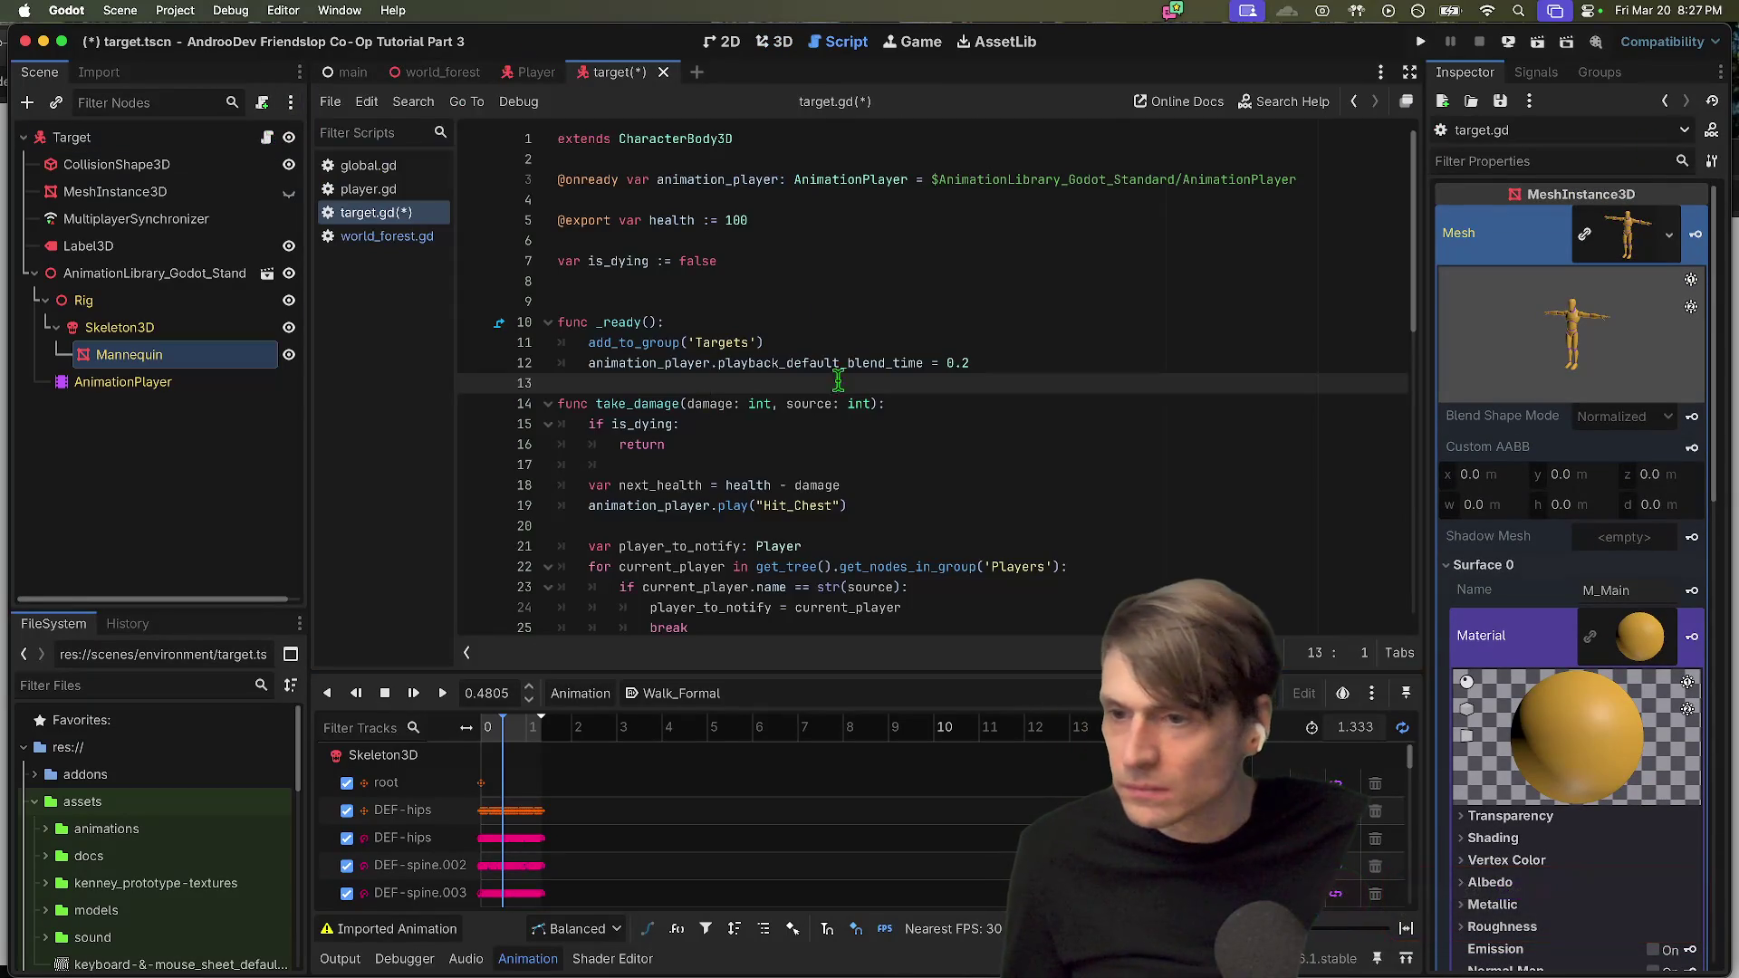
{"action": "right_click", "coordinate": [208, 363]}
{"action": "left_click", "coordinate": [764, 356]}
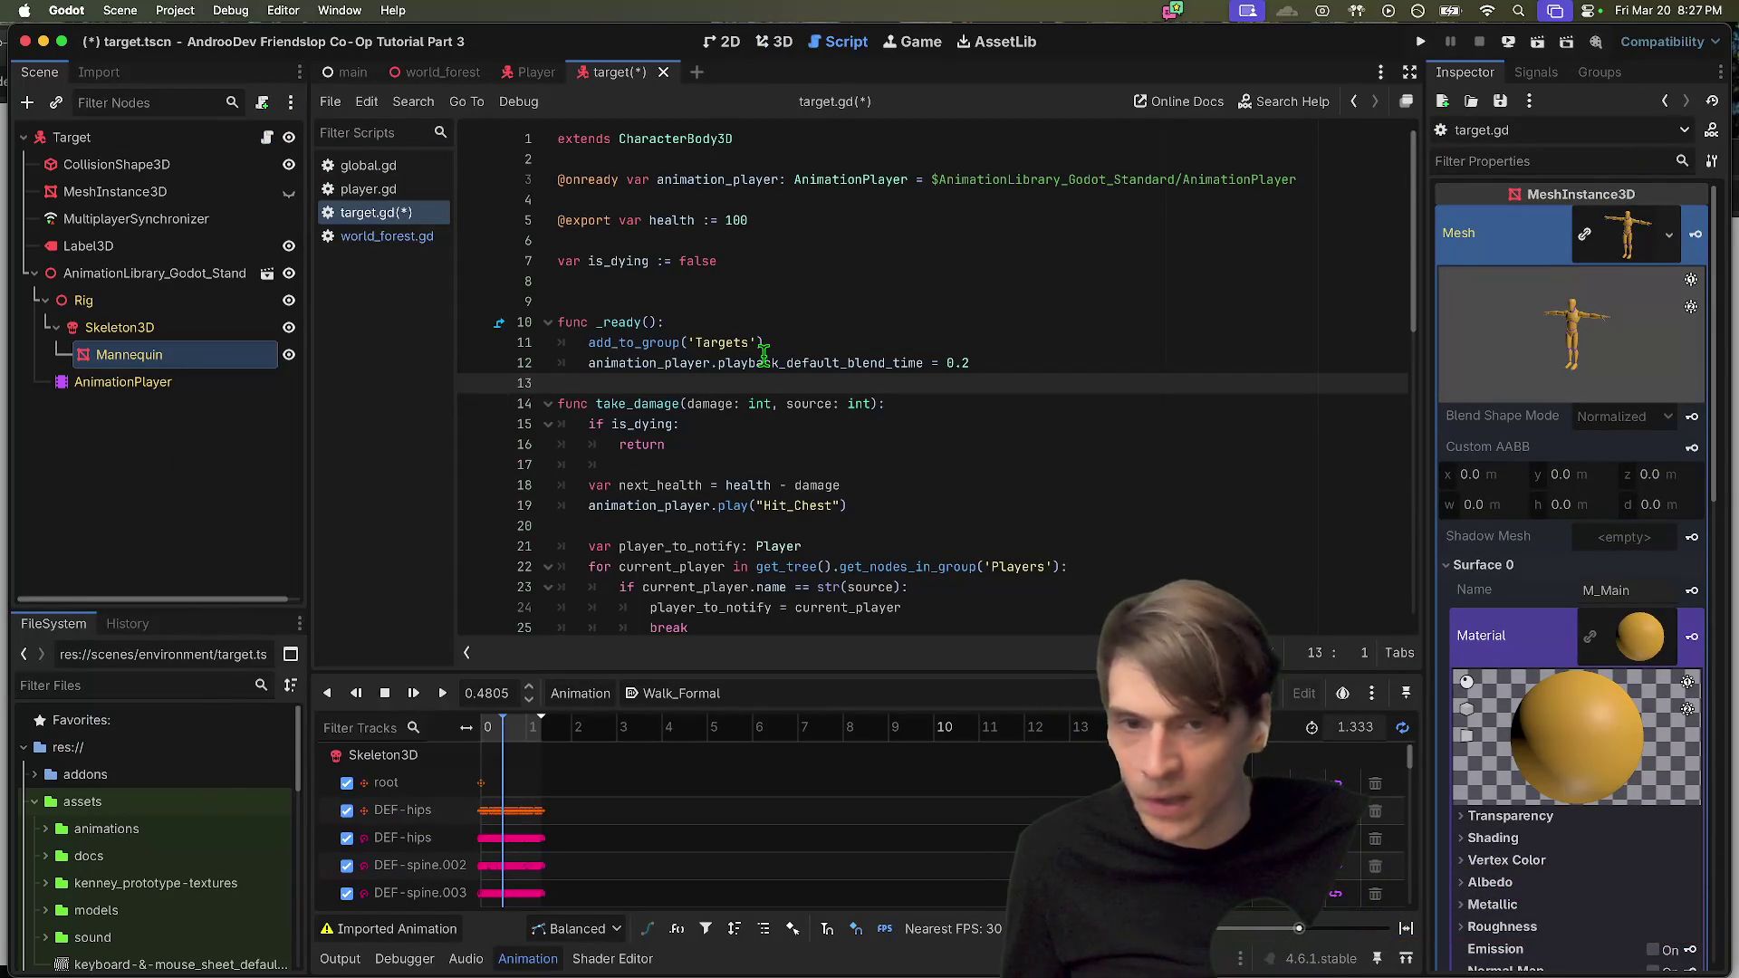
{"action": "left_click", "coordinate": [1181, 200]}
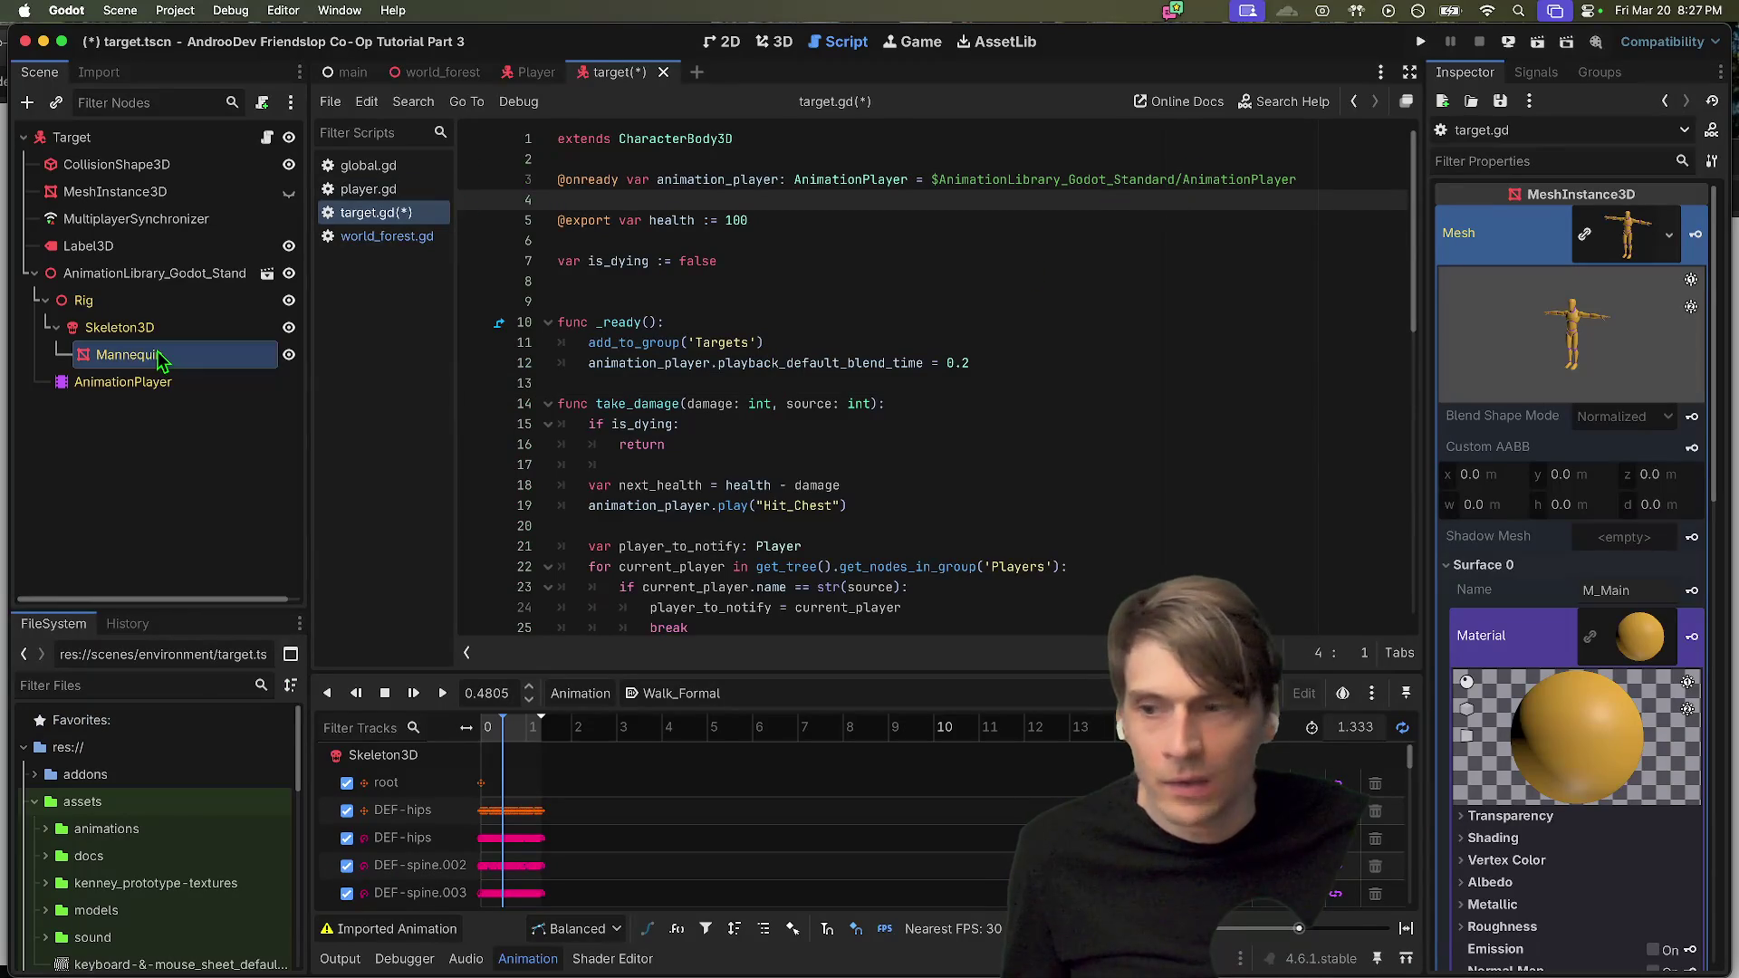
{"action": "mouse_move", "coordinate": [109, 362]}
{"action": "left_mouse_down"}
{"action": "mouse_move", "coordinate": [221, 368]}
{"action": "mouse_move", "coordinate": [1055, 217]}
{"action": "left_mouse_up"}
{"action": "left_click", "coordinate": [681, 203]}
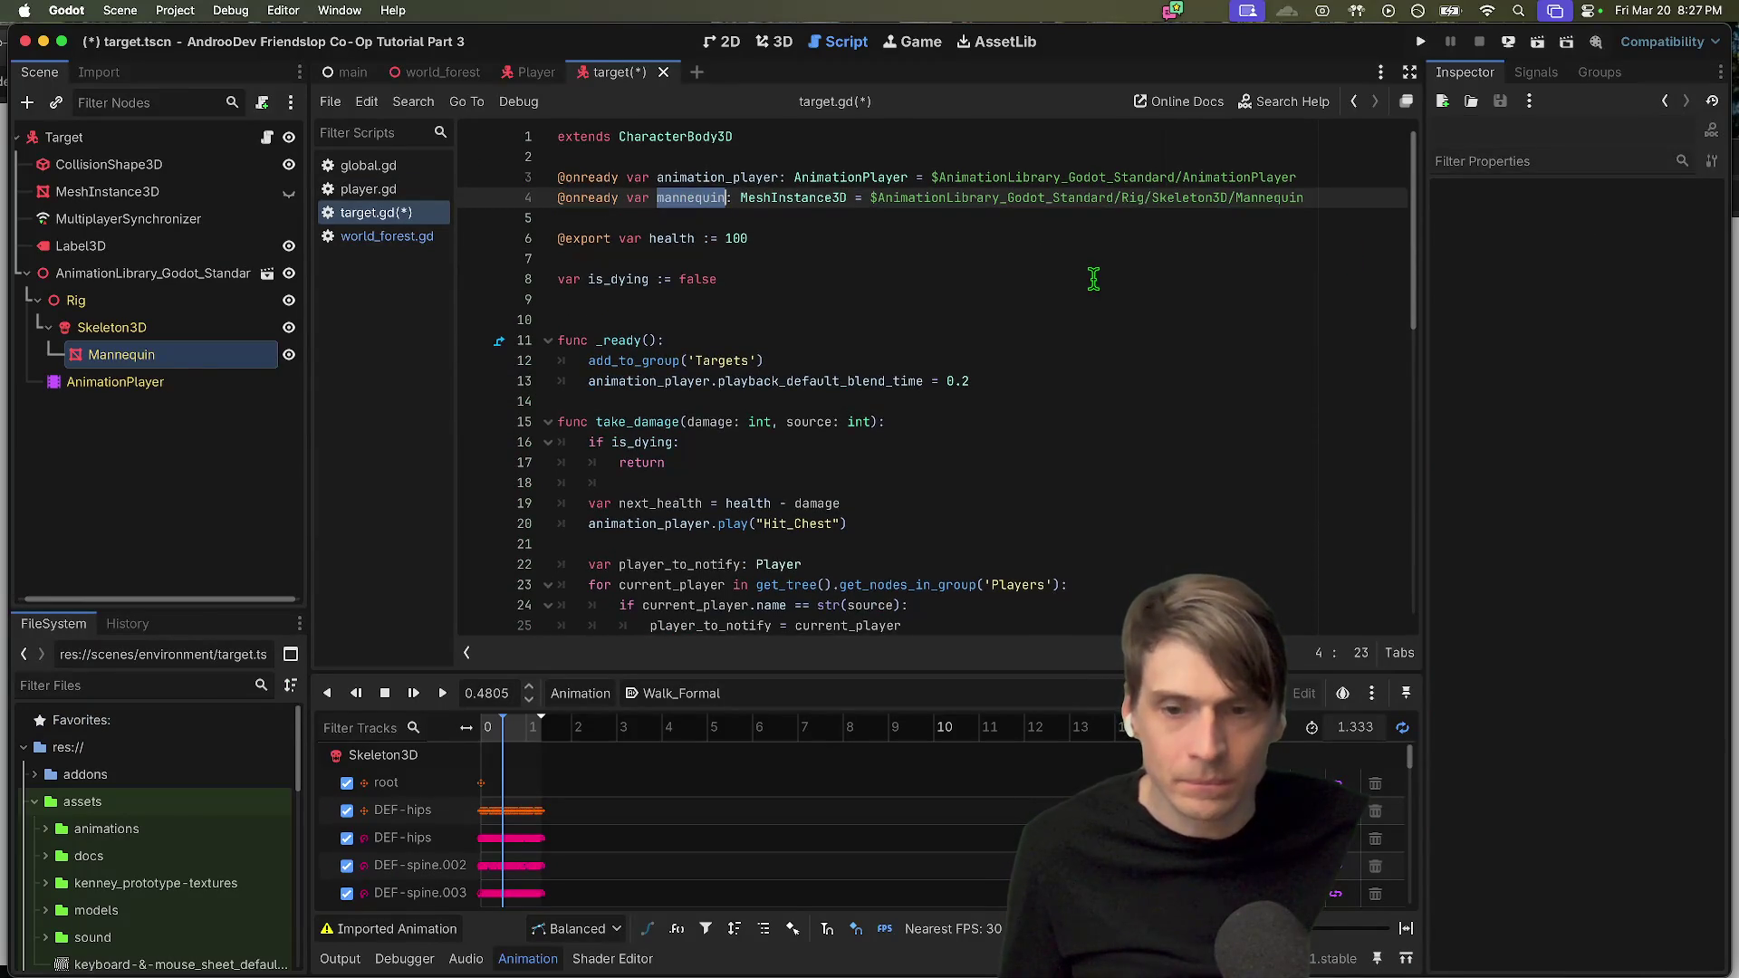
Add mannequin.get_active_material(0) inside _ready using autocomplete.
{"action": "scroll", "coordinate": [1105, 281], "scroll_direction": "down", "scroll_amount": 2}
{"action": "left_click", "coordinate": [1136, 294]}
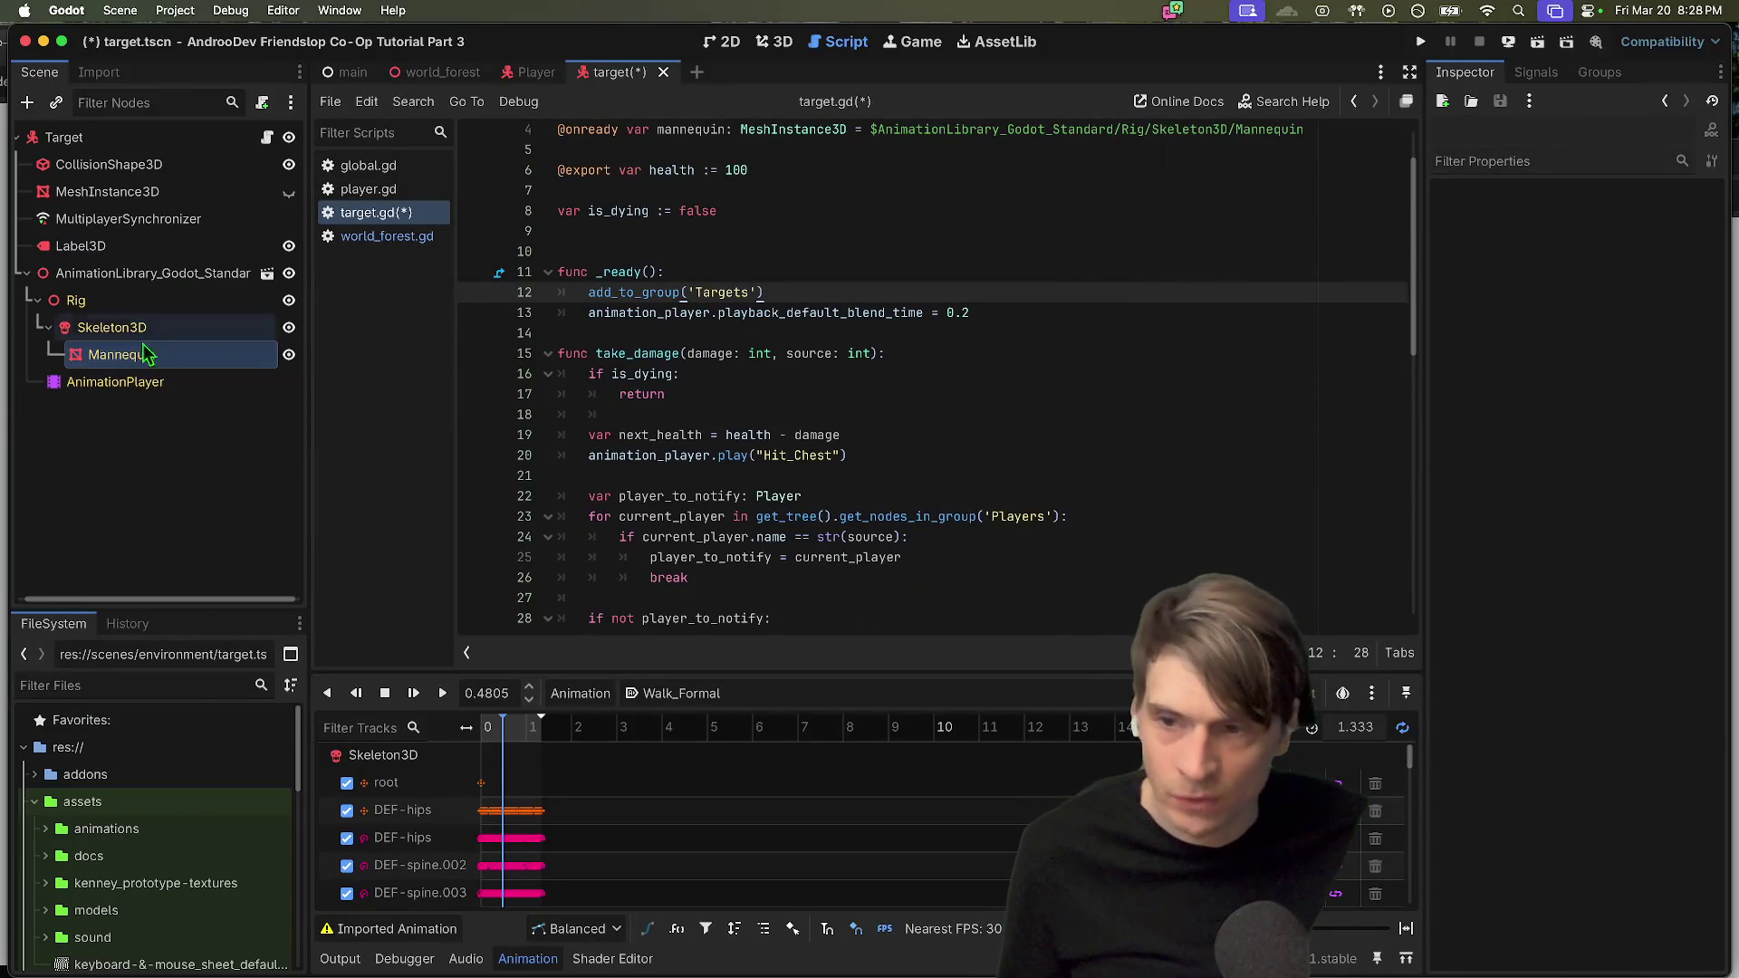
{"action": "left_click", "coordinate": [1082, 320]}
{"action": "scroll", "coordinate": [1079, 330], "scroll_direction": "up", "scroll_amount": 1}
{"action": "key", "text": "Return"}
{"action": "key", "text": "Return"}
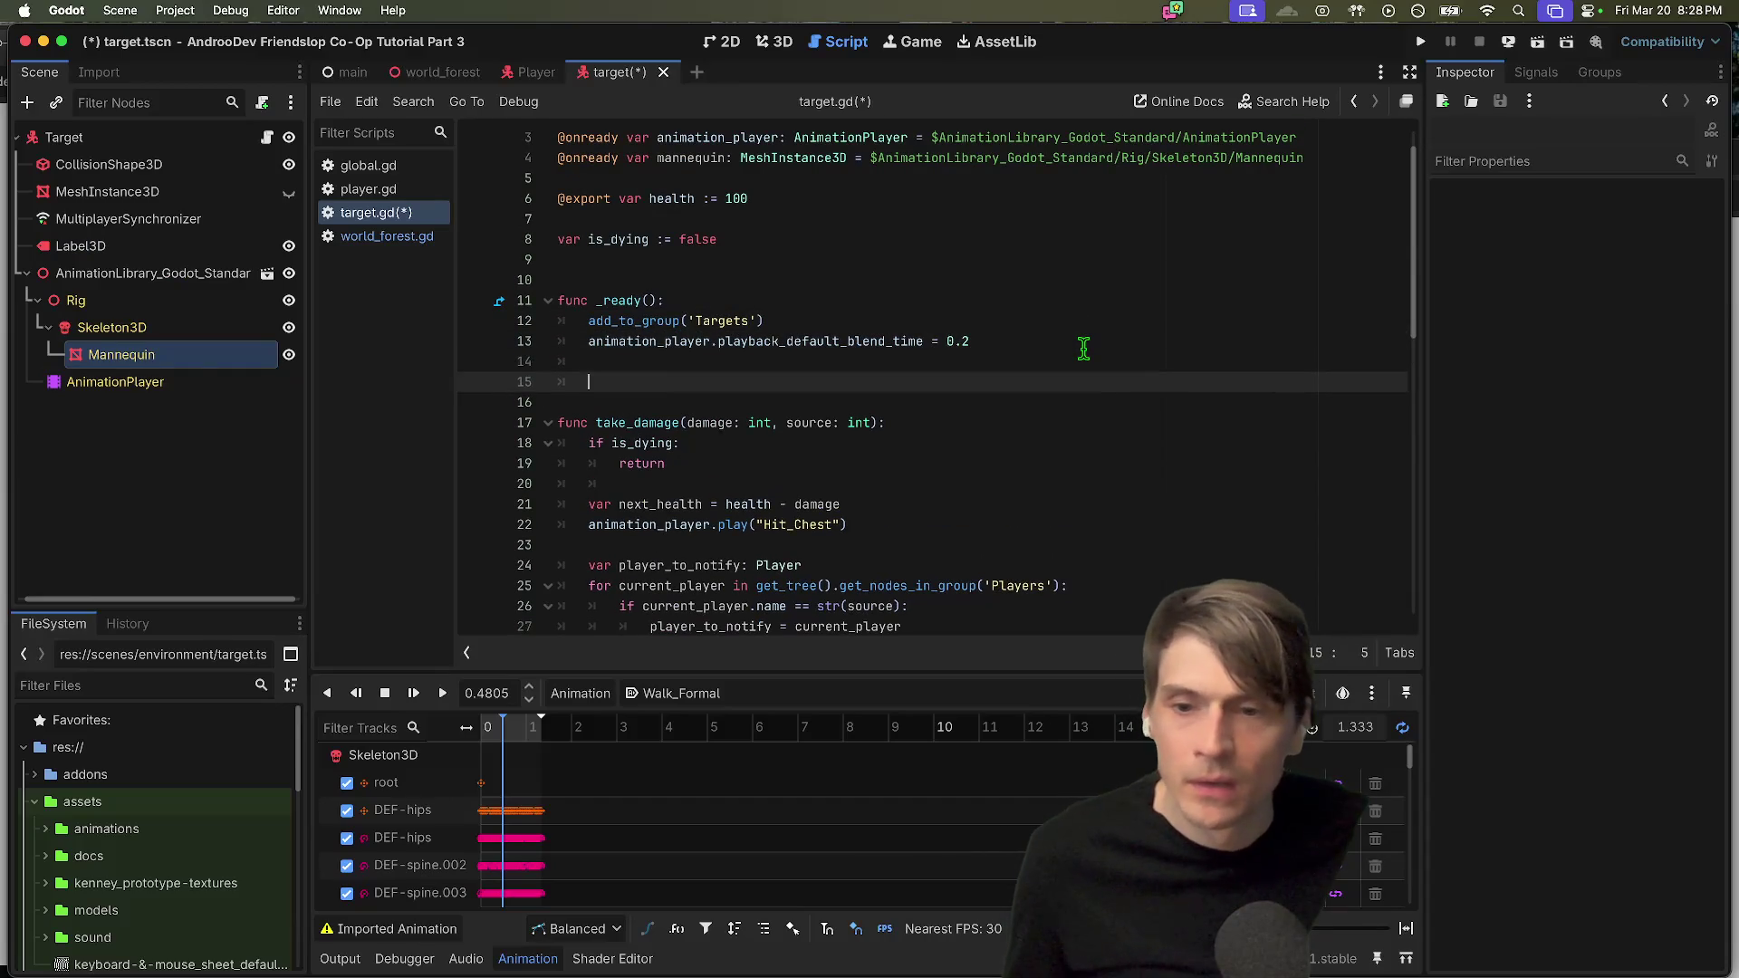
{"action": "type", "text": ".get_"}
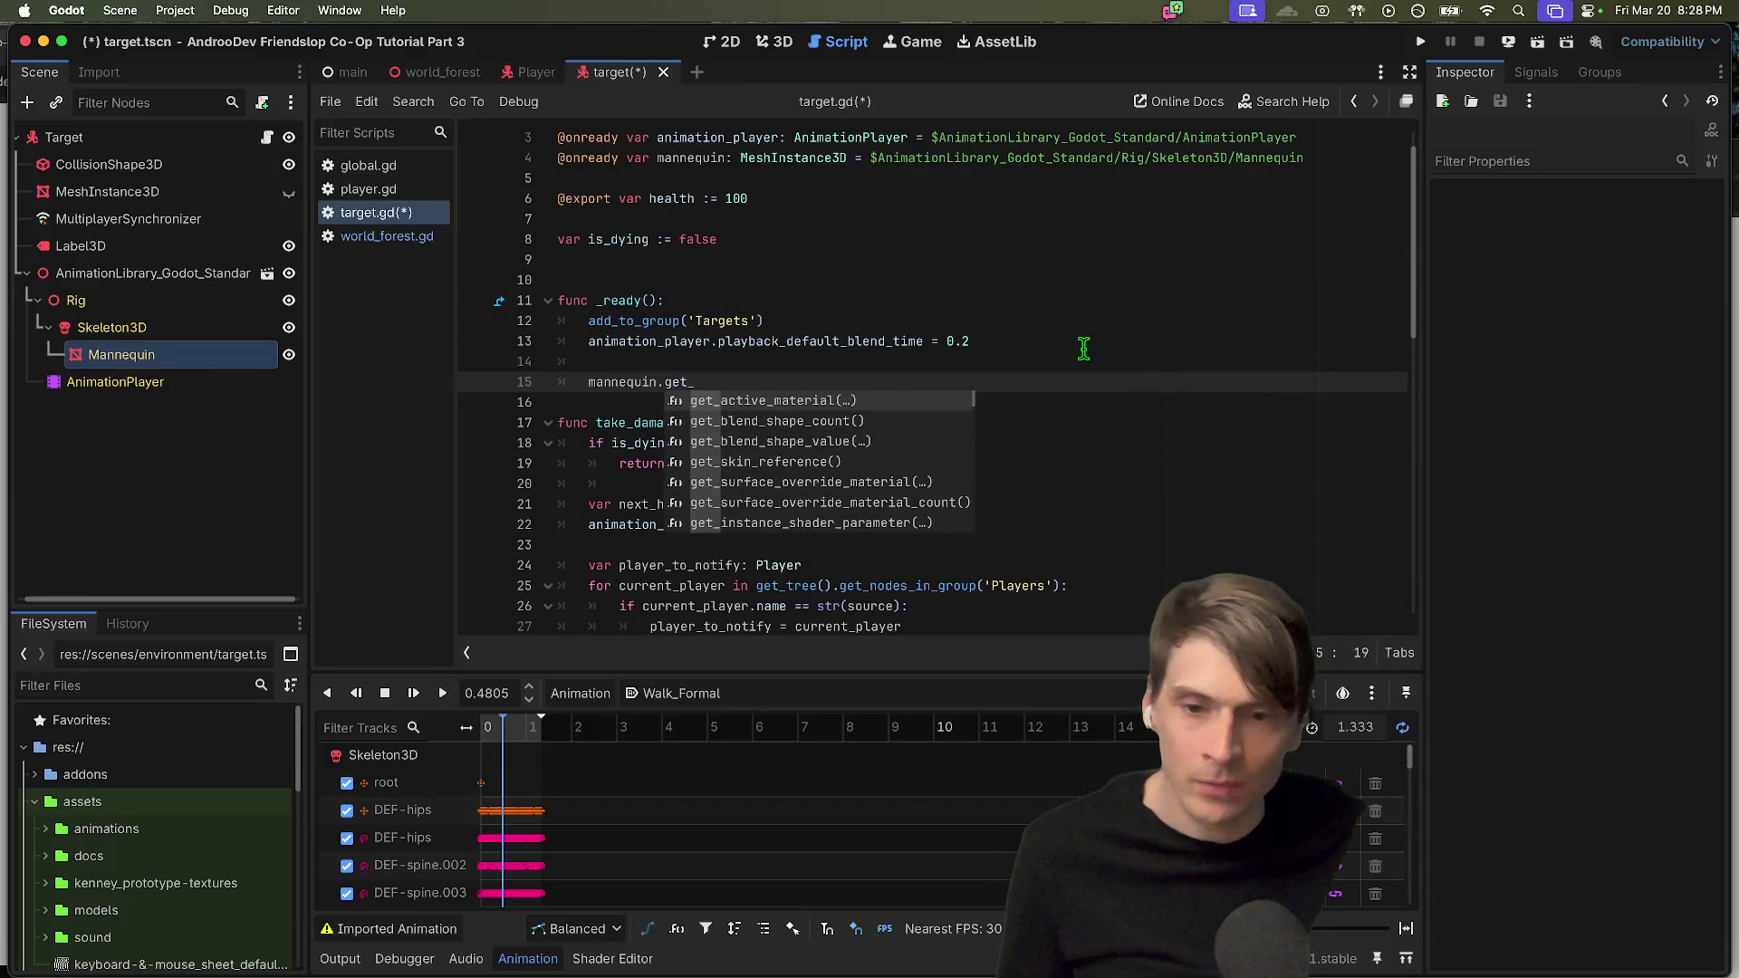
{"action": "key", "text": "Return"}
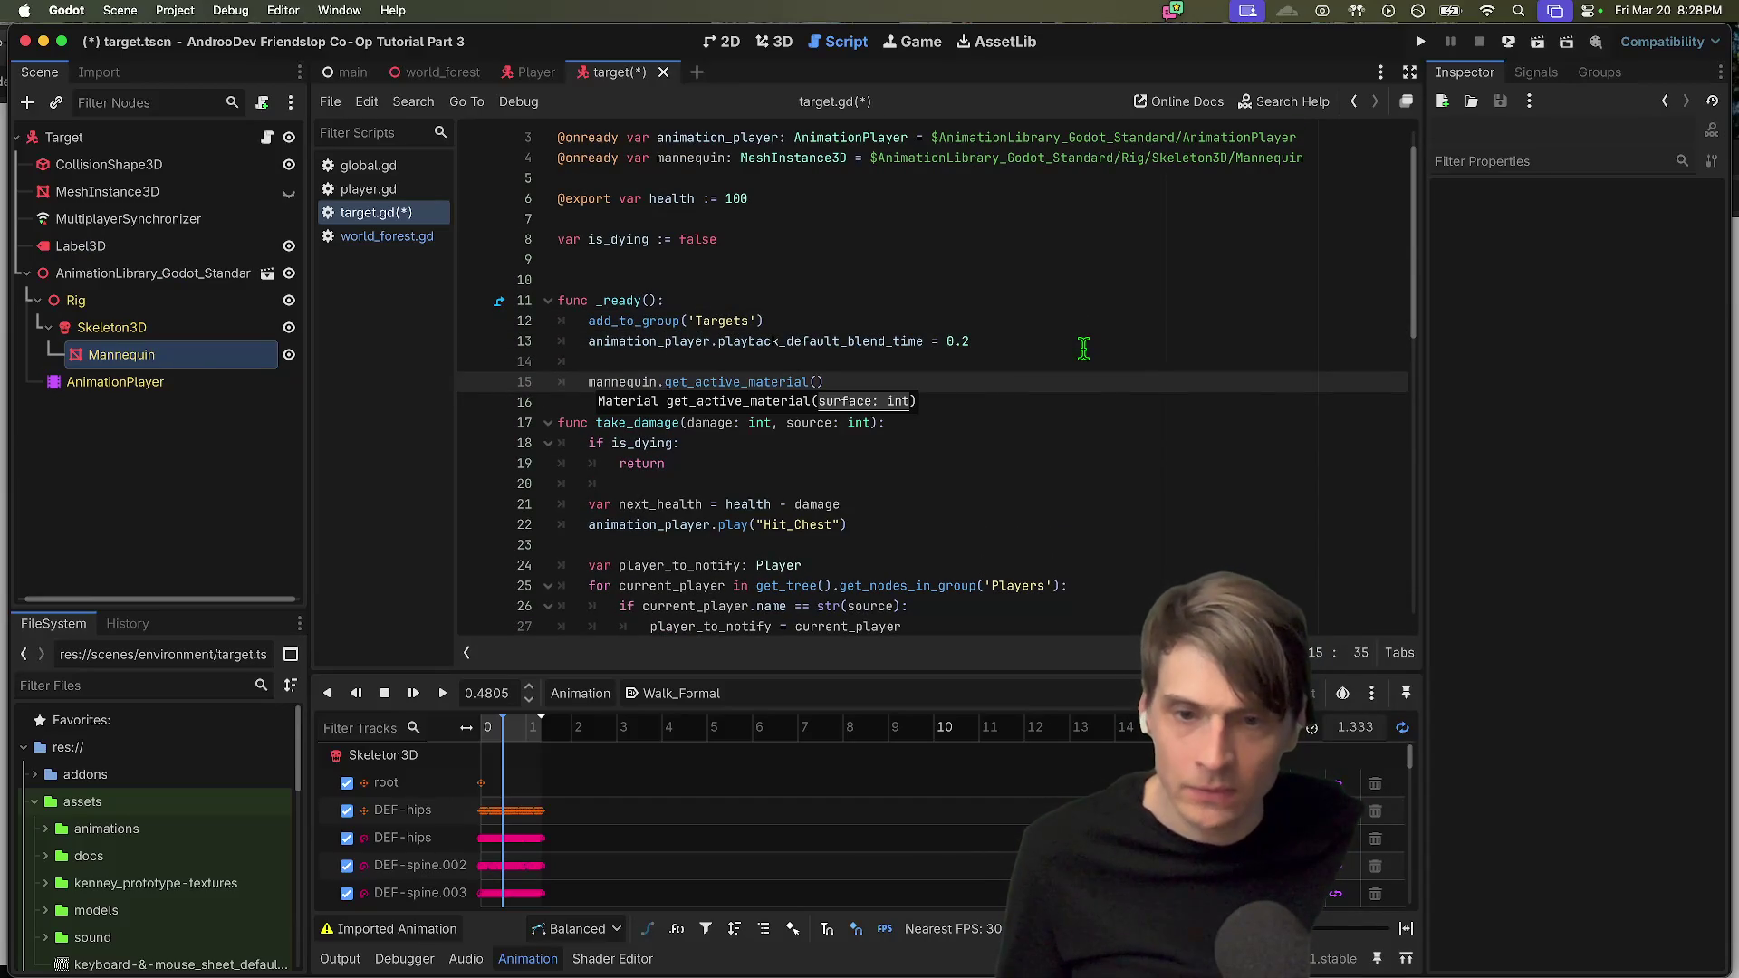
{"action": "key", "text": "Home"}
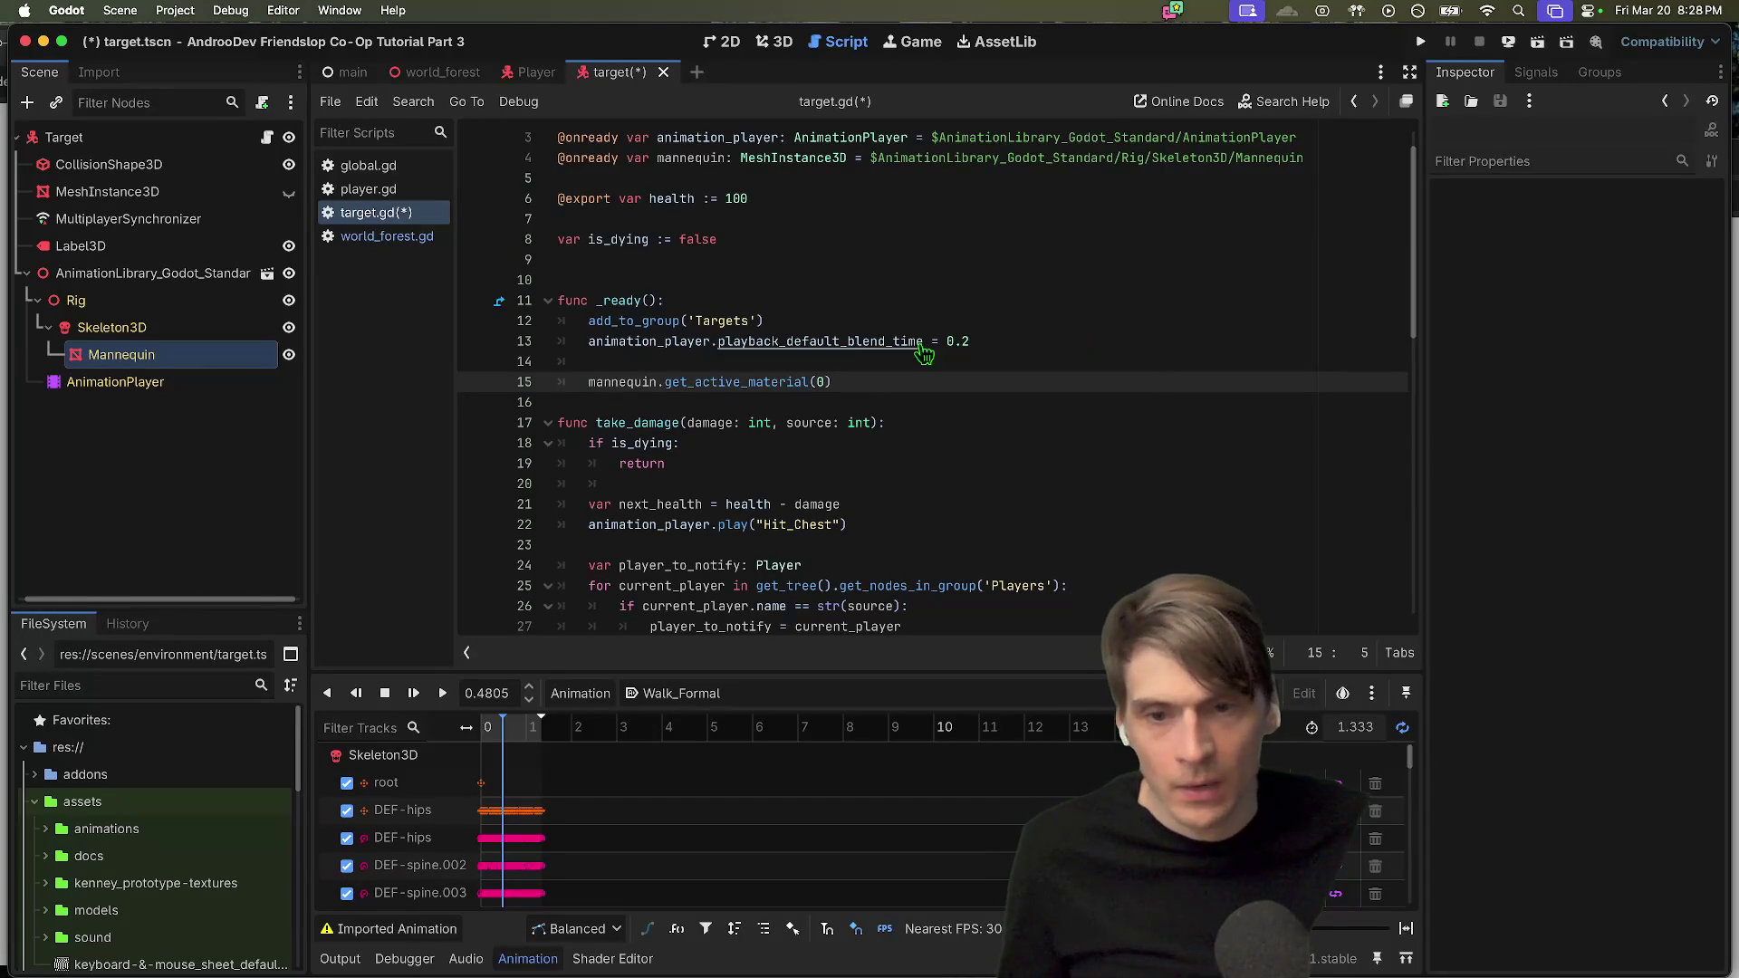
Check the get_active_material docs, then turn line 15 into 'var material = mannequin.get_active_material(0)'.
{"action": "left_click", "coordinate": [750, 393], "text": "super"}
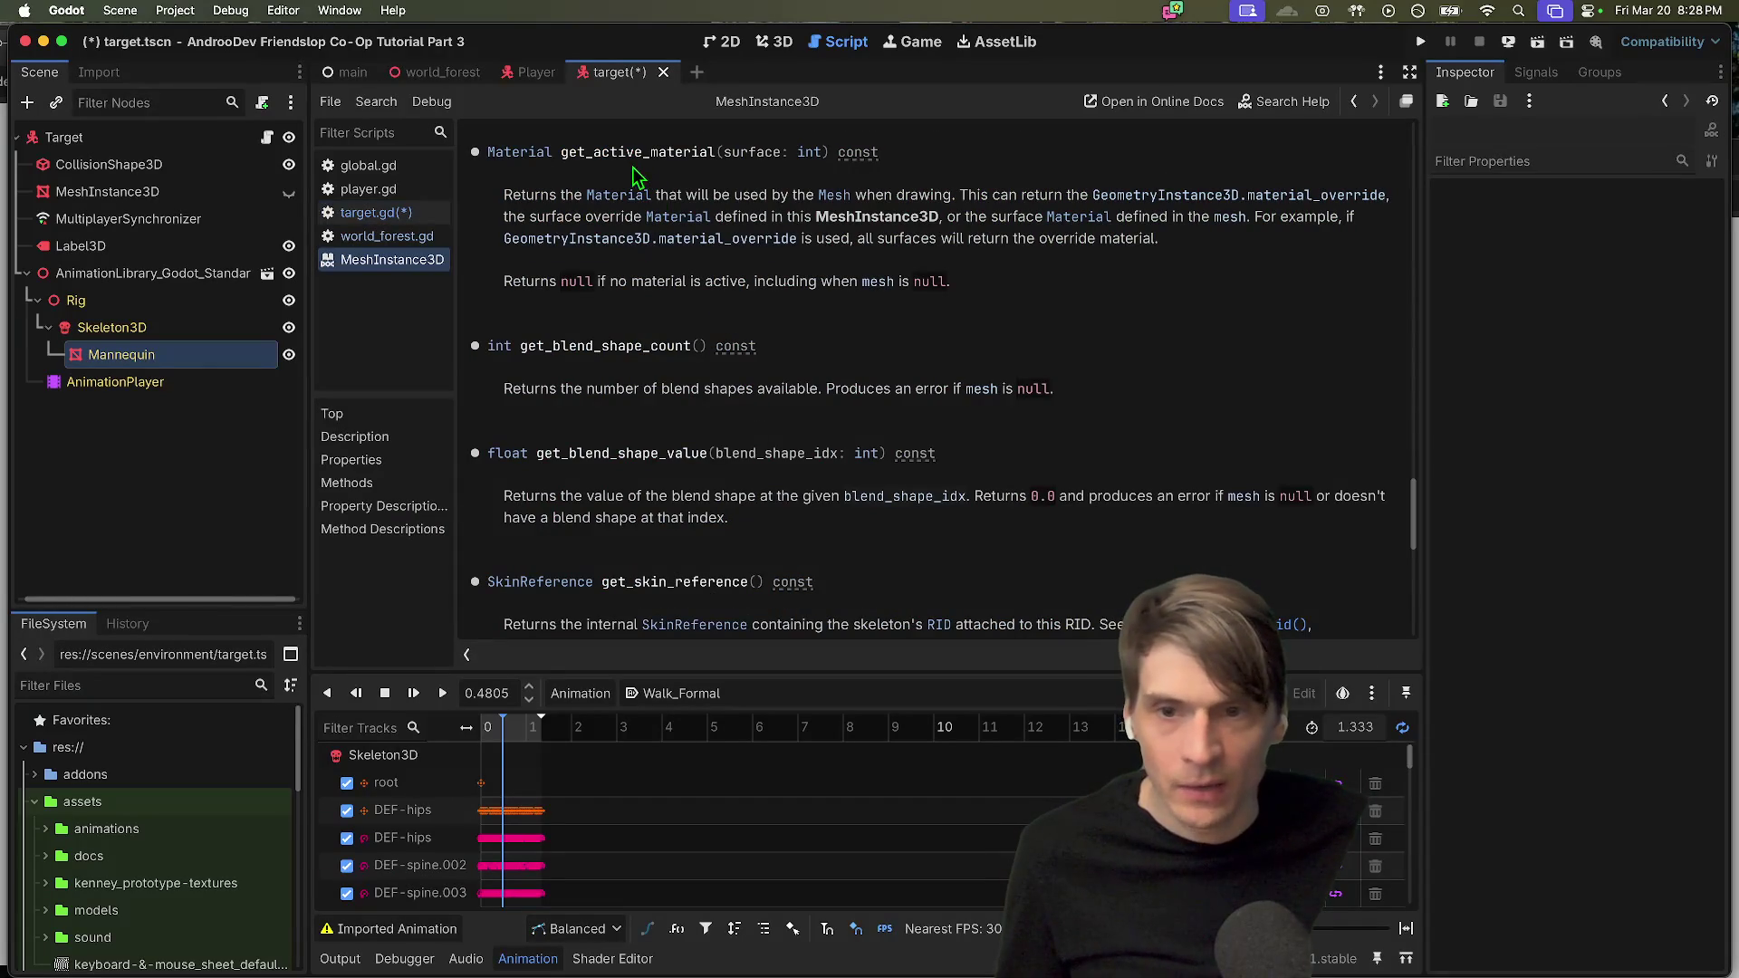
{"action": "key", "text": "alt+Left"}
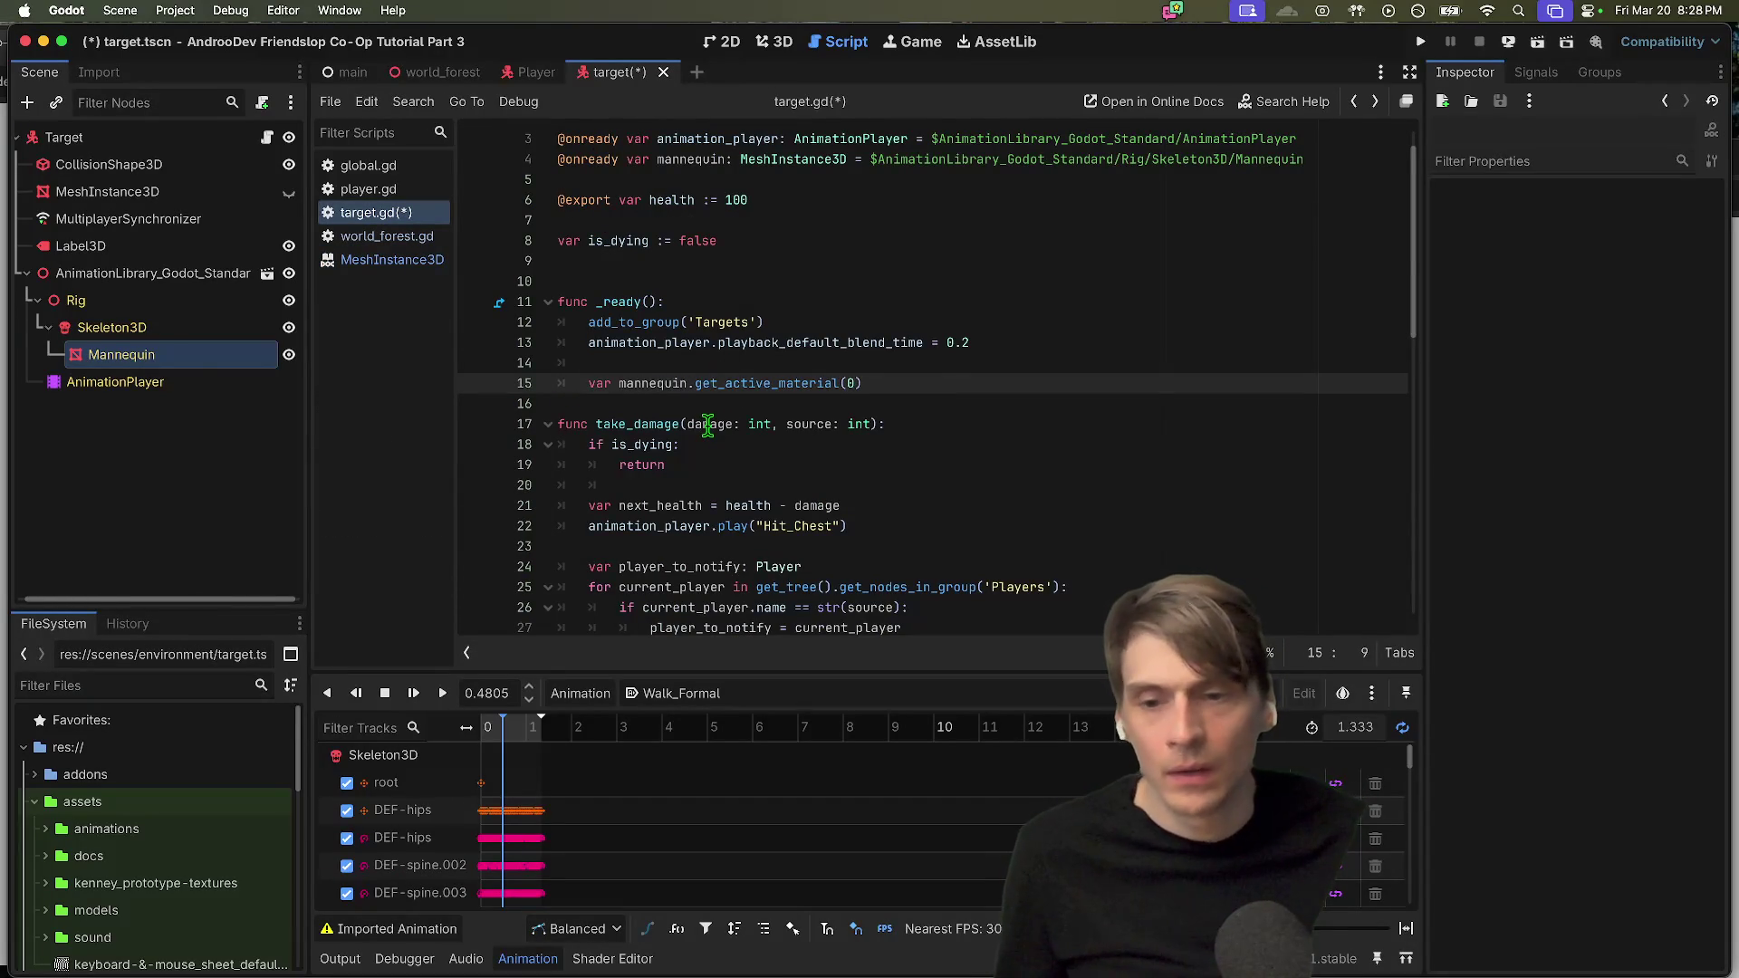
{"action": "key", "text": "End"}
{"action": "key", "text": "Home"}
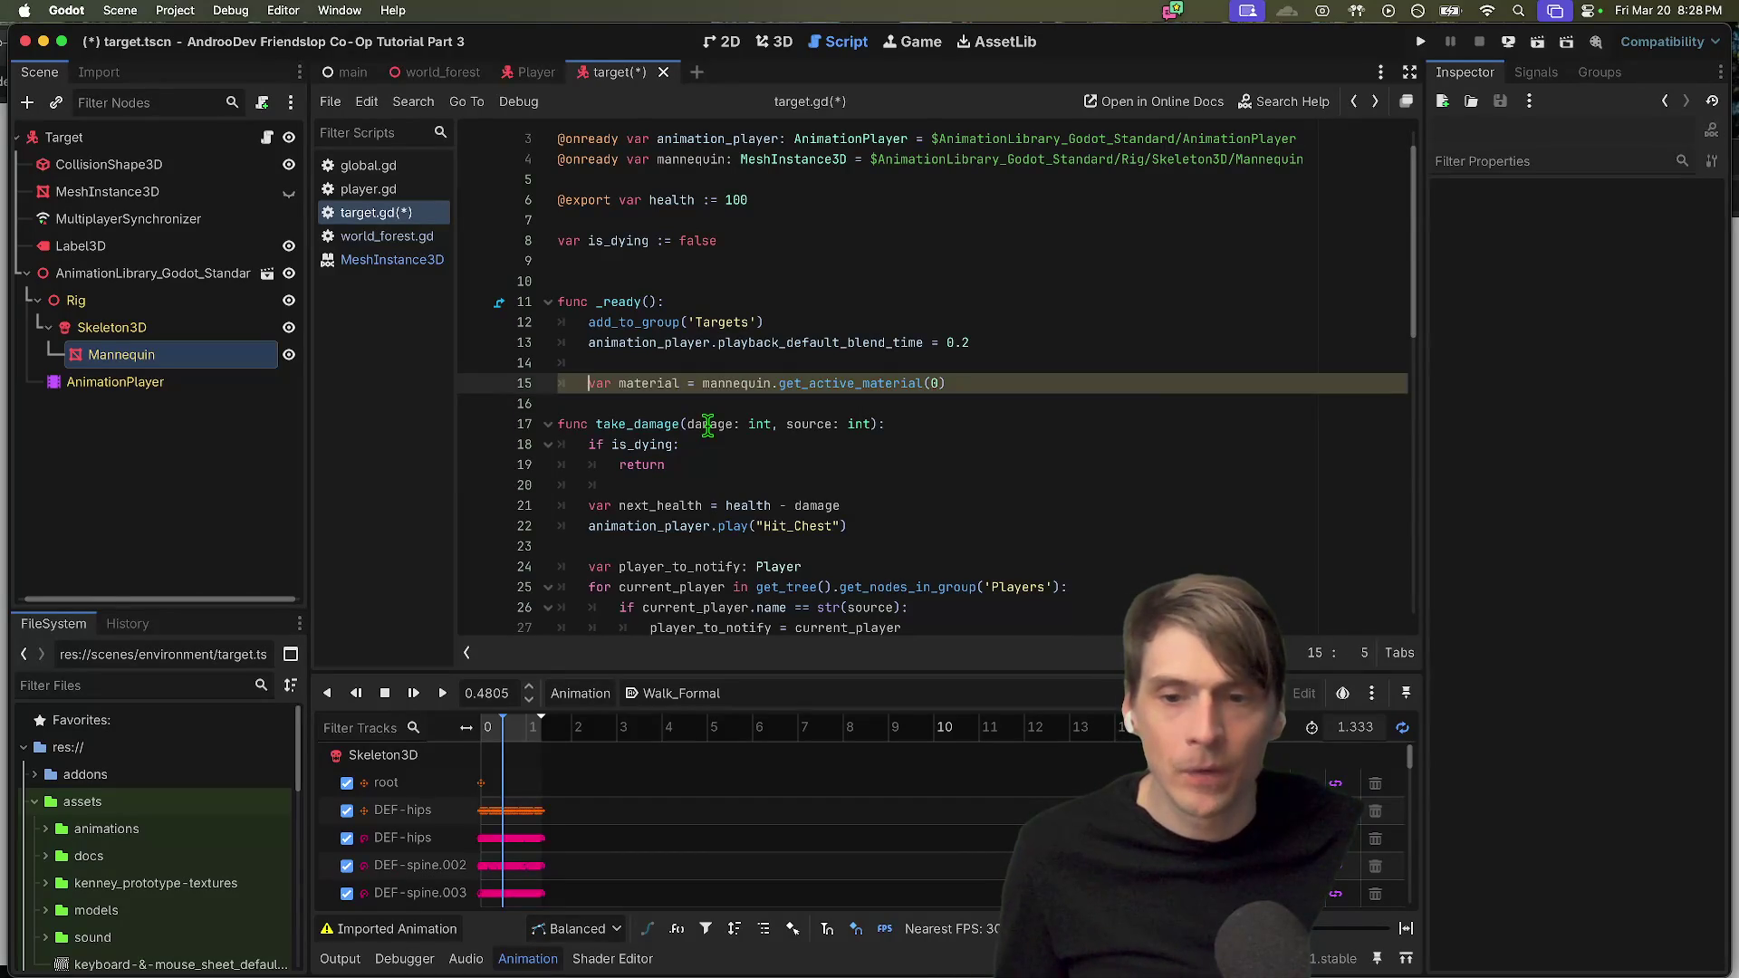
{"action": "key", "text": "Right"}
{"action": "type", "text": ":"}
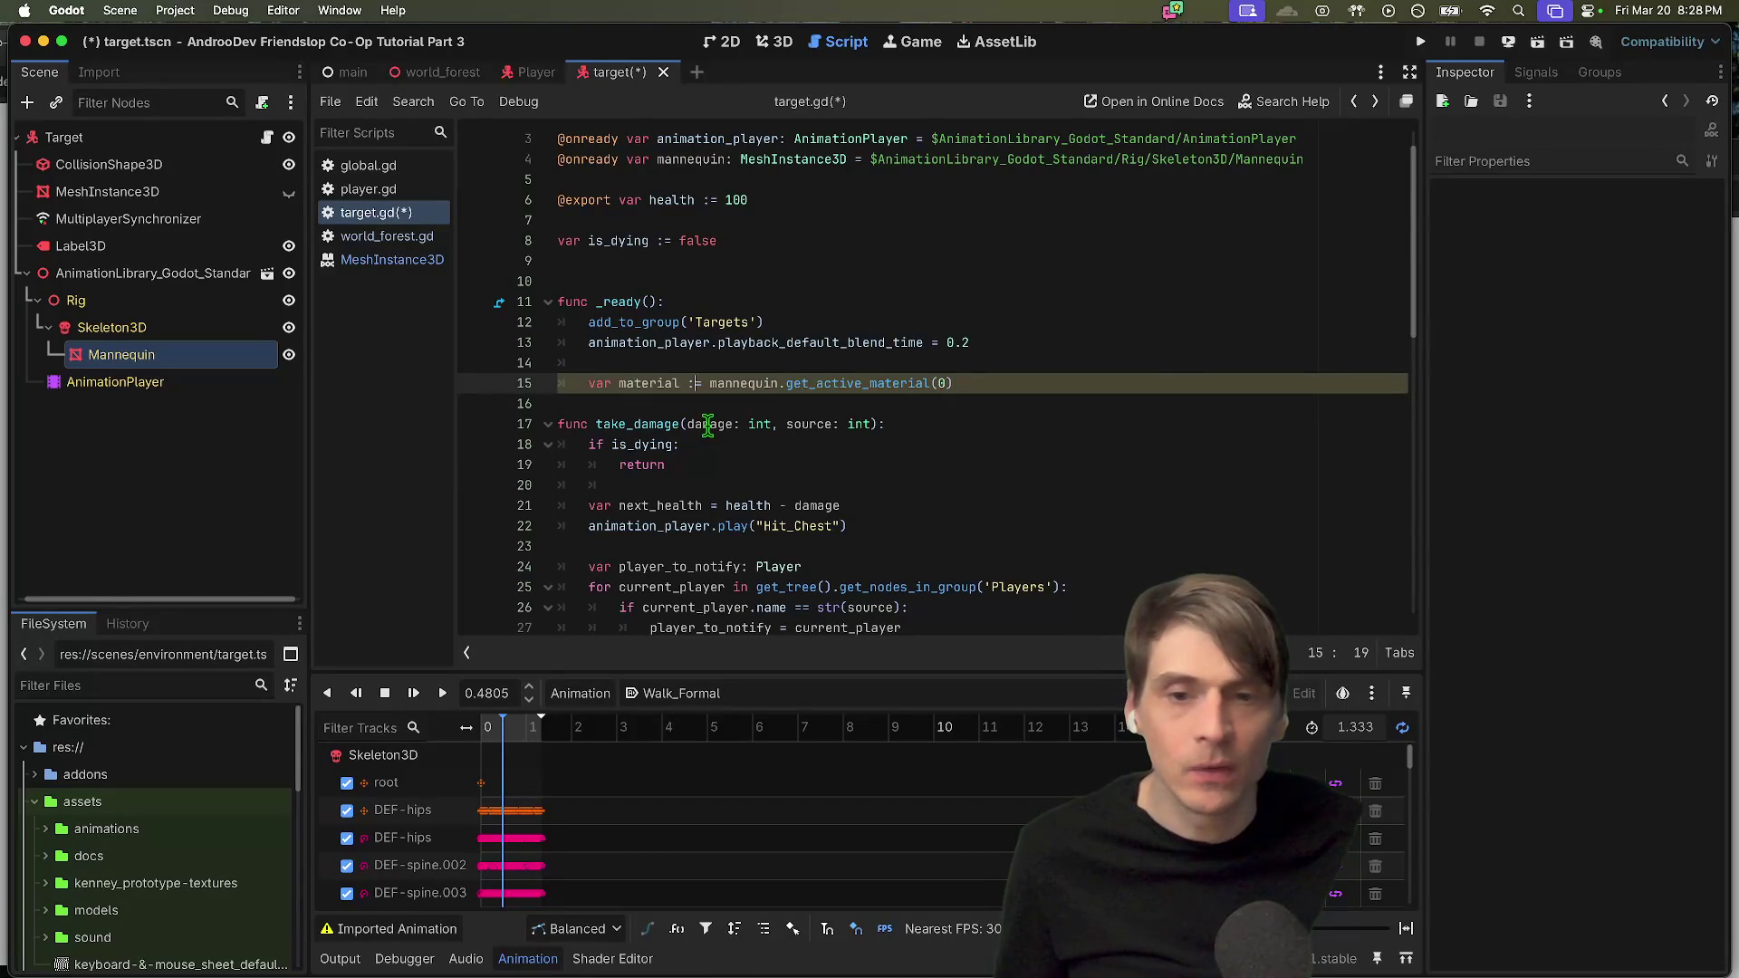
Browse material's members on line 16, then undo the unfinished 'material.' line, leaving it blank.
{"action": "key", "text": "Down"}
{"action": "key", "text": "Return"}
{"action": "key", "text": "Up"}
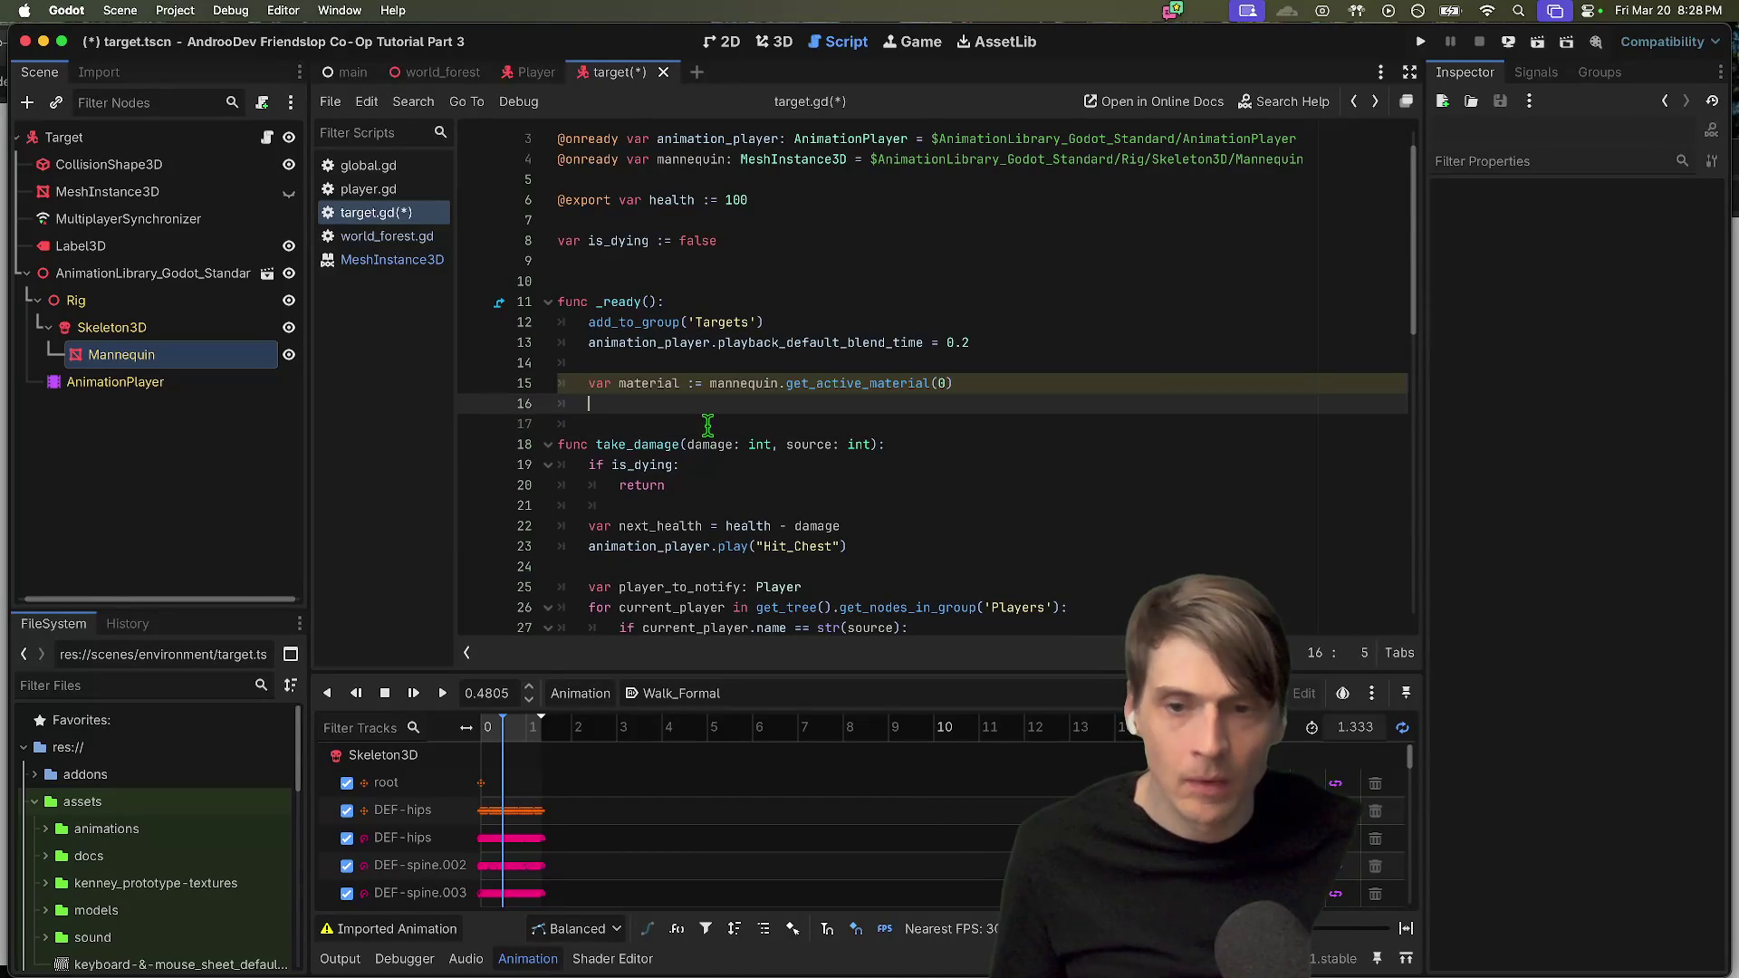
{"action": "type", "text": "material."}
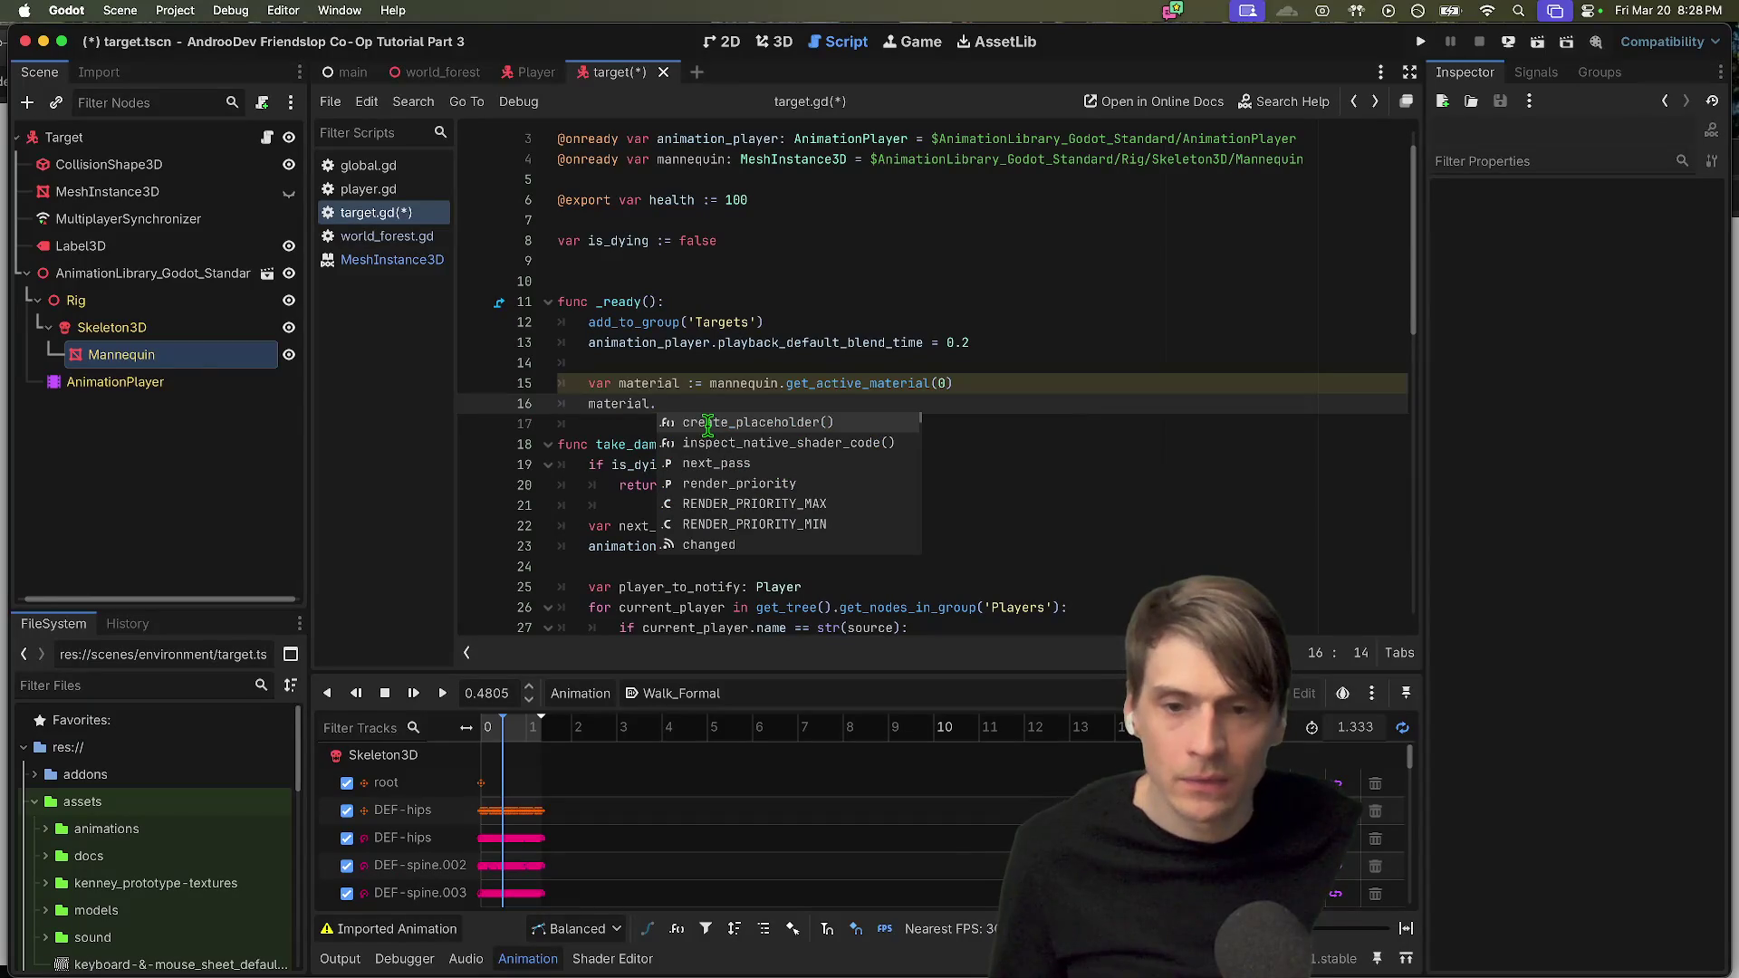
{"action": "type", "text": "get_"}
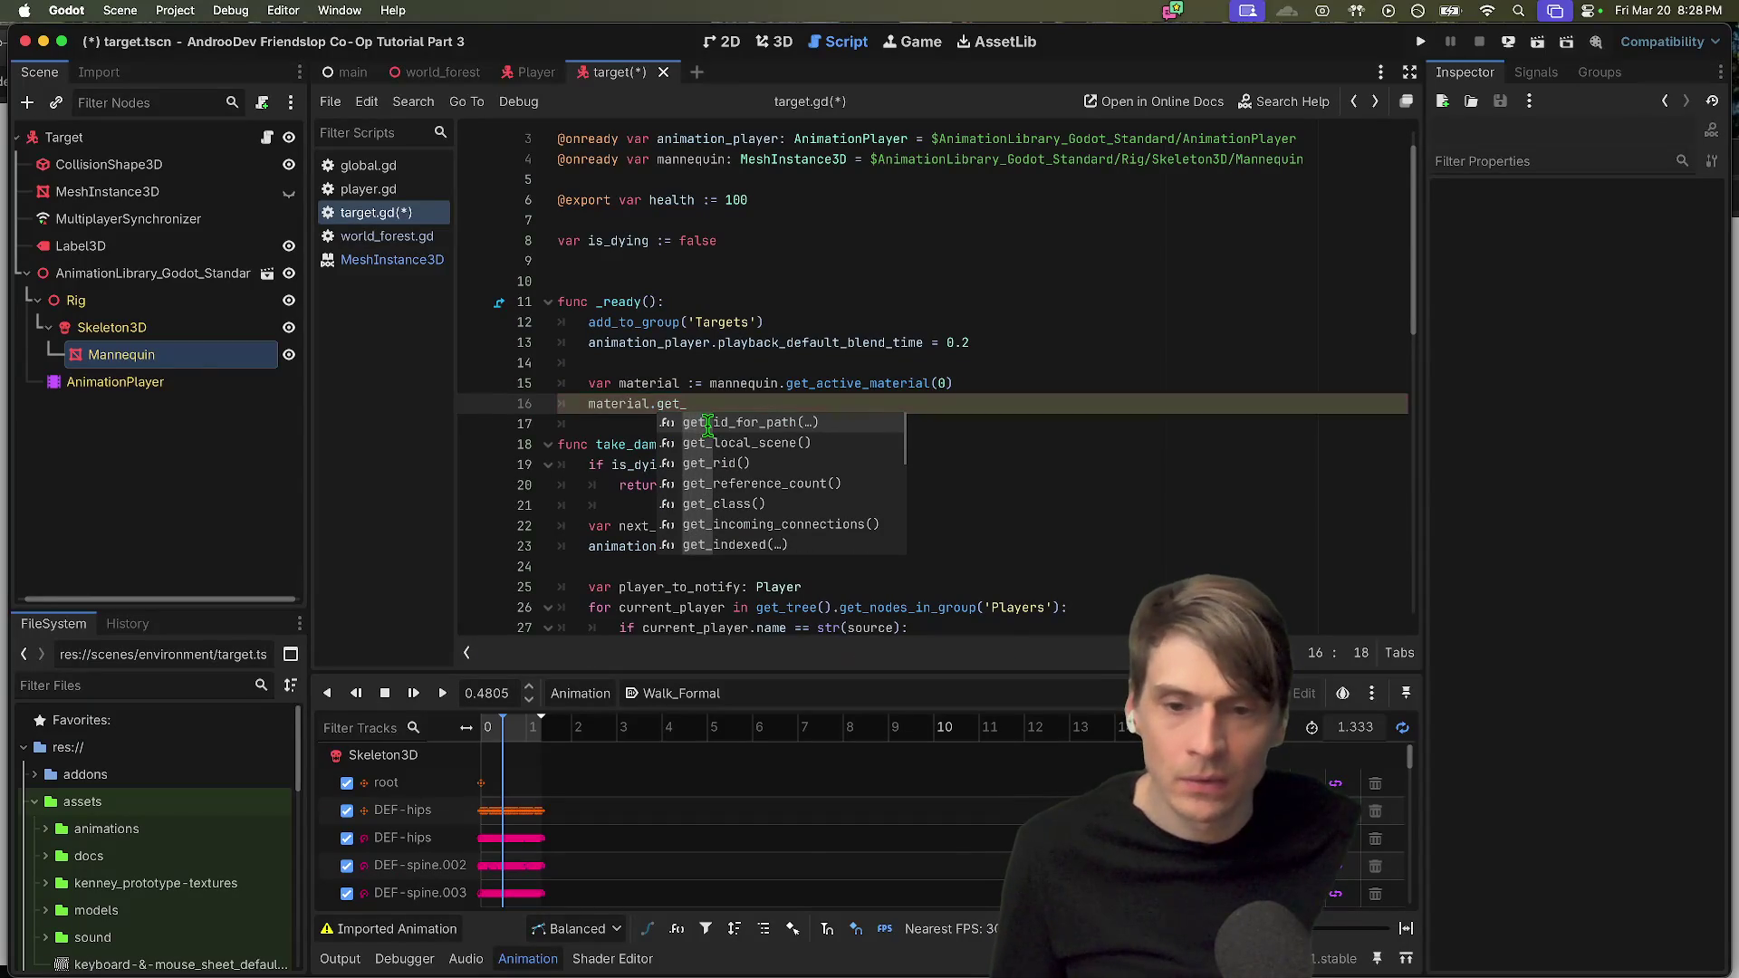
{"action": "key", "text": "BackSpace"}
{"action": "key", "text": "BackSpace"}
{"action": "key", "text": "BackSpace"}
{"action": "key", "text": "Down"}
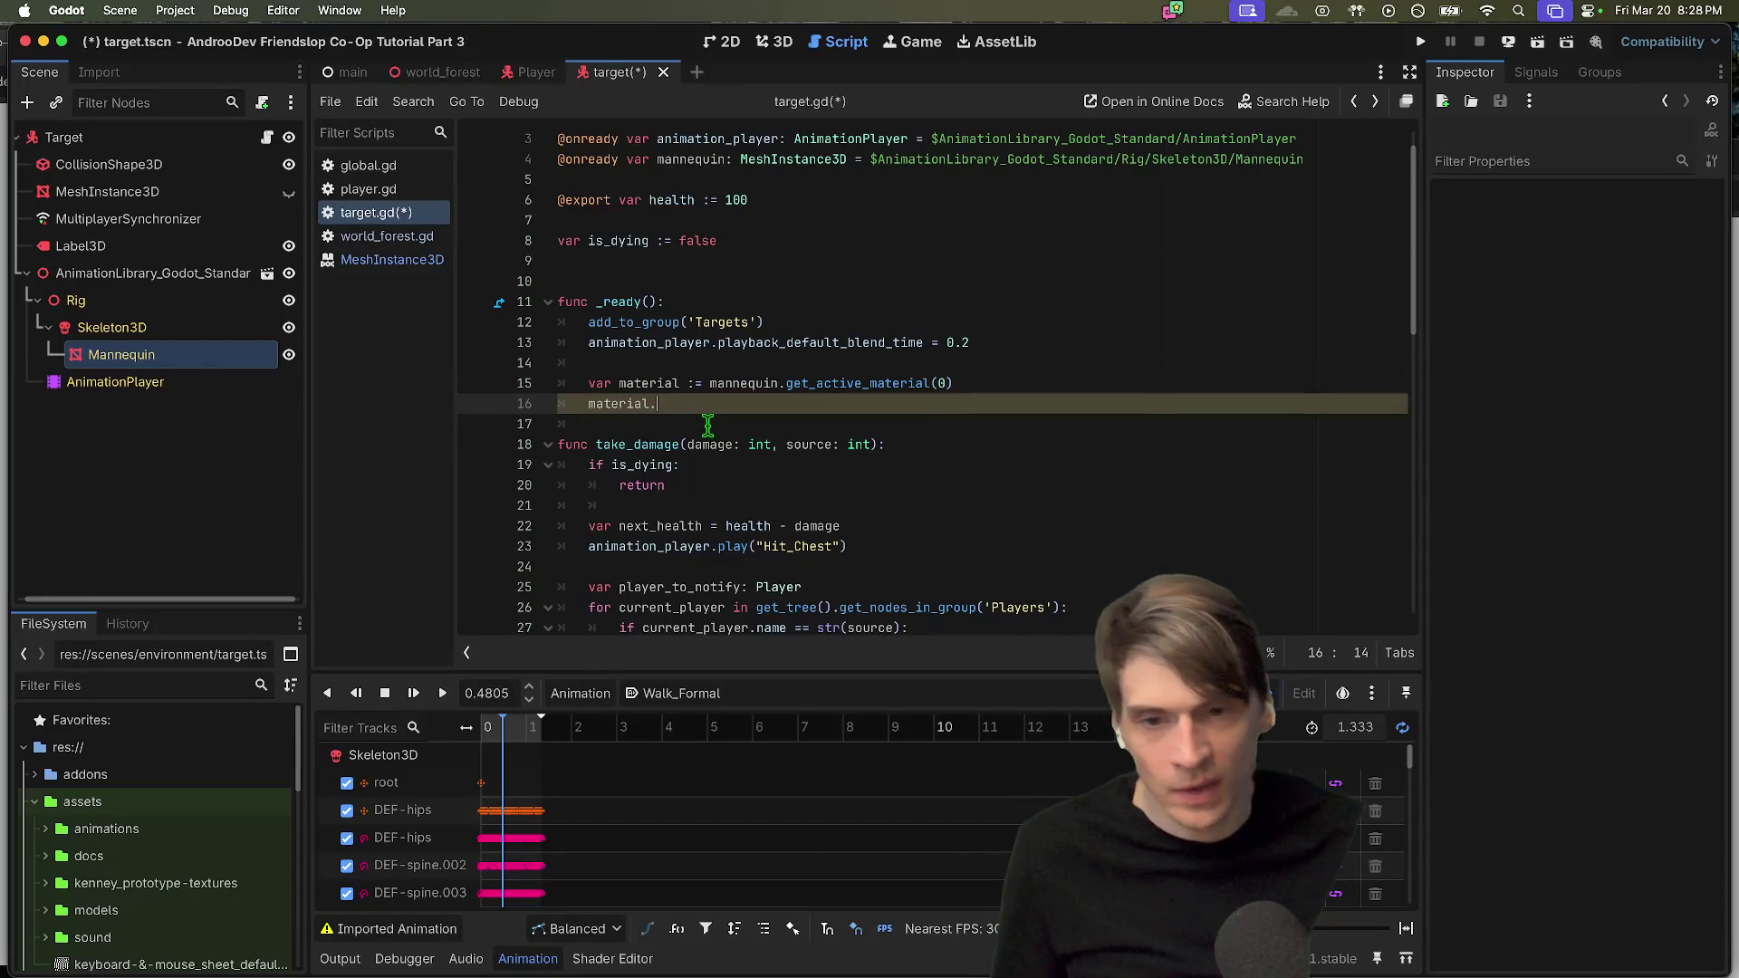
{"action": "key", "text": "Up"}
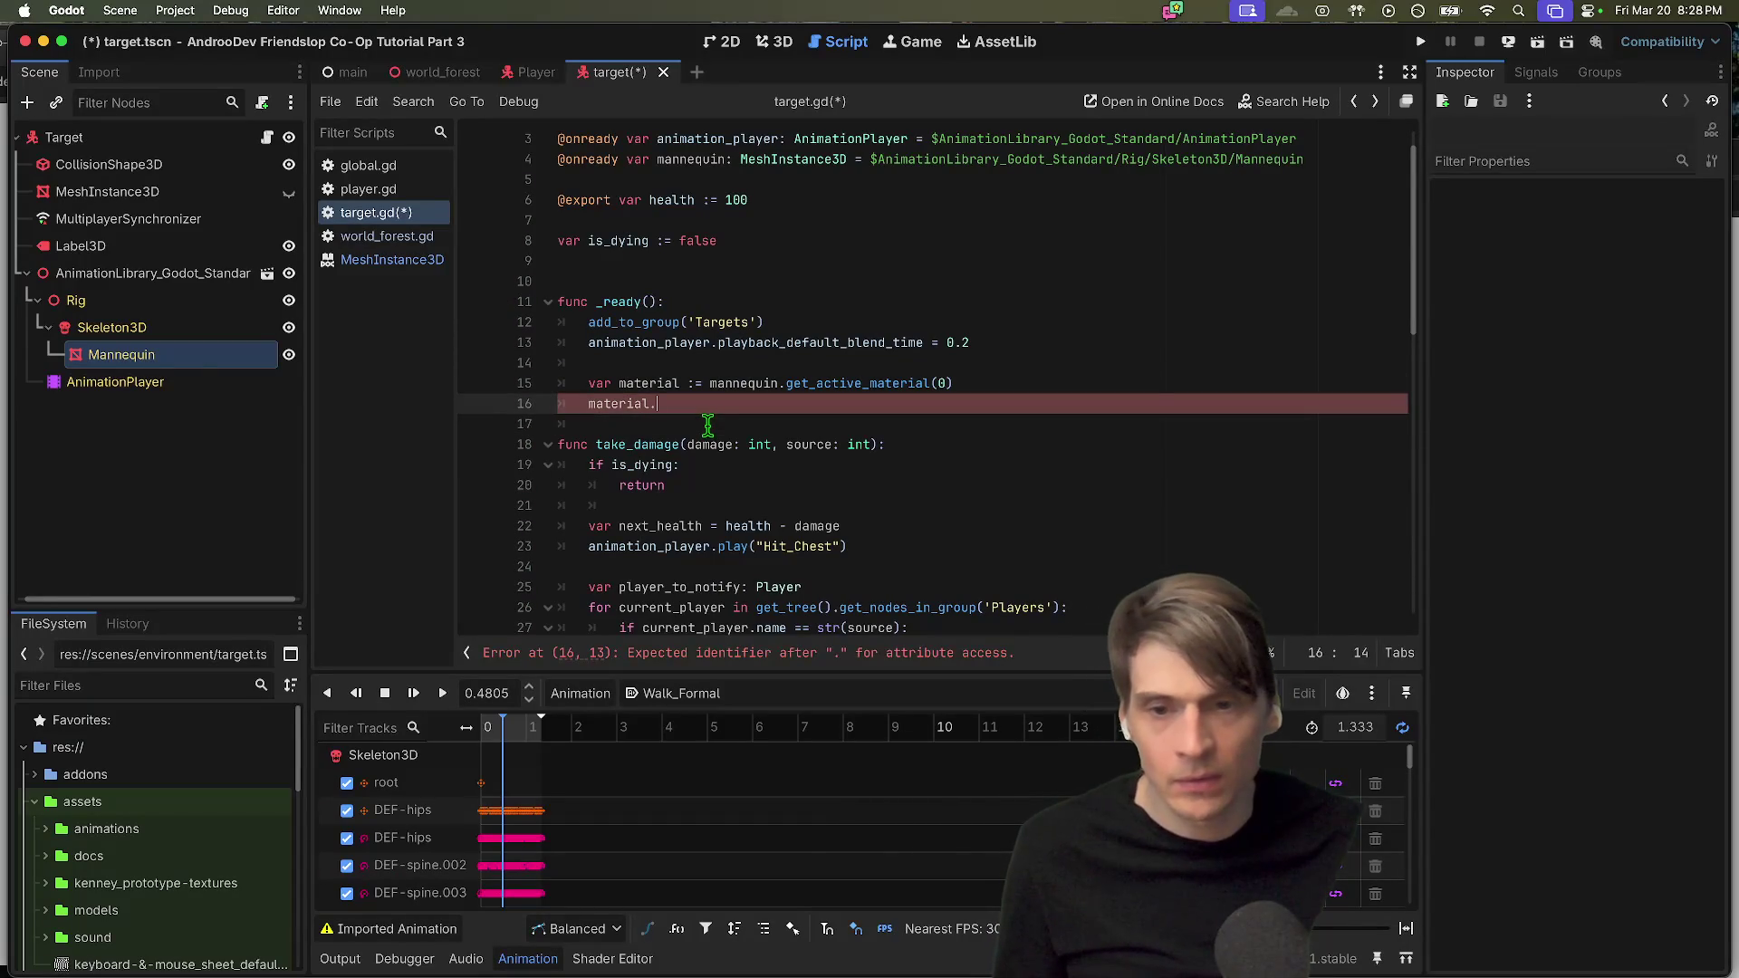
{"action": "type", "text": "aterial."}
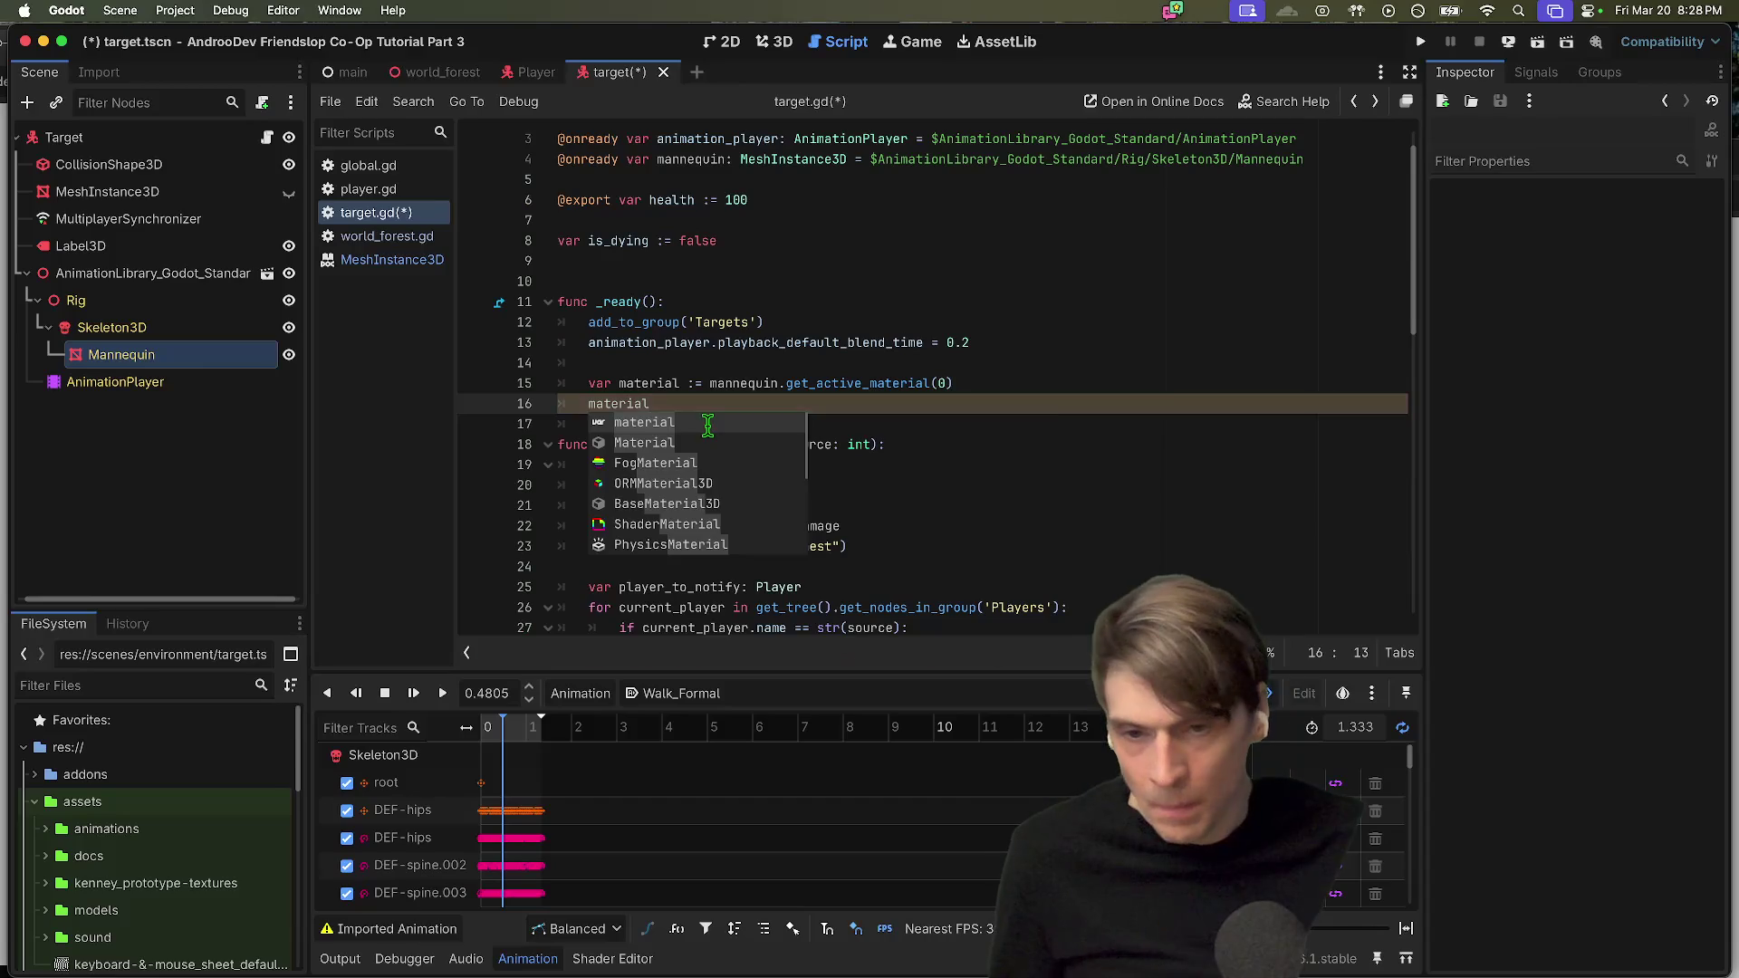
{"action": "scroll", "coordinate": [725, 480], "scroll_direction": "down", "scroll_amount": 10}
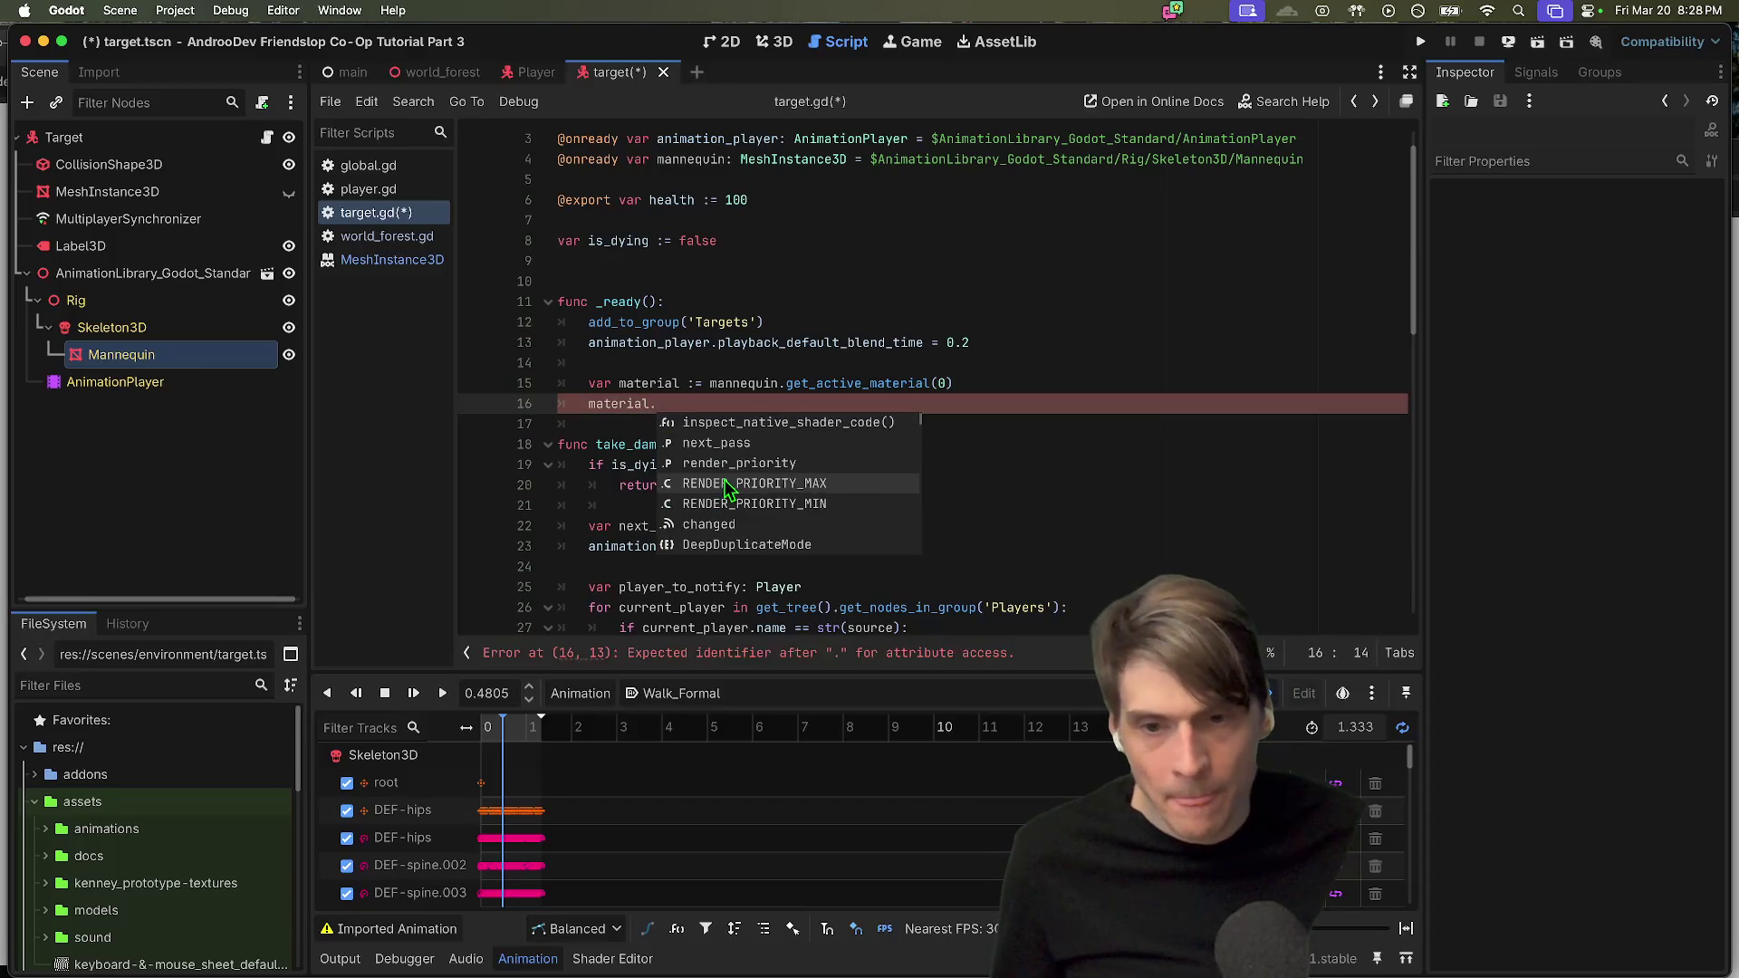
{"action": "scroll", "coordinate": [808, 491], "scroll_direction": "down", "scroll_amount": 15}
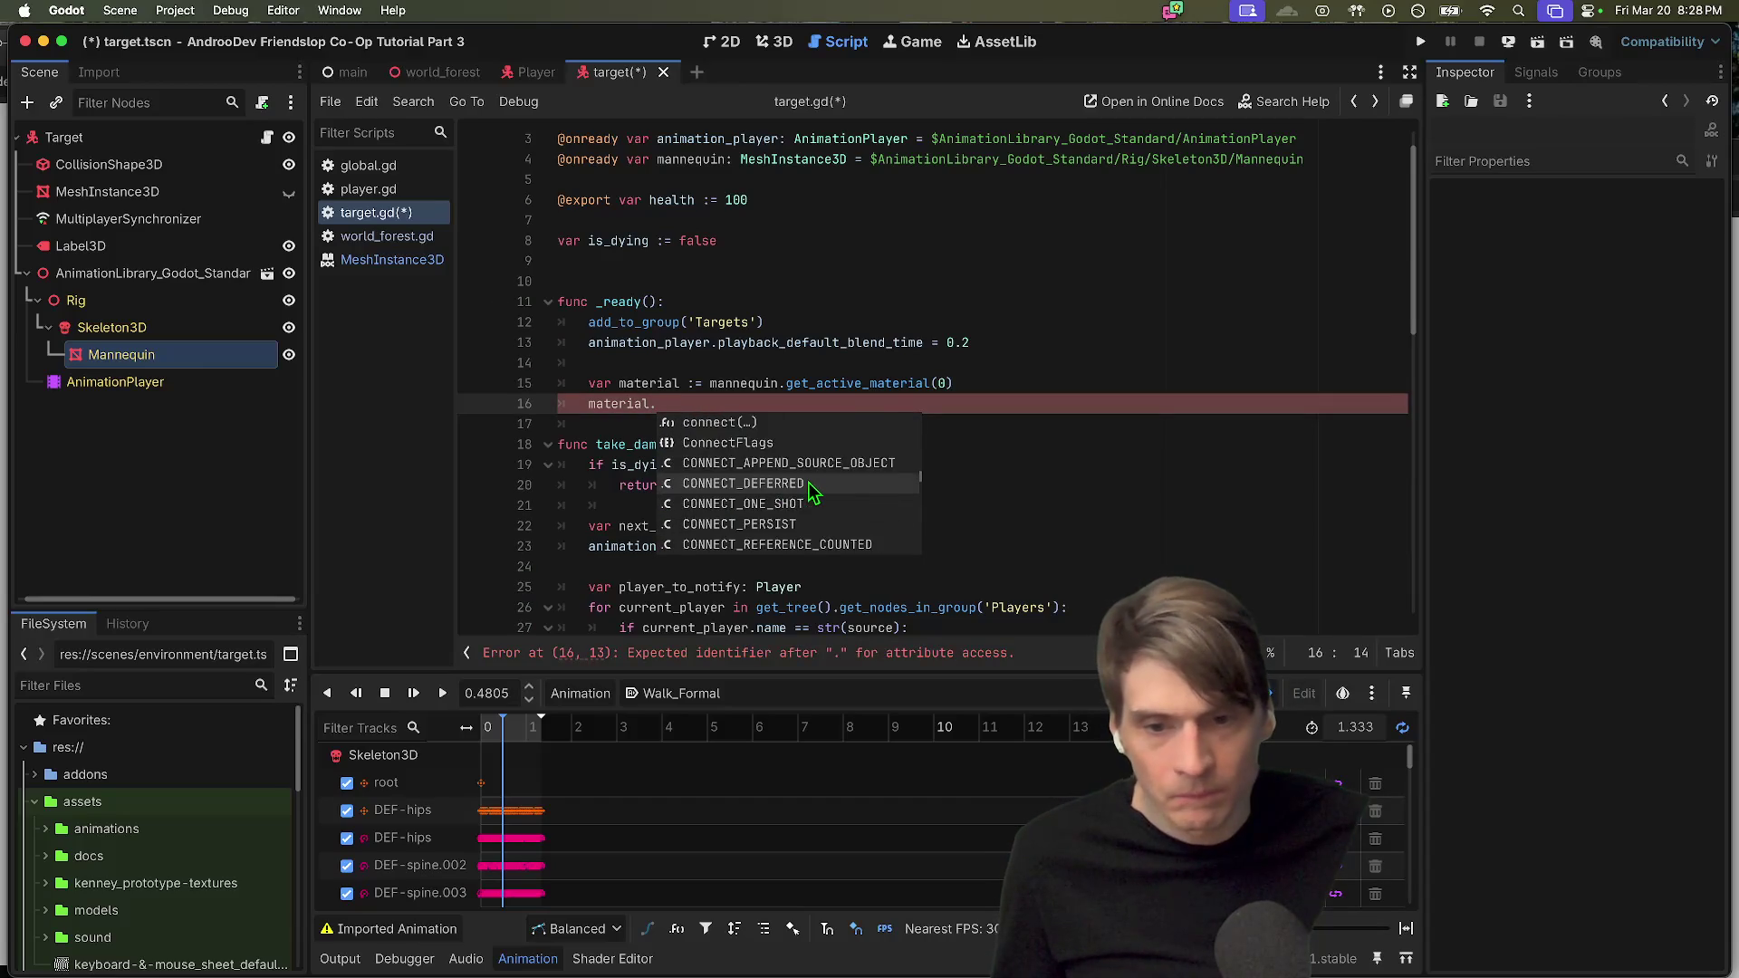
{"action": "scroll", "coordinate": [824, 484], "scroll_direction": "up", "scroll_amount": 5}
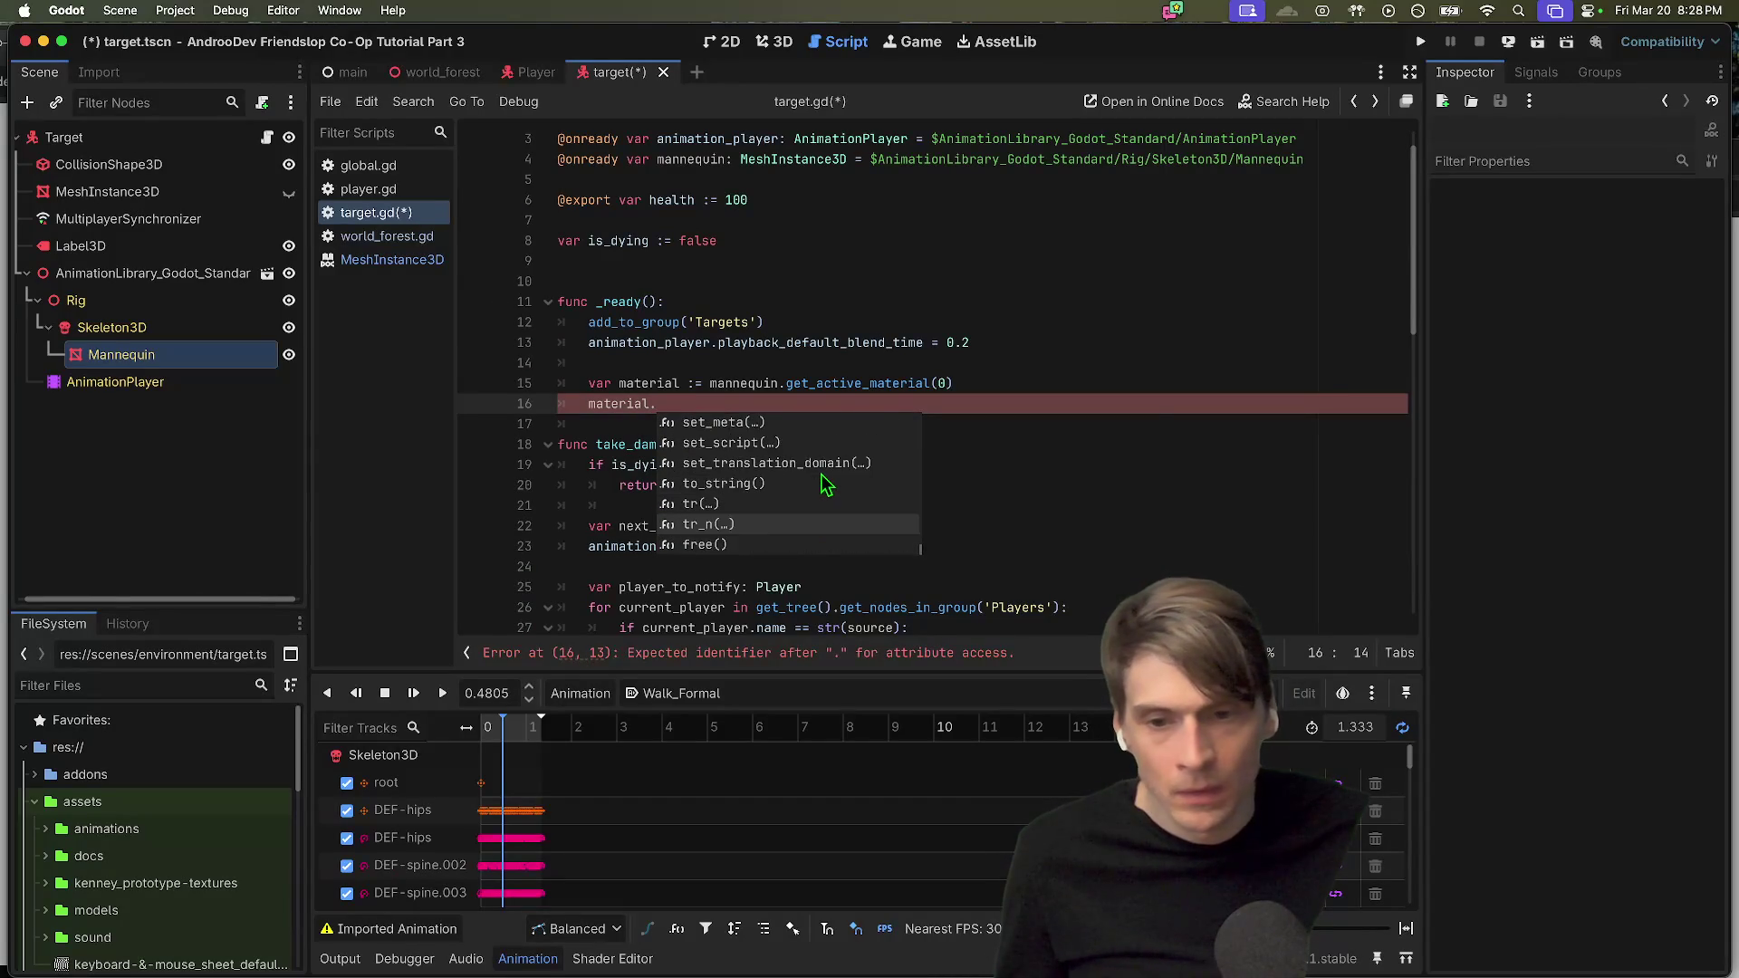
{"action": "key", "text": "Escape"}
{"action": "double_click", "coordinate": [641, 403]}
{"action": "key", "text": "super+z"}
{"action": "key", "text": "super+z"}
{"action": "key", "text": "super+z"}
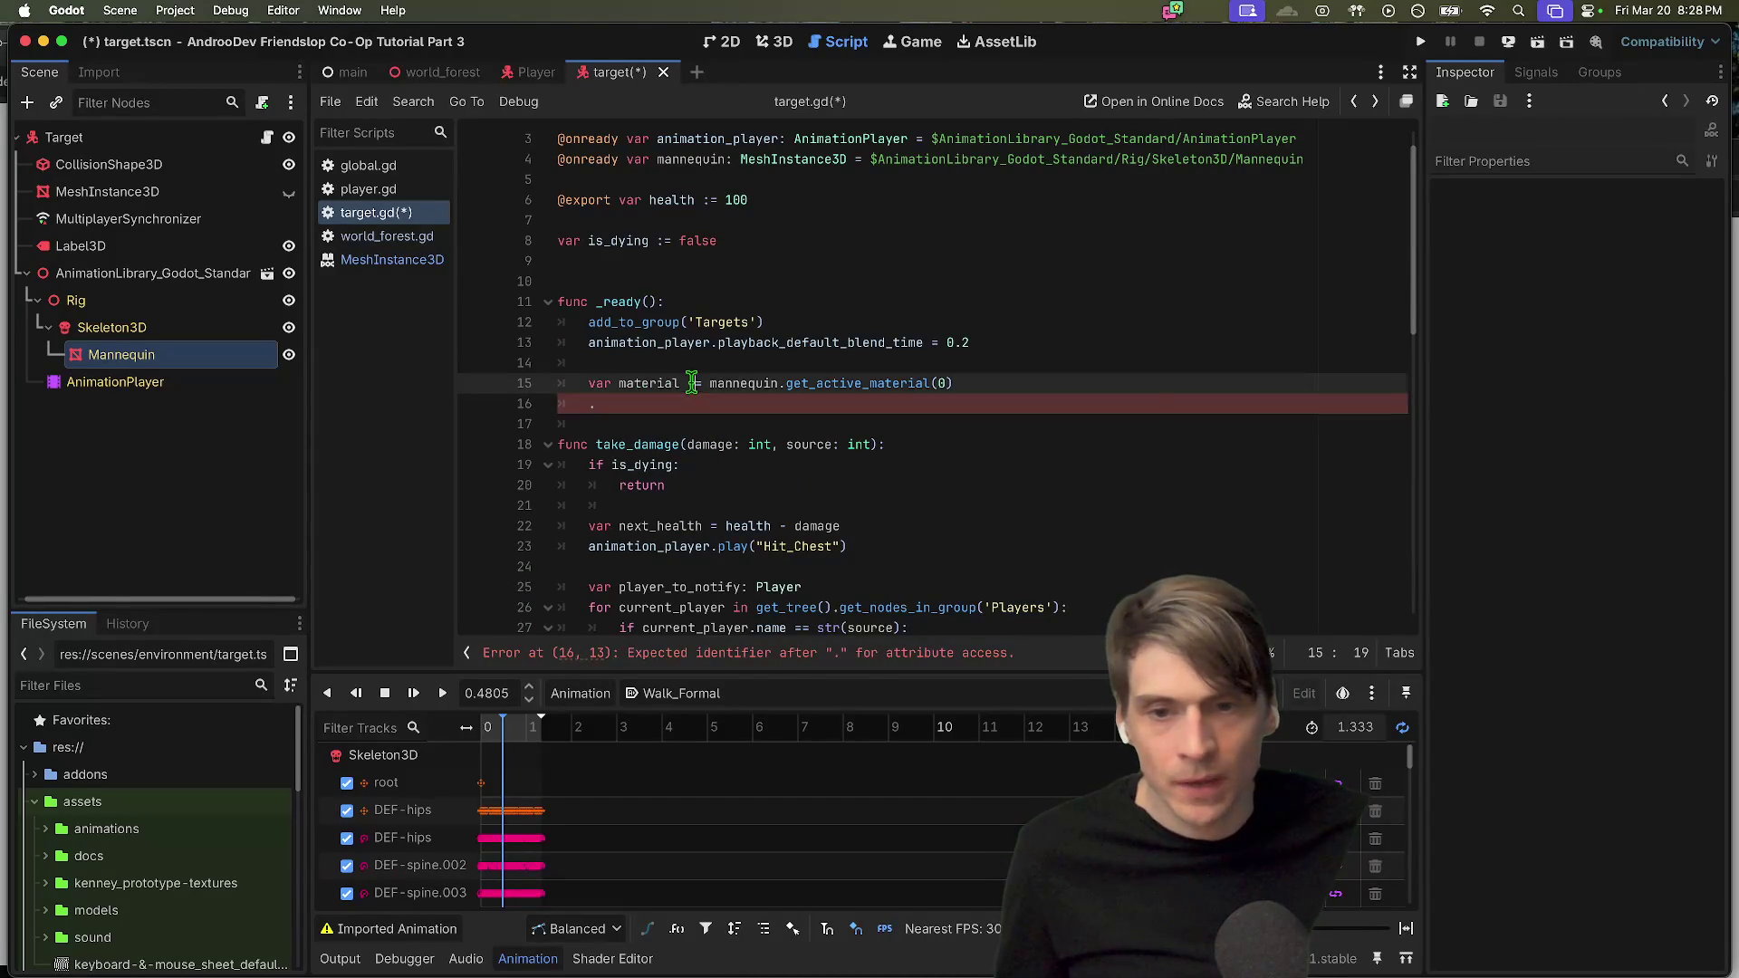
{"action": "key", "text": "BackSpace"}
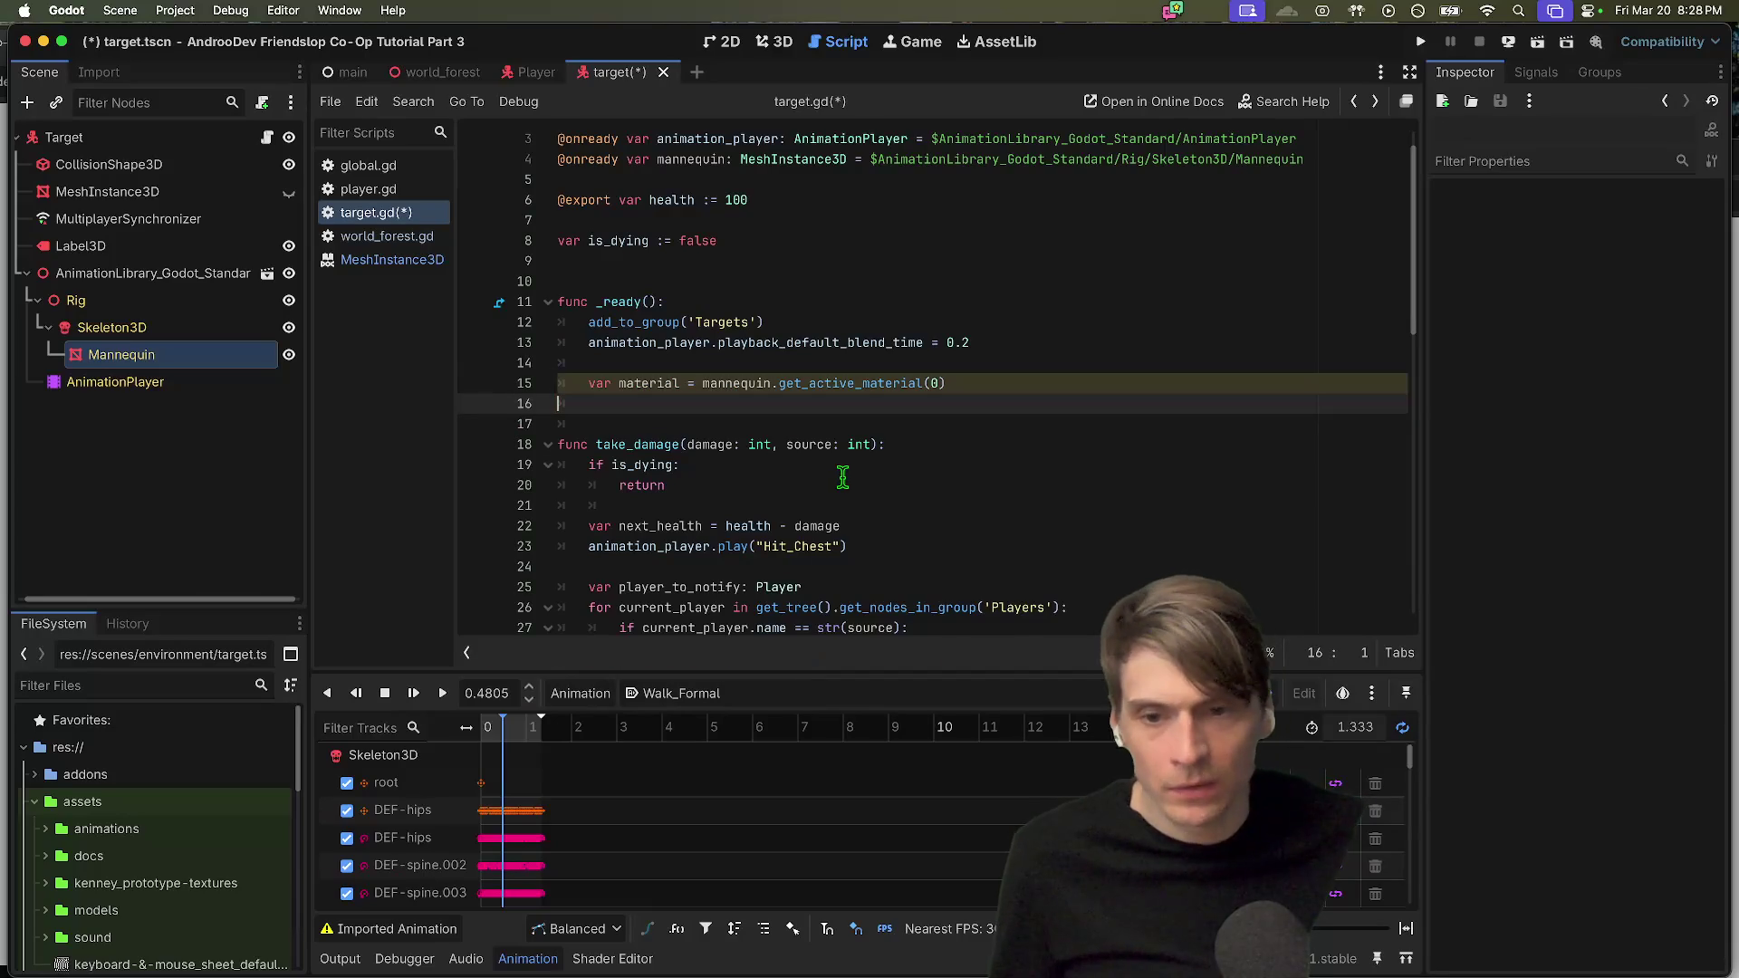
Type the material variable on line 15 as StandardMaterial3D.
{"action": "left_click", "coordinate": [644, 384]}
{"action": "type", "text": ": Mater"}
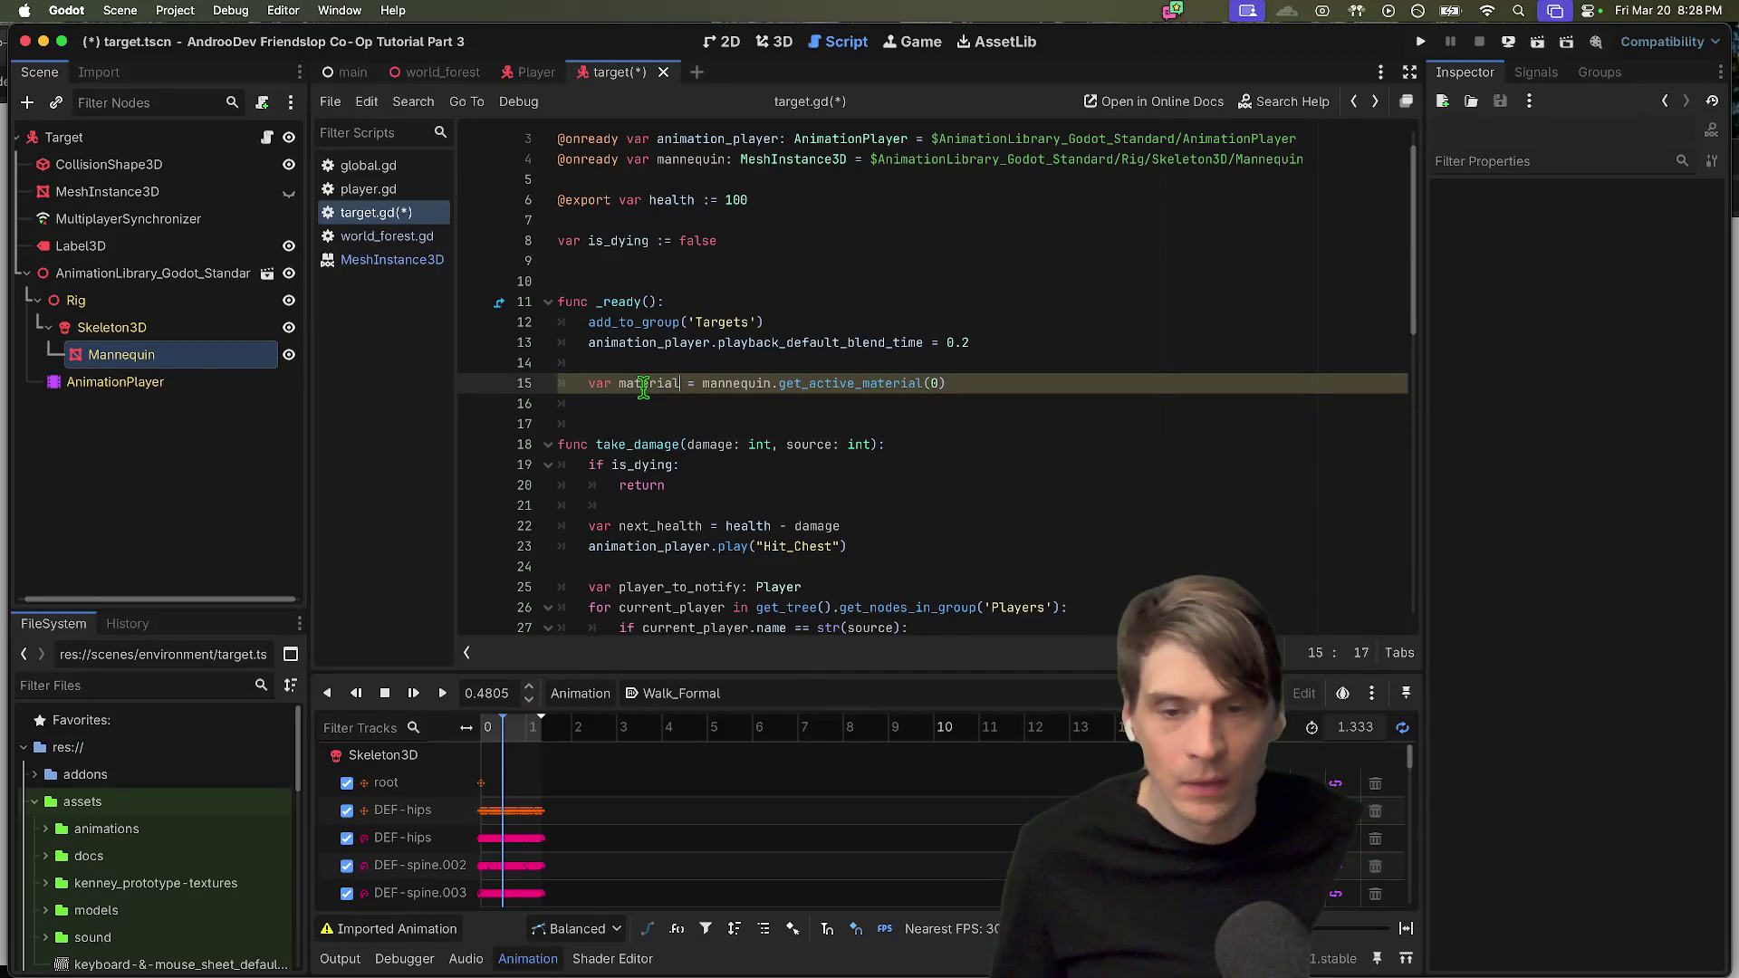
{"action": "type", "text": "ia"}
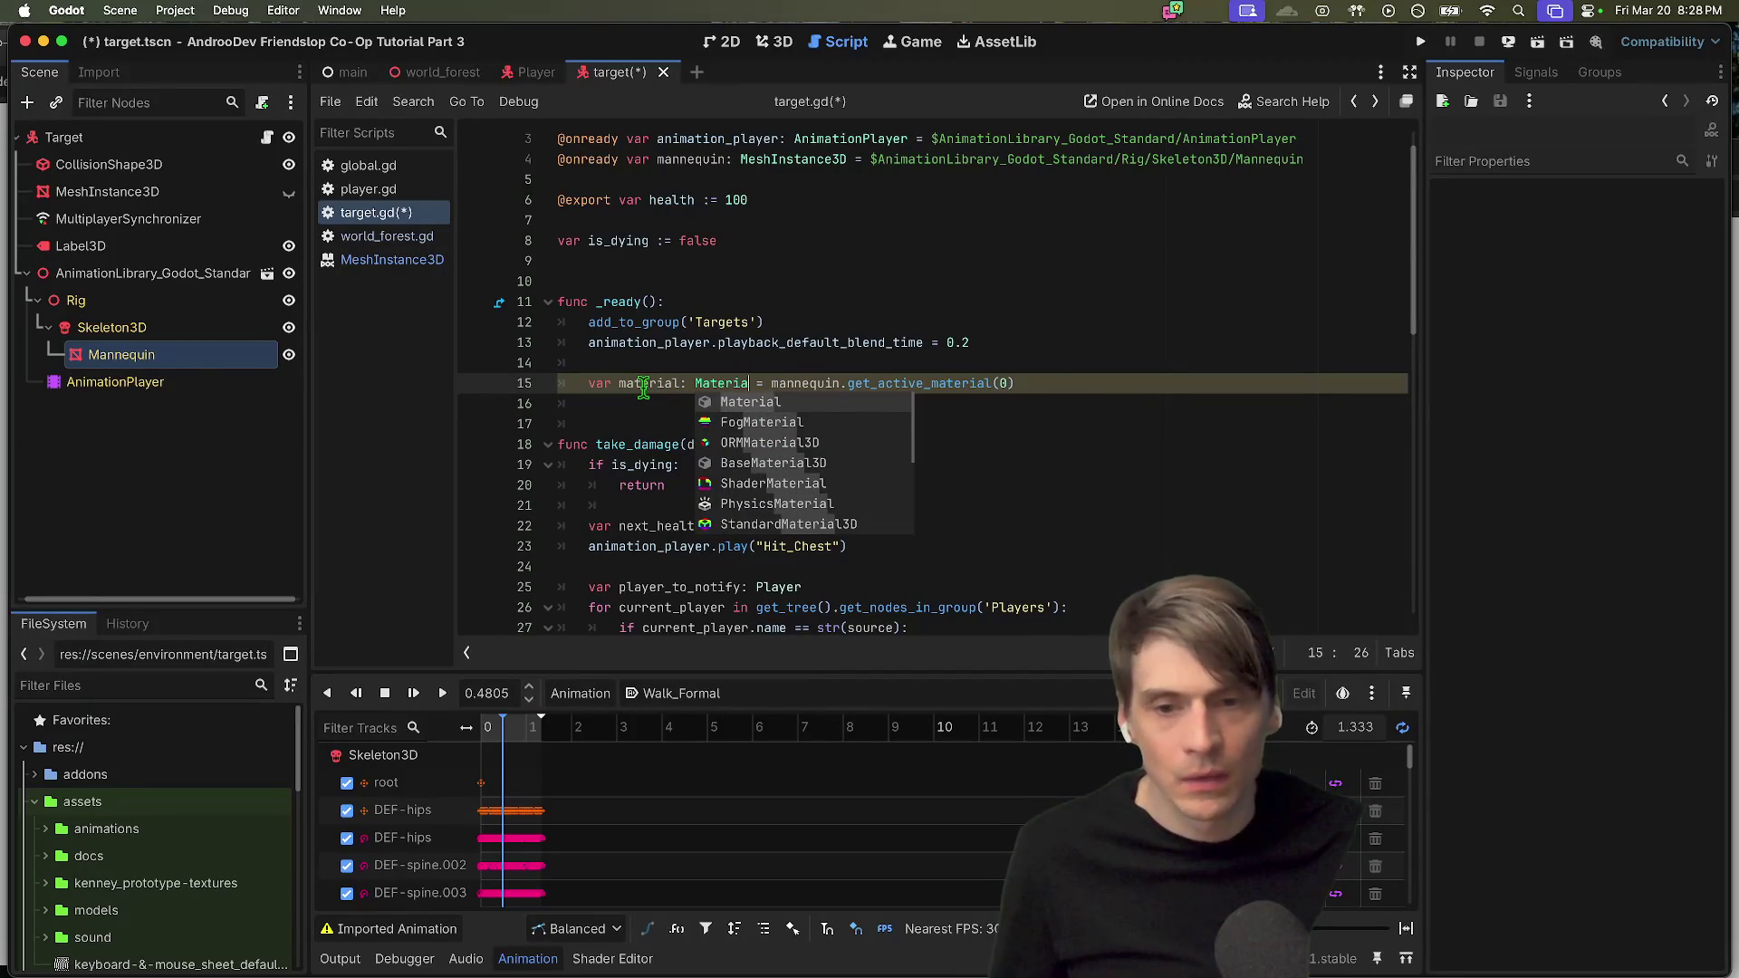
{"action": "key", "text": "Down"}
{"action": "key", "text": "Down"}
{"action": "key", "text": "Down"}
{"action": "key", "text": "Up"}
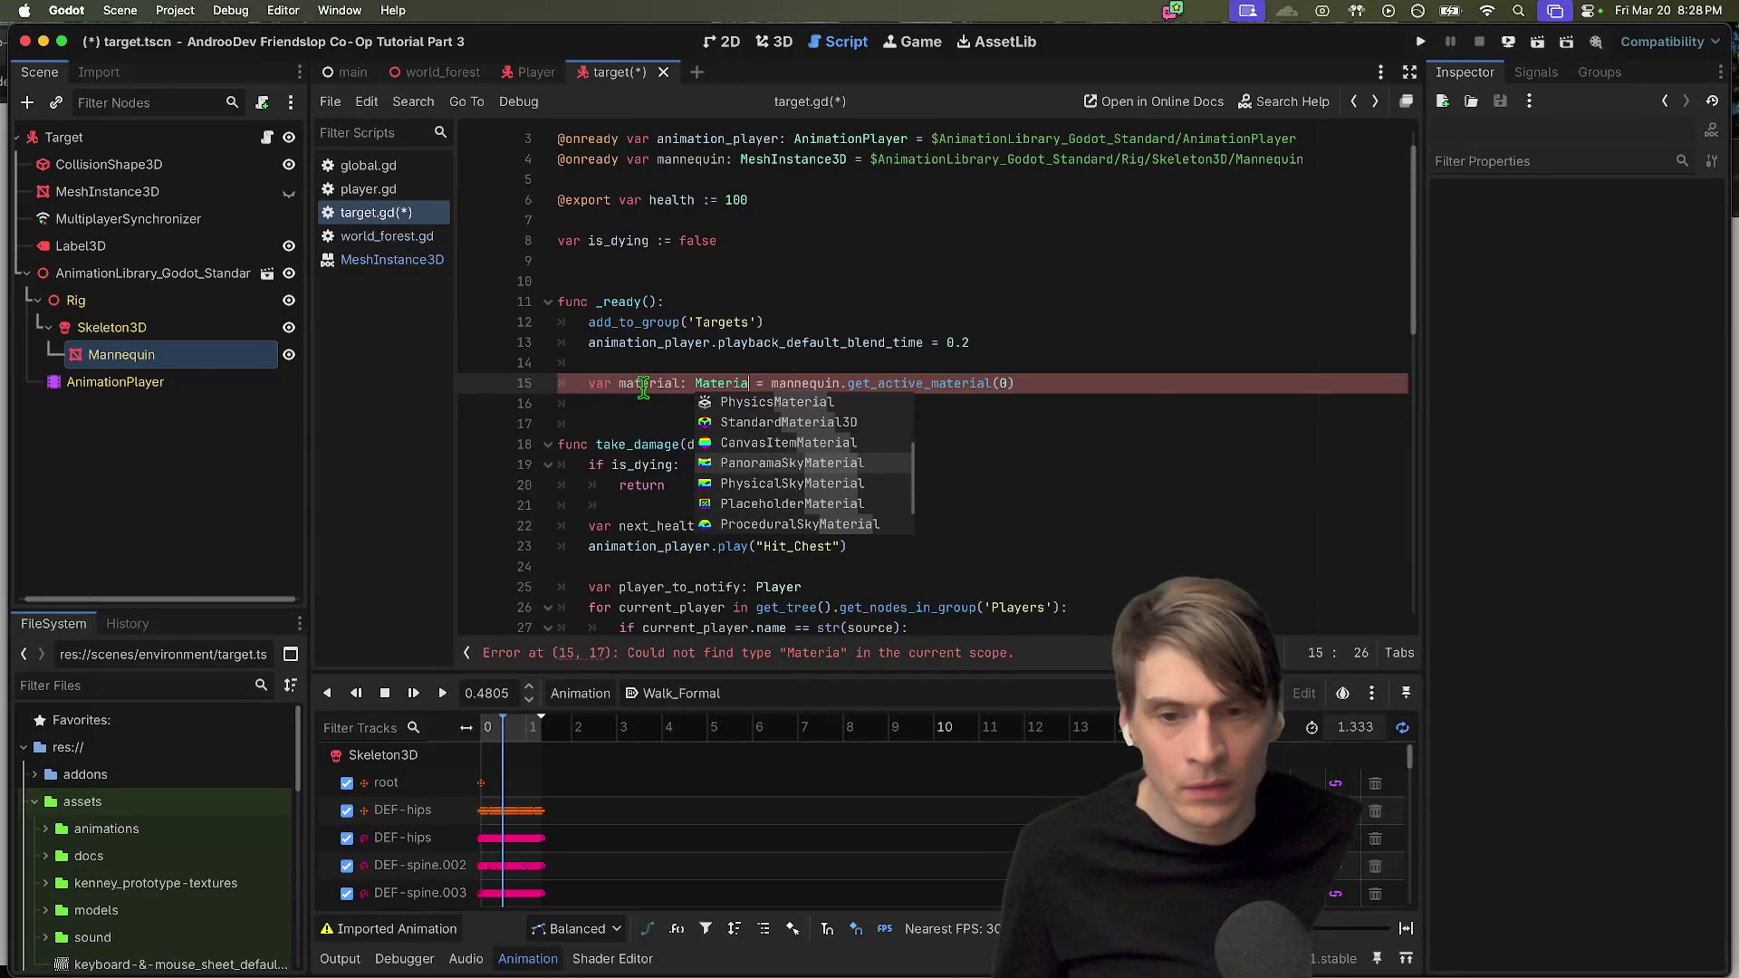
{"action": "key", "text": "Return"}
{"action": "key", "text": "Down"}
{"action": "key", "text": "Delete"}
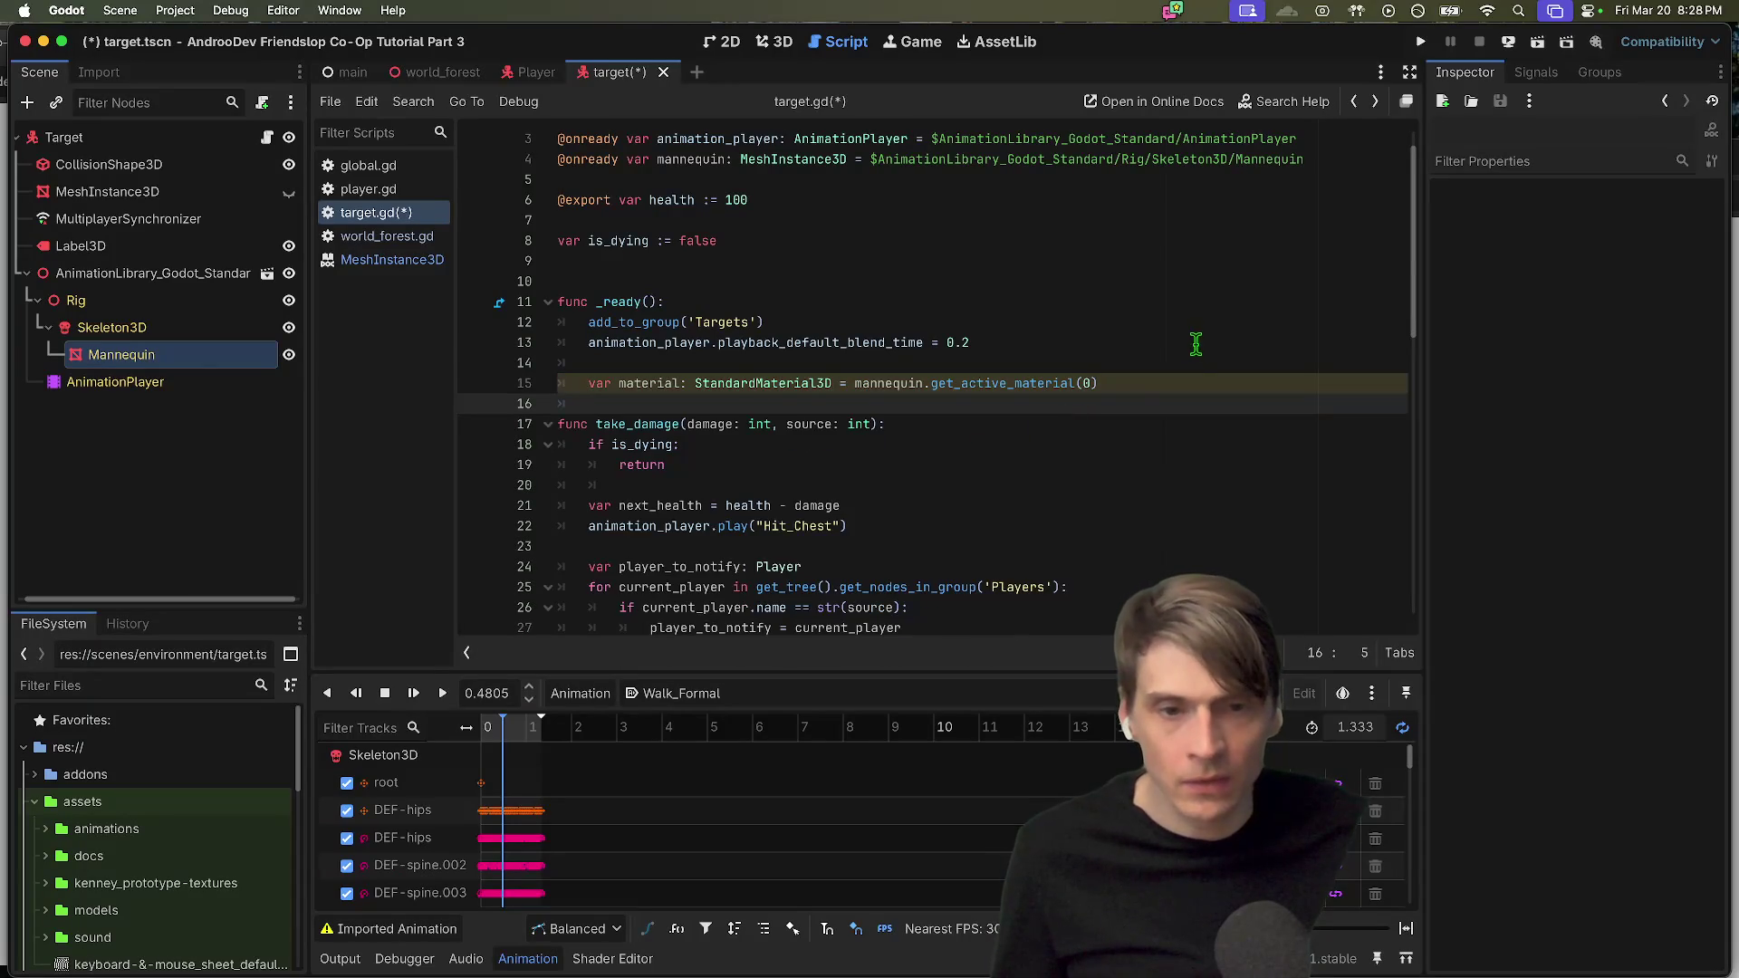
Start line 16 with material.albedo_color and remove the stray 'w' on line 17.
{"action": "key", "text": "Up"}
{"action": "key", "text": "Up"}
{"action": "key", "text": "Down"}
{"action": "key", "text": "Down"}
{"action": "key", "text": "Return"}
{"action": "key", "text": "Up"}
{"action": "key", "text": "Tab"}
{"action": "type", "text": "material.get"}
{"action": "key", "text": "BackSpace"}
{"action": "key", "text": "BackSpace"}
{"action": "key", "text": "BackSpace"}
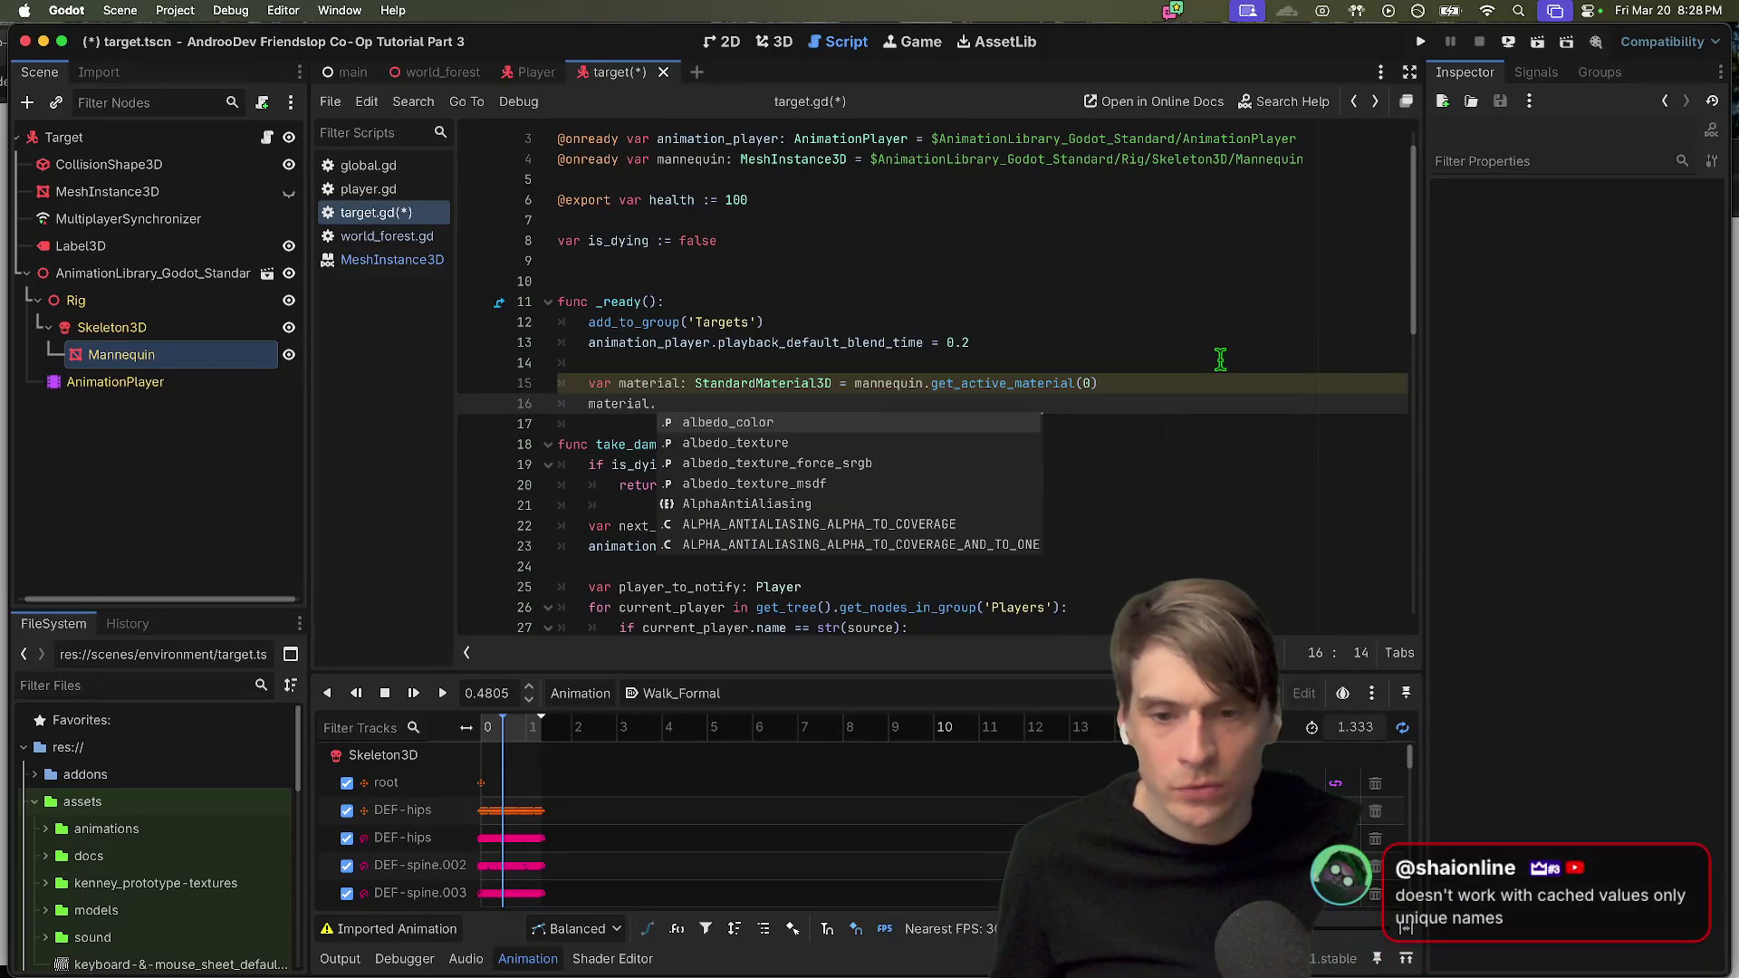
{"action": "key", "text": "Down"}
{"action": "key", "text": "Down"}
{"action": "key", "text": "Down"}
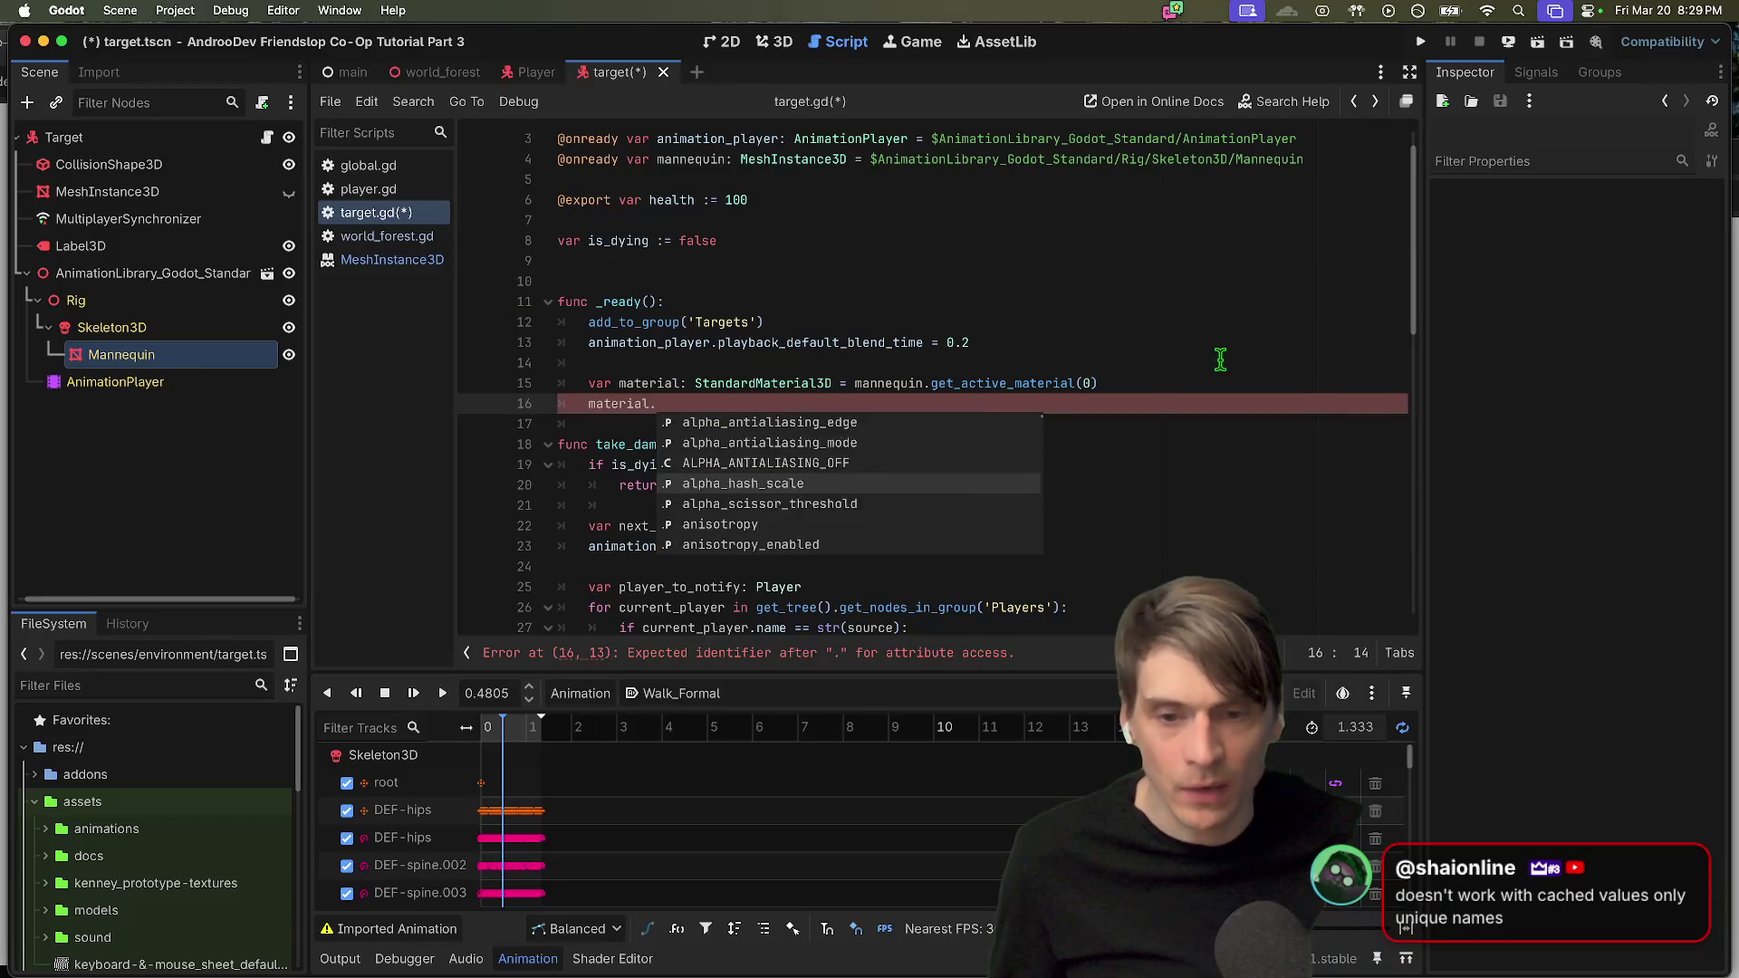
{"action": "key", "text": "Up"}
{"action": "key", "text": "Up"}
{"action": "key", "text": "Up"}
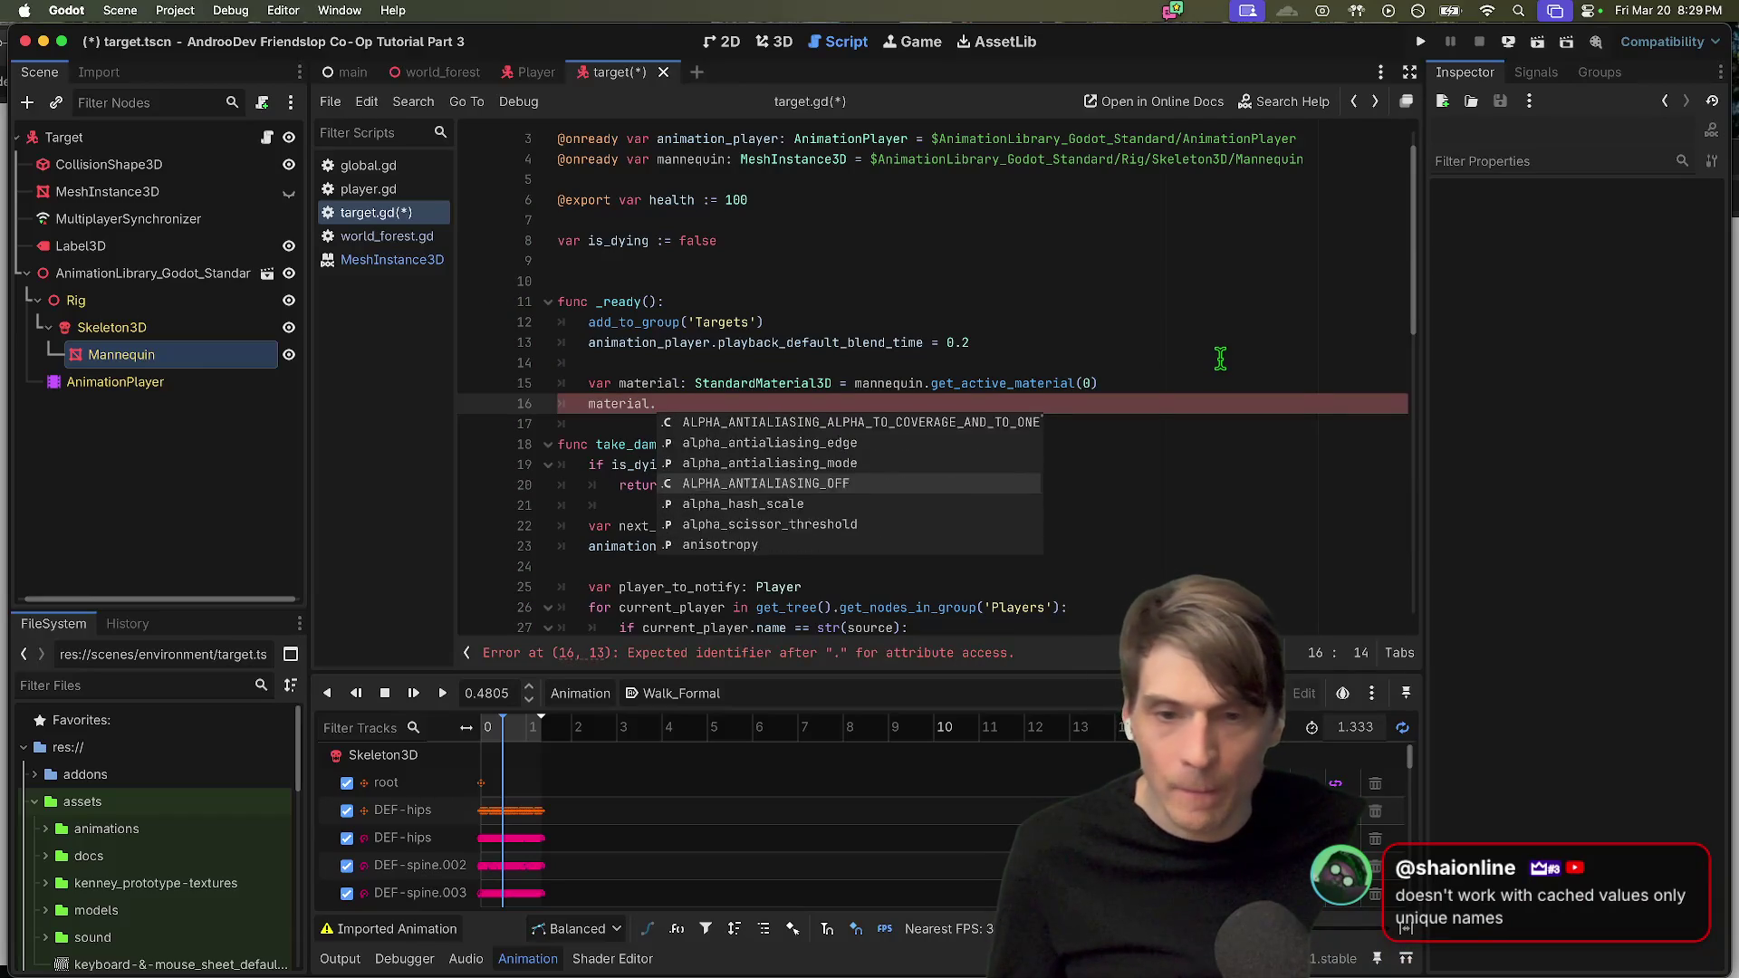
{"action": "key", "text": "Up"}
{"action": "key", "text": "Up"}
{"action": "key", "text": "Up"}
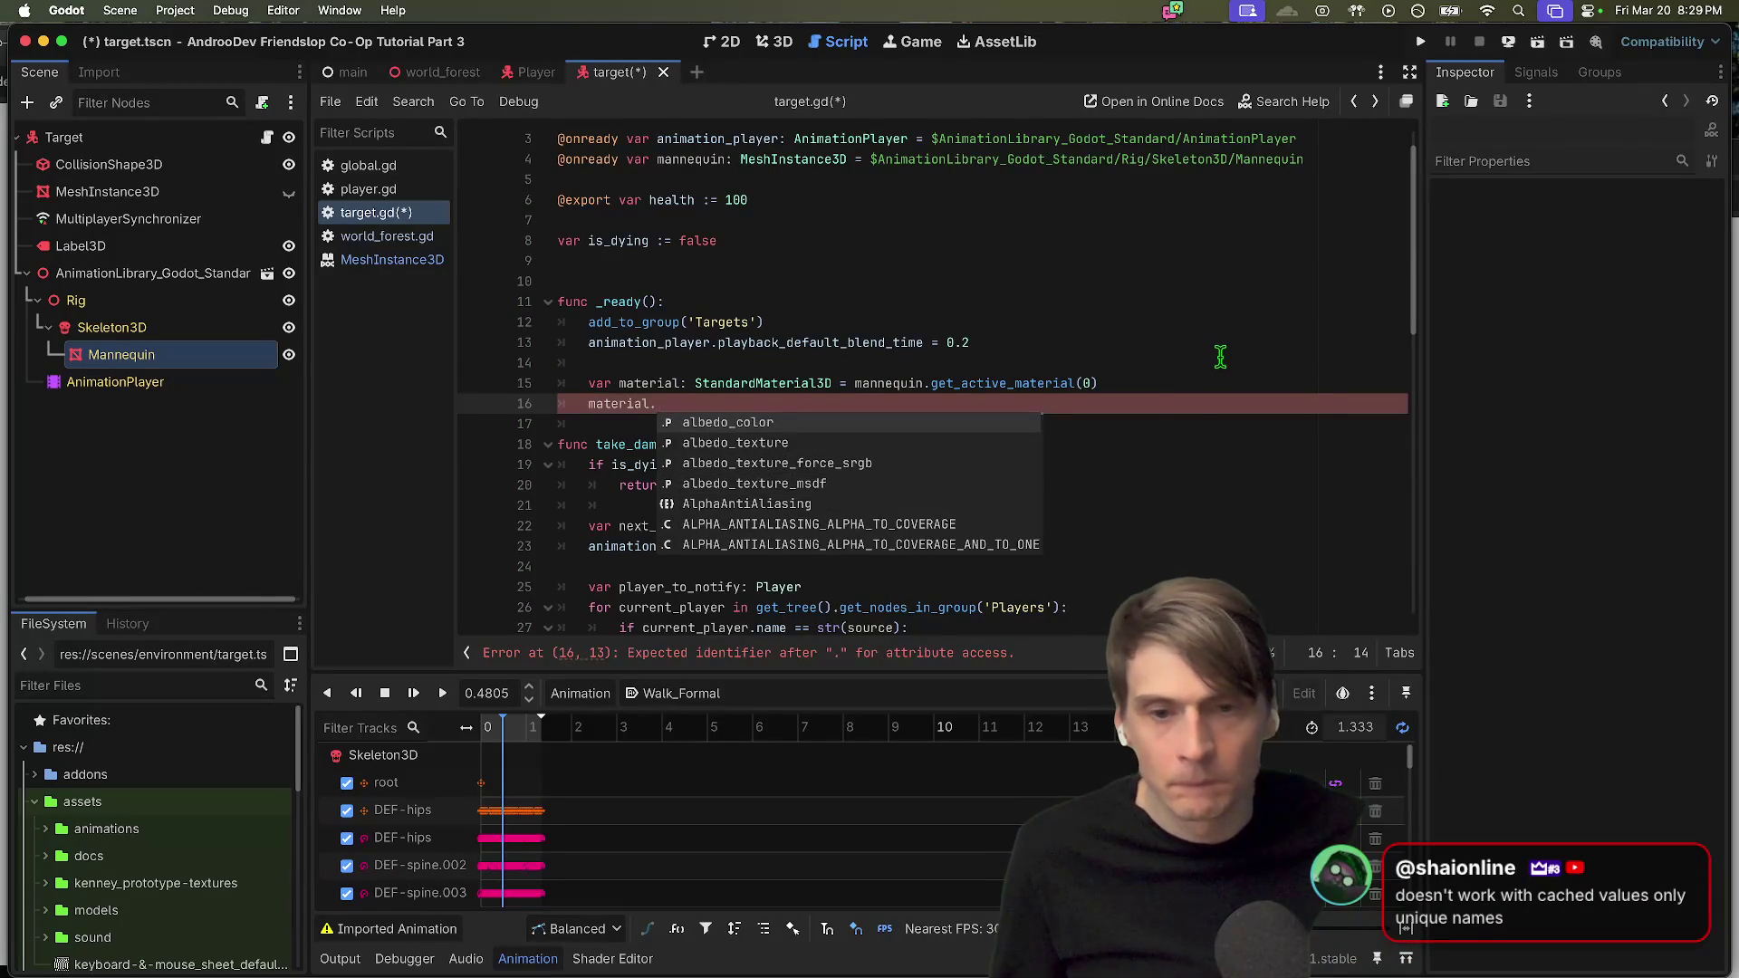
{"action": "key", "text": "Return"}
{"action": "key", "text": "Down"}
{"action": "type", "text": "w"}
{"action": "left_click", "coordinate": [1039, 404]}
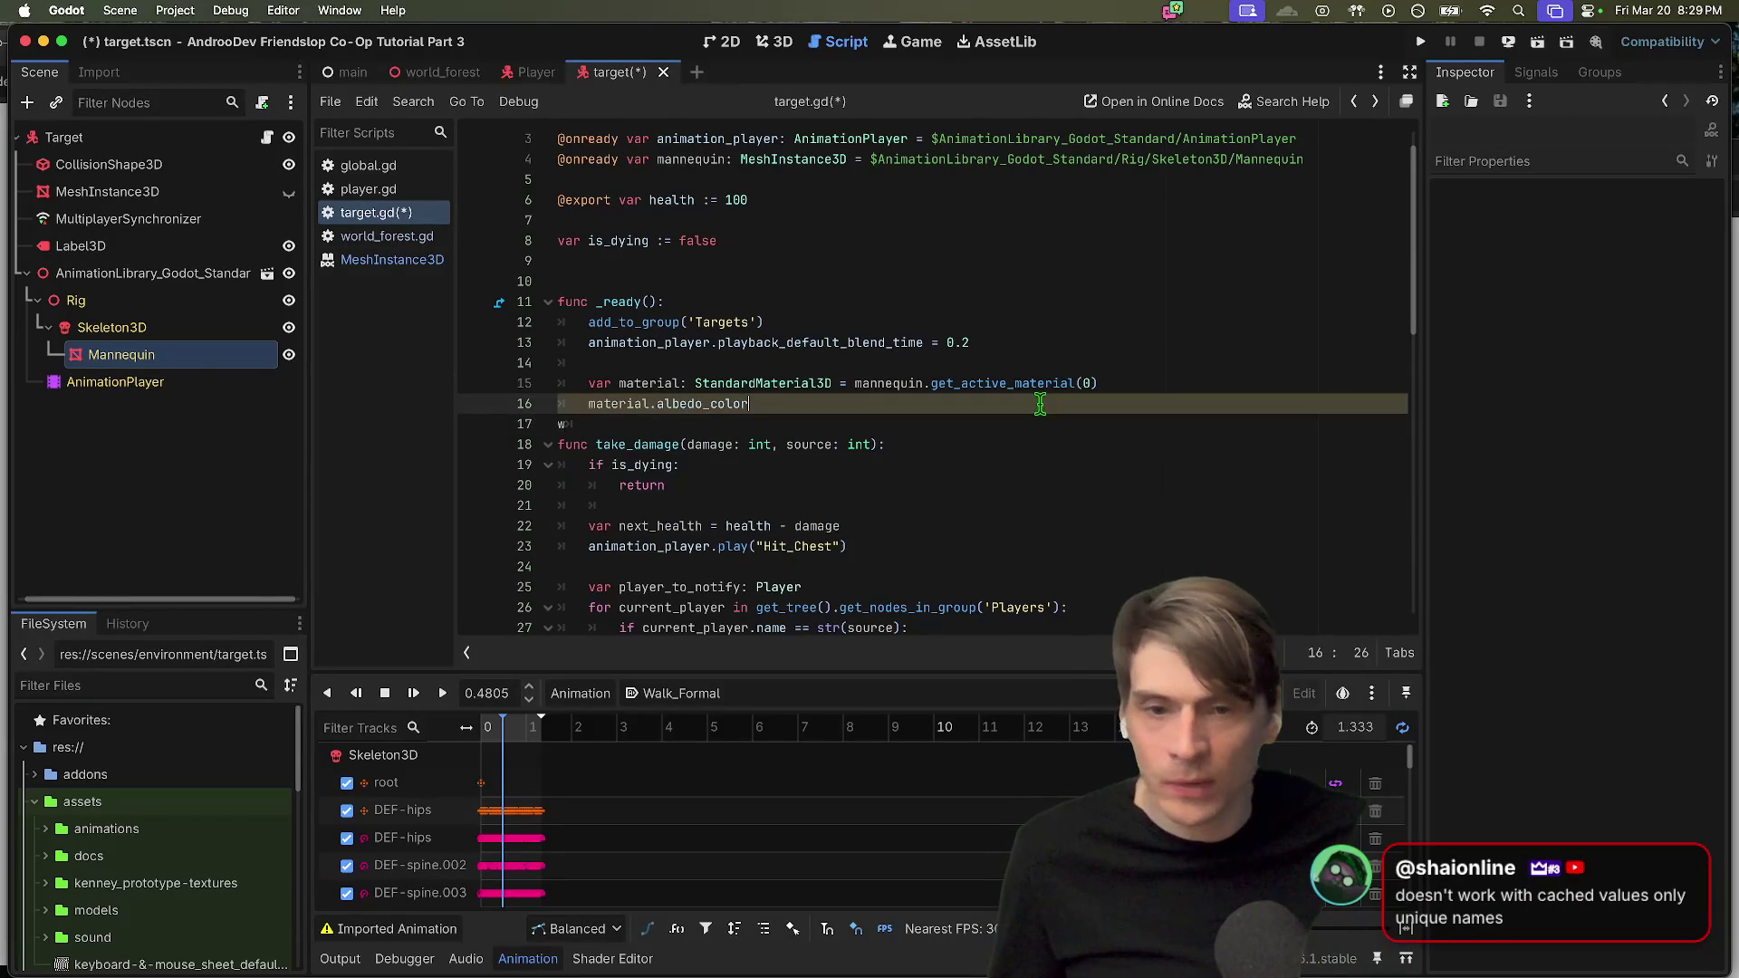
{"action": "key", "text": "Down"}
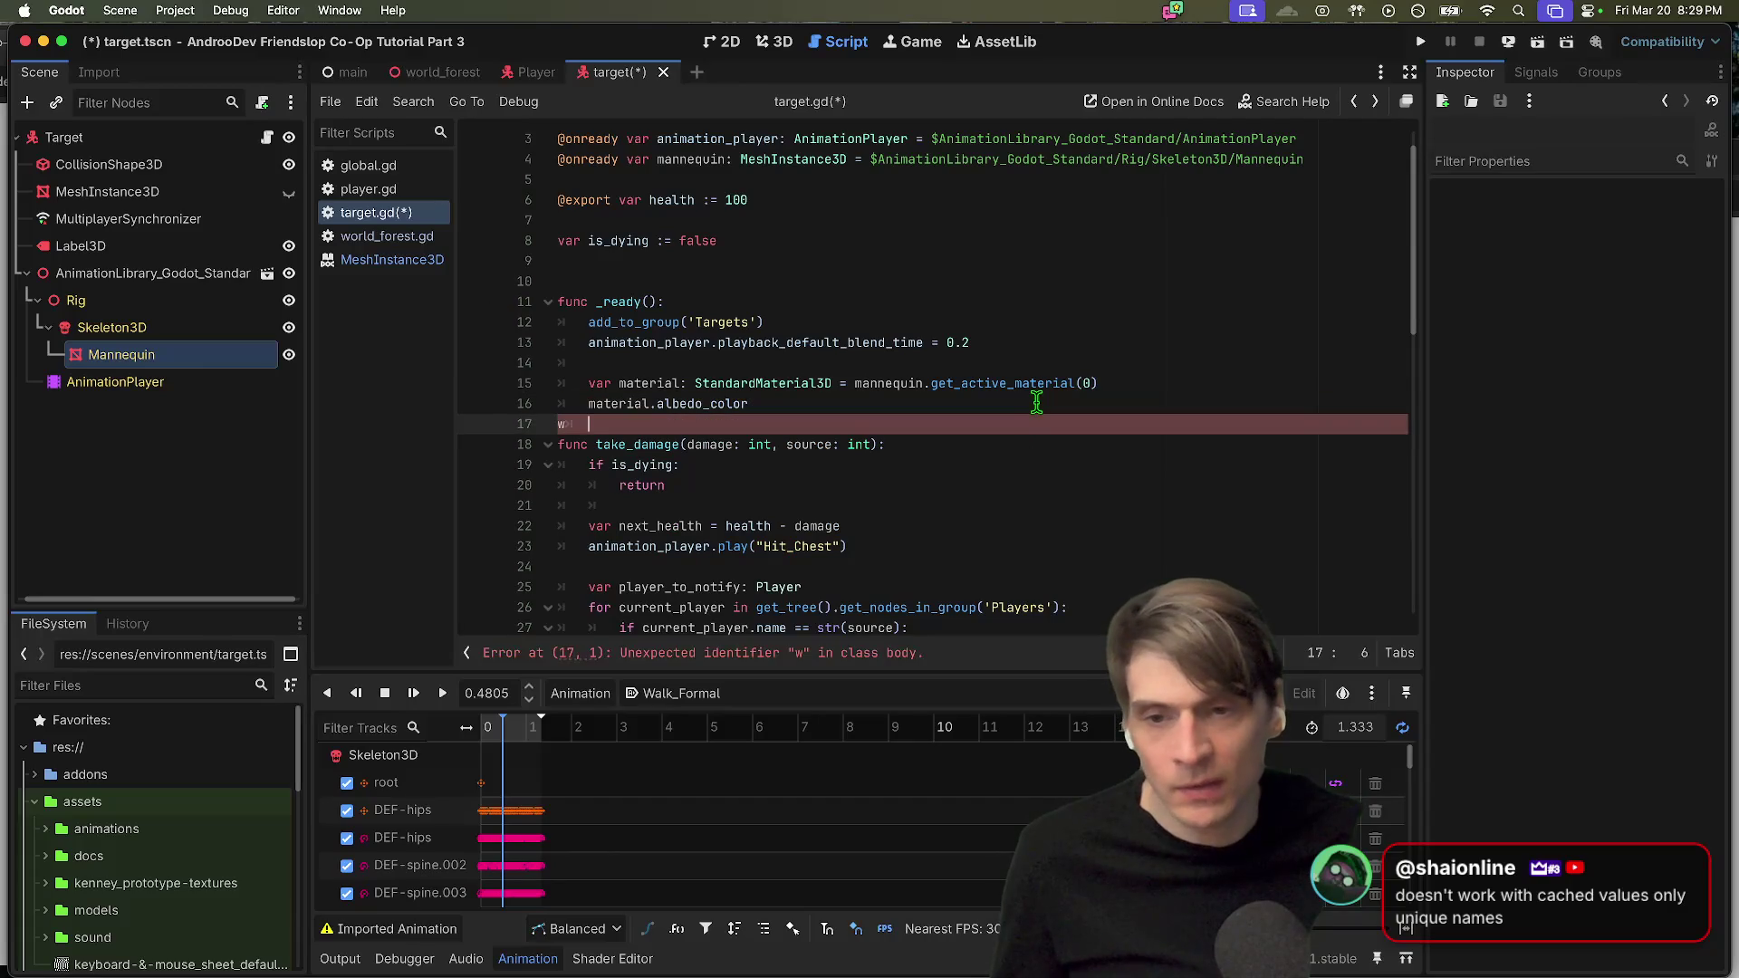
{"action": "key", "text": "BackSpace"}
{"action": "left_click", "coordinate": [1036, 403]}
Assign Color.RED to material.albedo_color and save the script.
{"action": "type", "text": "= "}
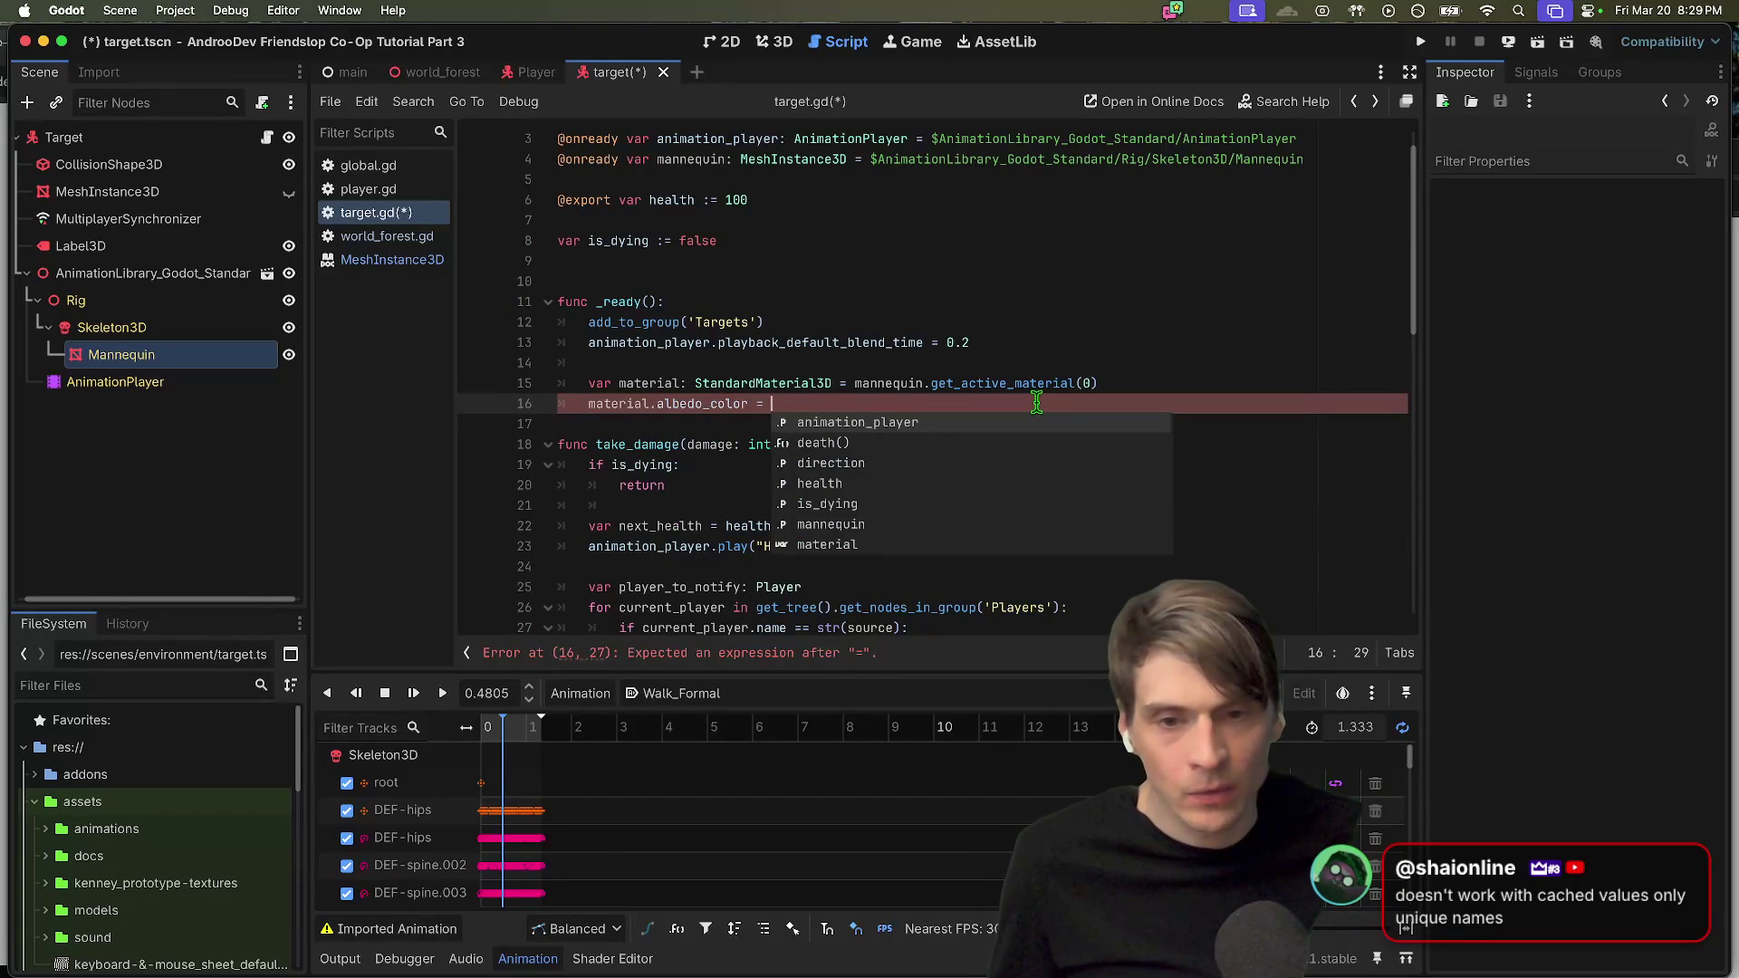
{"action": "type", "text": "Color"}
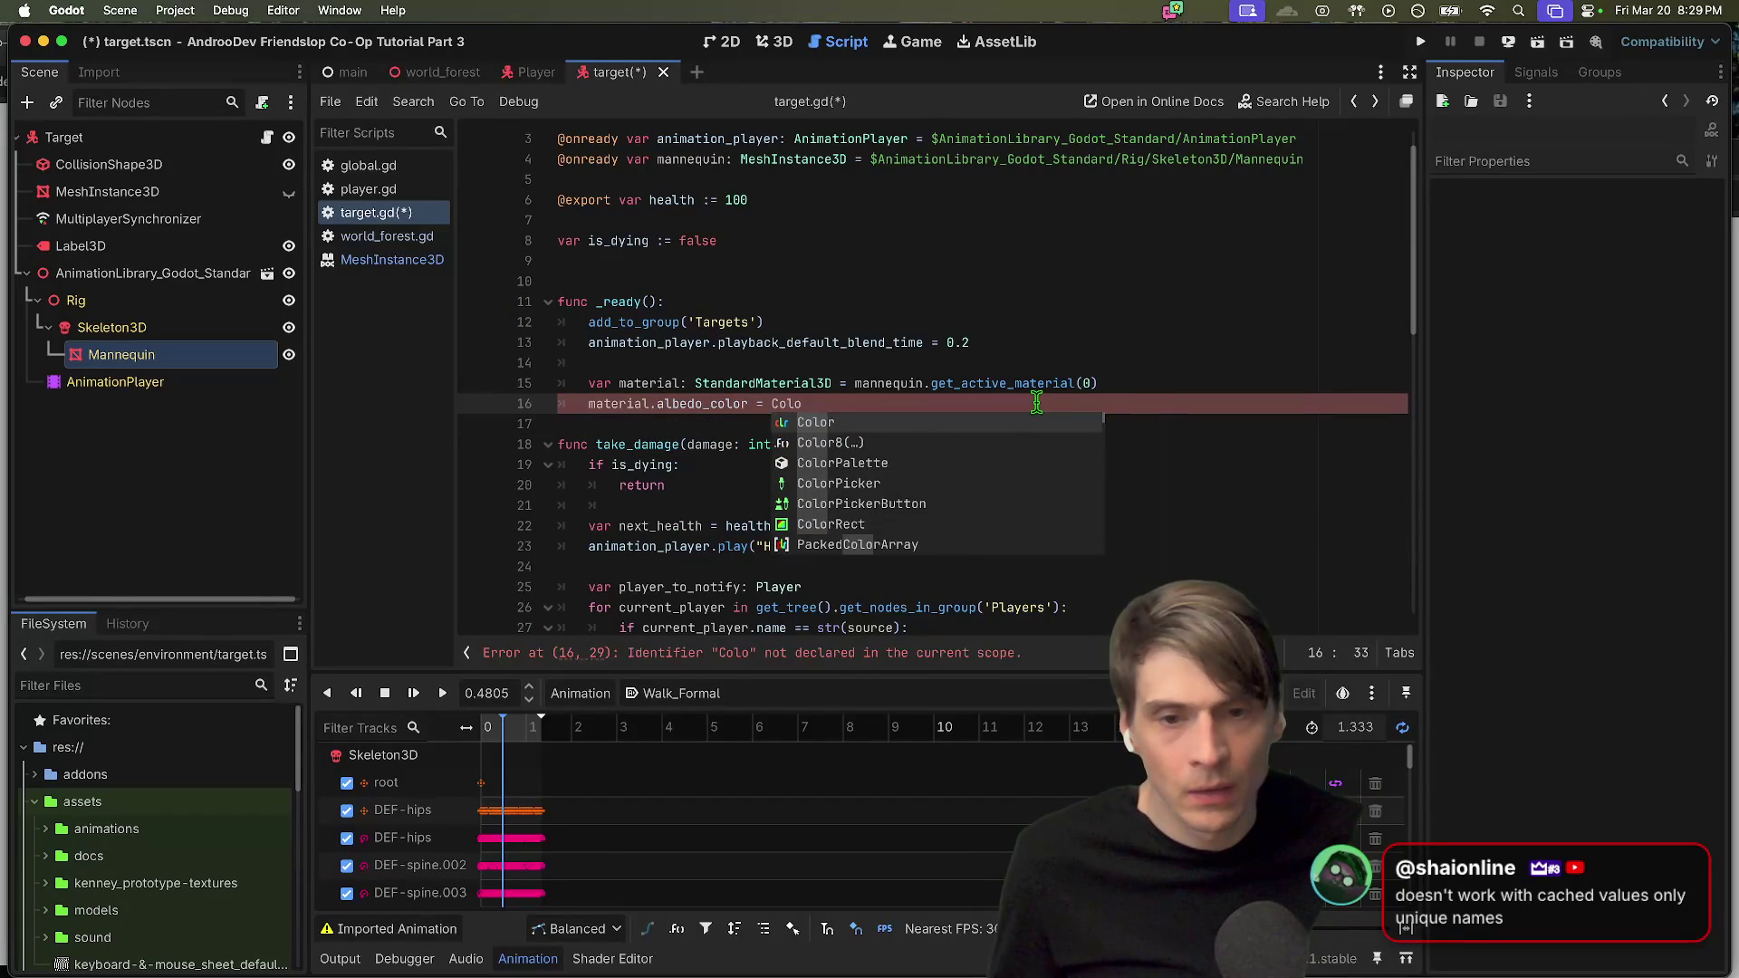
{"action": "type", "text": "("}
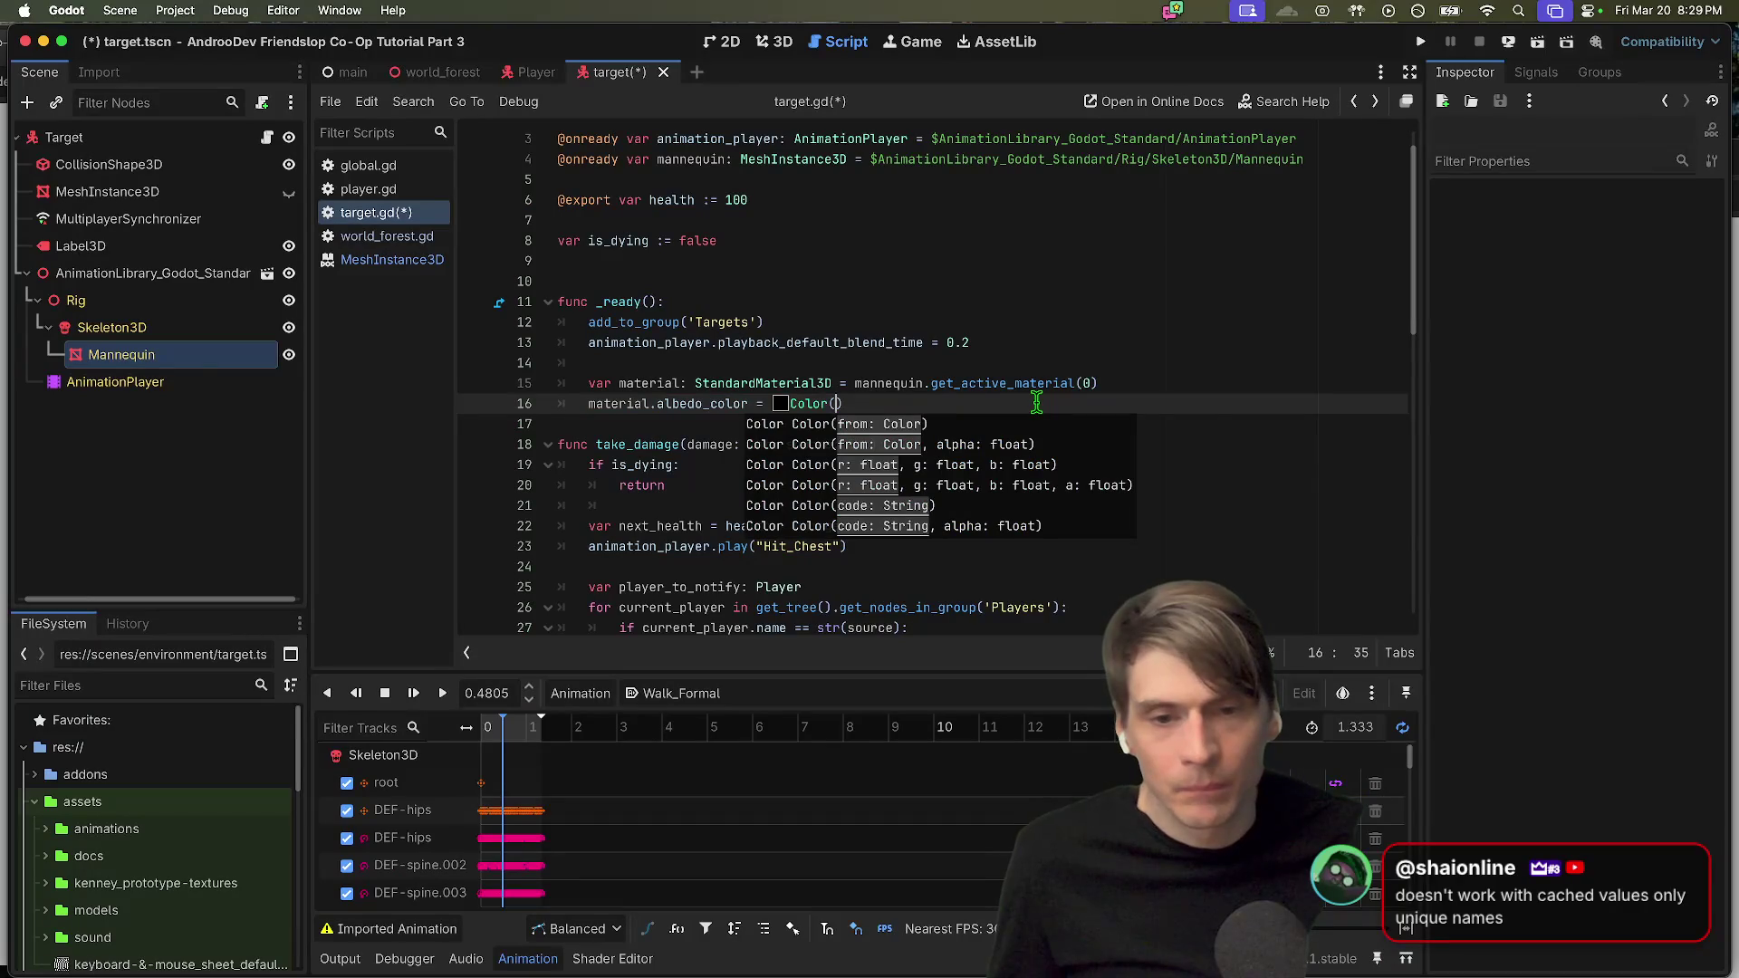
{"action": "type", "text": "r"}
{"action": "key", "text": "BackSpace"}
{"action": "key", "text": "BackSpace"}
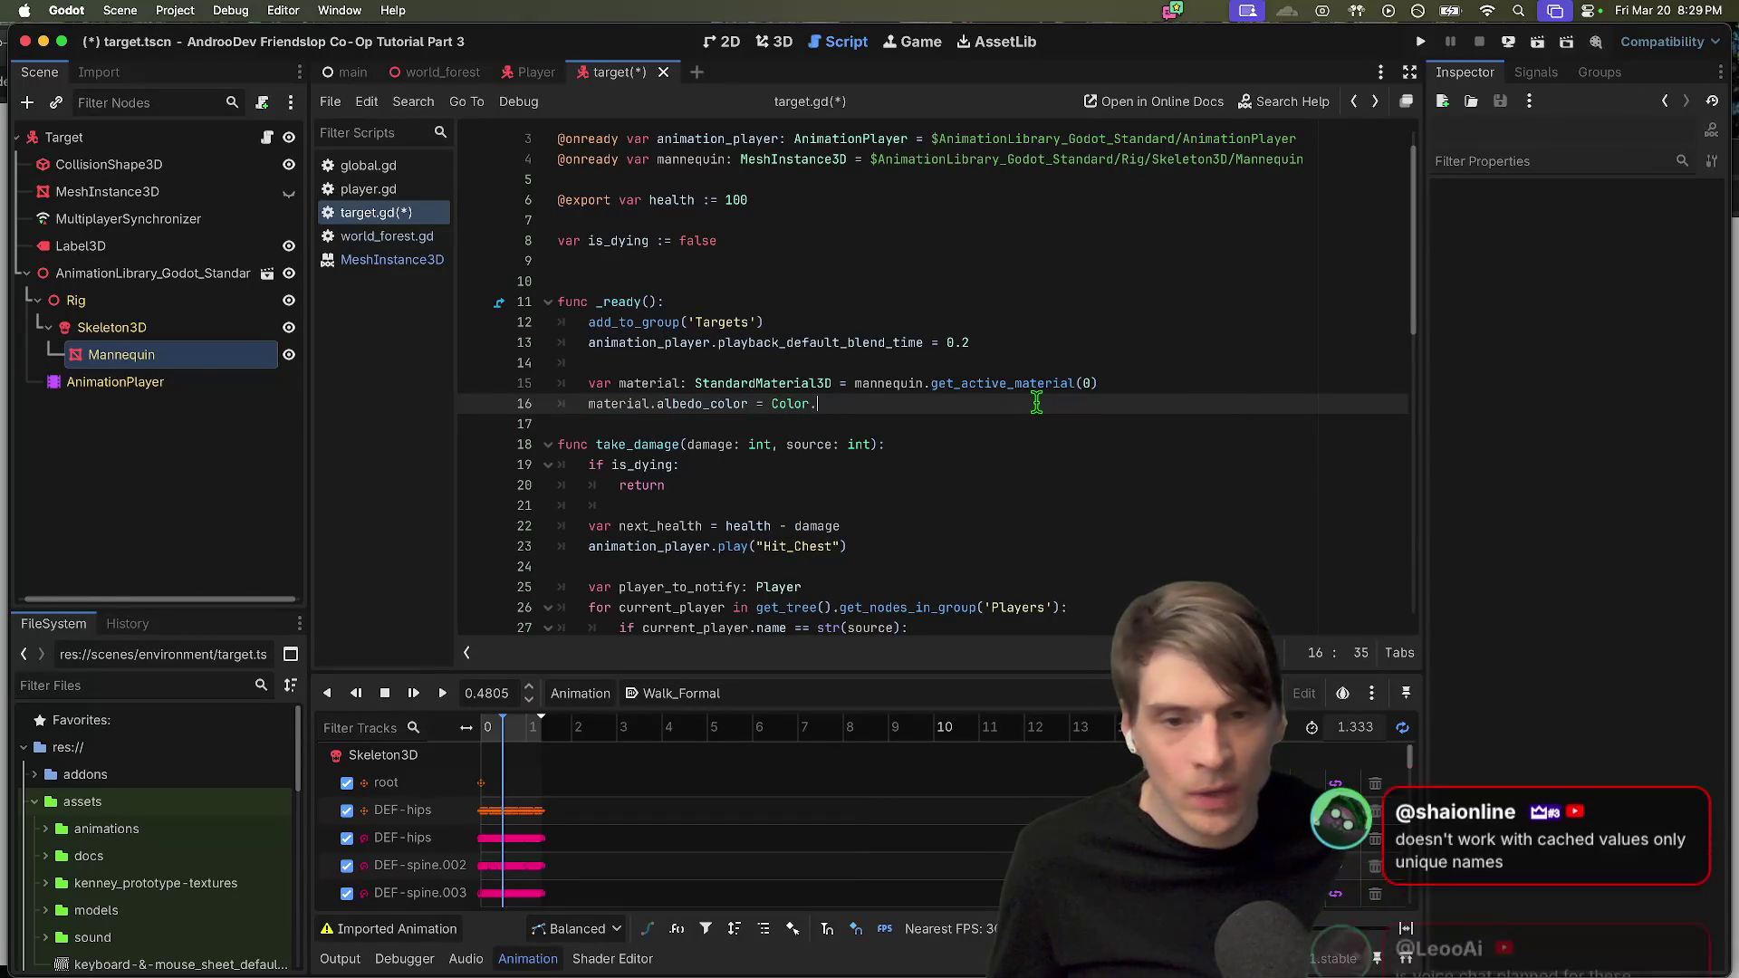
{"action": "type", "text": ".re"}
{"action": "key", "text": "Down"}
{"action": "key", "text": "Down"}
{"action": "key", "text": "Up"}
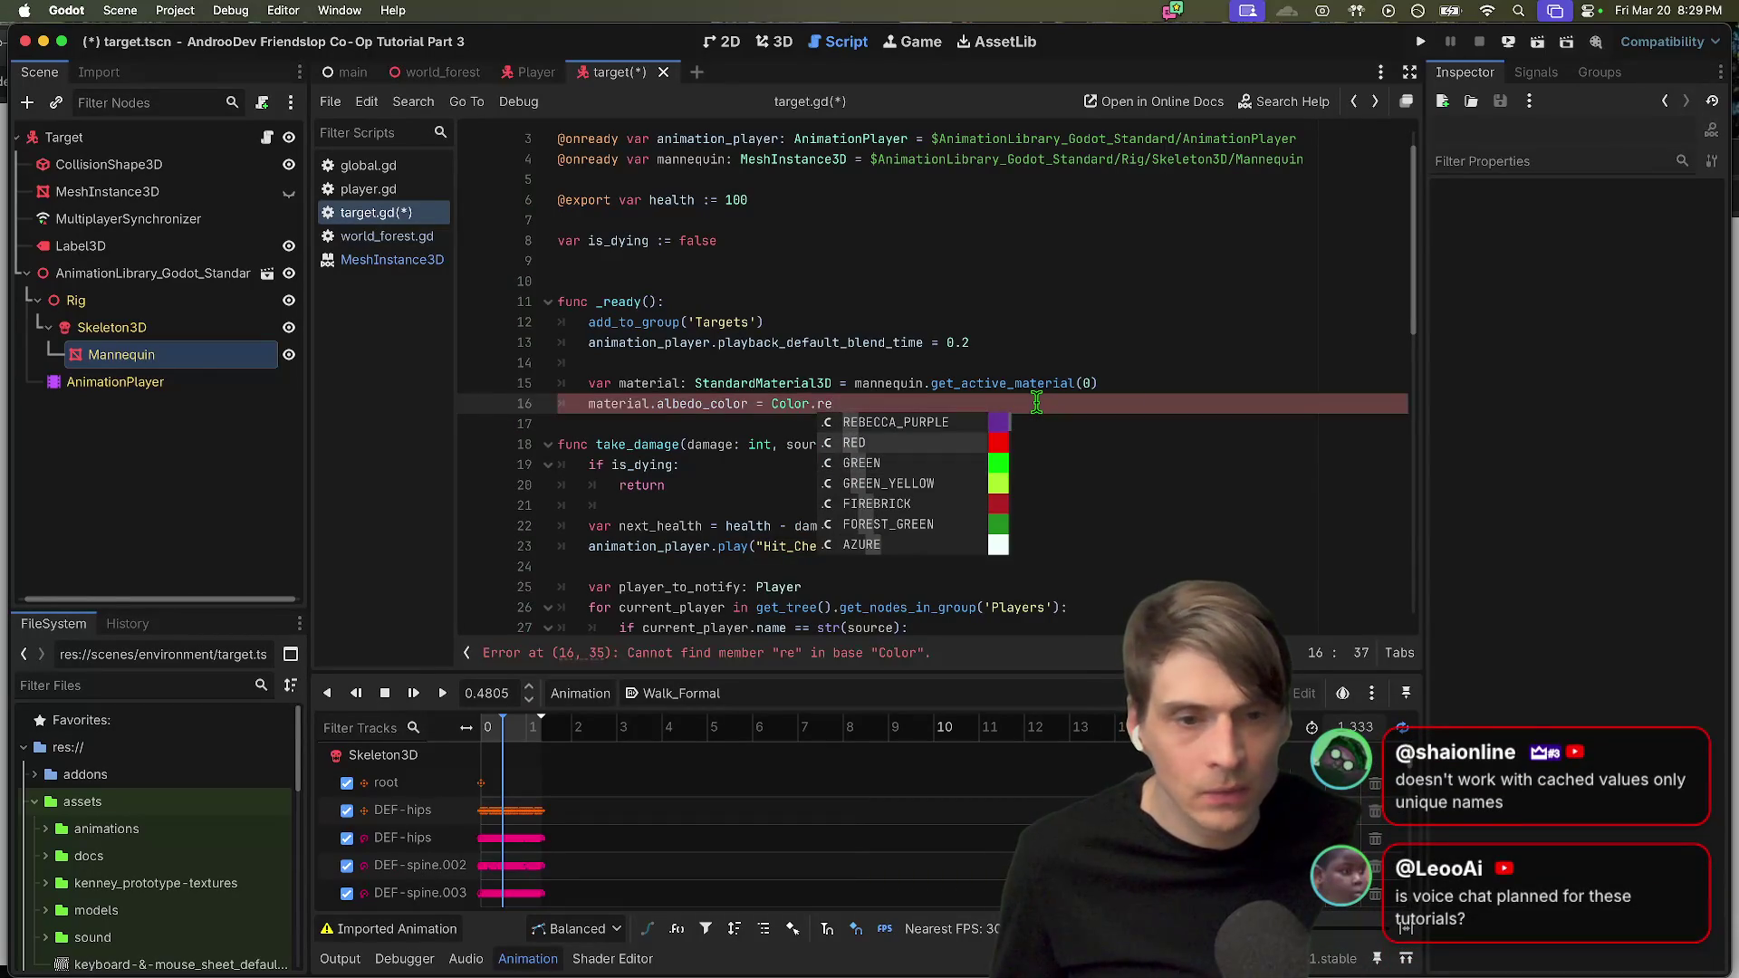
{"action": "key", "text": "Return"}
{"action": "key", "text": "super+s"}
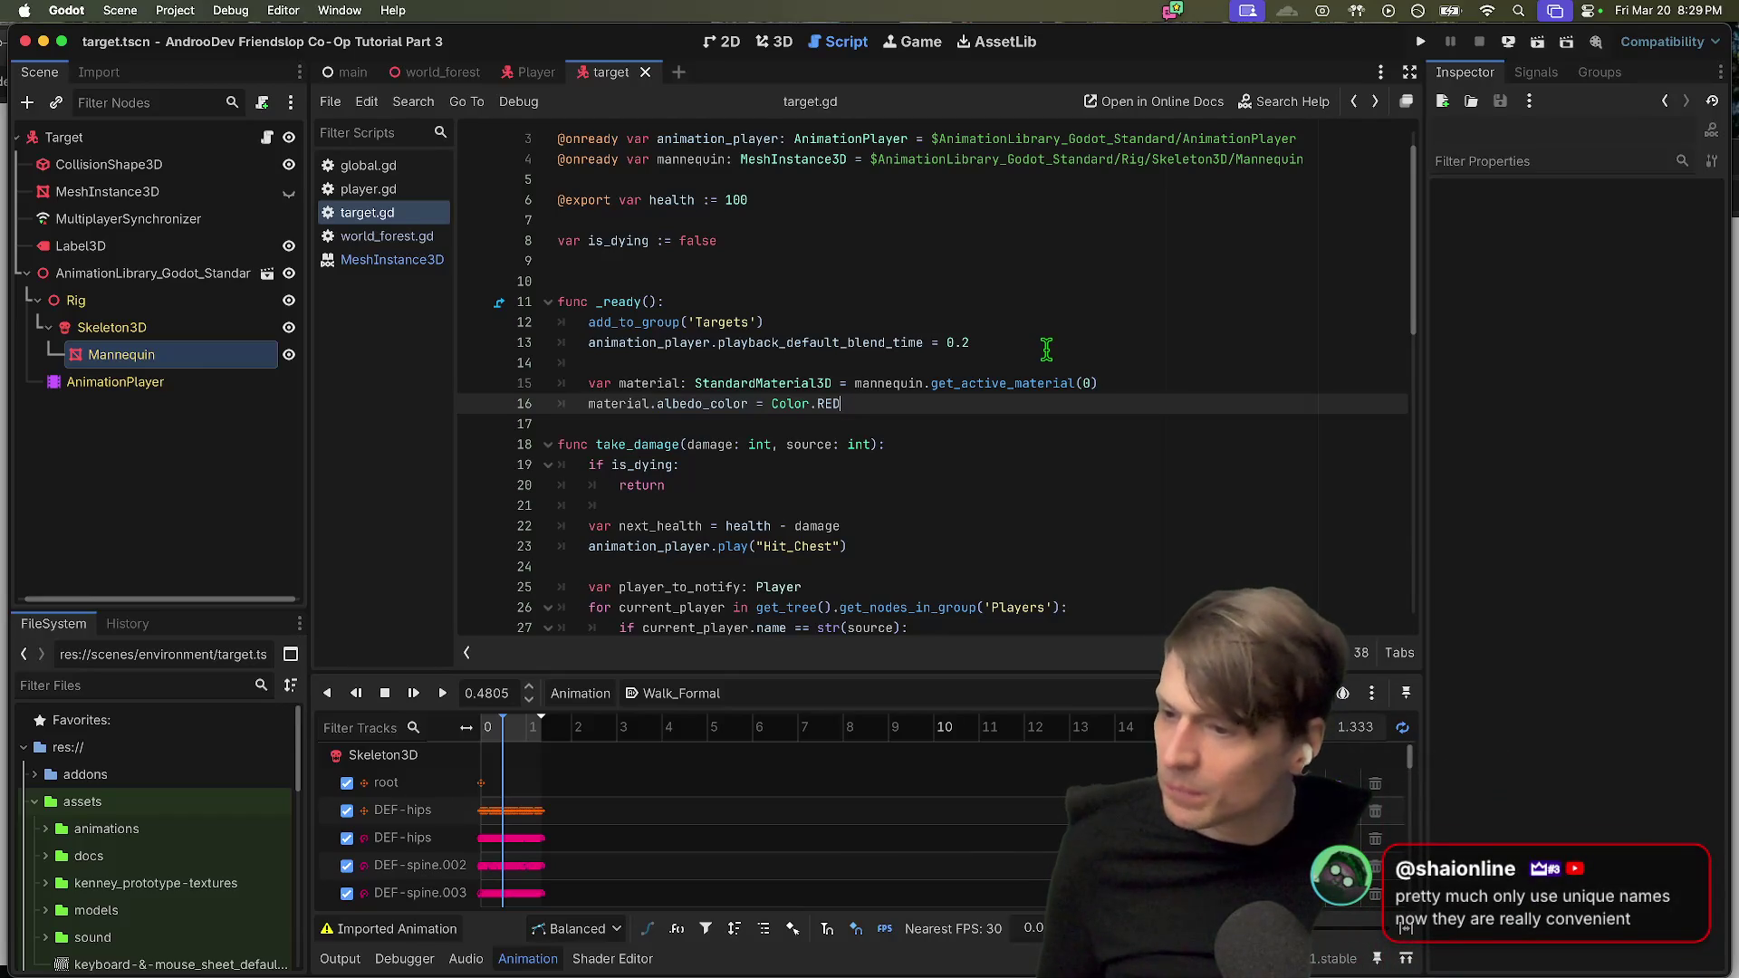
Review the mannequin variable declaration and the Mannequin node's context actions.
{"action": "scroll", "coordinate": [1305, 297], "scroll_direction": "up", "scroll_amount": 2}
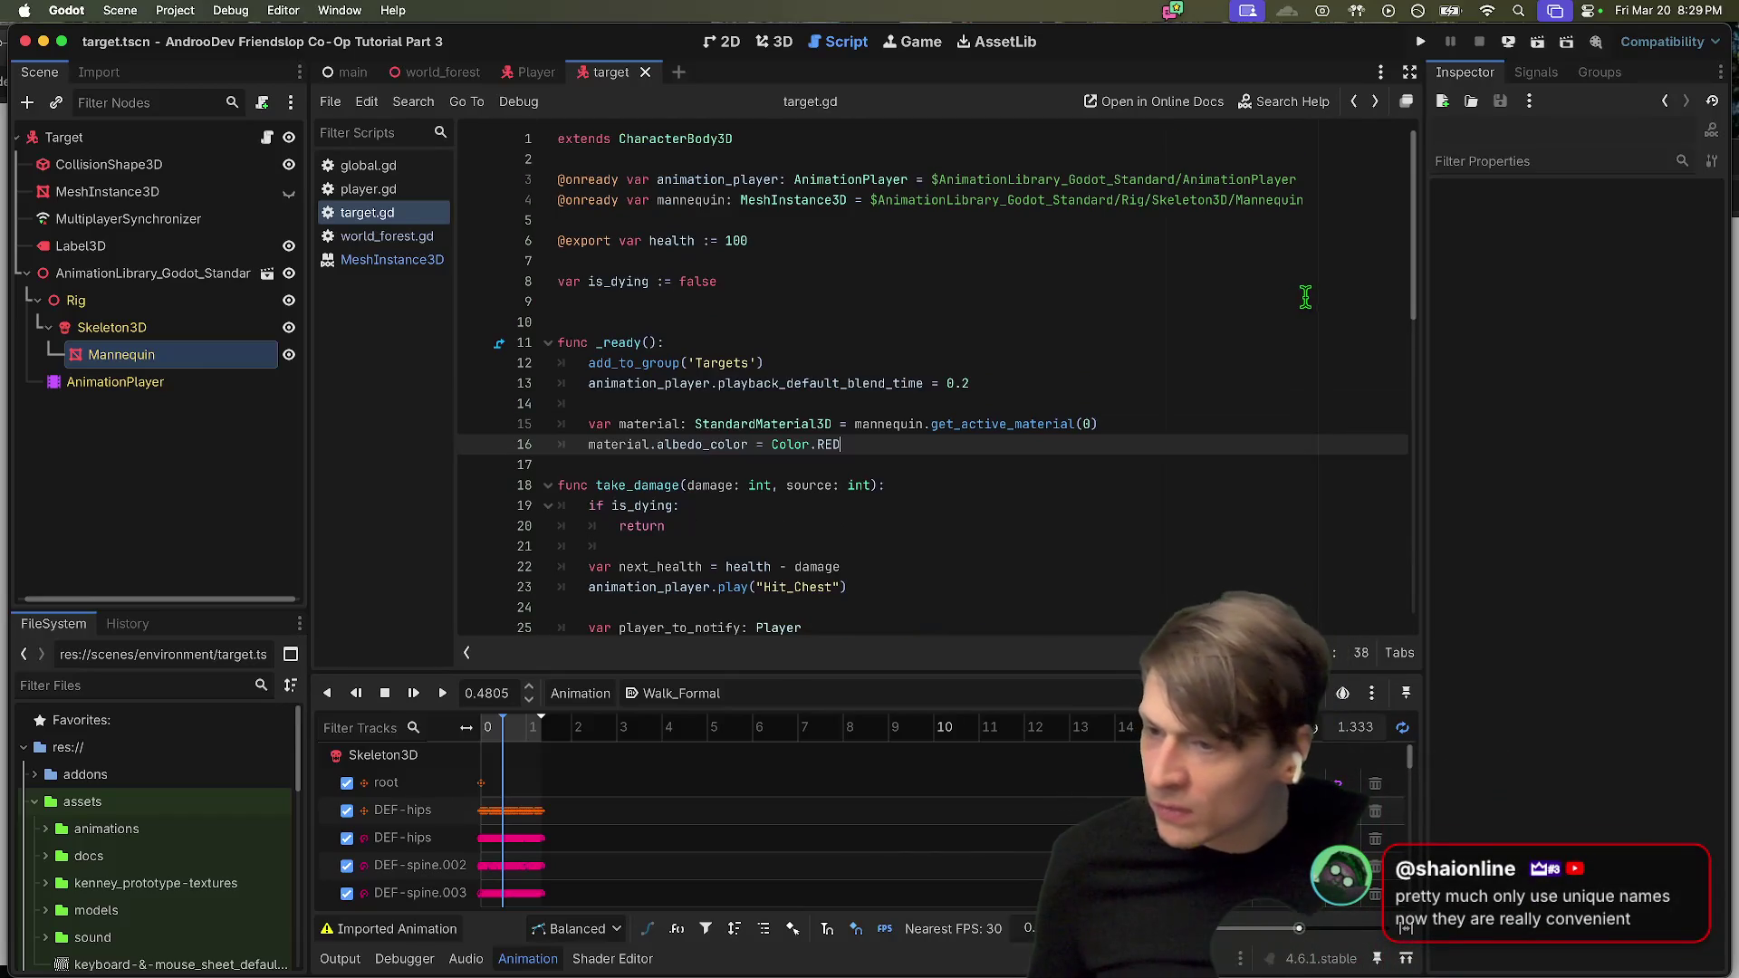
{"action": "left_click", "coordinate": [998, 246]}
{"action": "left_click", "coordinate": [1022, 197]}
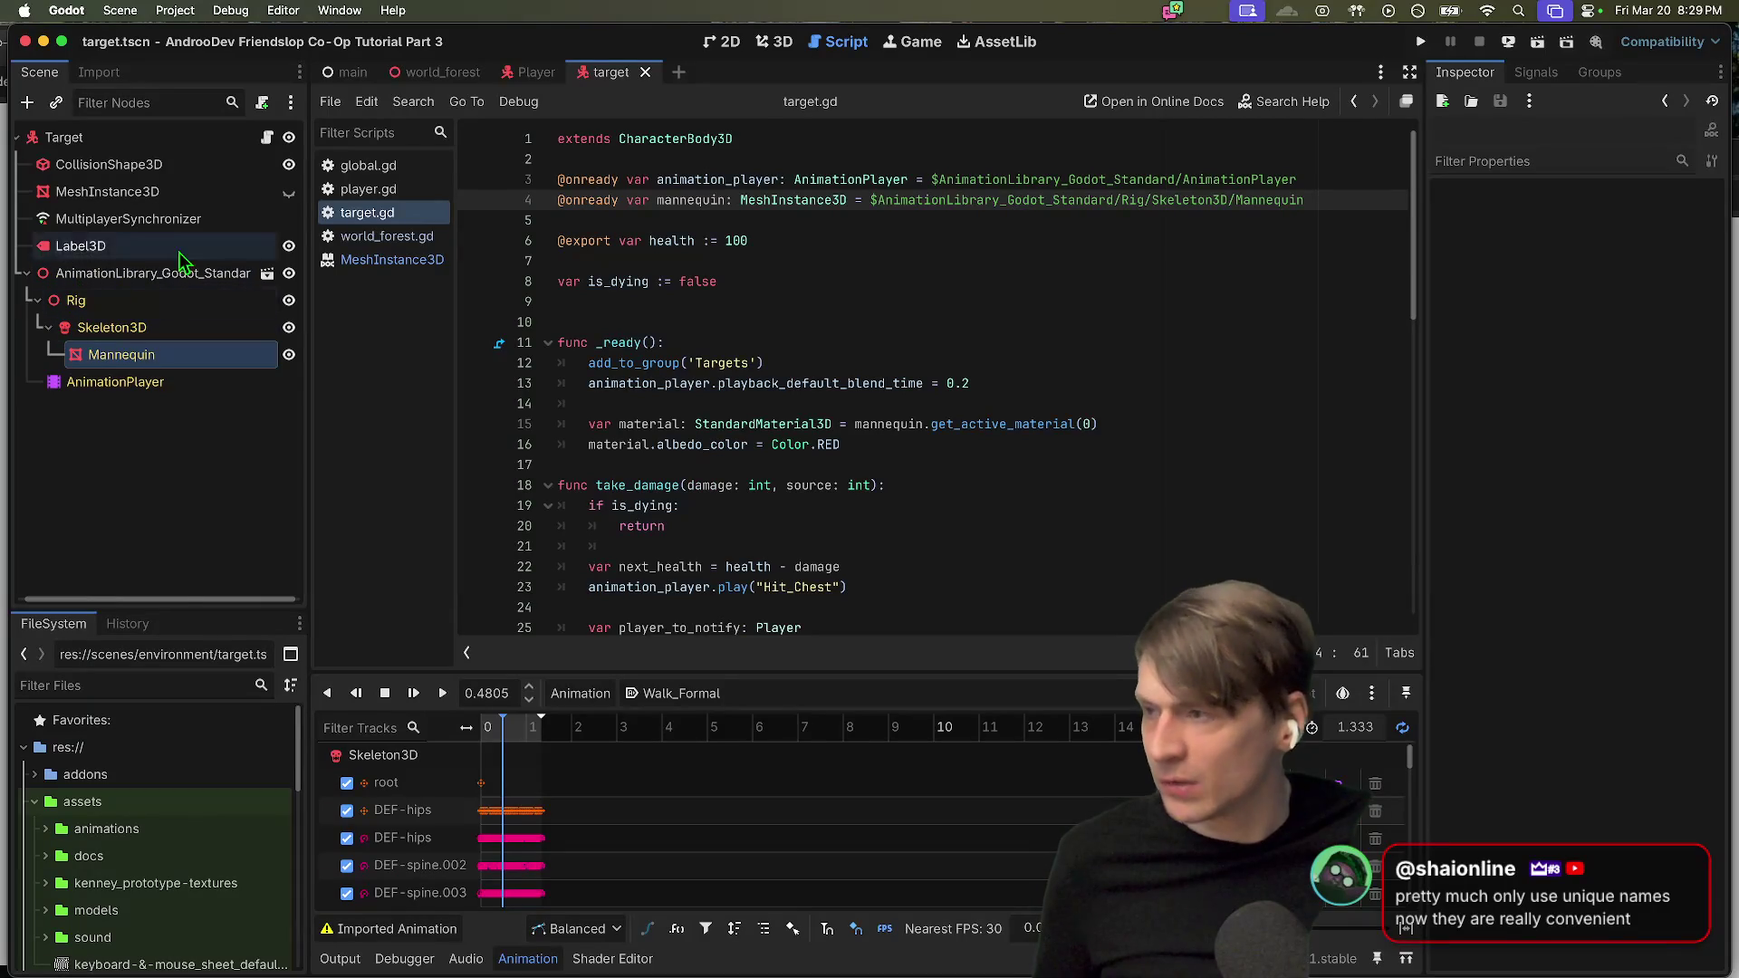
{"action": "right_click", "coordinate": [174, 355]}
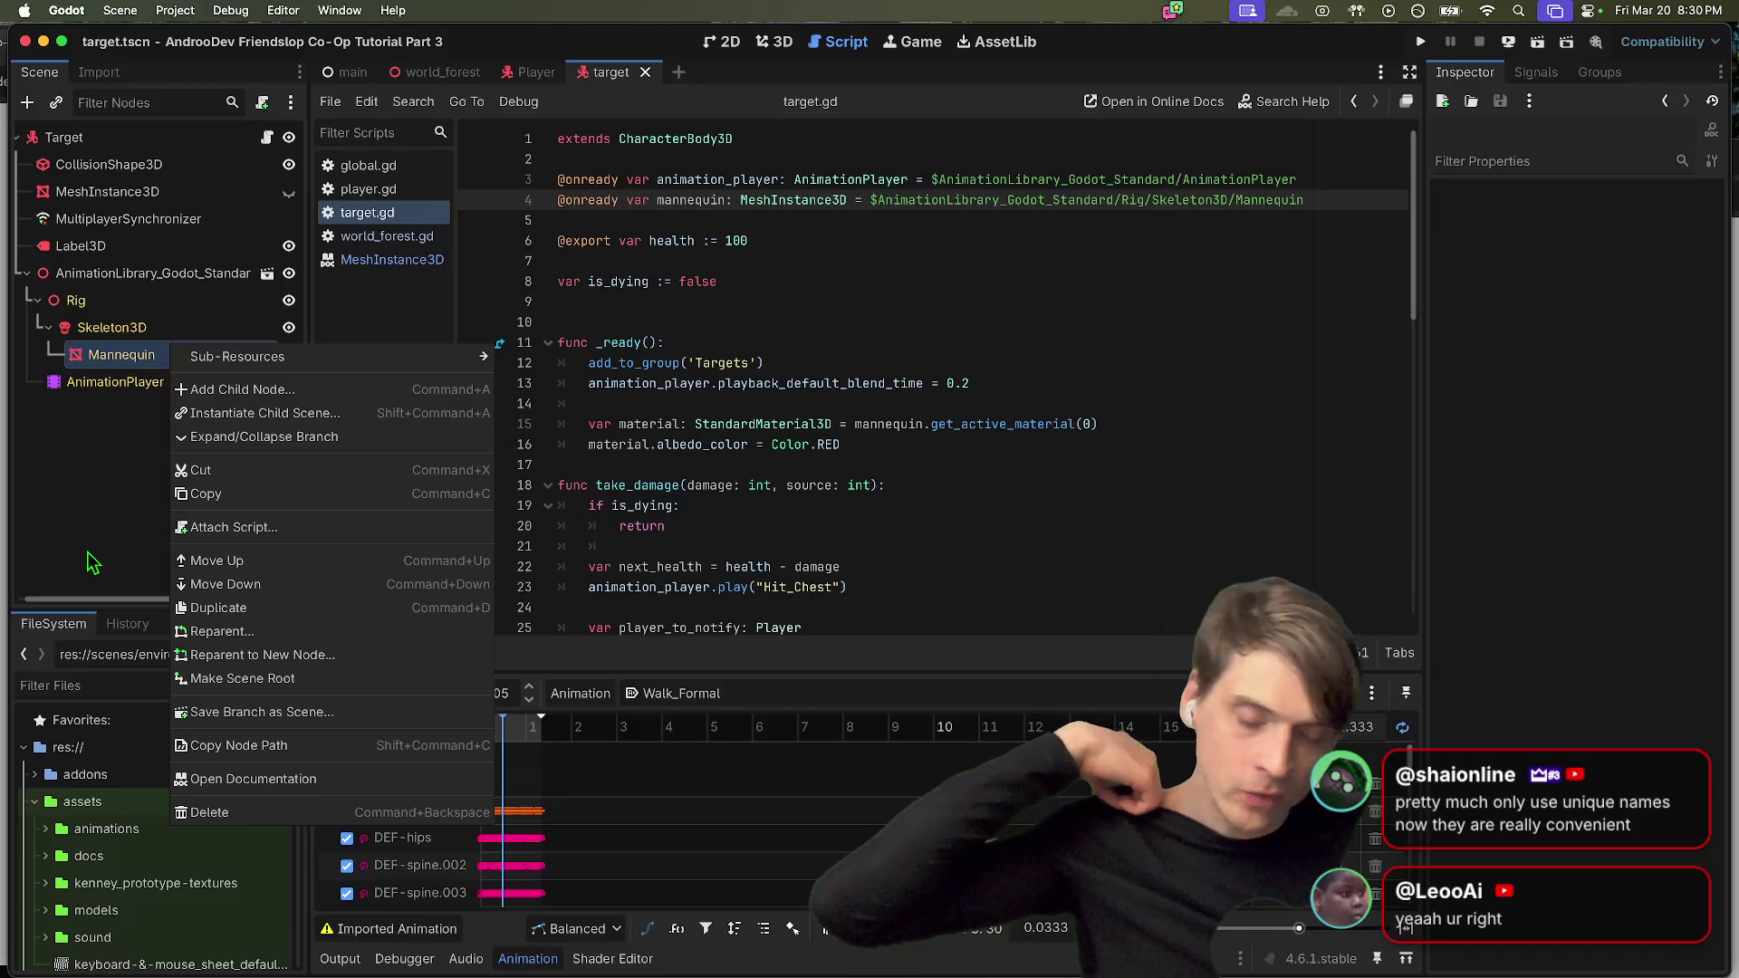
{"action": "left_click", "coordinate": [89, 564]}
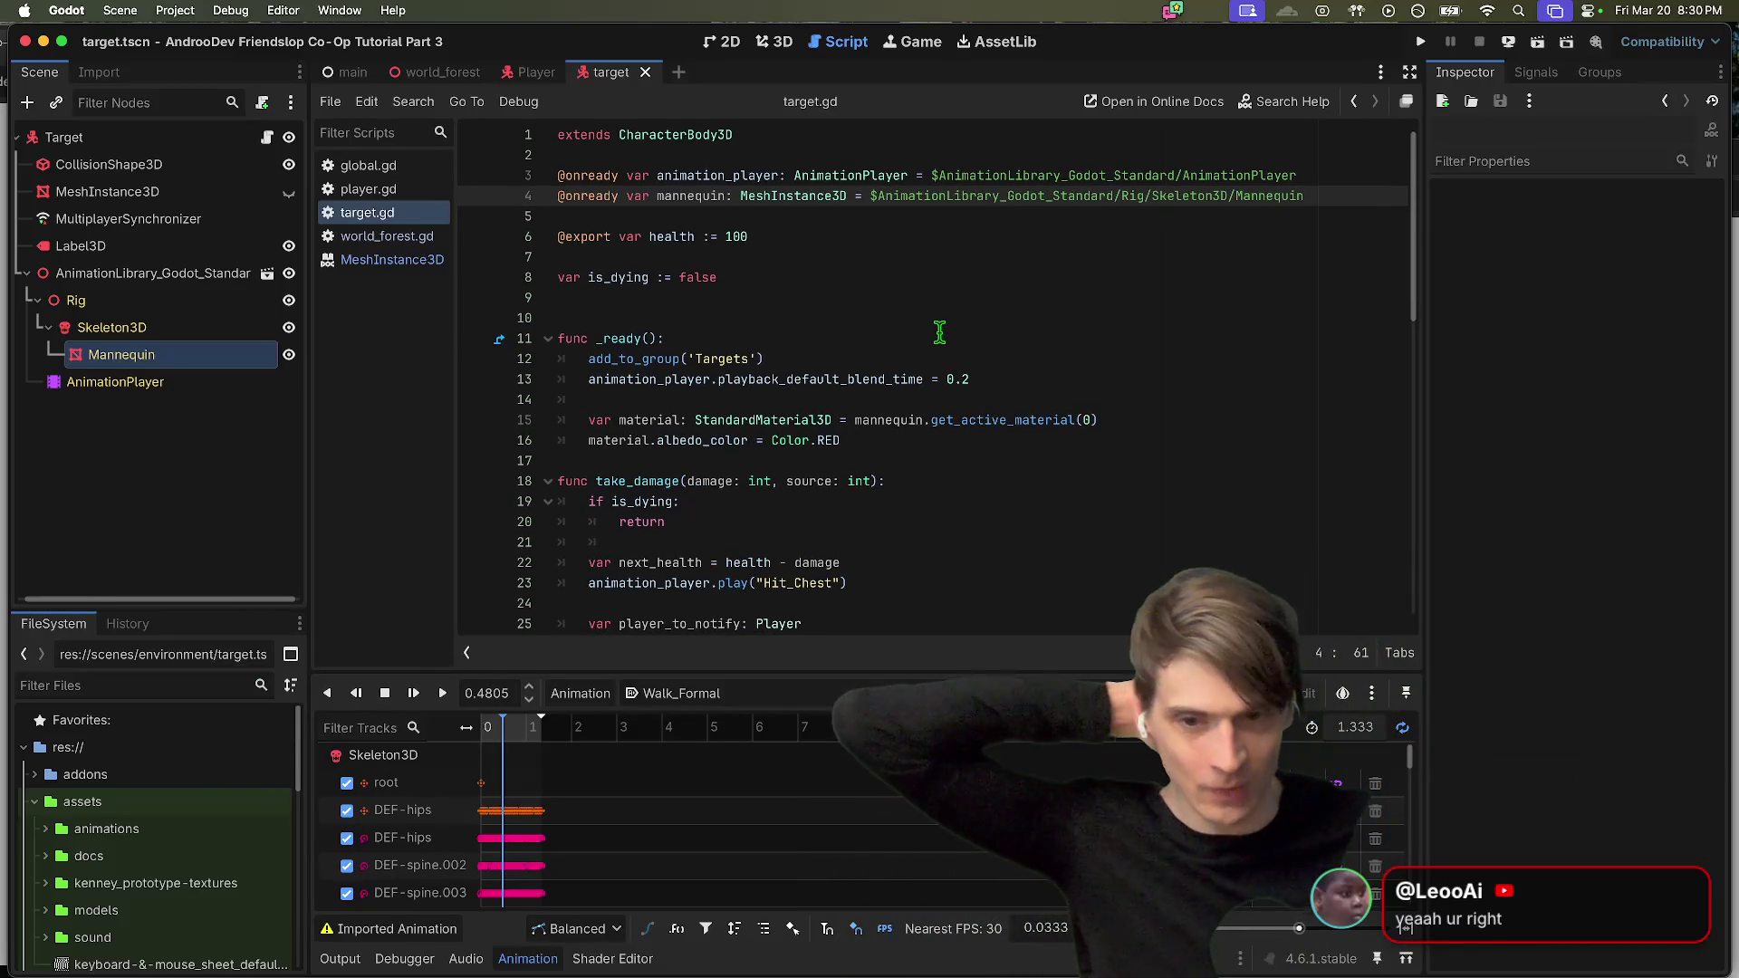
{"action": "scroll", "coordinate": [774, 439], "scroll_direction": "down", "scroll_amount": 1}
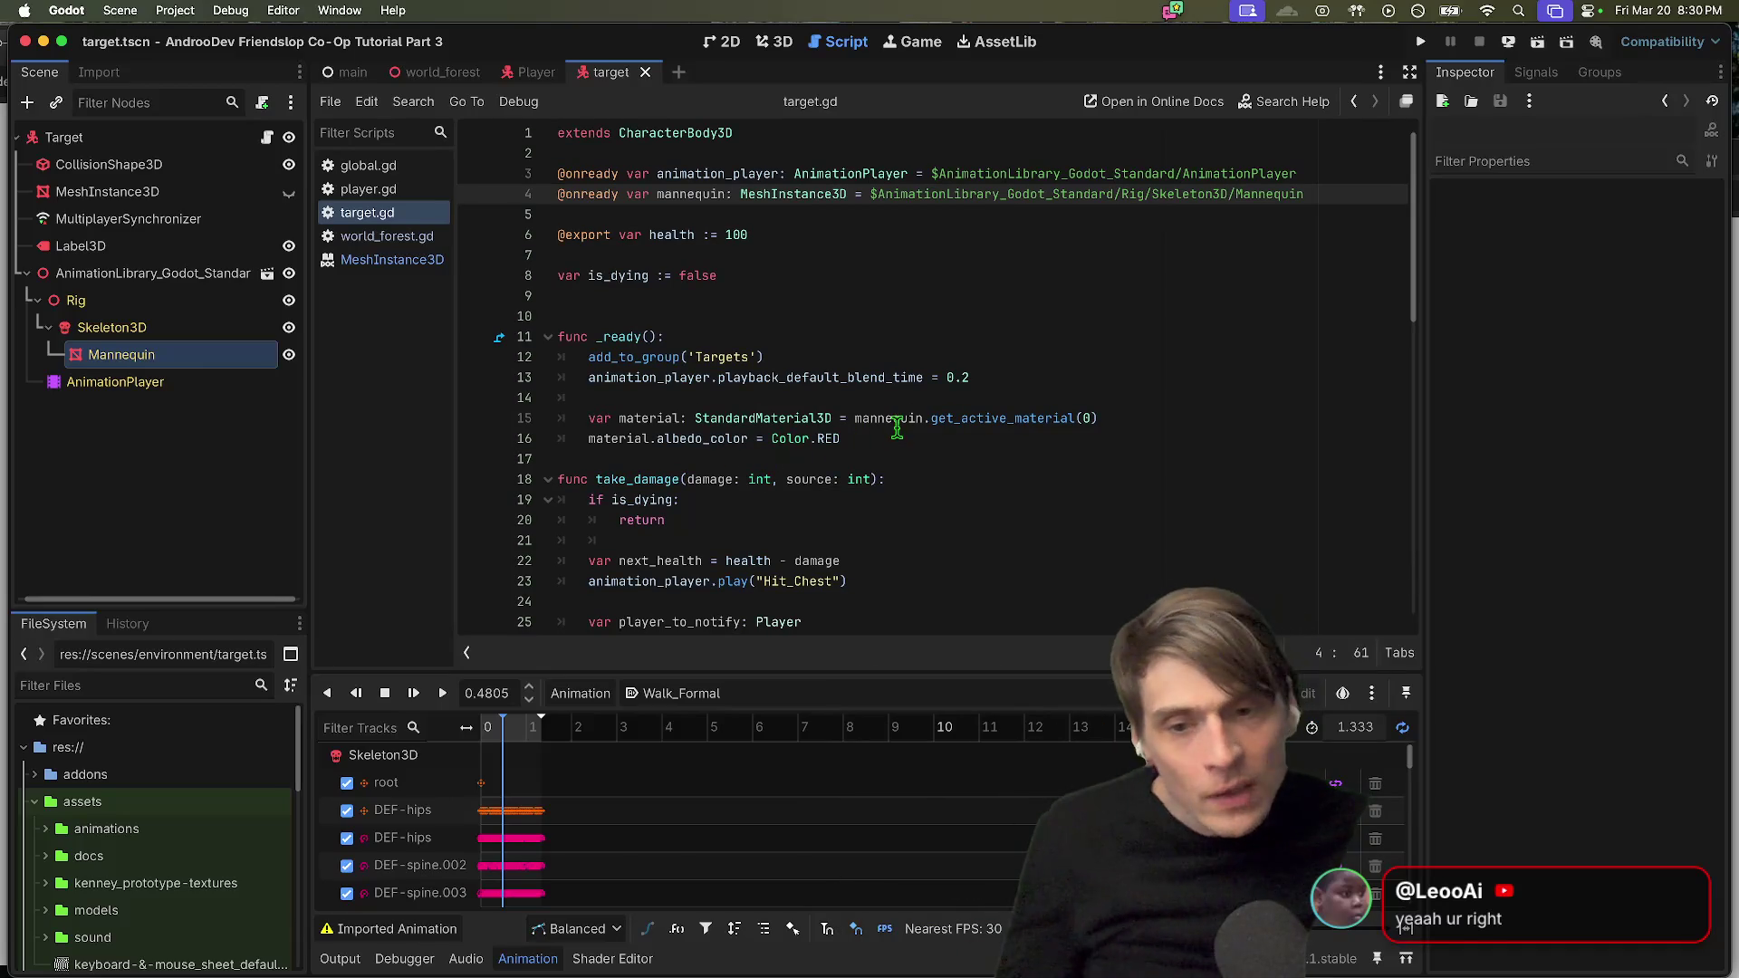
{"action": "left_click", "coordinate": [893, 159]}
{"action": "key", "text": "Home"}
{"action": "key", "text": "Return"}
{"action": "key", "text": "Up"}
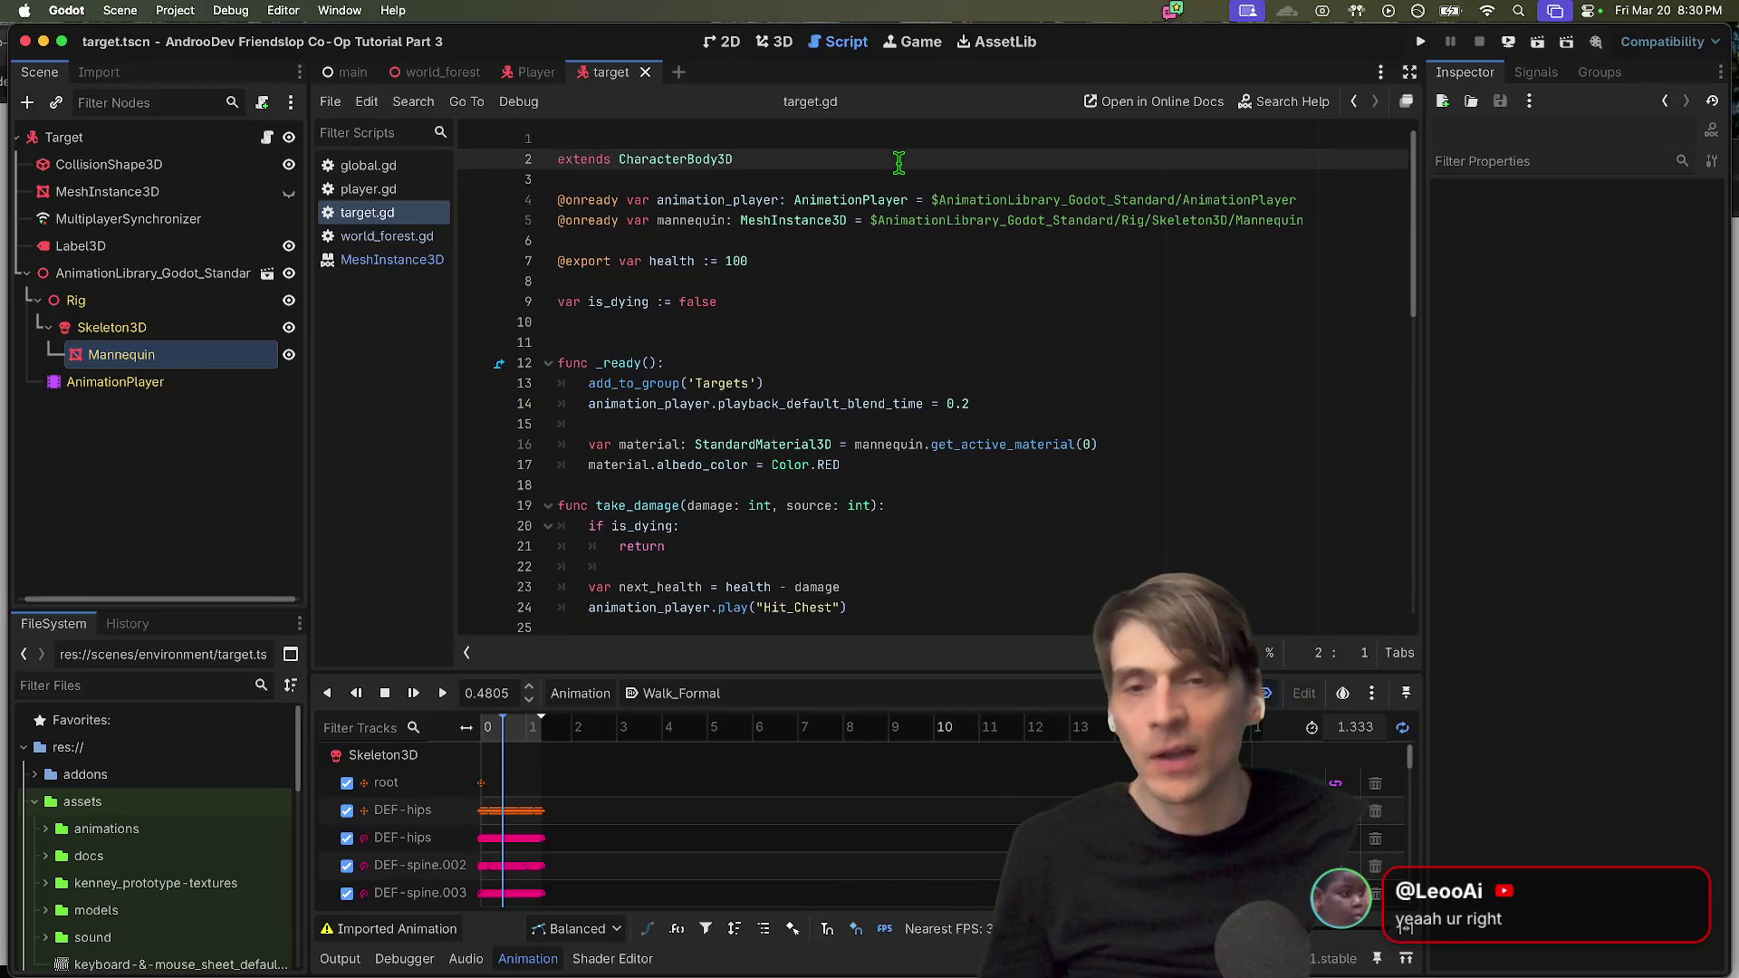
{"action": "type", "text": "@tool"}
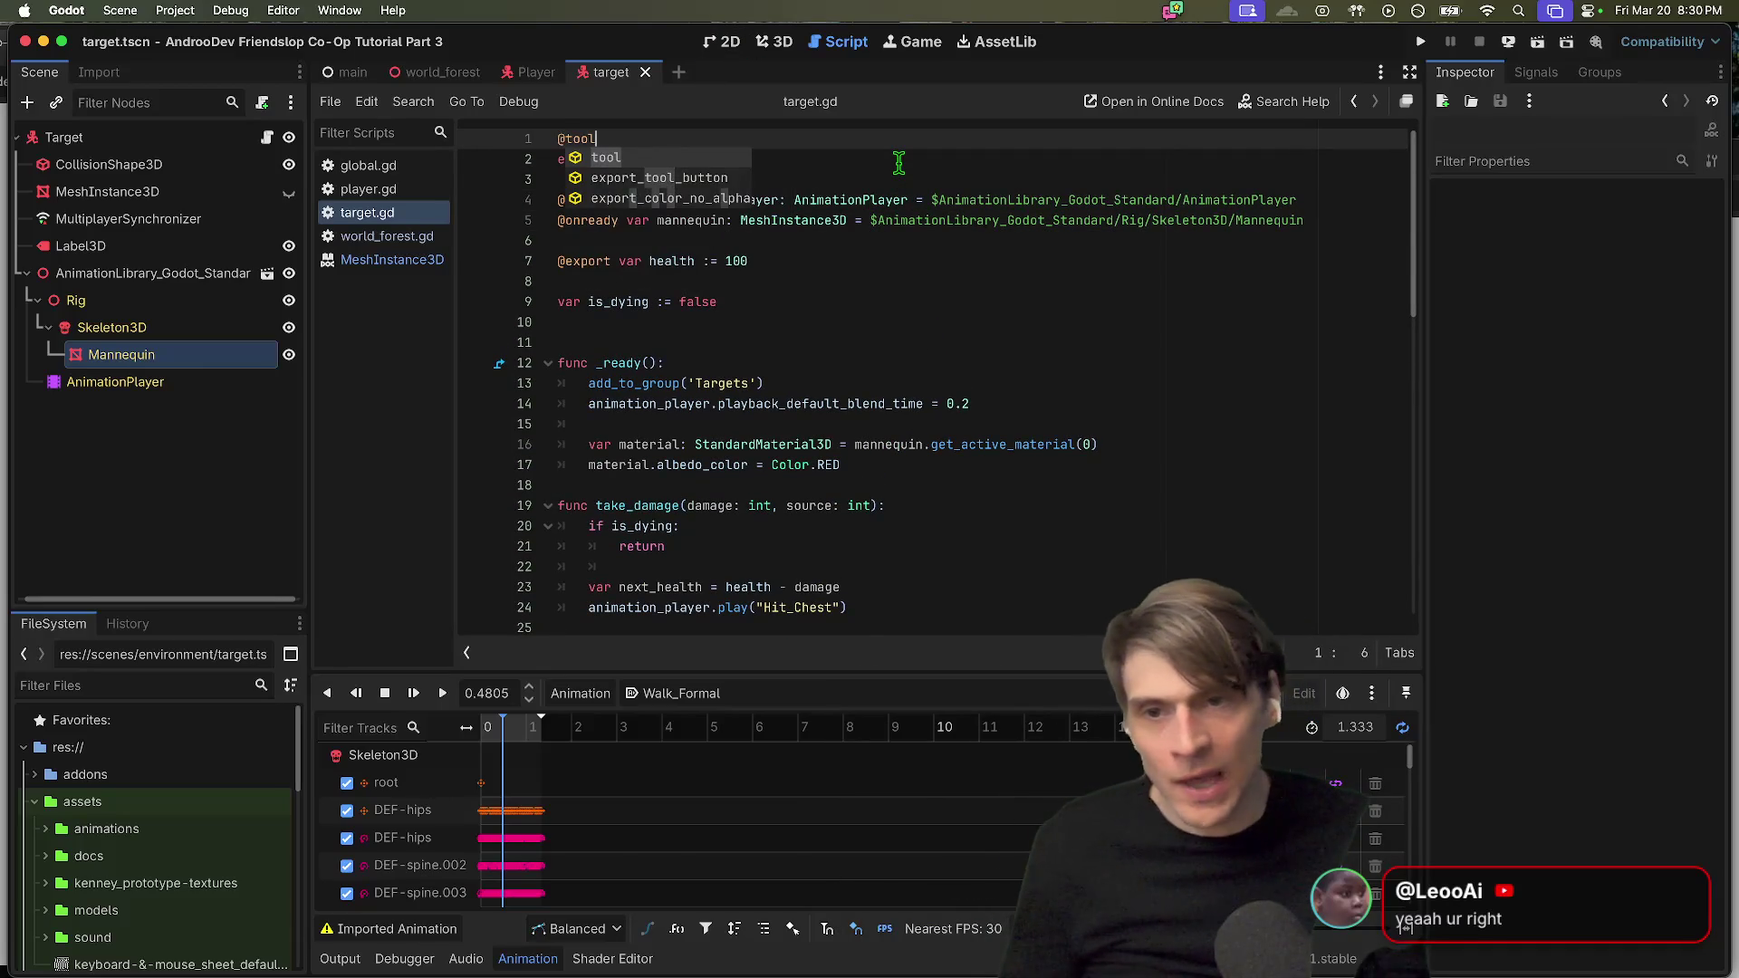
{"action": "key", "text": "Escape"}
{"action": "left_click", "coordinate": [775, 41]}
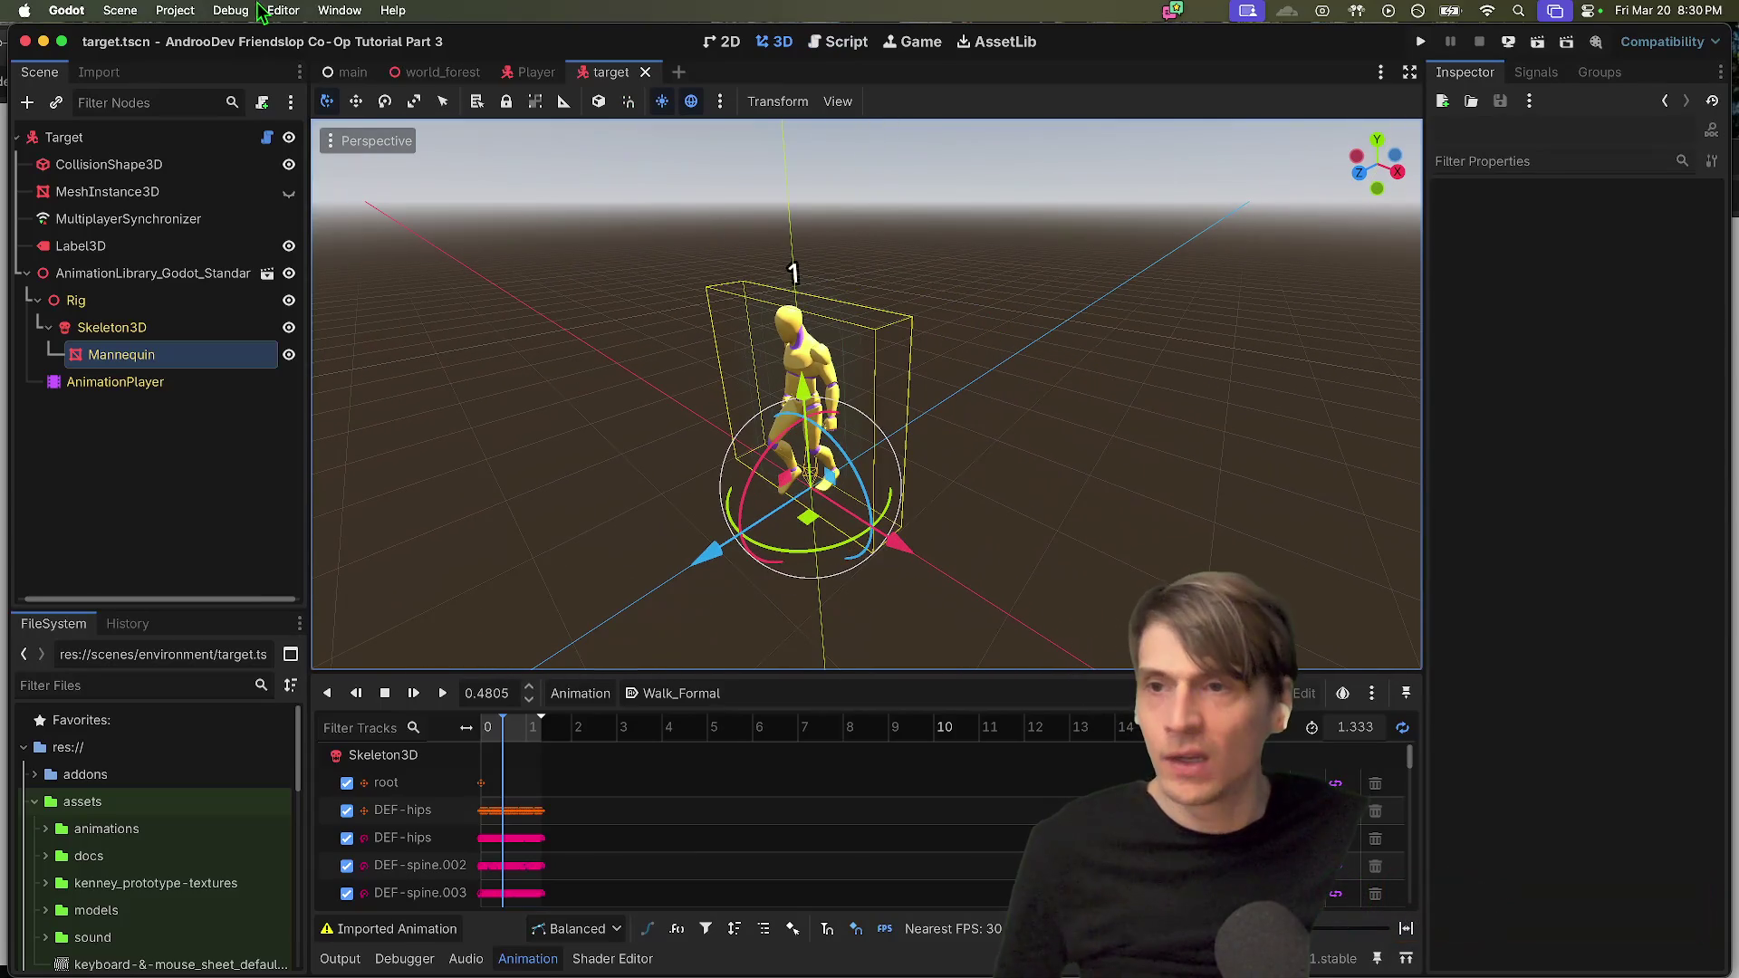
{"action": "left_click", "coordinate": [119, 10]}
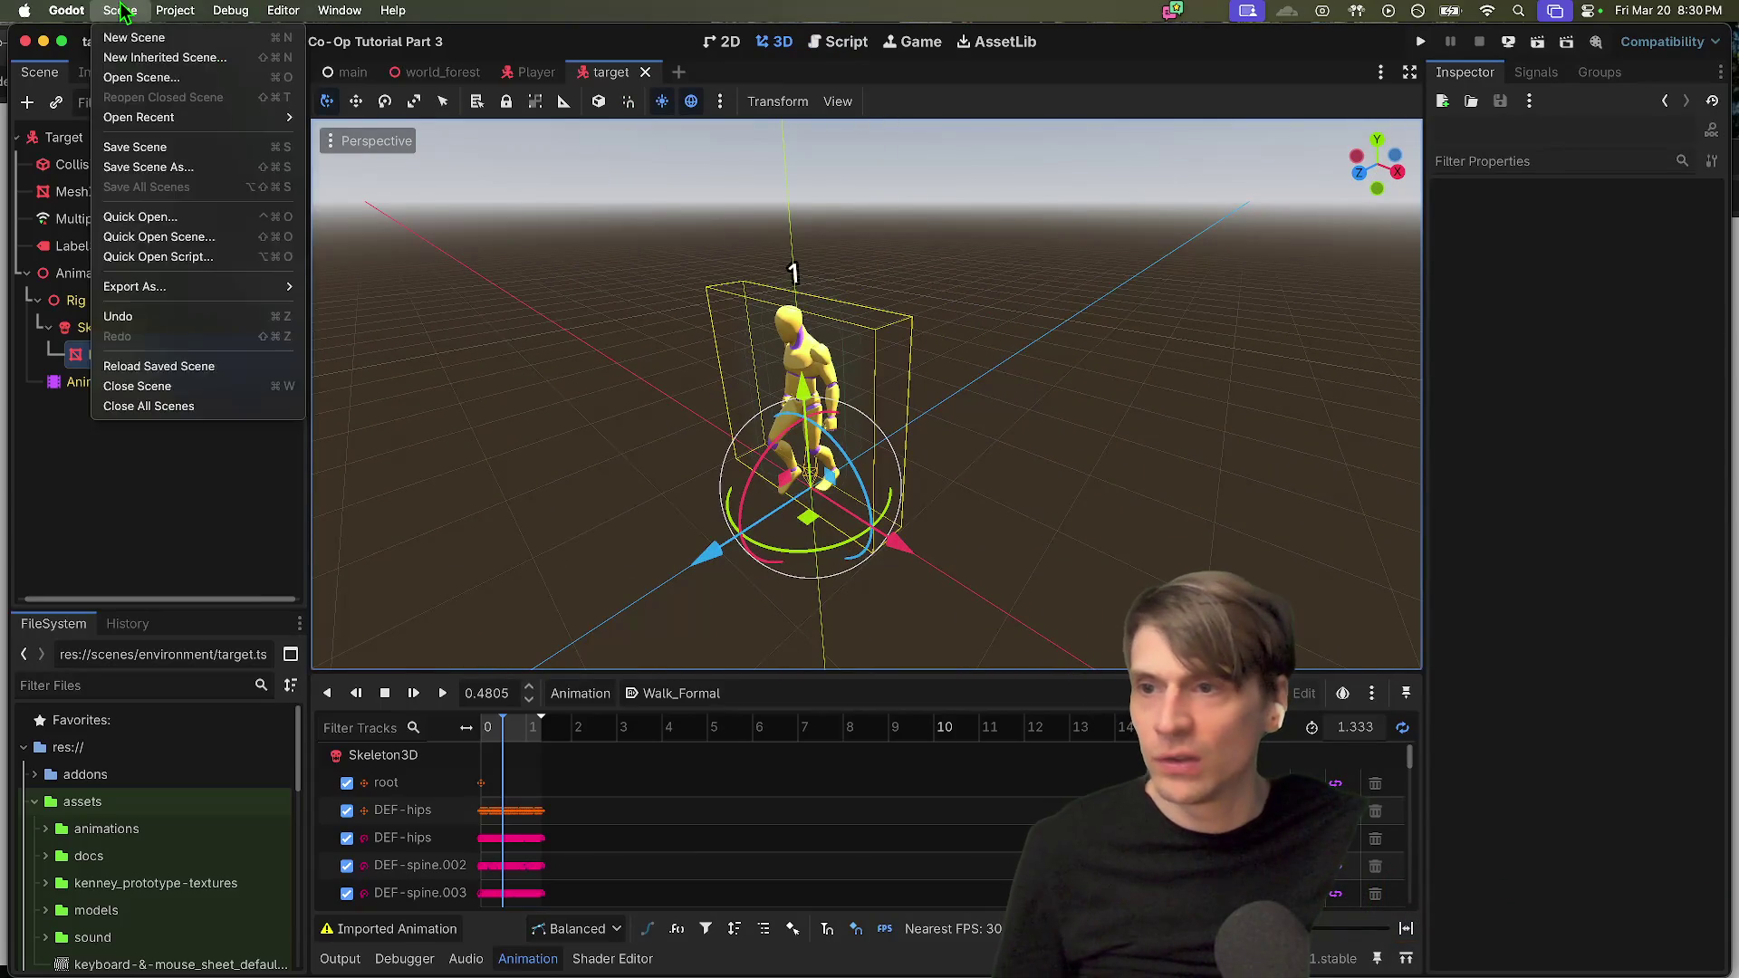
Reload the saved target scene so the mannequin shows red, then return to target.gd.
{"action": "mouse_move", "coordinate": [174, 10]}
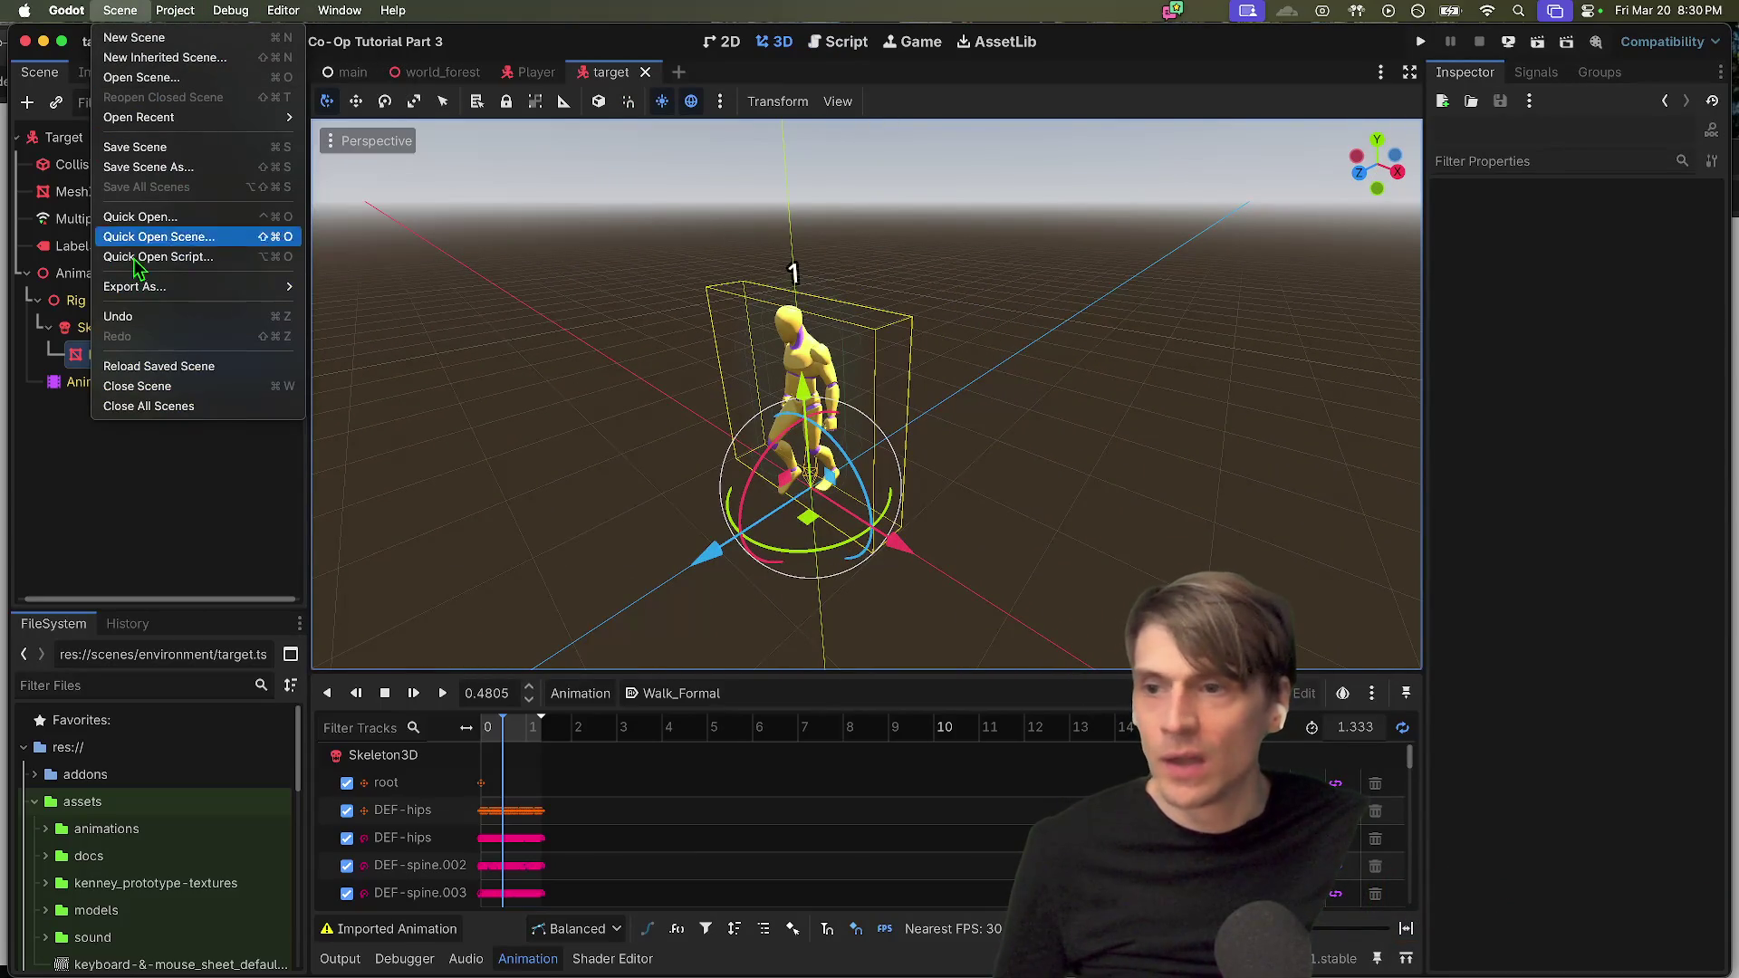
{"action": "left_click", "coordinate": [219, 367]}
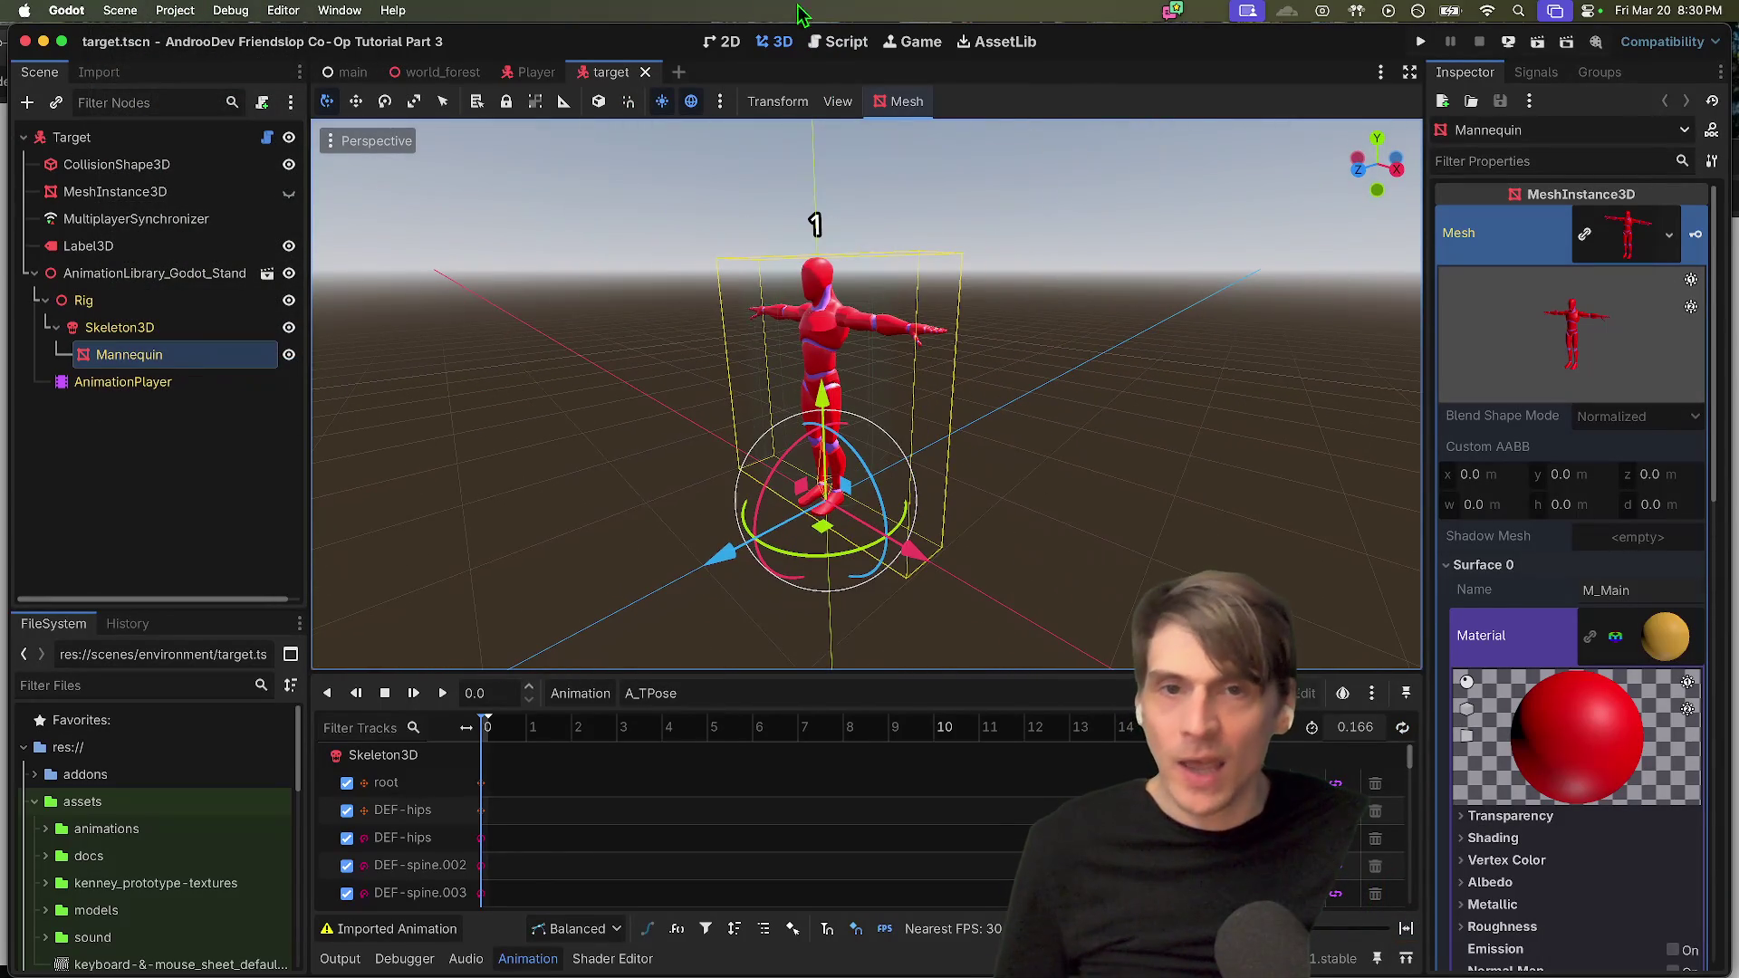
{"action": "left_click", "coordinate": [842, 41]}
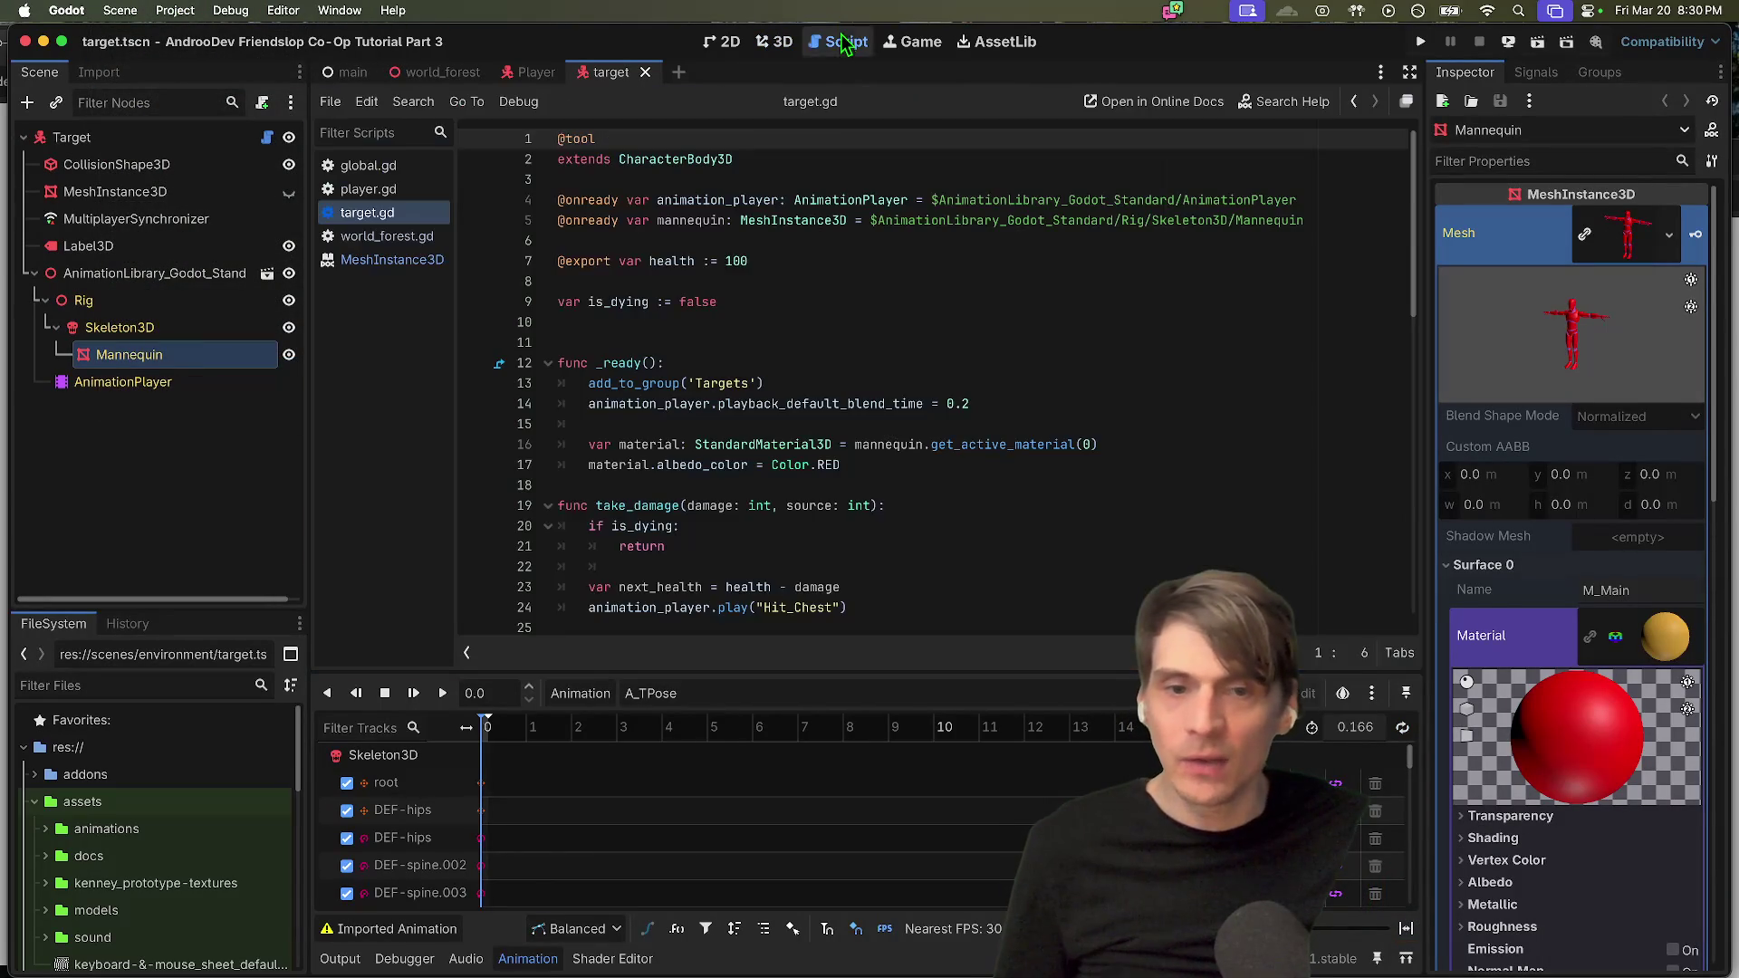
{"action": "scroll", "coordinate": [960, 462], "scroll_direction": "down", "scroll_amount": 3}
Change line 17's albedo from Color.RED to Color.DARK_MAGENTA and save the script.
{"action": "right_click", "coordinate": [951, 263]}
{"action": "left_click", "coordinate": [962, 286]}
{"action": "key", "text": "BackSpace"}
{"action": "key", "text": "BackSpace"}
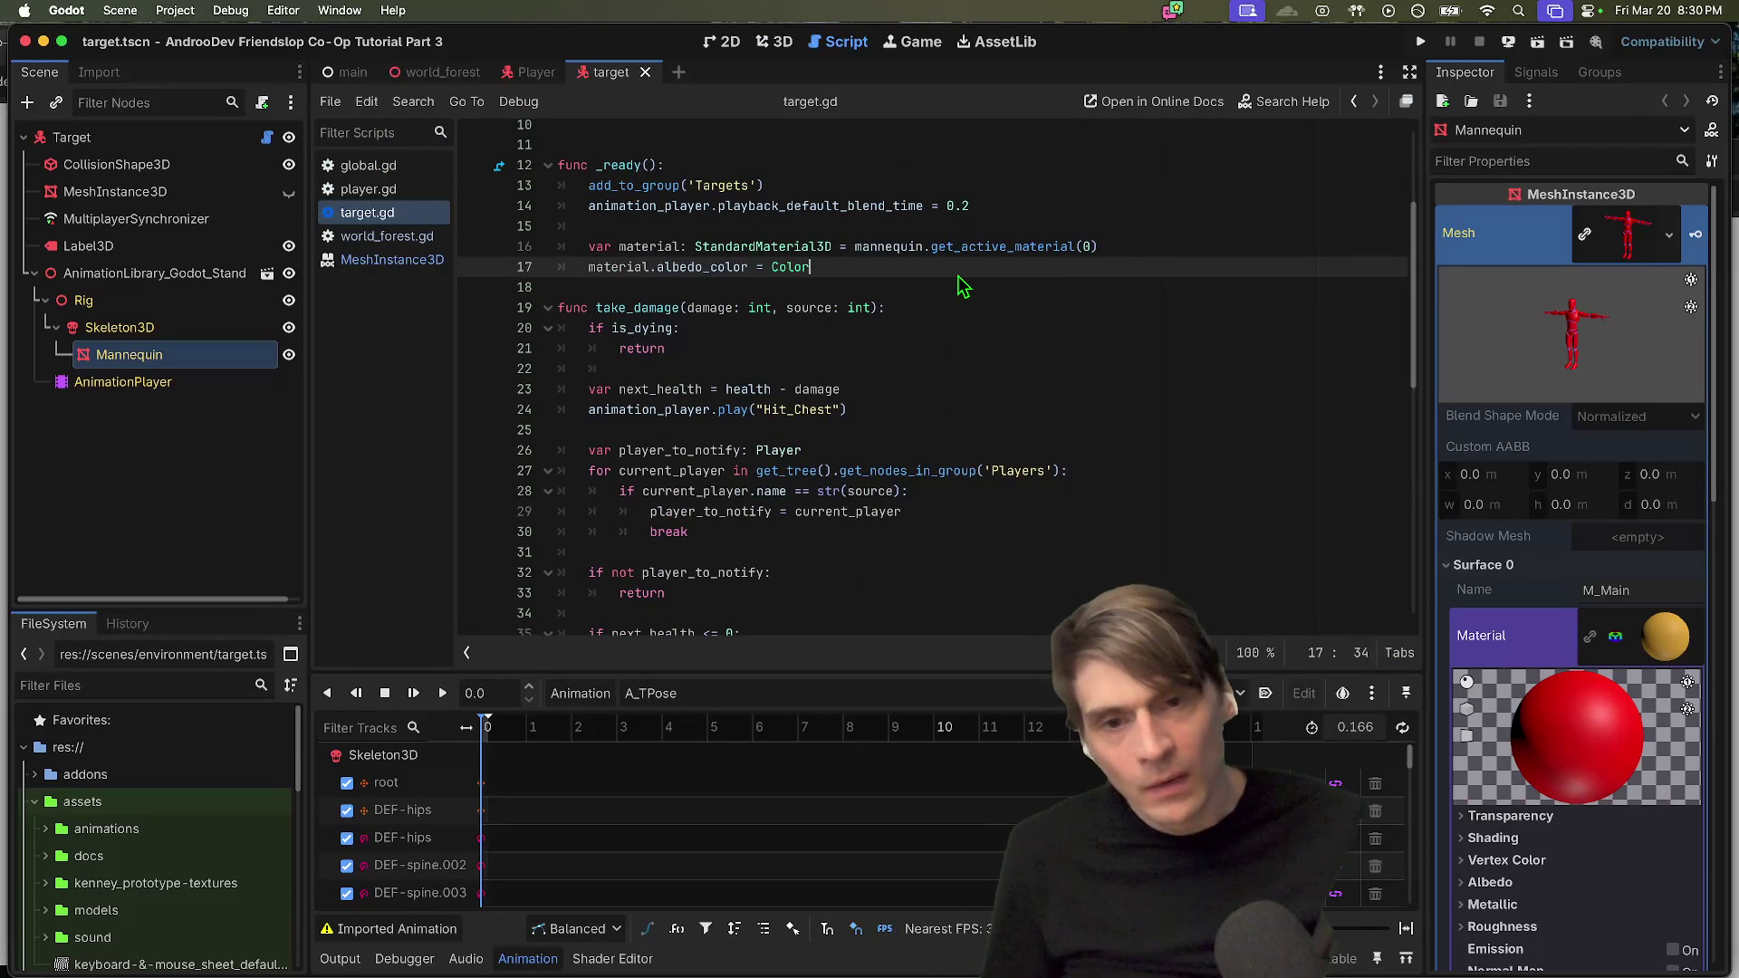
{"action": "type", "text": "blu"}
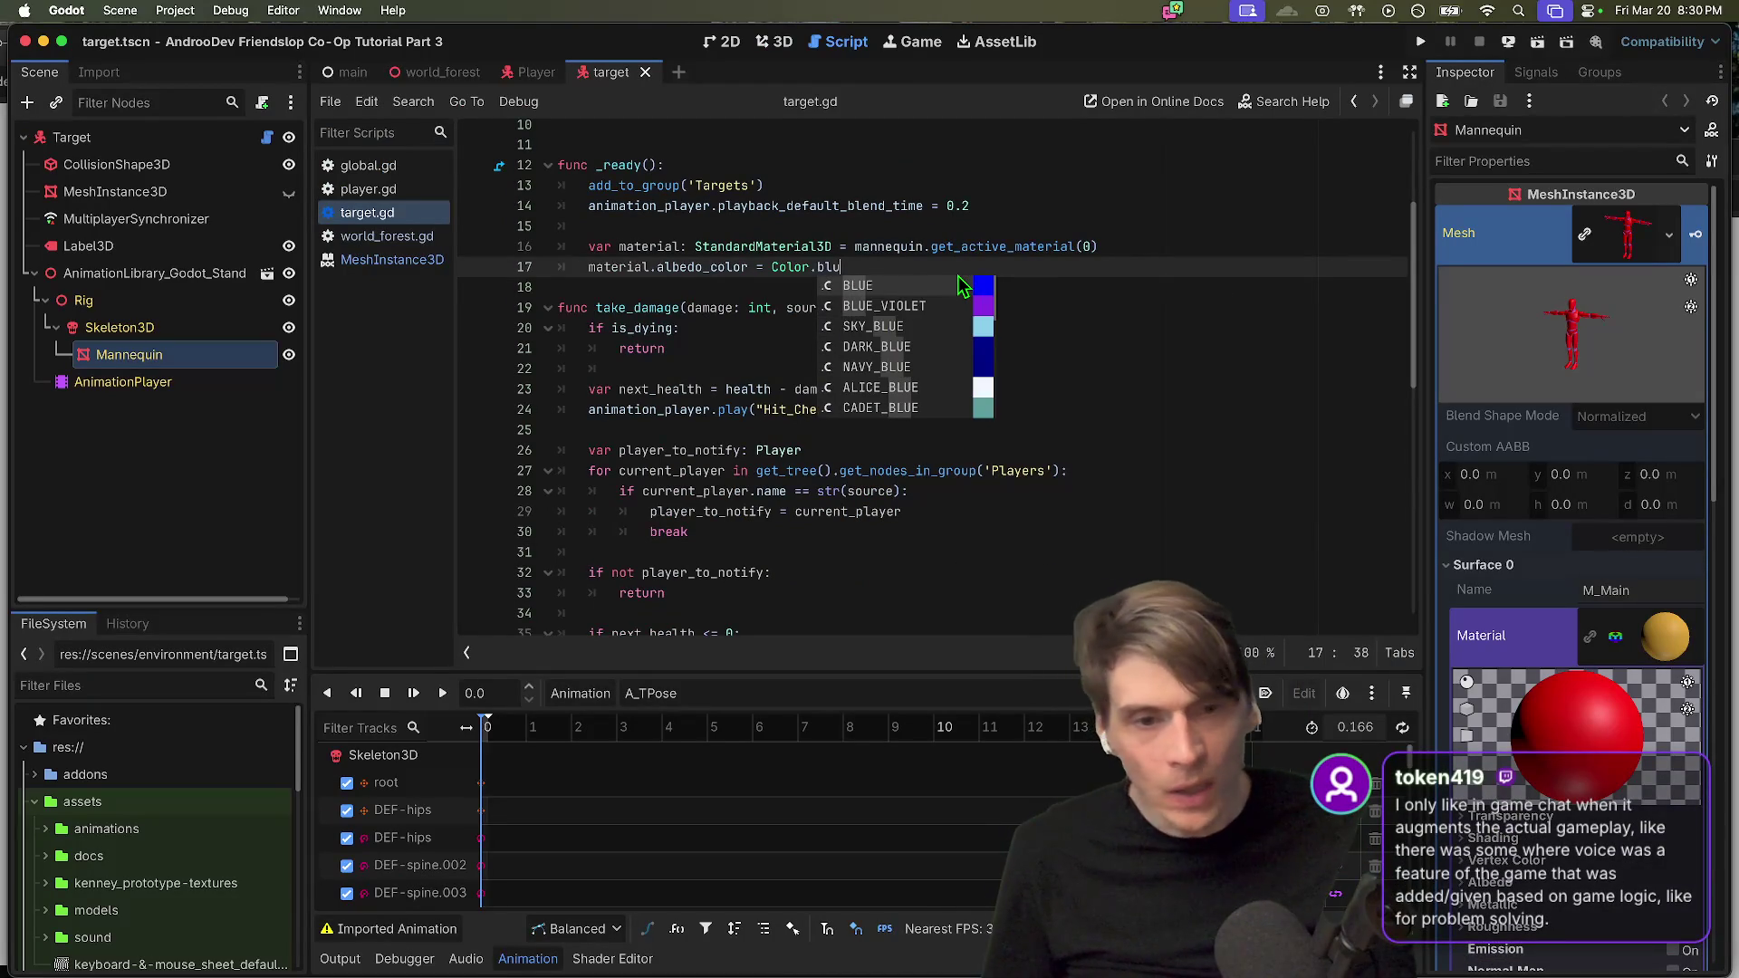
{"action": "key", "text": "BackSpace"}
{"action": "key", "text": "BackSpace"}
{"action": "key", "text": "BackSpace"}
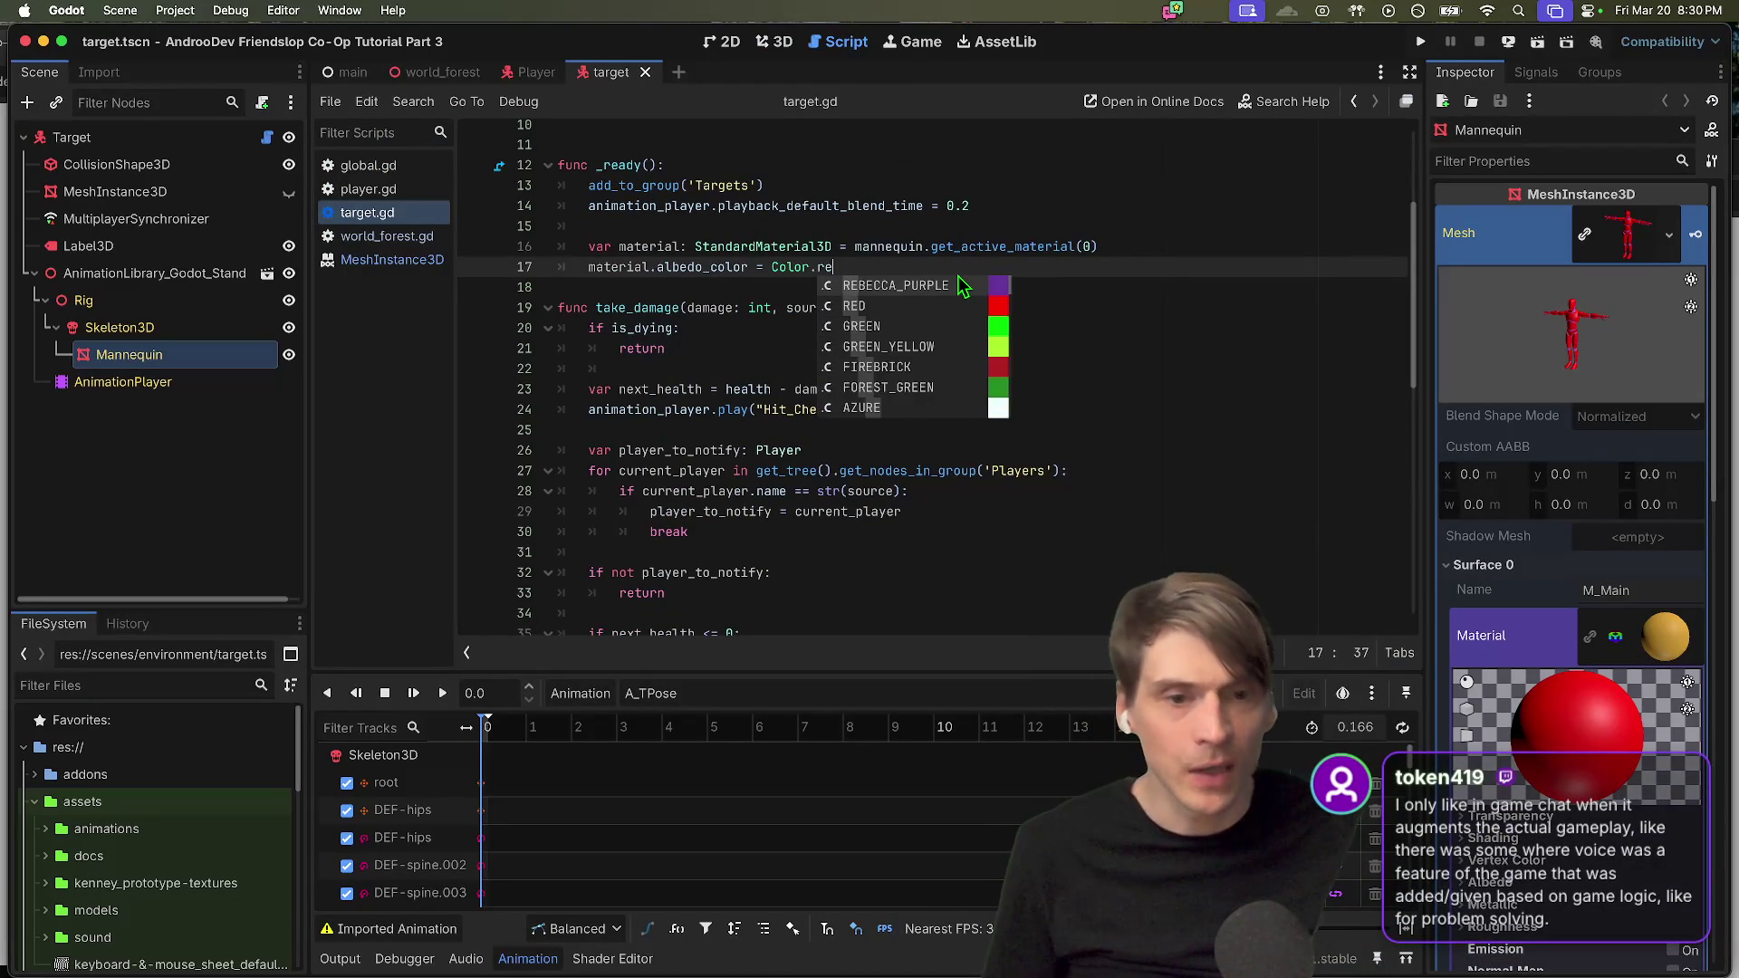
{"action": "type", "text": "gai"}
{"action": "key", "text": "Return"}
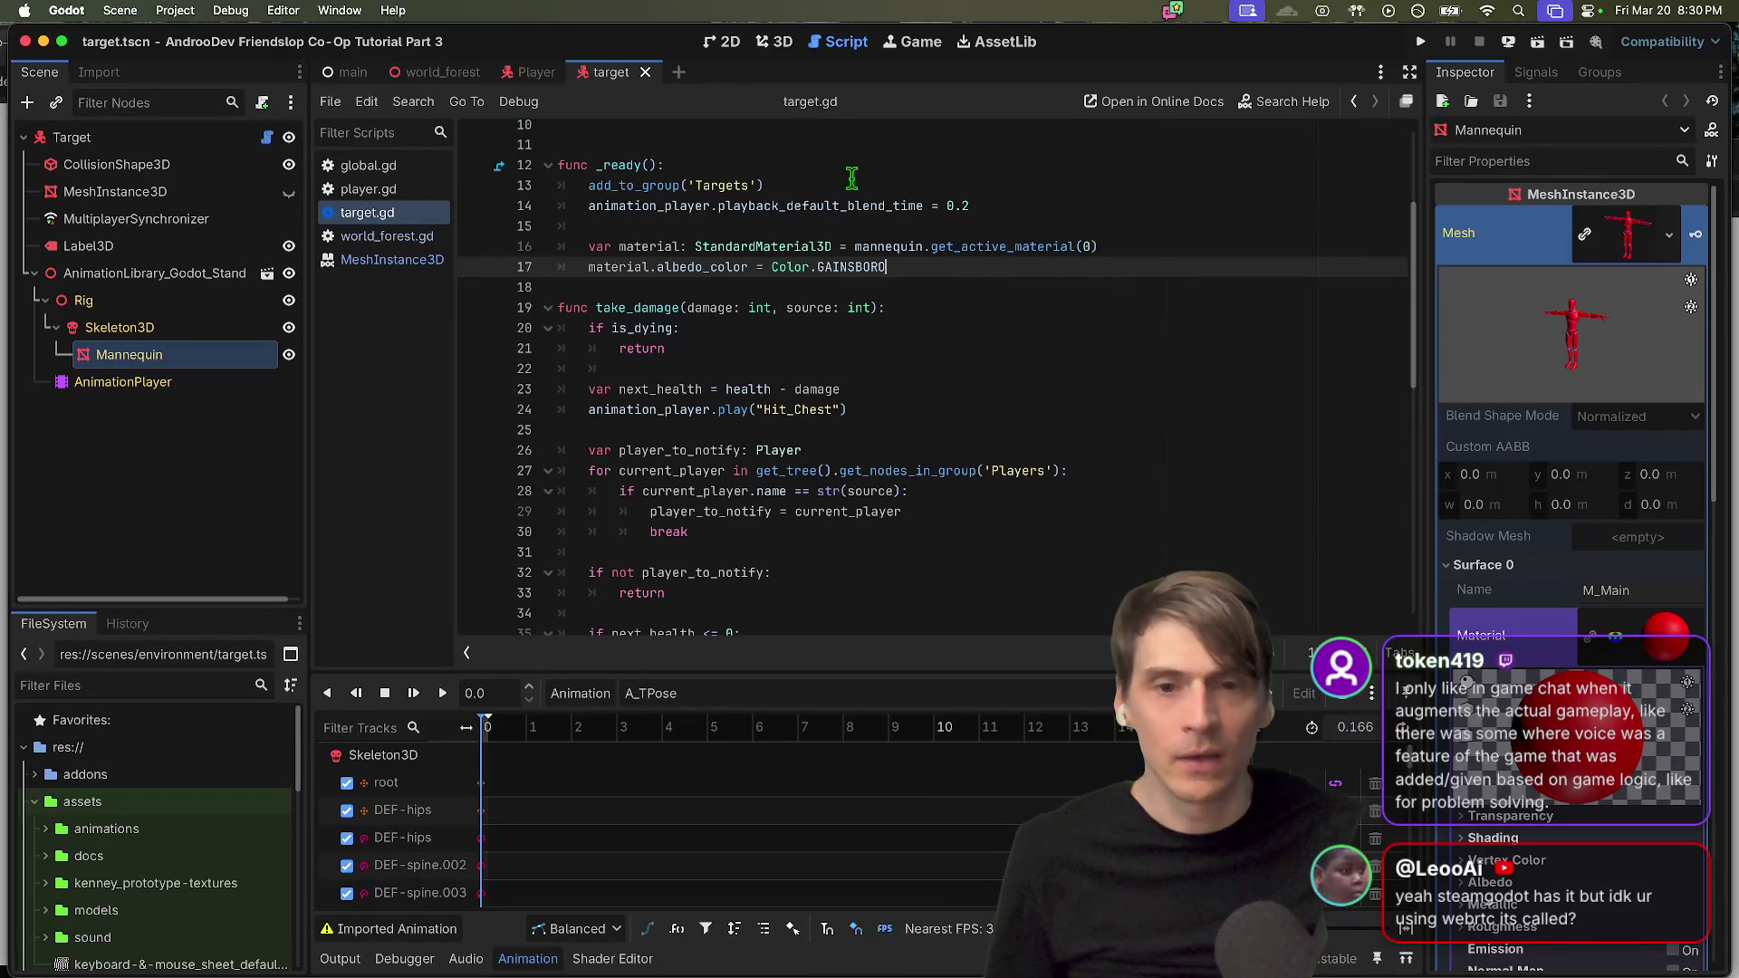
{"action": "type", "text": "dark"}
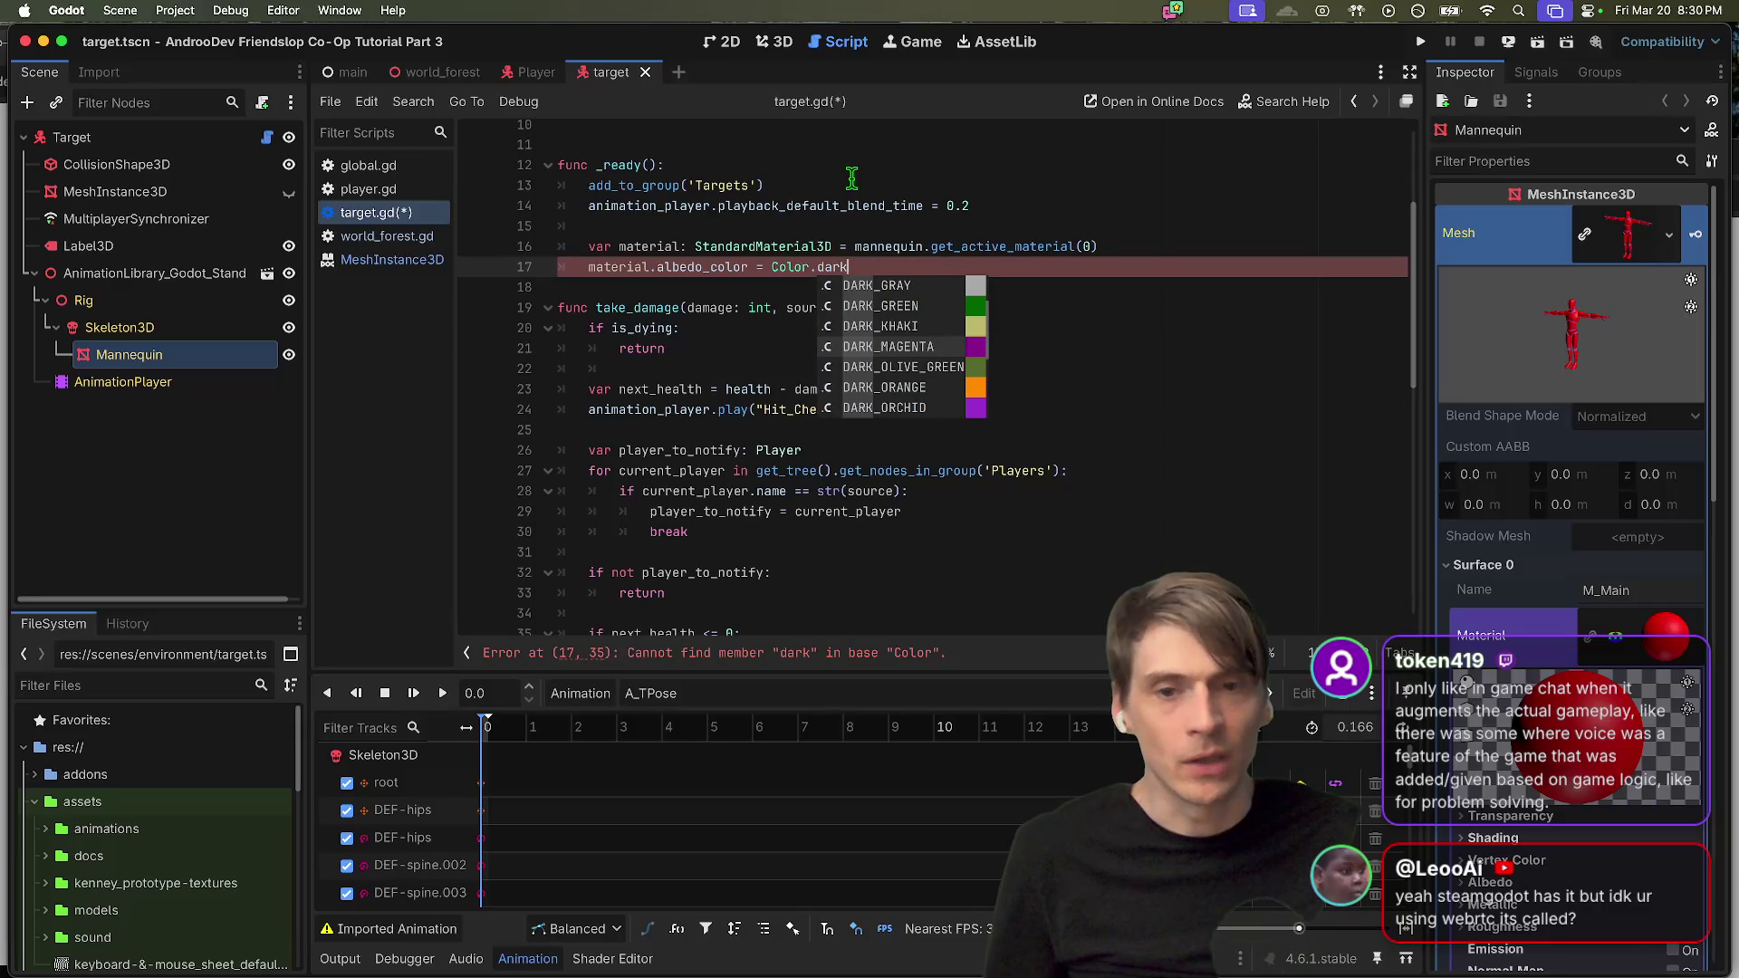
{"action": "key", "text": "Return"}
{"action": "key", "text": "super+s"}
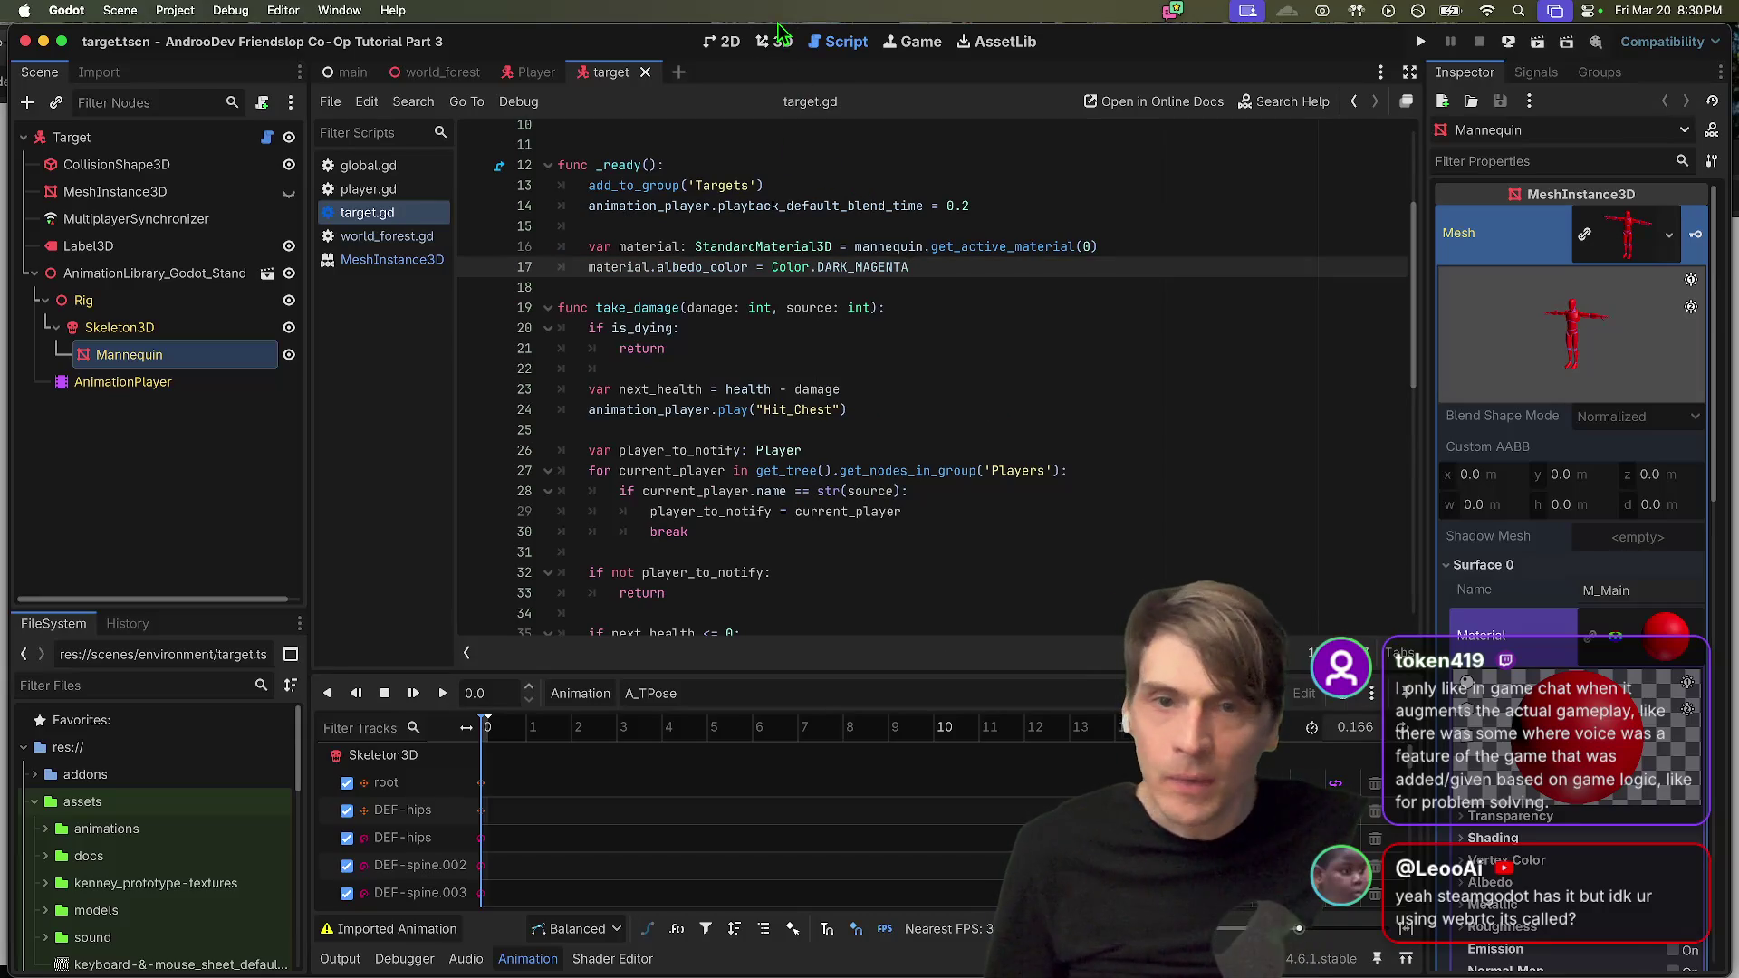
{"action": "left_click", "coordinate": [774, 41]}
{"action": "left_click", "coordinate": [174, 10]}
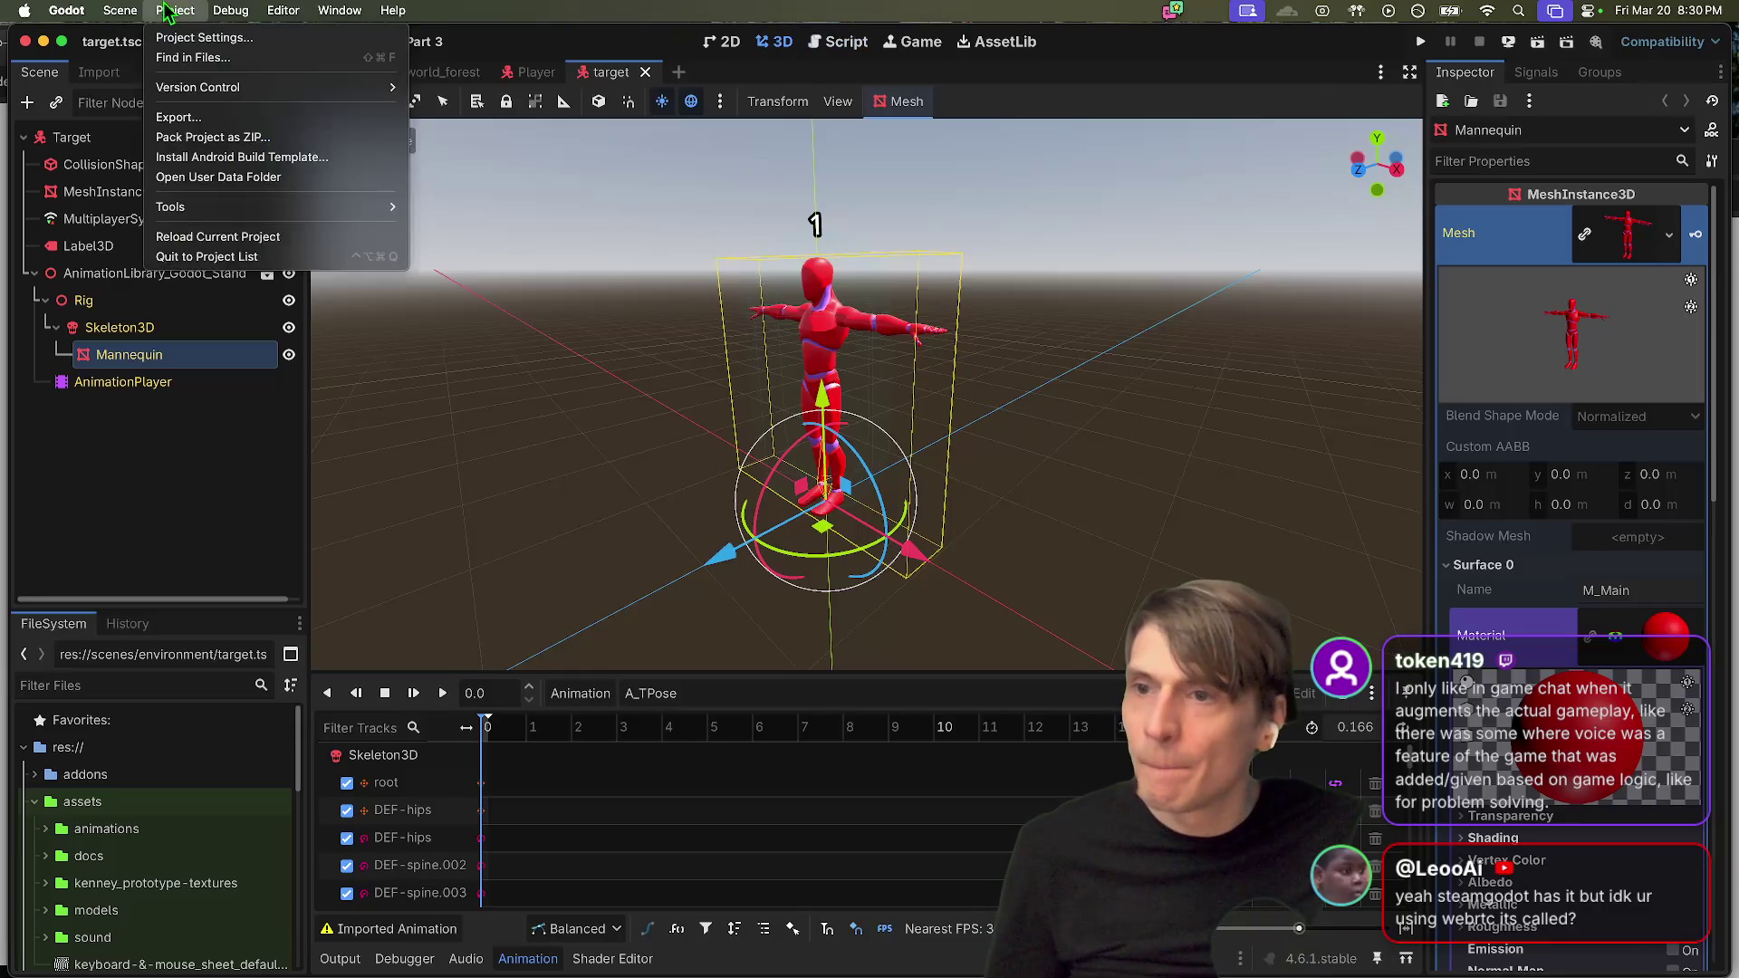
Reload the current project so the target mannequin renders dark magenta.
{"action": "left_click", "coordinate": [222, 239]}
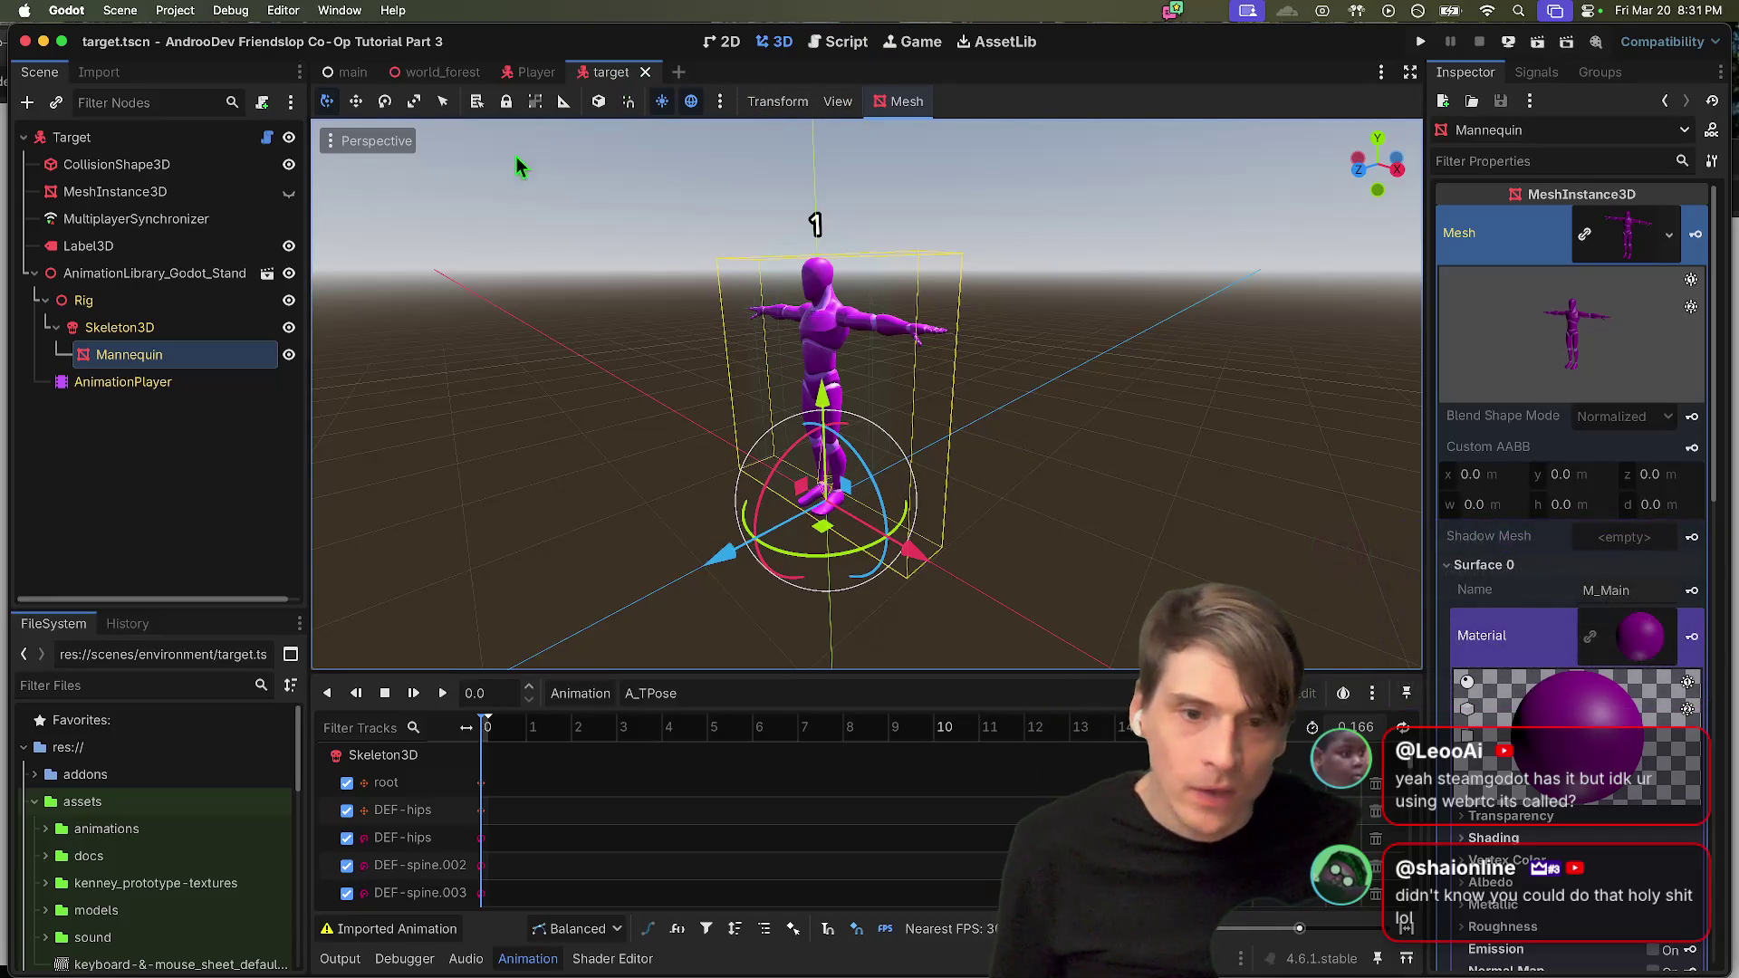
Run the game, host and join a session with the pasted ID, walk to the target, then quit both windows.
{"action": "key", "text": "super+b"}
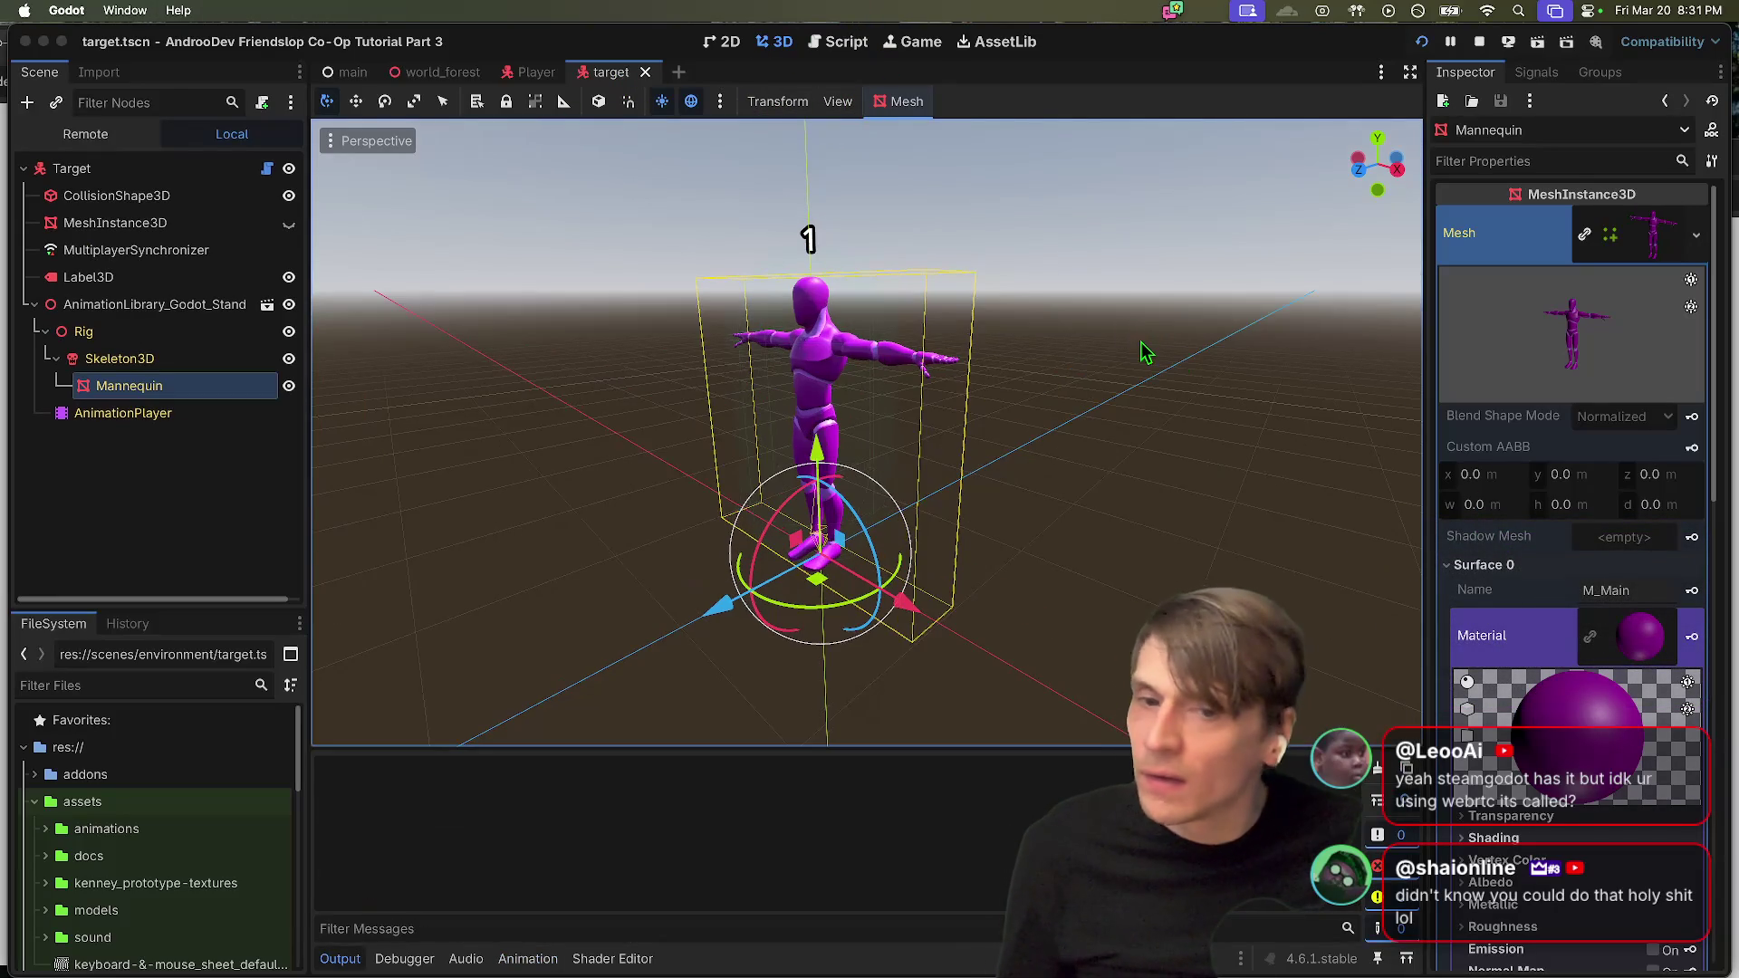
{"action": "left_click", "coordinate": [619, 561]}
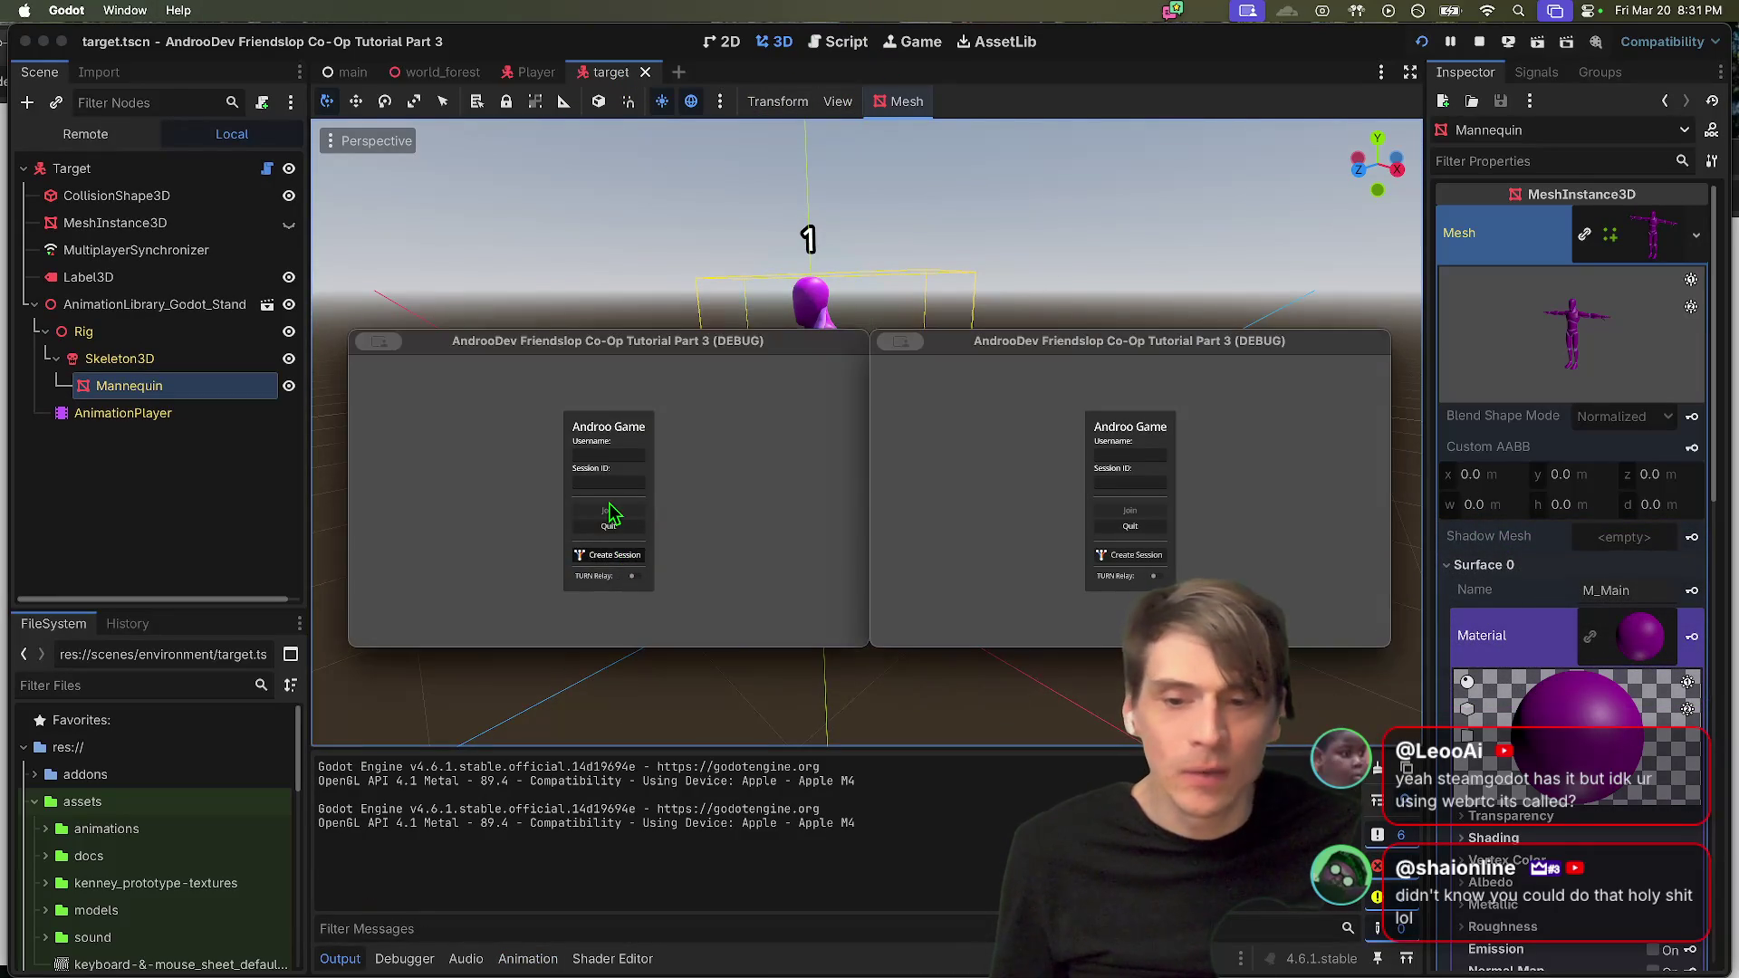
{"action": "key", "text": "super+v"}
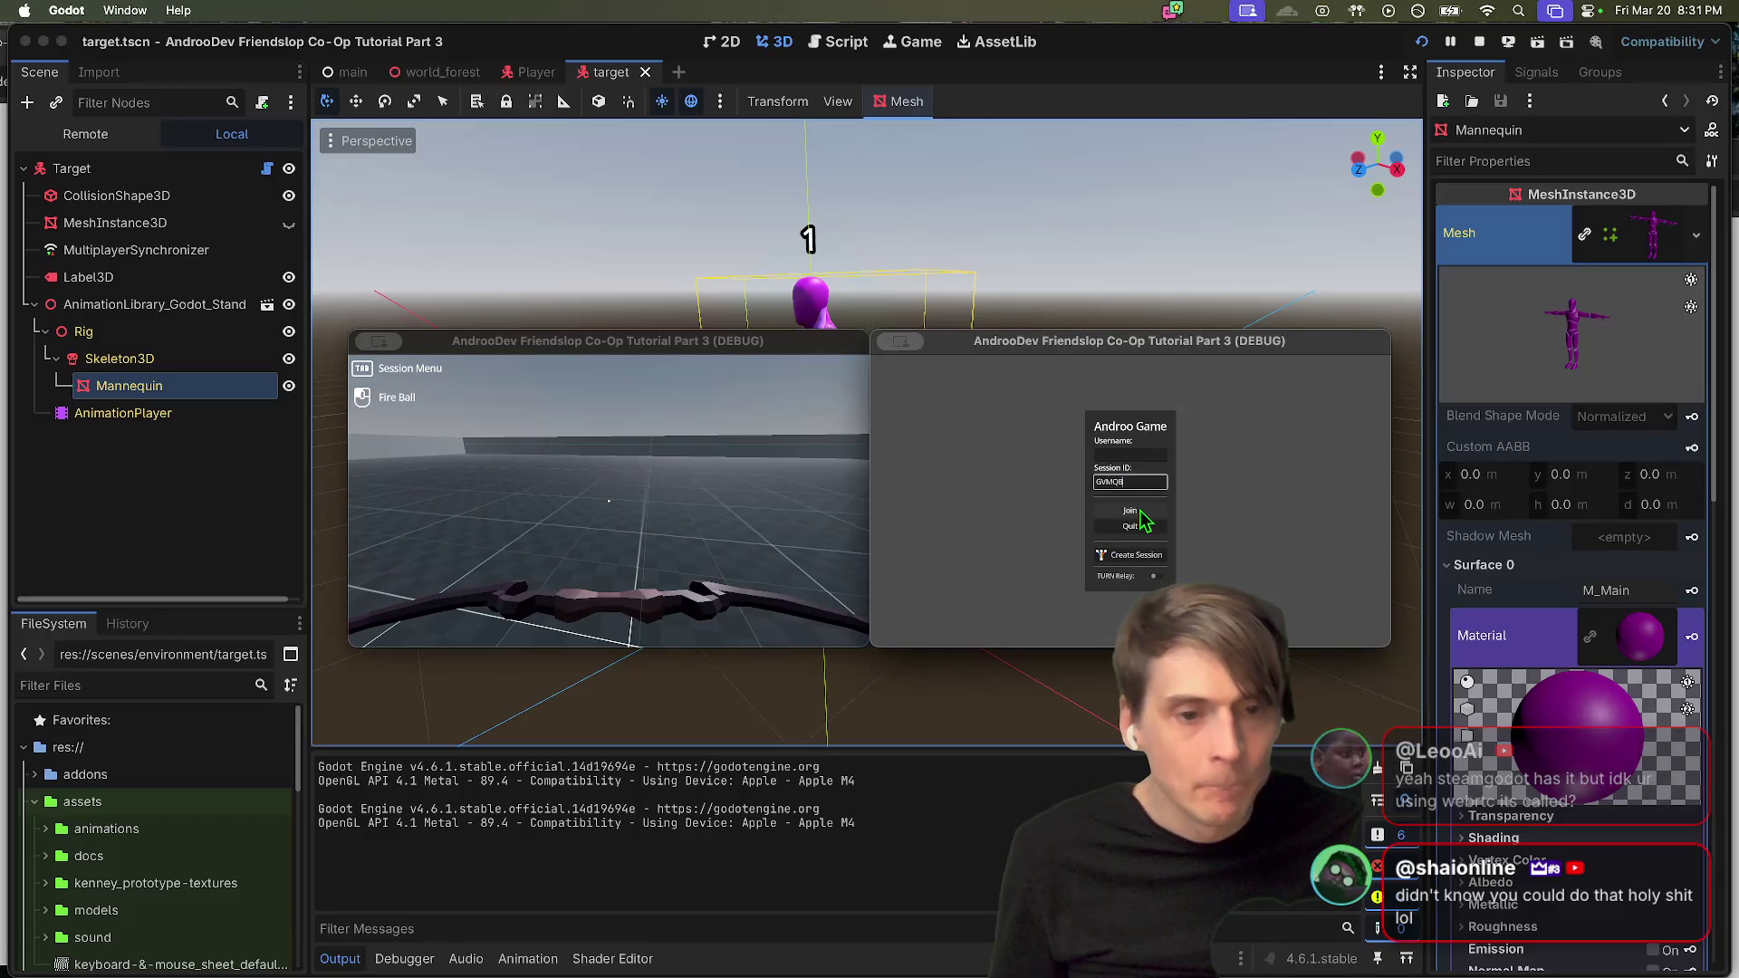
{"action": "left_click", "coordinate": [1129, 510]}
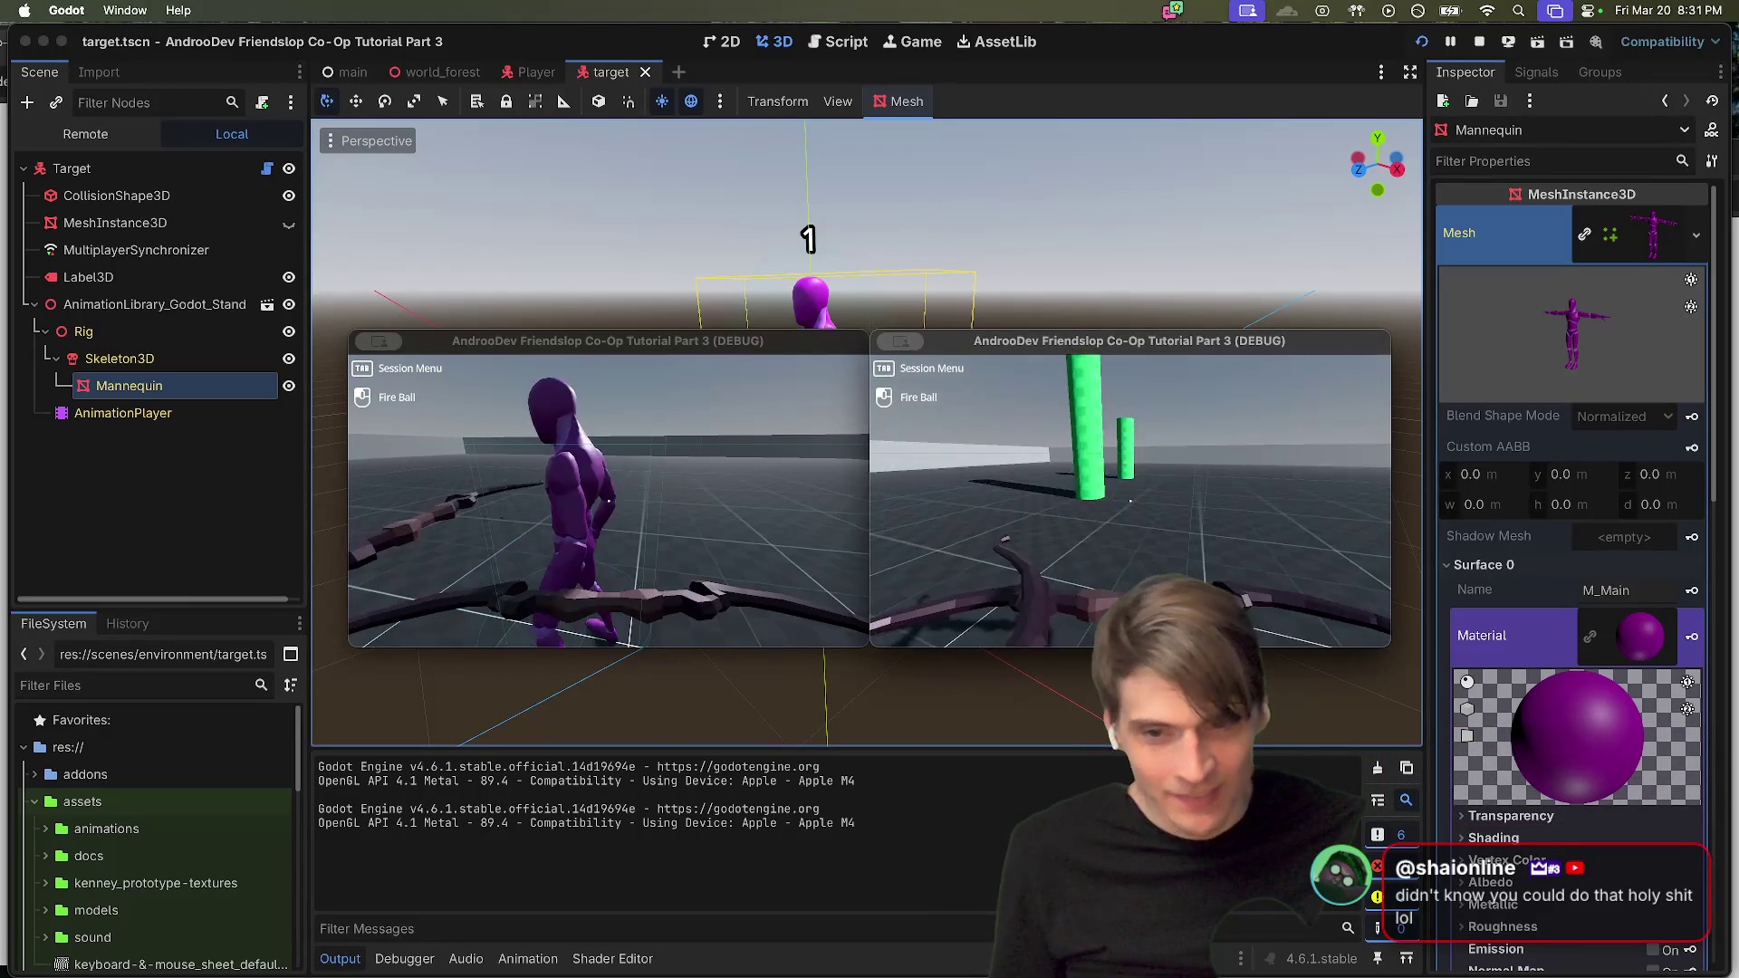
{"action": "key", "text": "w"}
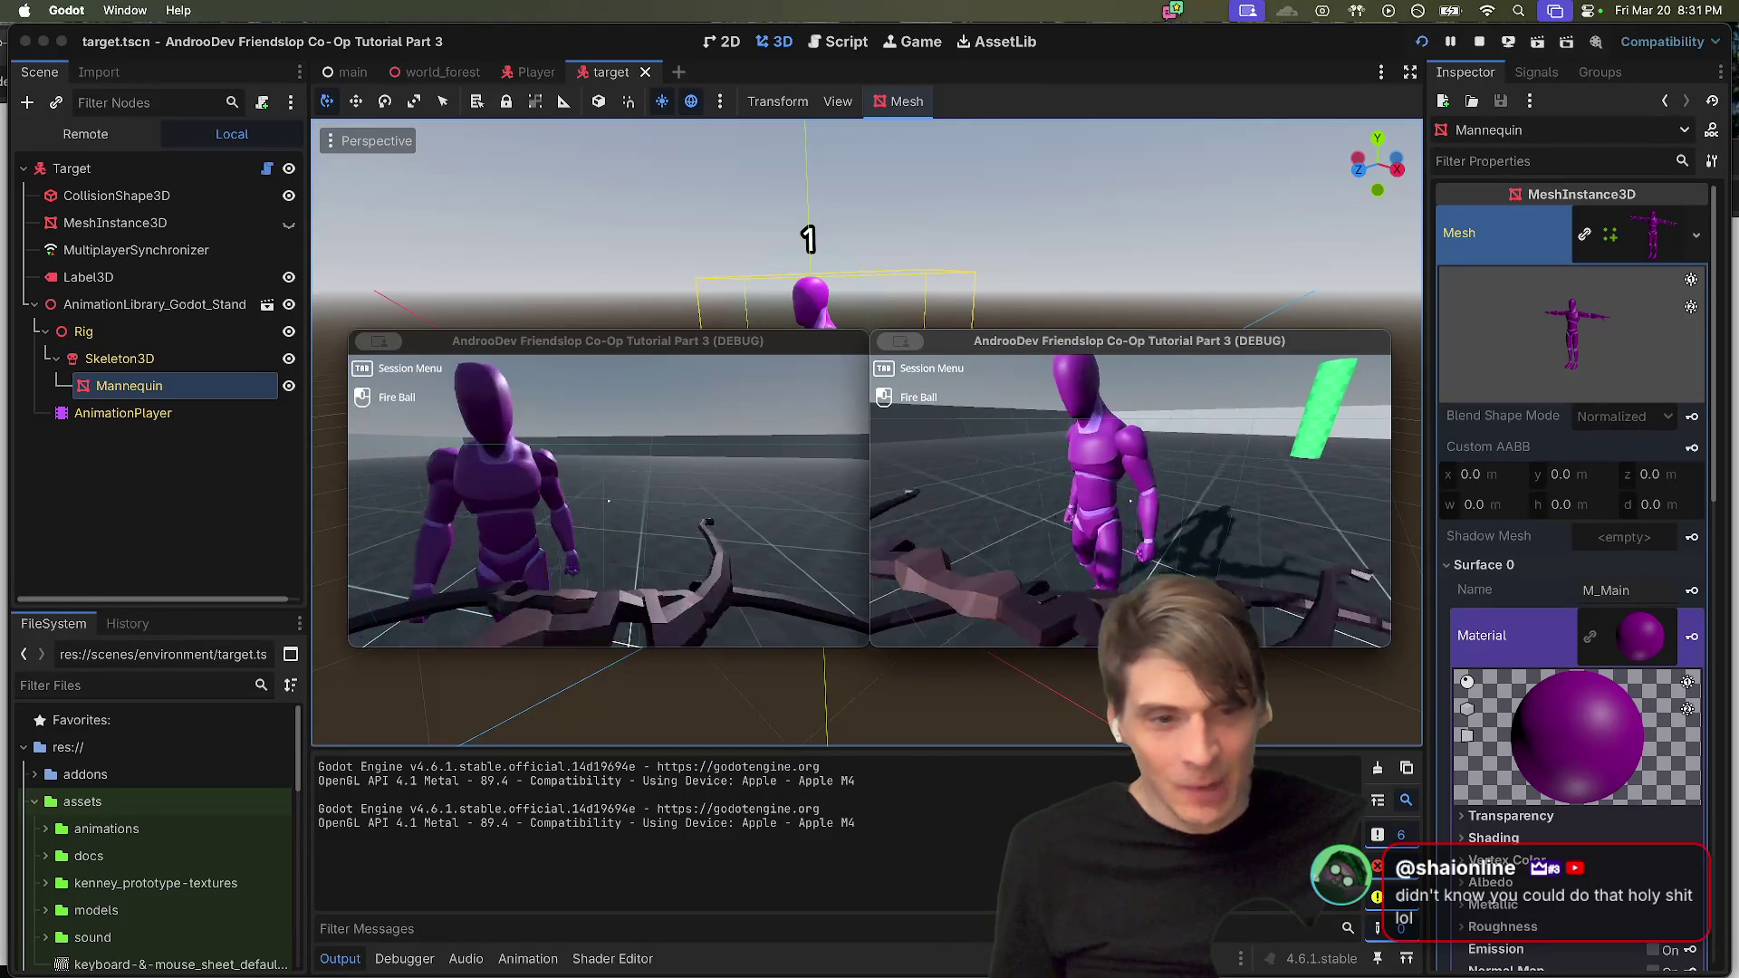
{"action": "key", "text": "super+q"}
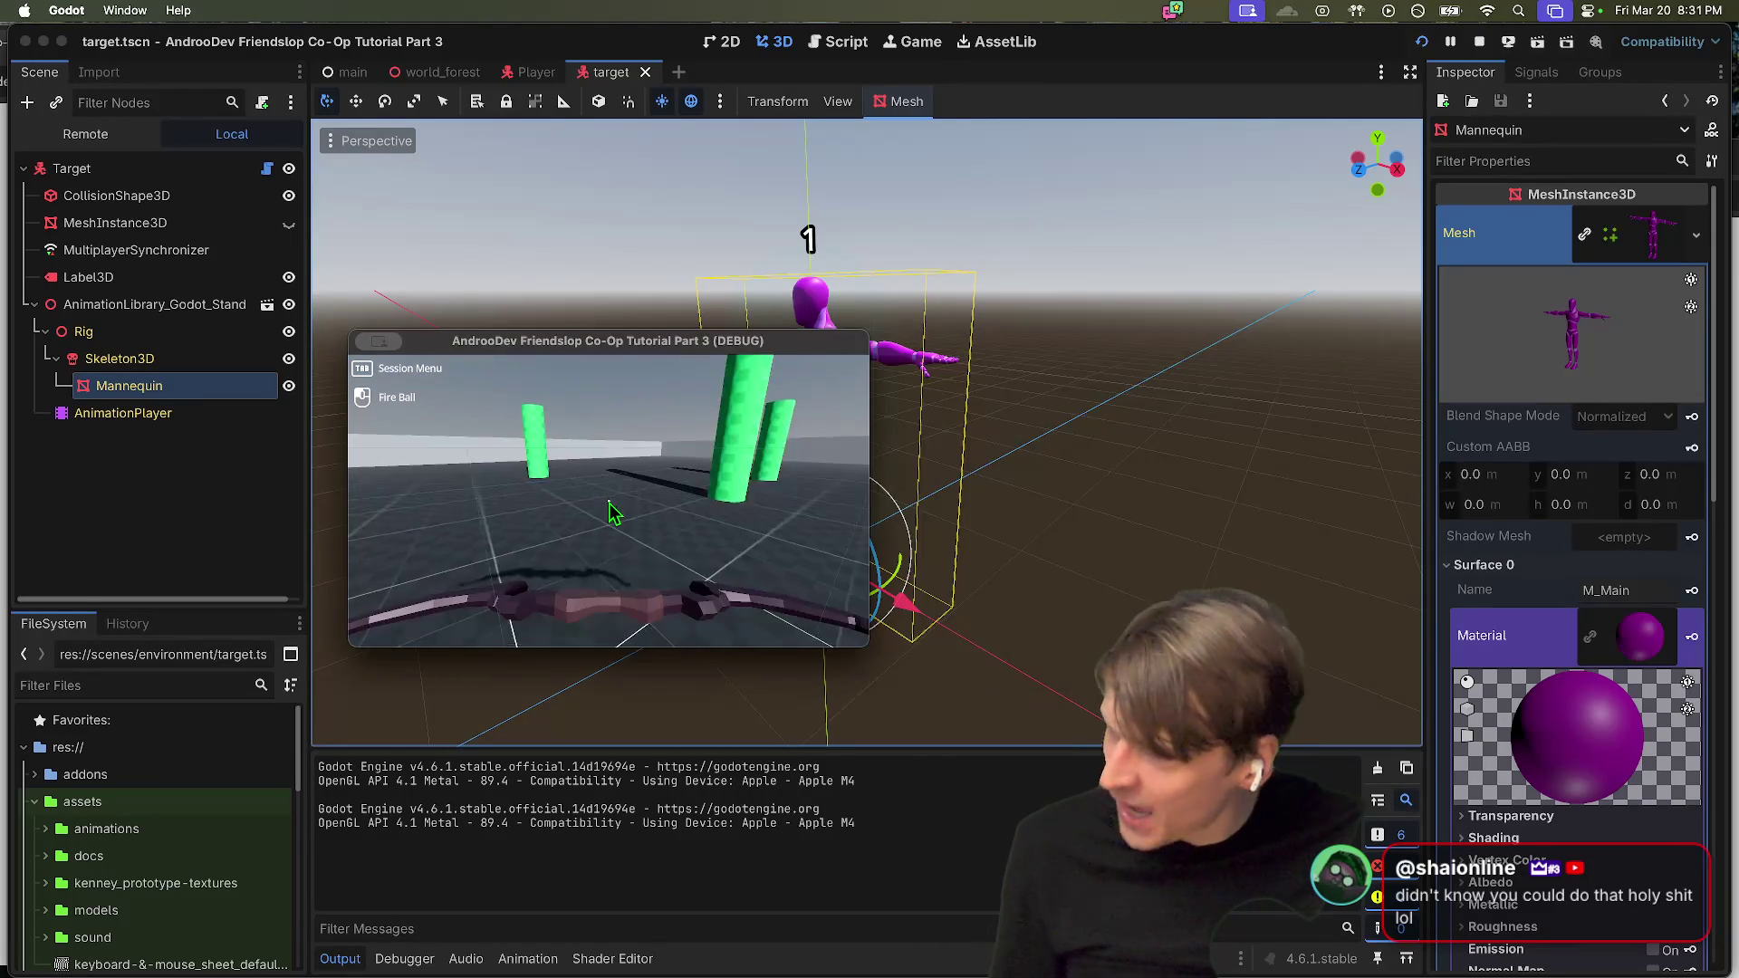
{"action": "key", "text": "super+q"}
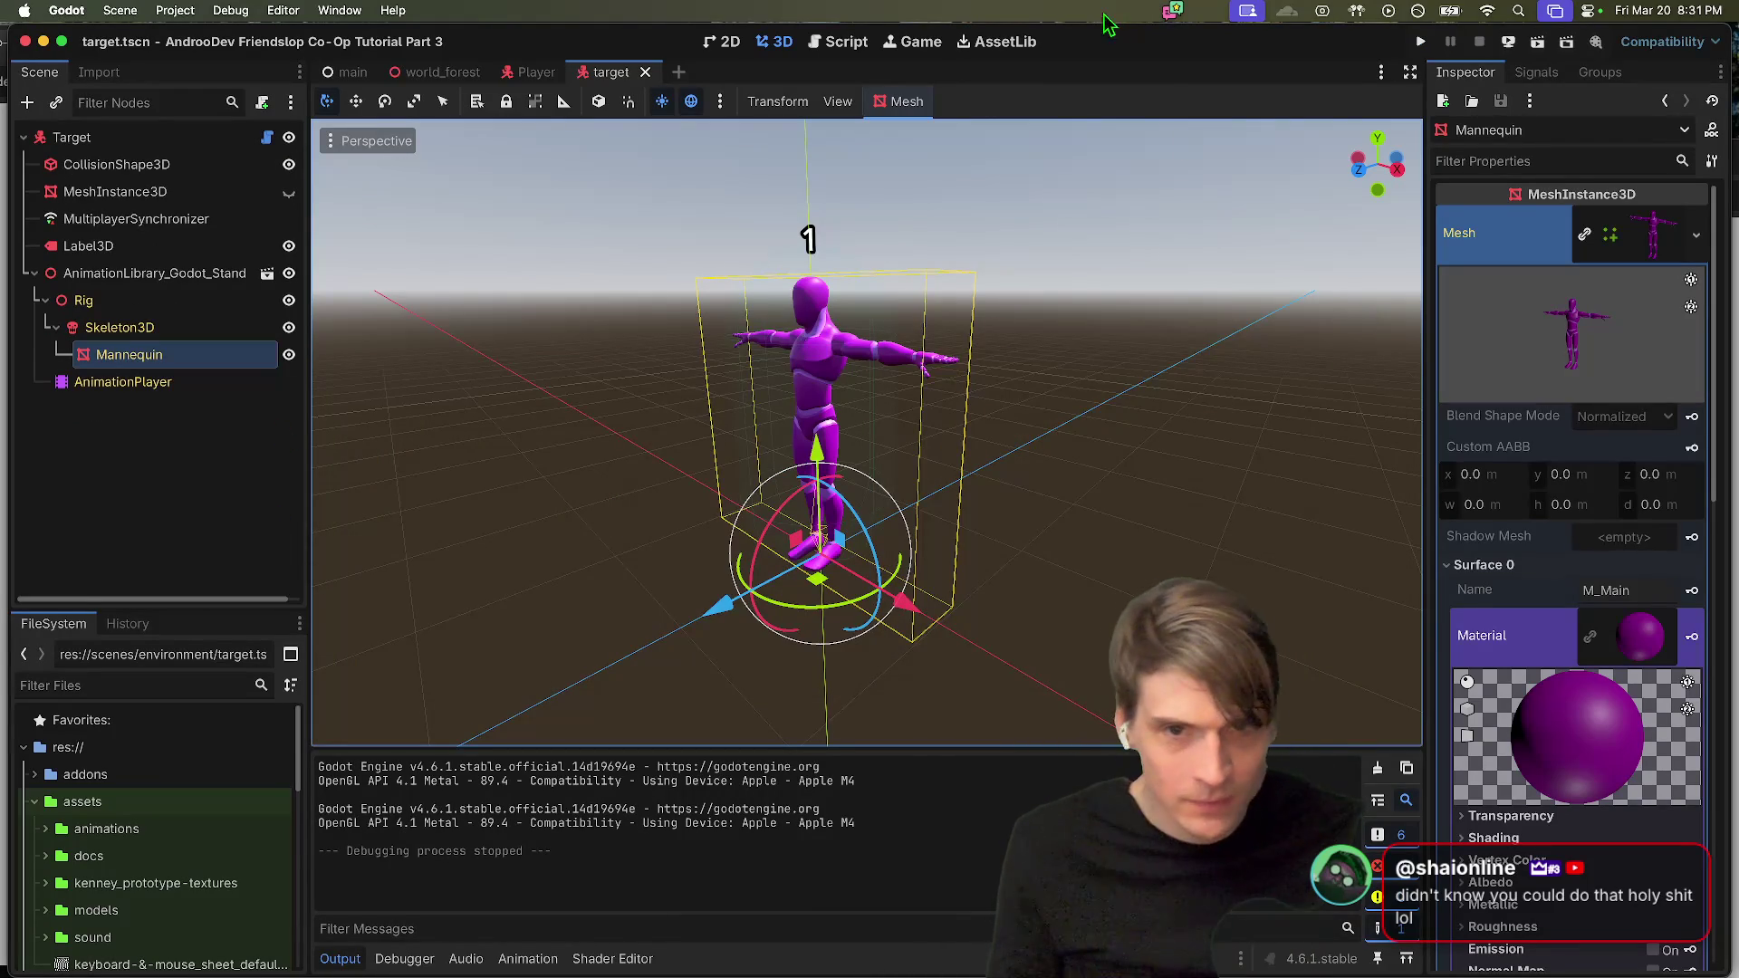
{"action": "left_click", "coordinate": [844, 41]}
Add 'var new_mat = StandardMaterial3D.new()' on a new line in _ready.
{"action": "left_click", "coordinate": [1292, 445]}
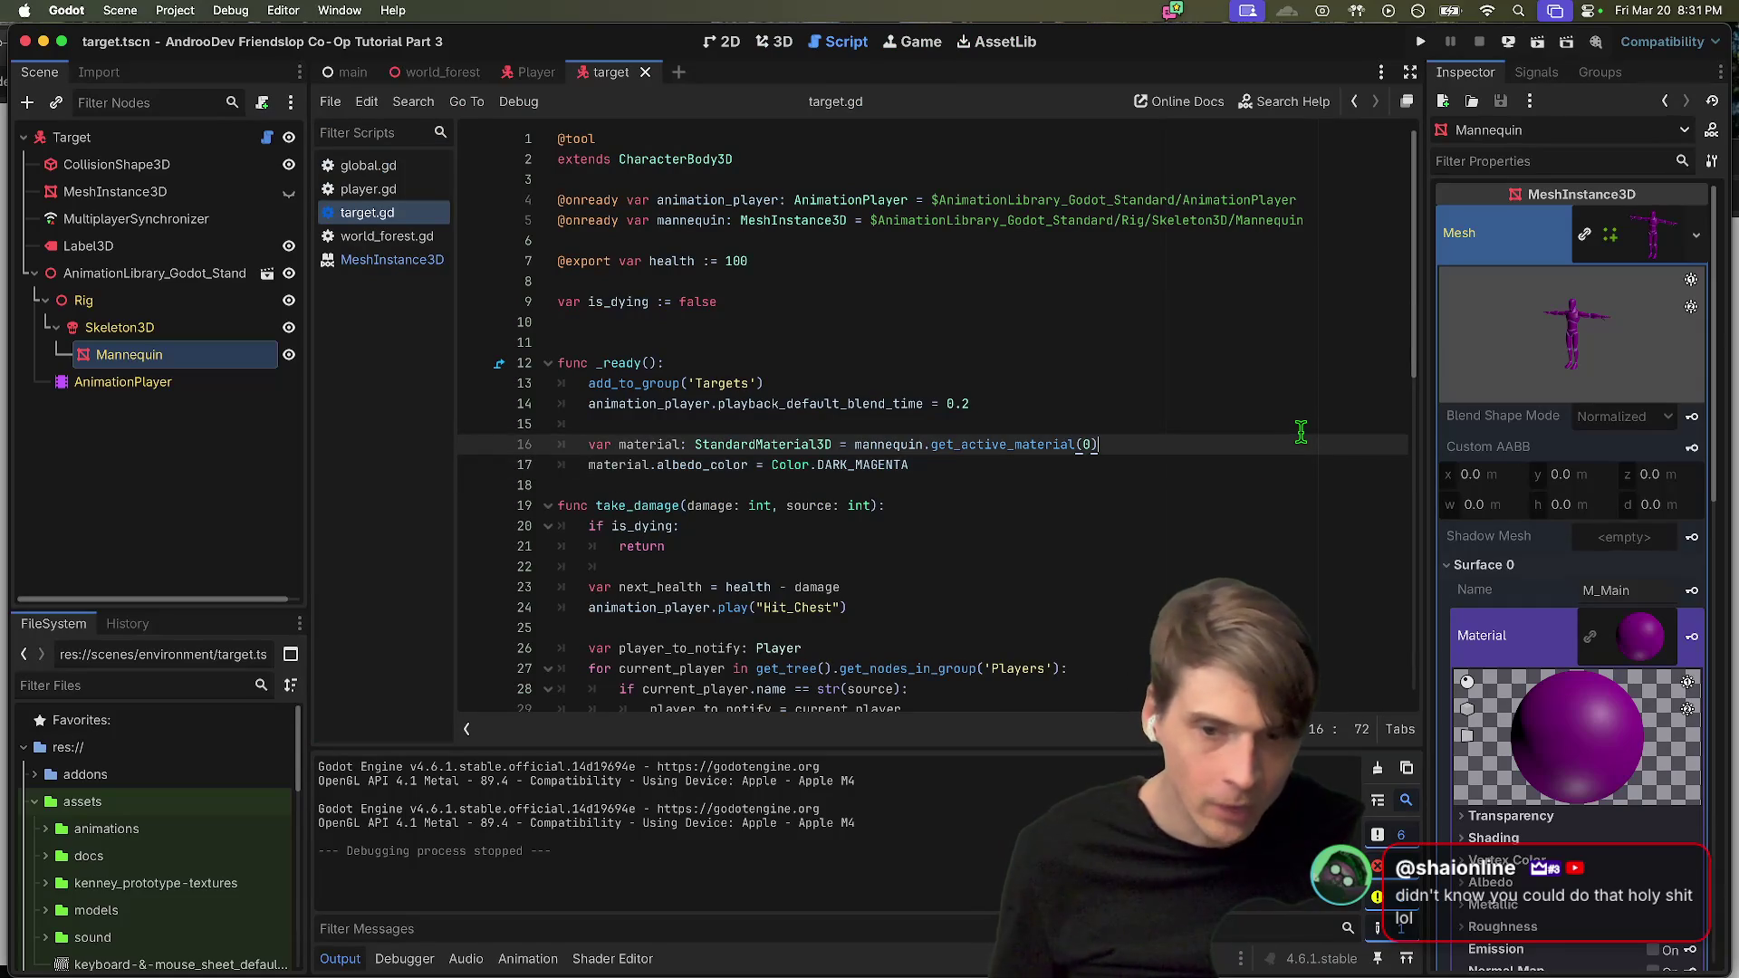
{"action": "key", "text": "Return"}
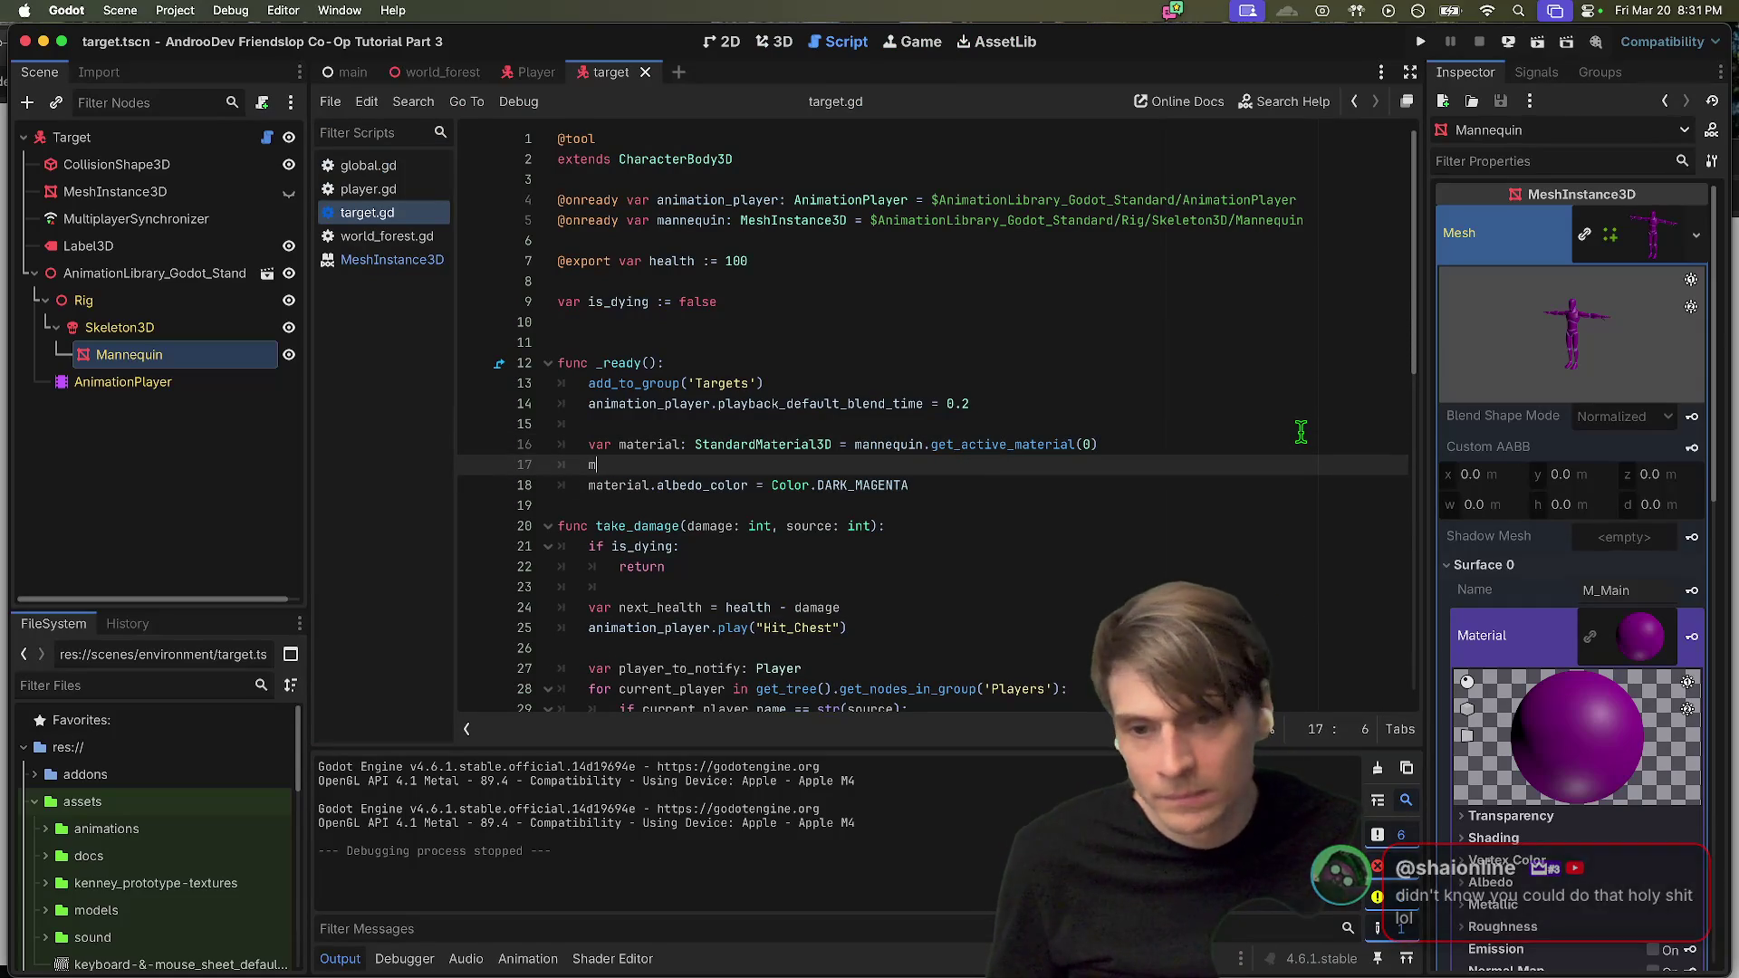
{"action": "key", "text": "BackSpace"}
{"action": "key", "text": "BackSpace"}
{"action": "key", "text": "BackSpace"}
{"action": "type", "text": "terial."}
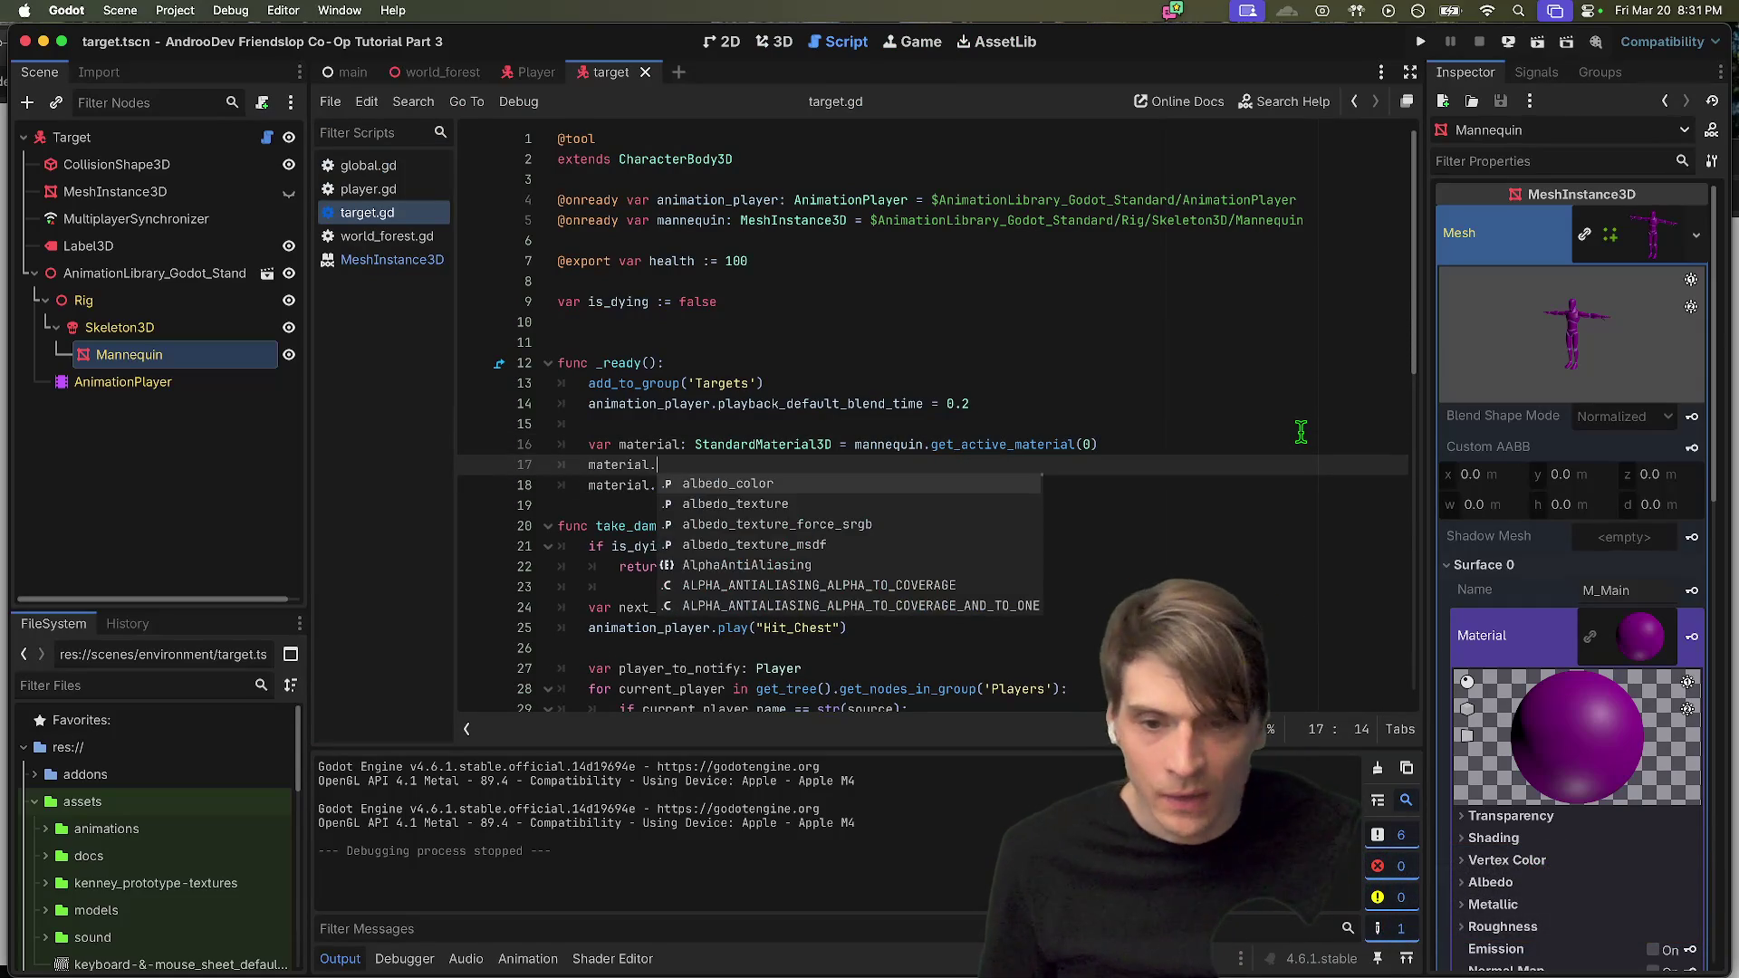
{"action": "key", "text": "BackSpace"}
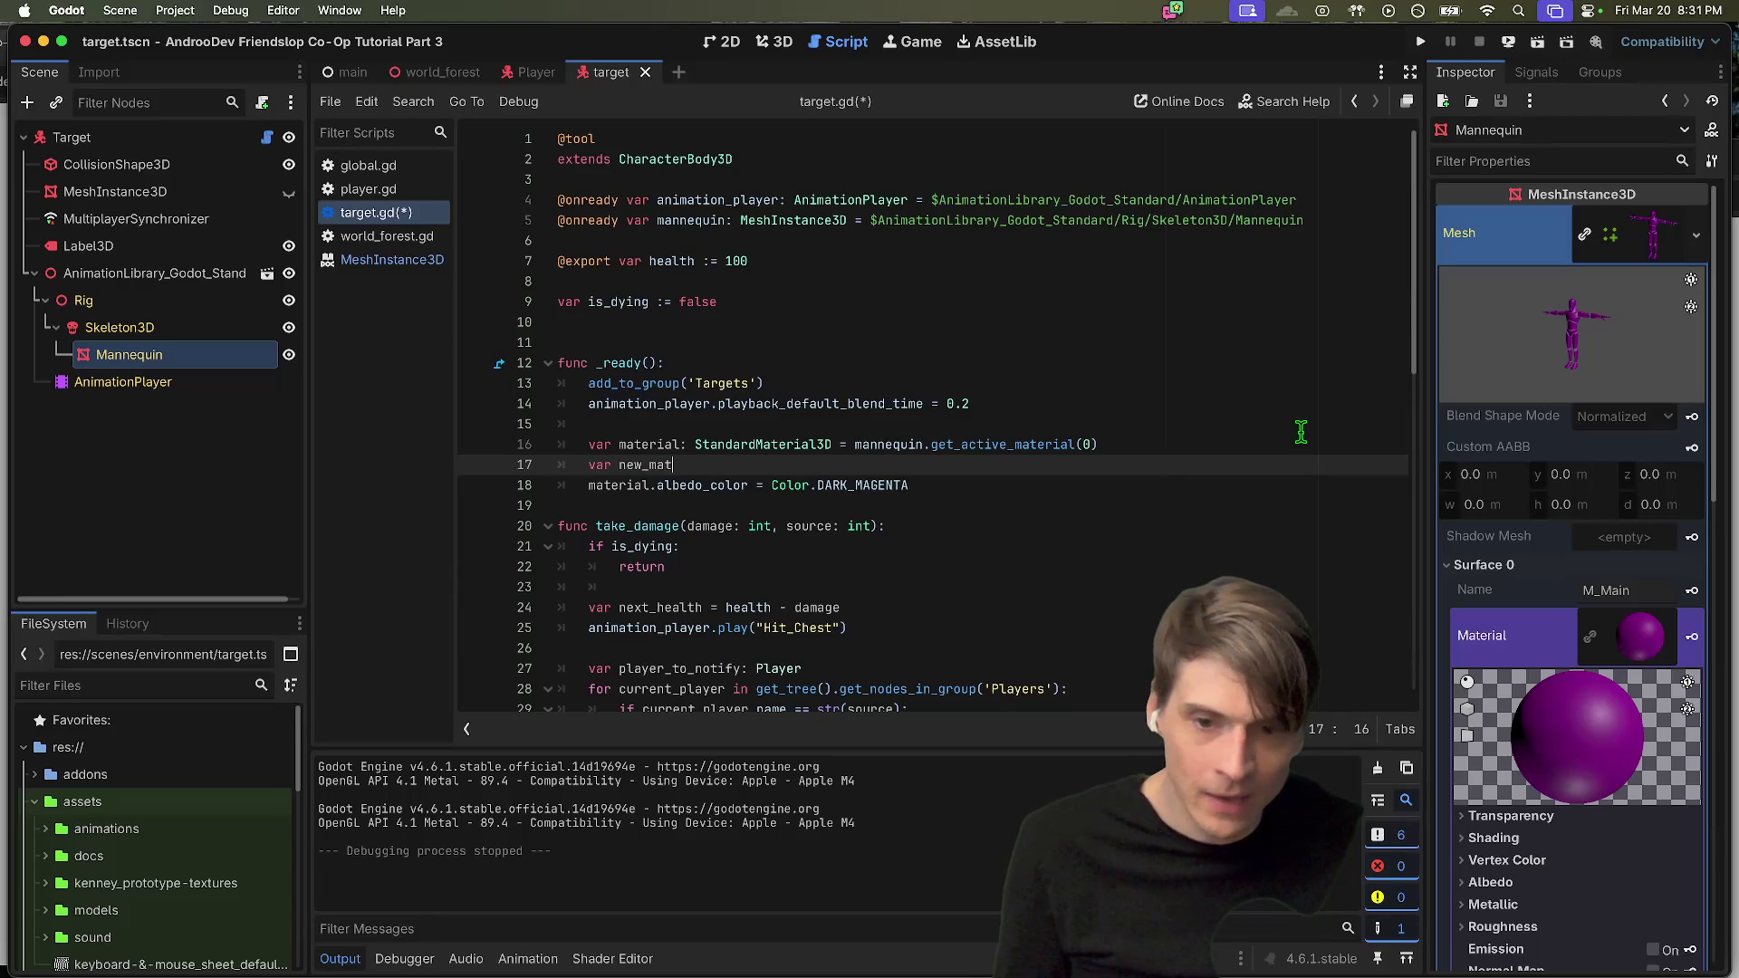
{"action": "type", "text": "s"}
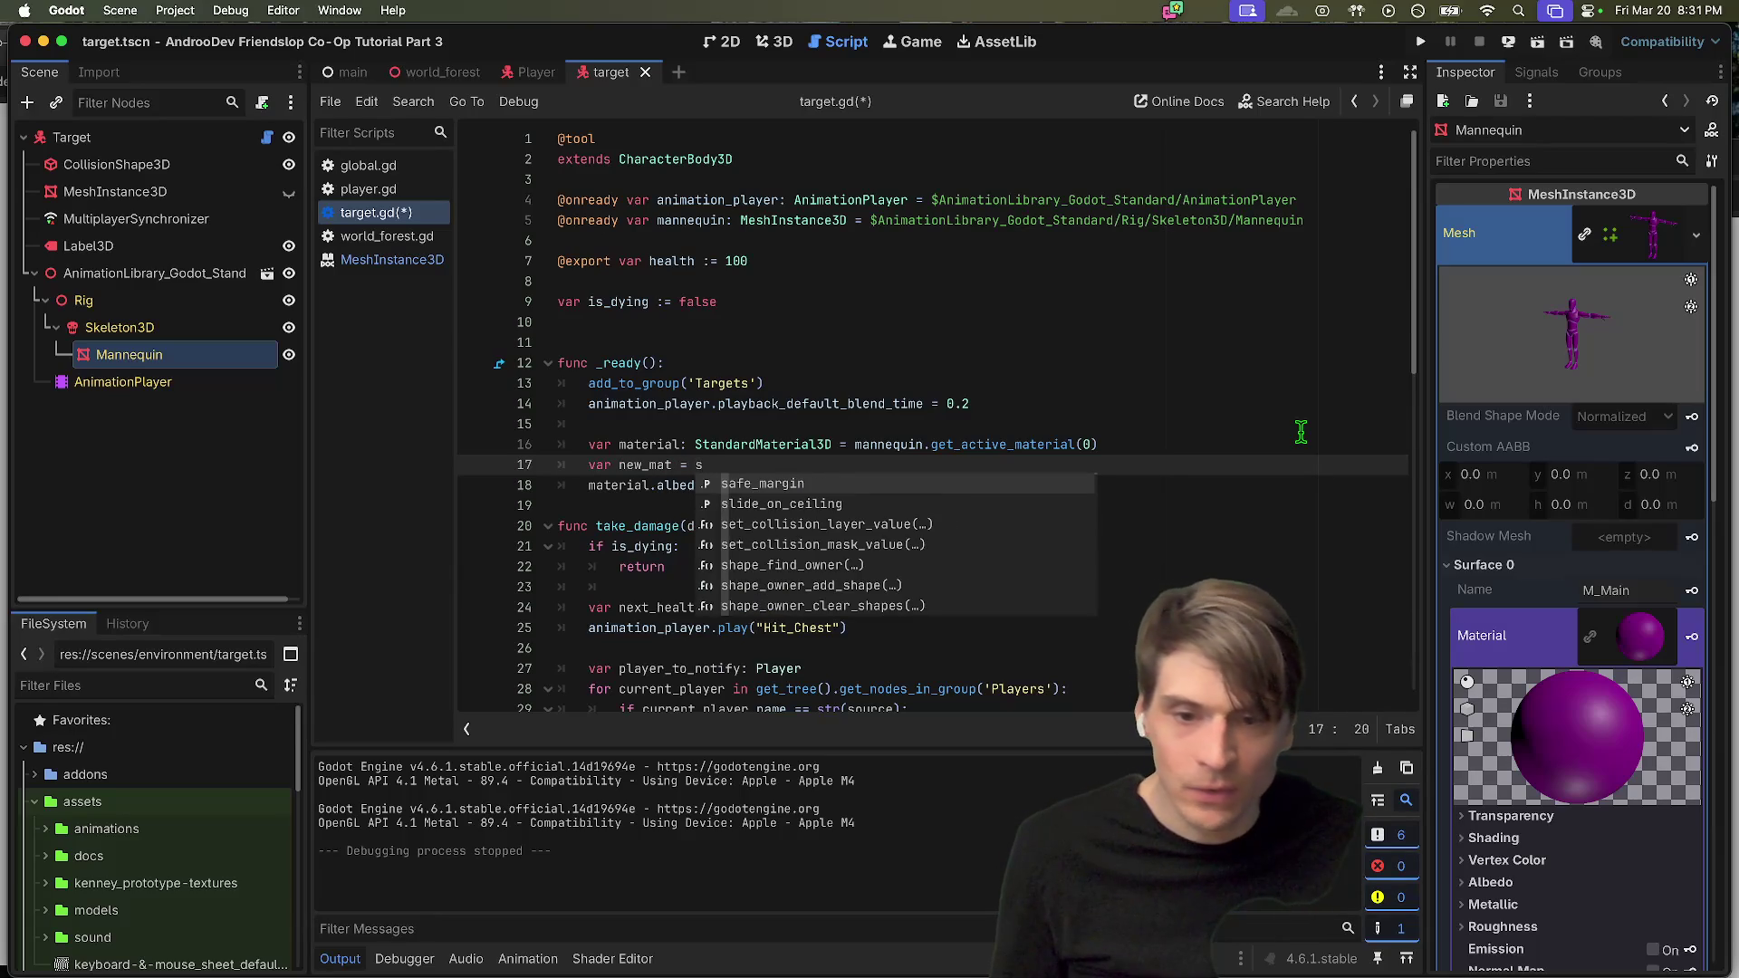
{"action": "type", "text": "ta"}
{"action": "key", "text": "Return"}
{"action": "type", "text": ".new"}
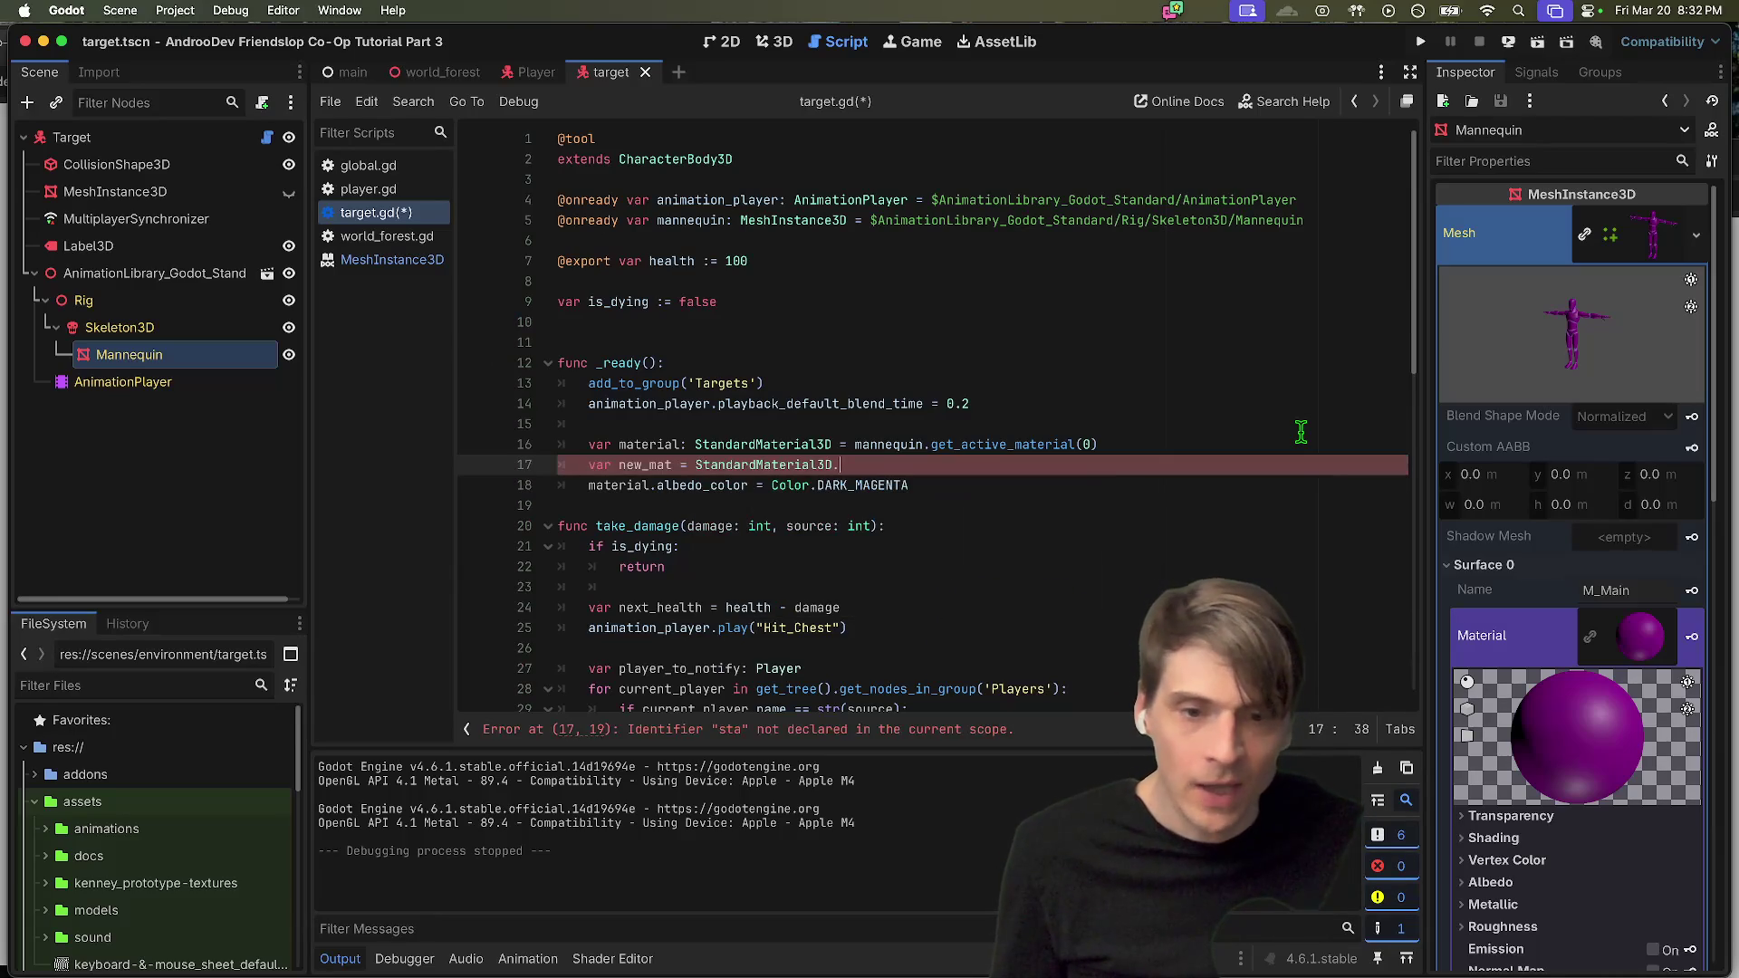
{"action": "type", "text": "("}
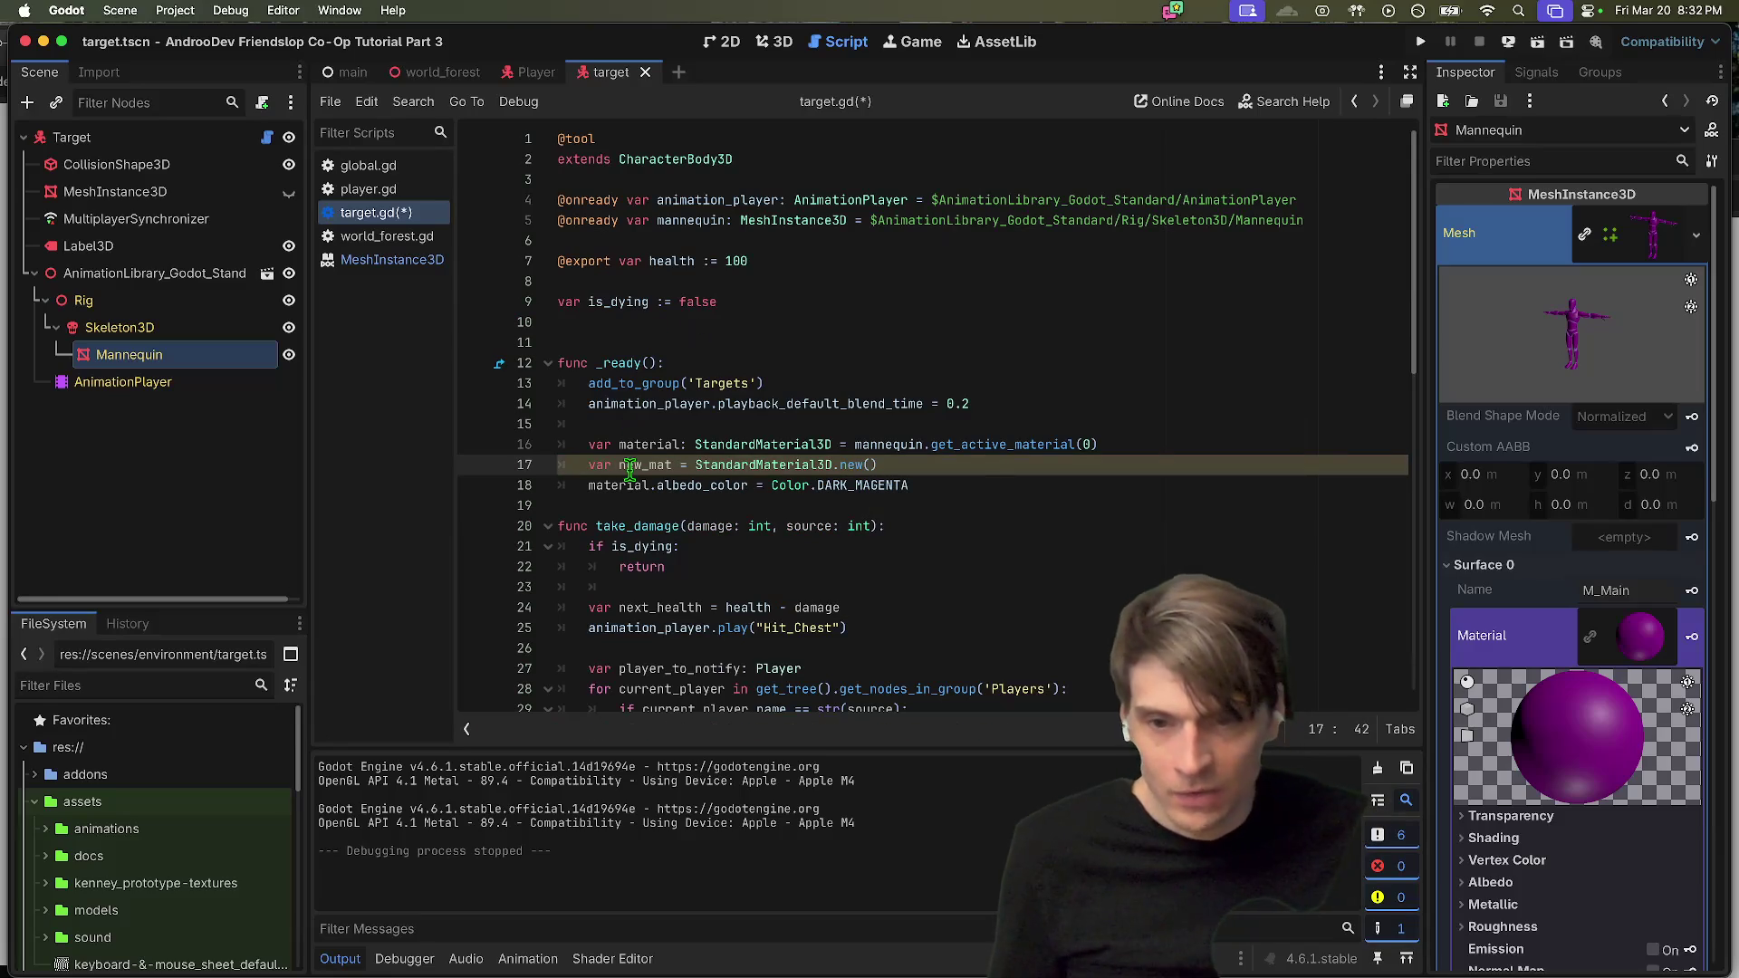
Remove the unfinished 'new_mat.' line above the albedo line, then switch to Firefox.
{"action": "left_click", "coordinate": [998, 477]}
{"action": "key", "text": "Up"}
{"action": "key", "text": "End"}
{"action": "key", "text": "Return"}
{"action": "type", "text": "new_mat."}
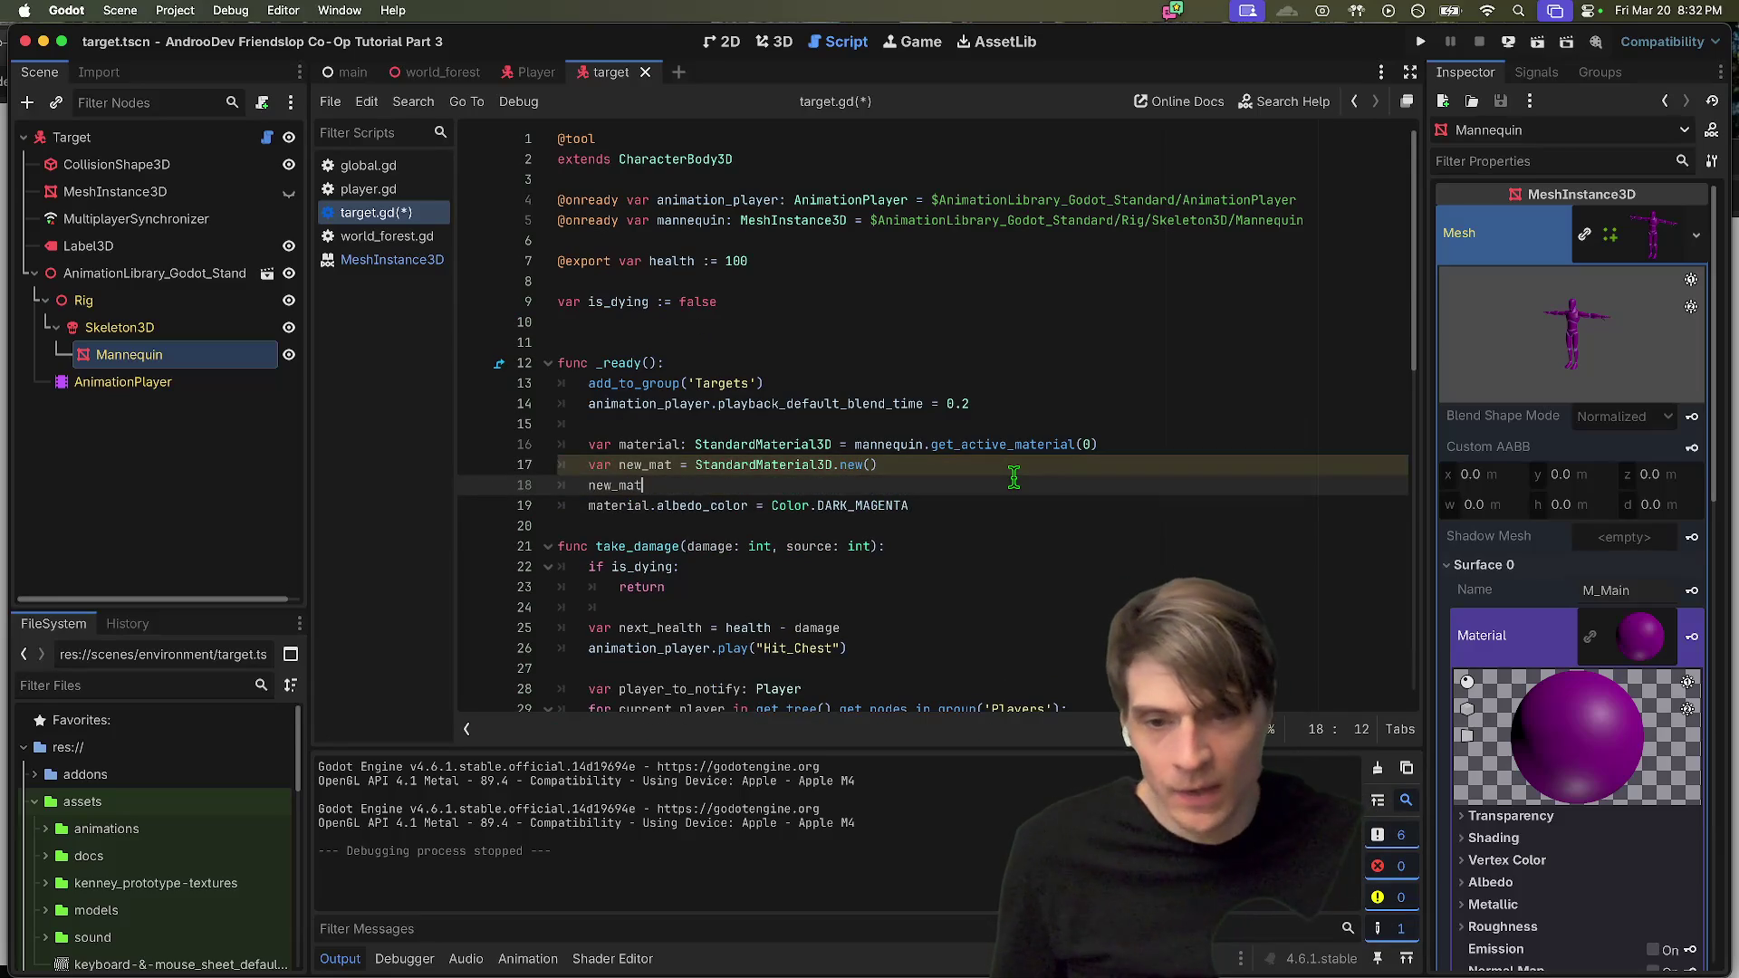
{"action": "key", "text": "Escape"}
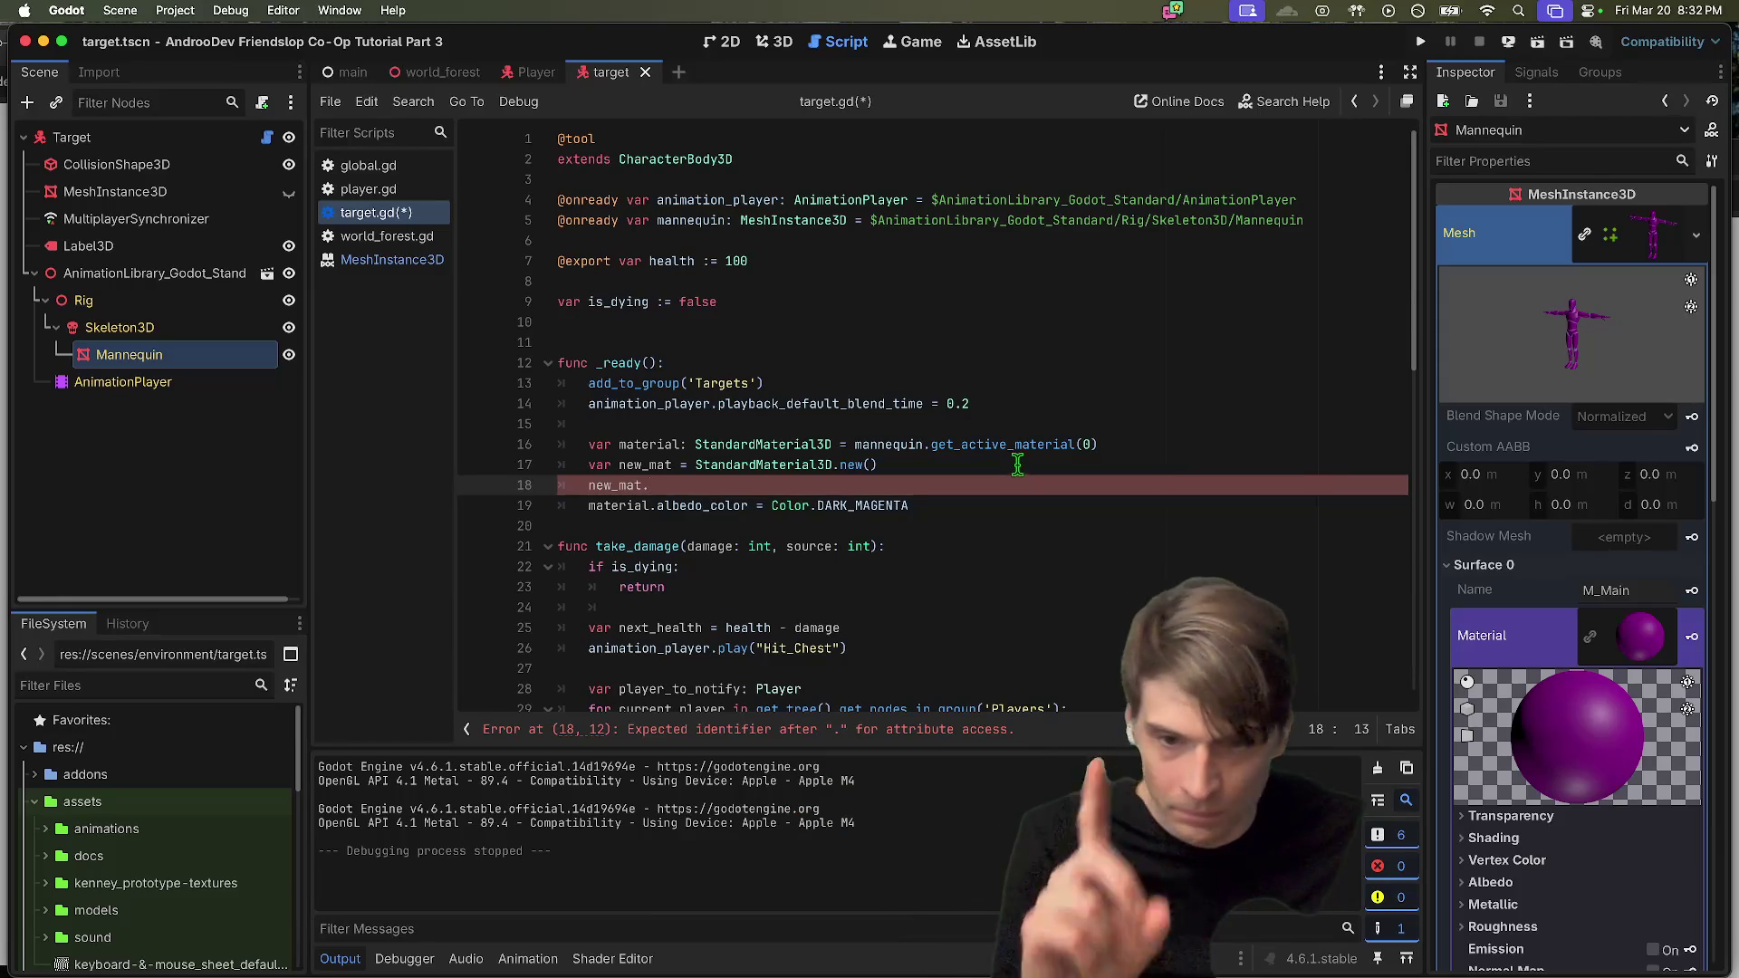
{"action": "triple_click", "coordinate": [1011, 476]}
{"action": "key", "text": "BackSpace"}
{"action": "double_click", "coordinate": [1032, 444]}
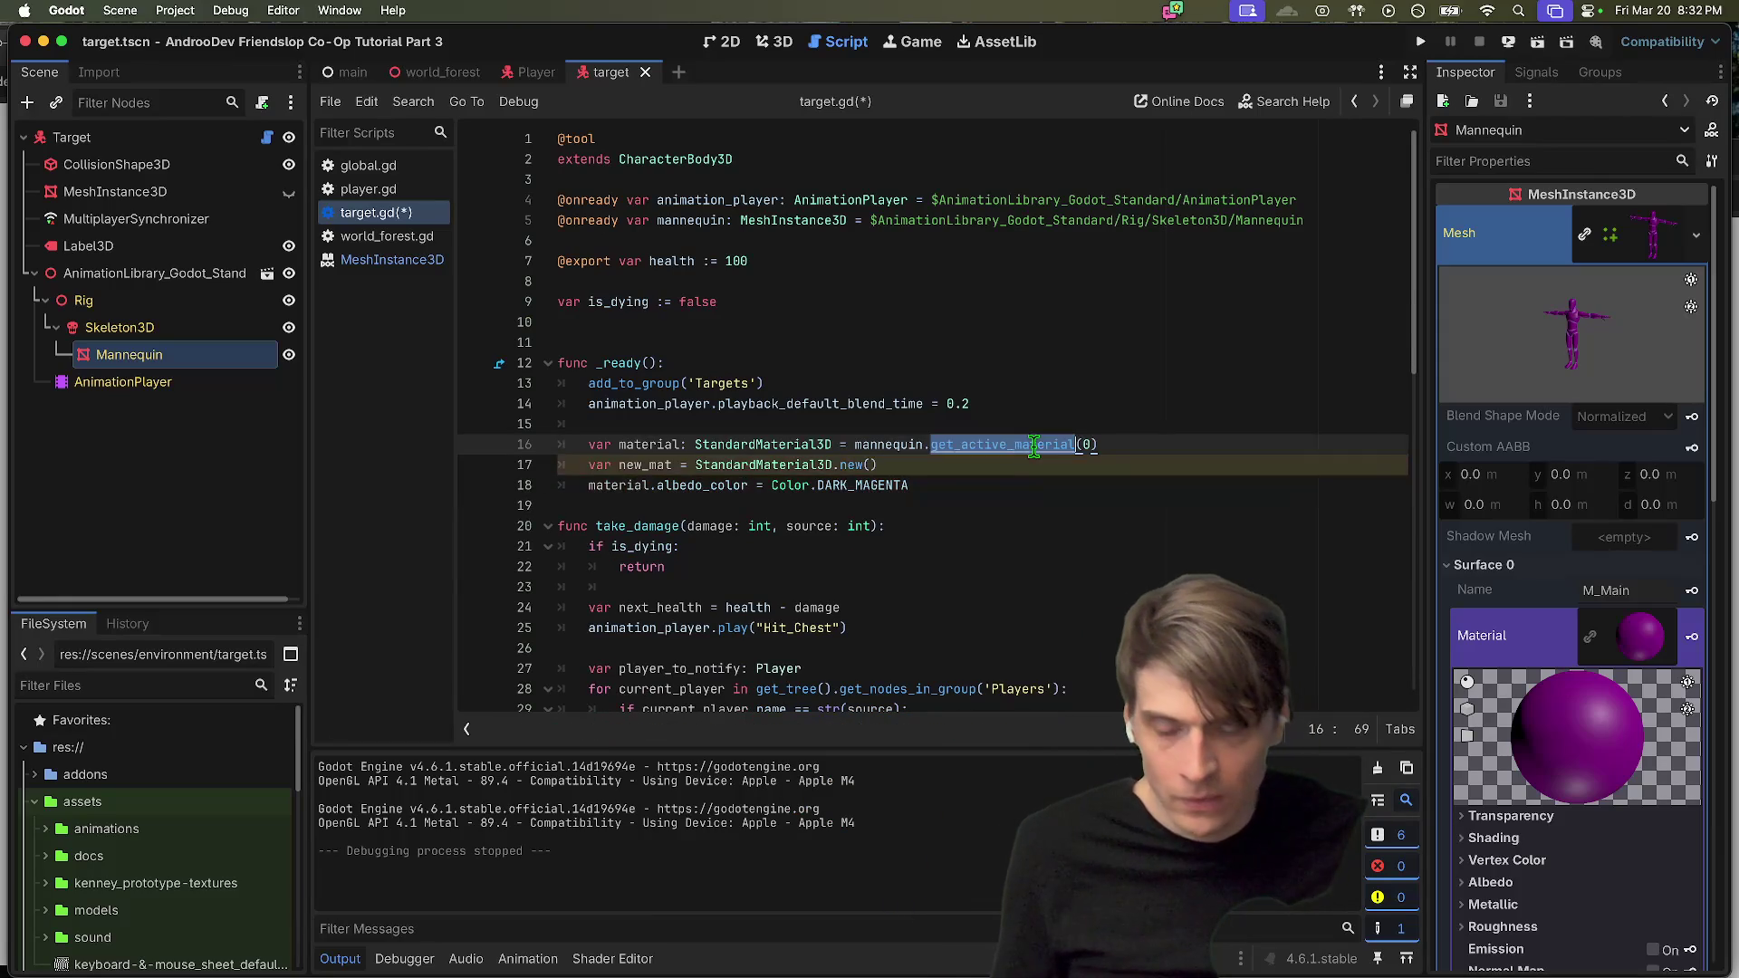
{"action": "key", "text": "super+Tab"}
{"action": "key", "text": "super+Tab"}
{"action": "key", "text": "super+shift+Tab"}
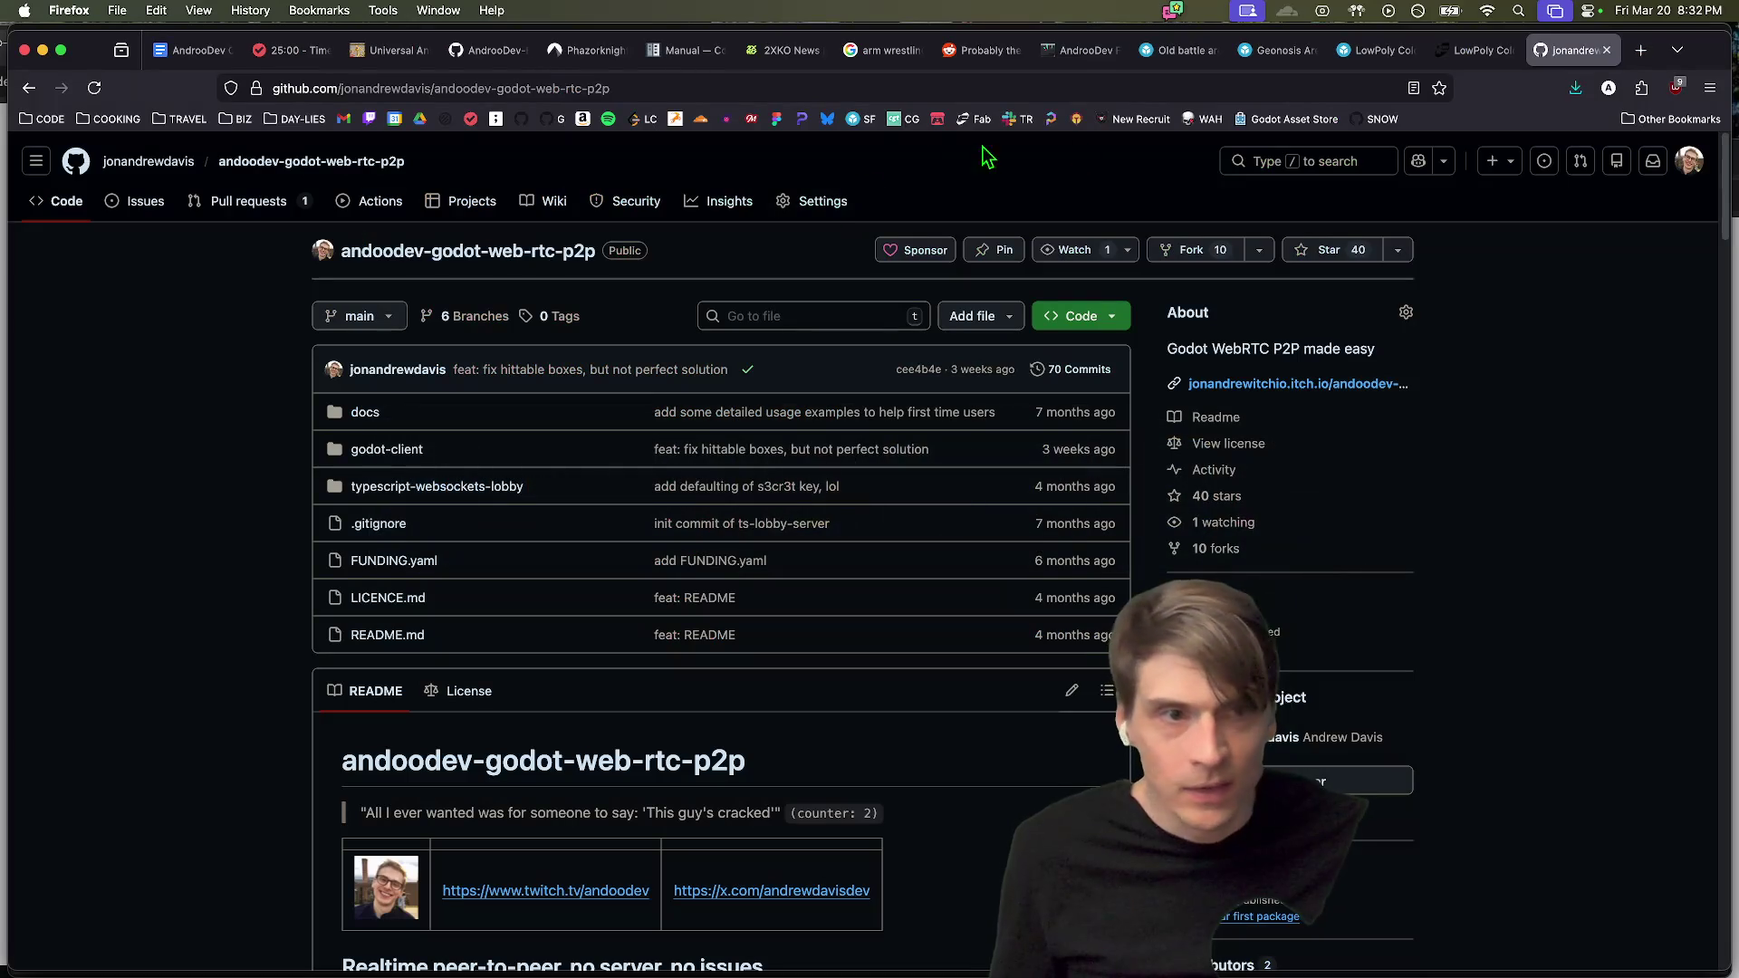
View the web_rtc_screen_2.png gameplay screenshot from the README, then return to Godot.
{"action": "scroll", "coordinate": [570, 619], "scroll_direction": "down", "scroll_amount": 10}
{"action": "scroll", "coordinate": [569, 618], "scroll_direction": "up", "scroll_amount": 4}
{"action": "left_click", "coordinate": [905, 788]}
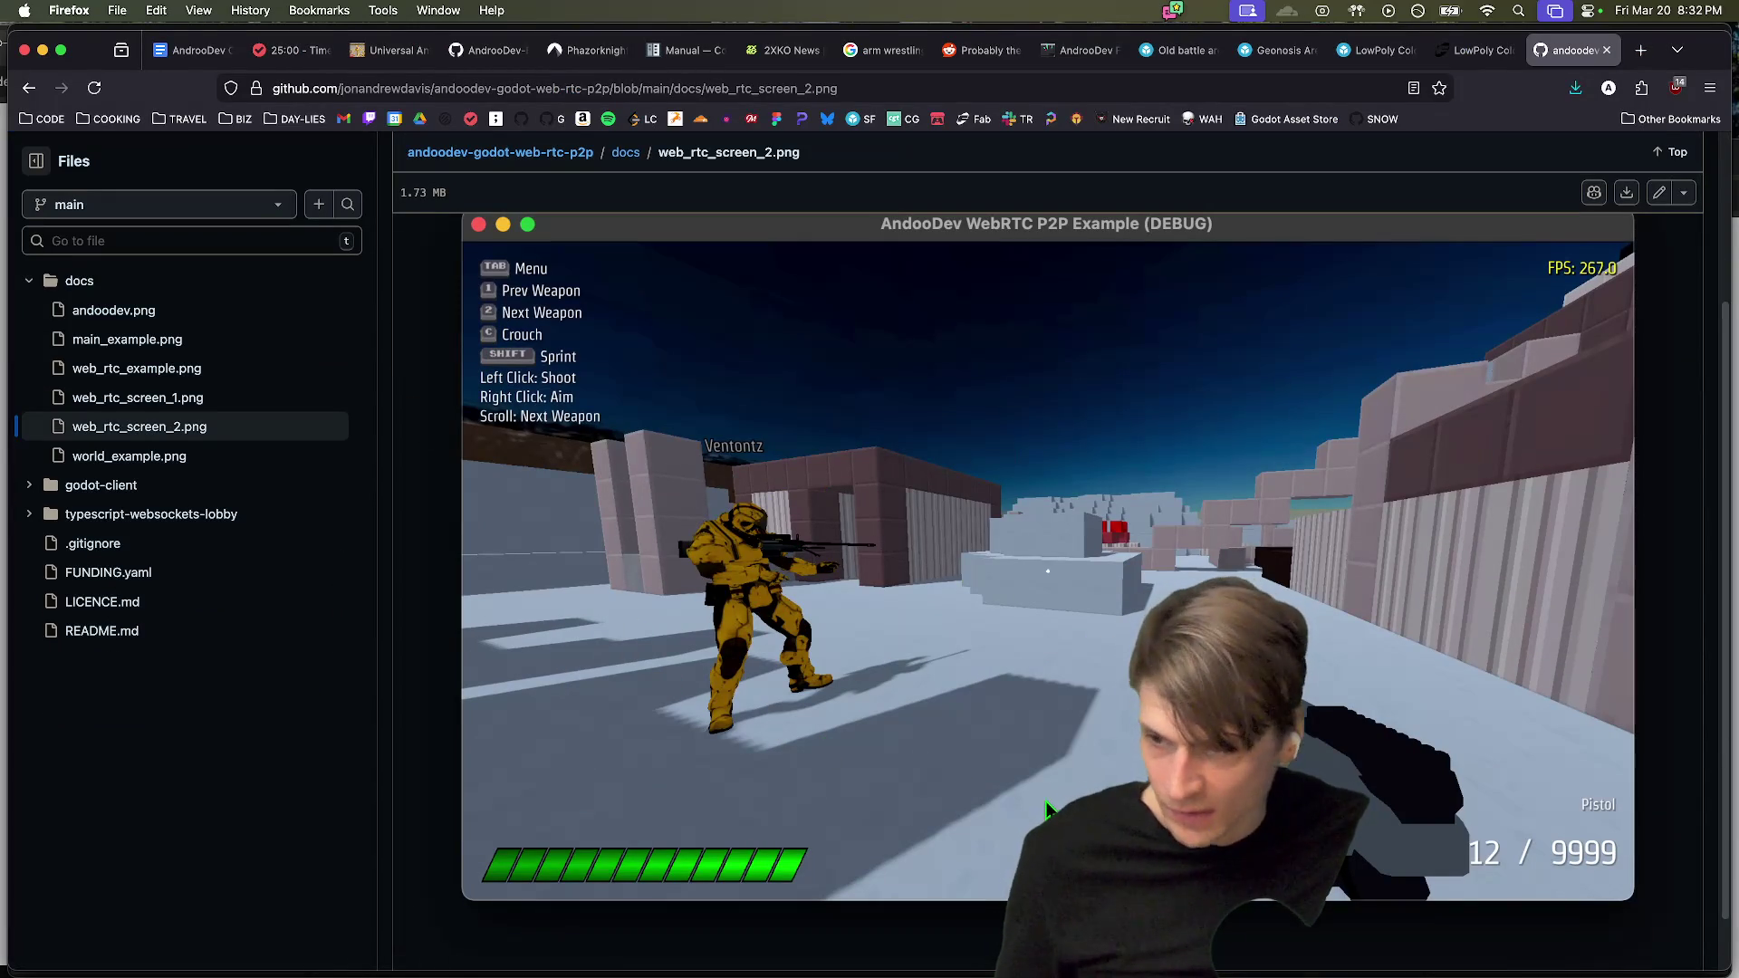
{"action": "key", "text": "super+Tab"}
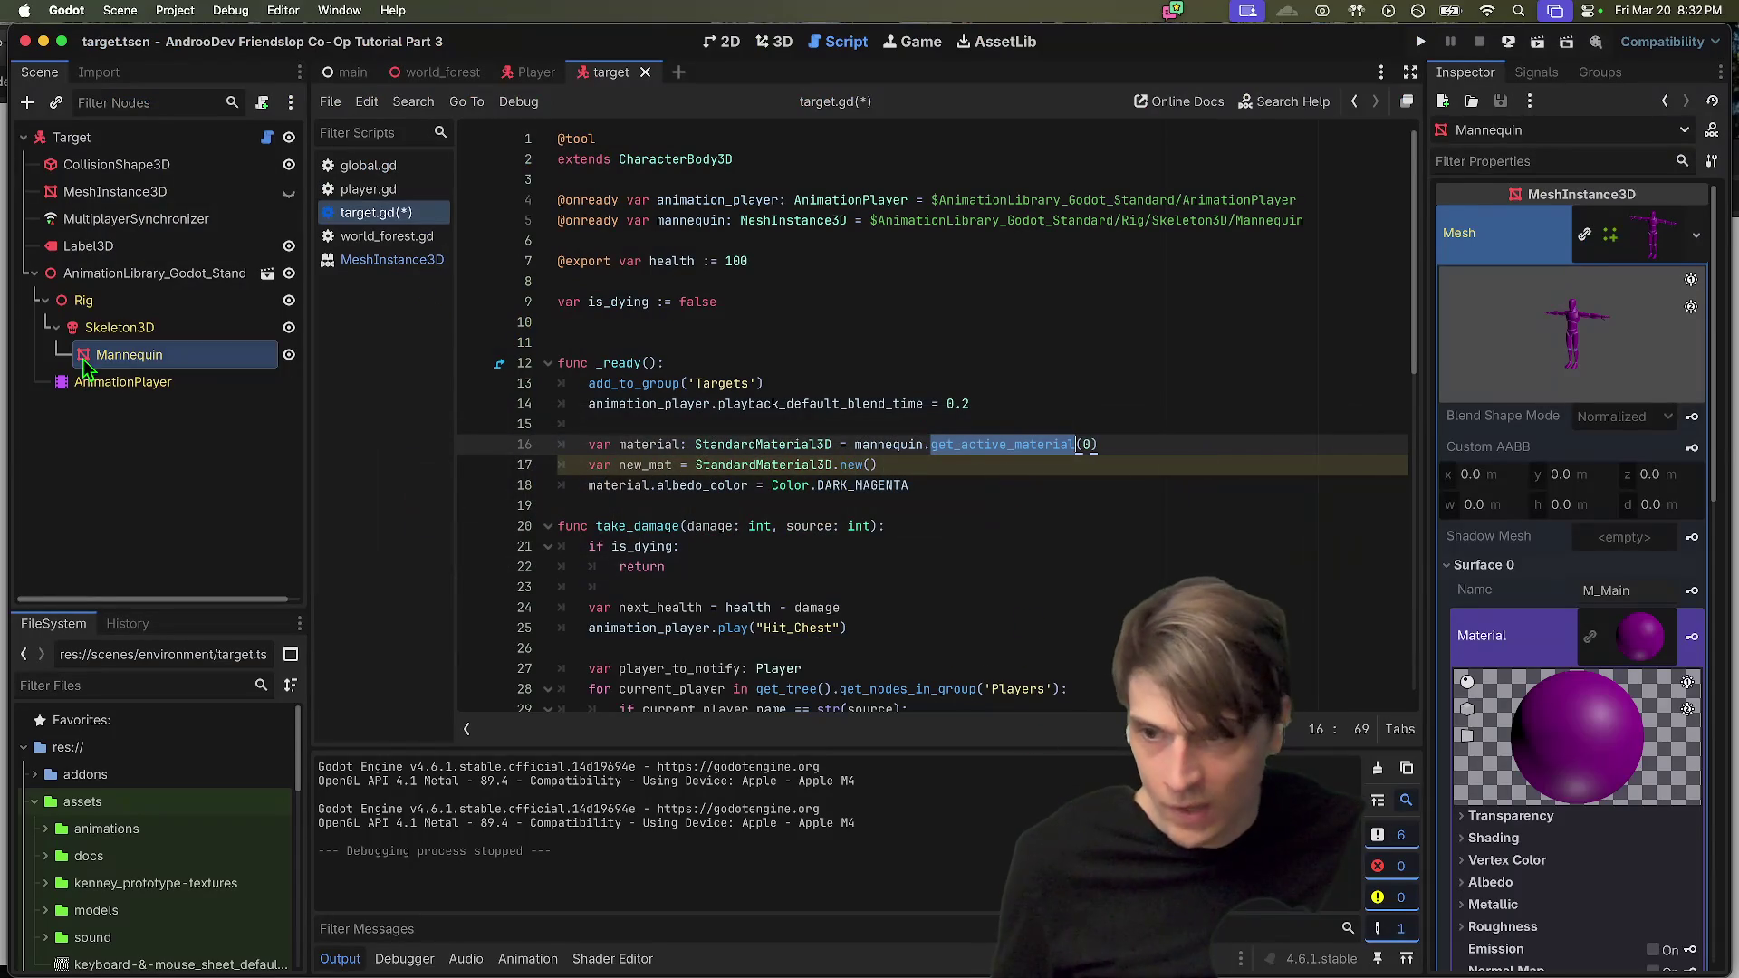
{"action": "left_click", "coordinate": [84, 300]}
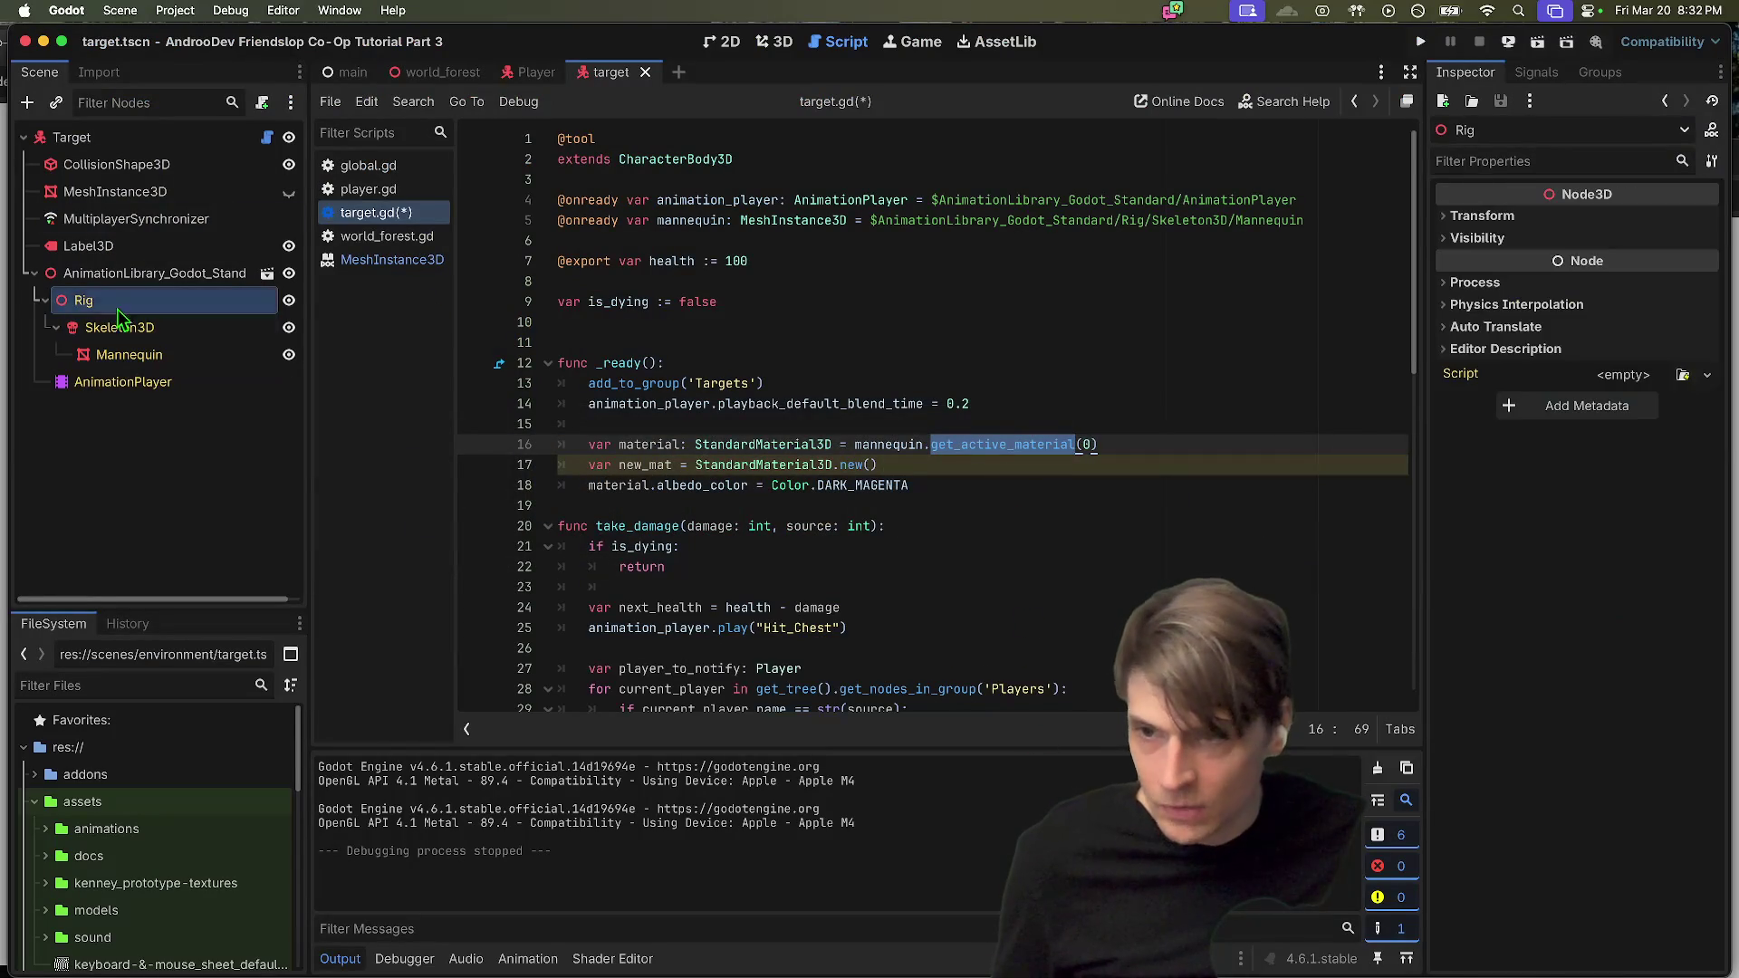
Inspect the Player scene's Skeleton3D > Mannequin mesh and its M_Main material, then reopen target.gd.
{"action": "left_click", "coordinate": [776, 41]}
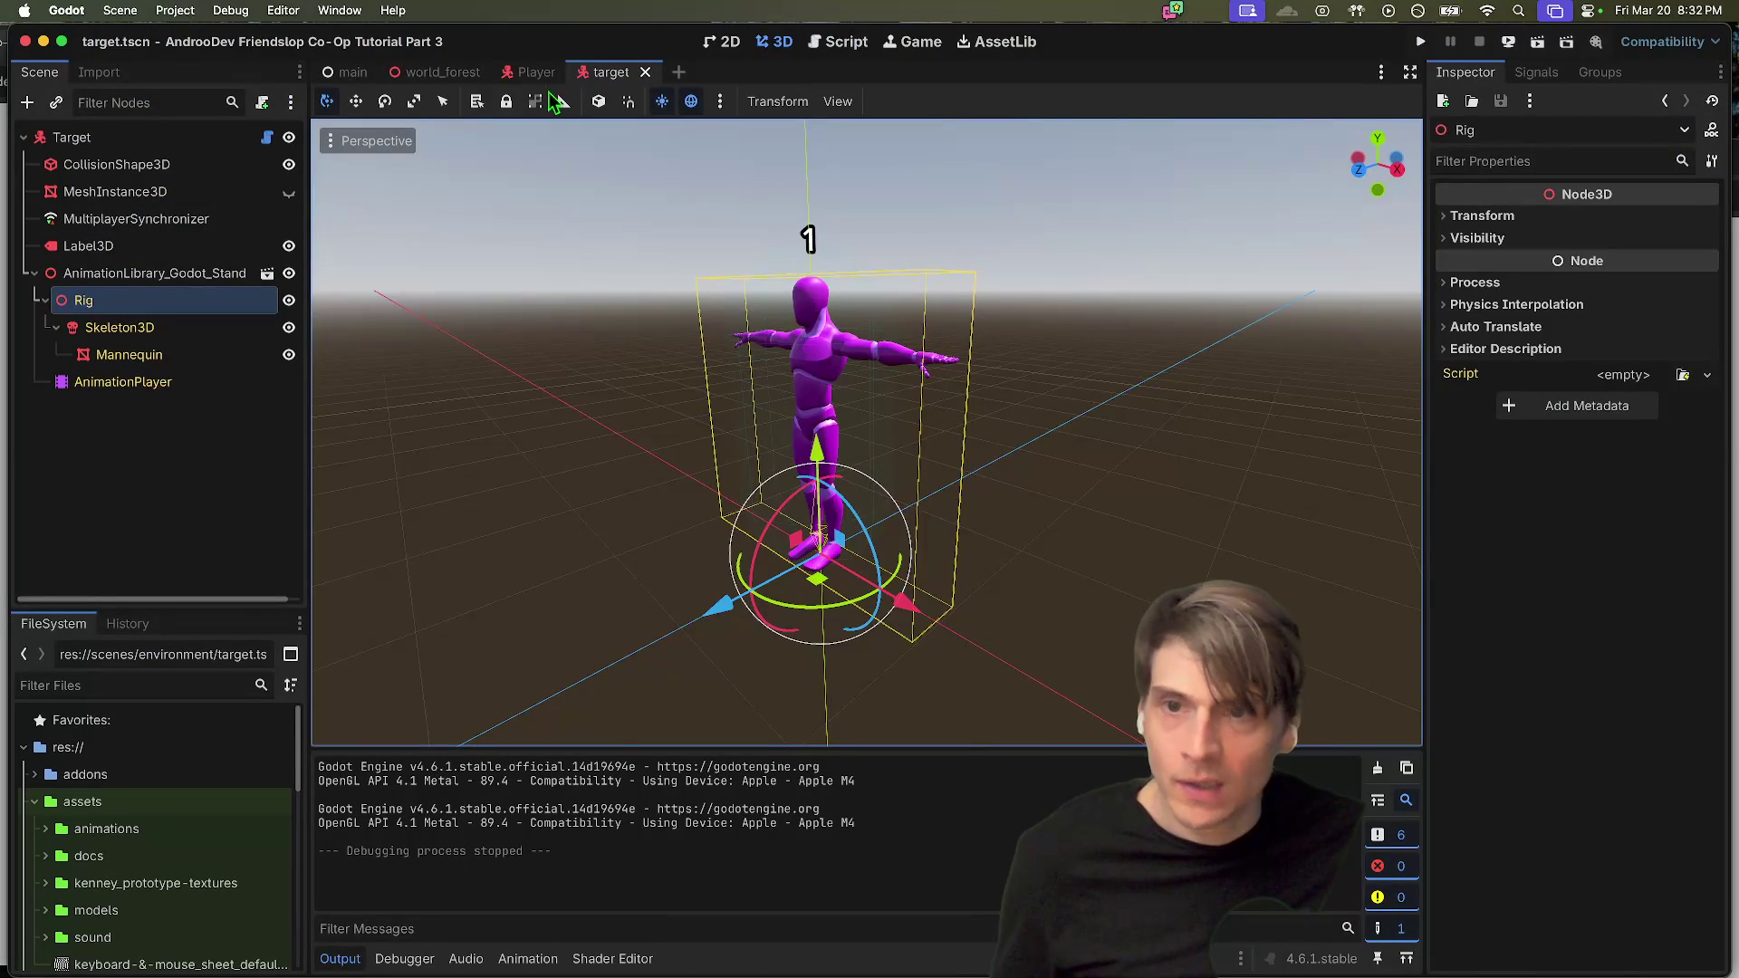
{"action": "left_click", "coordinate": [536, 74]}
{"action": "scroll", "coordinate": [841, 403], "scroll_direction": "down", "scroll_amount": 5}
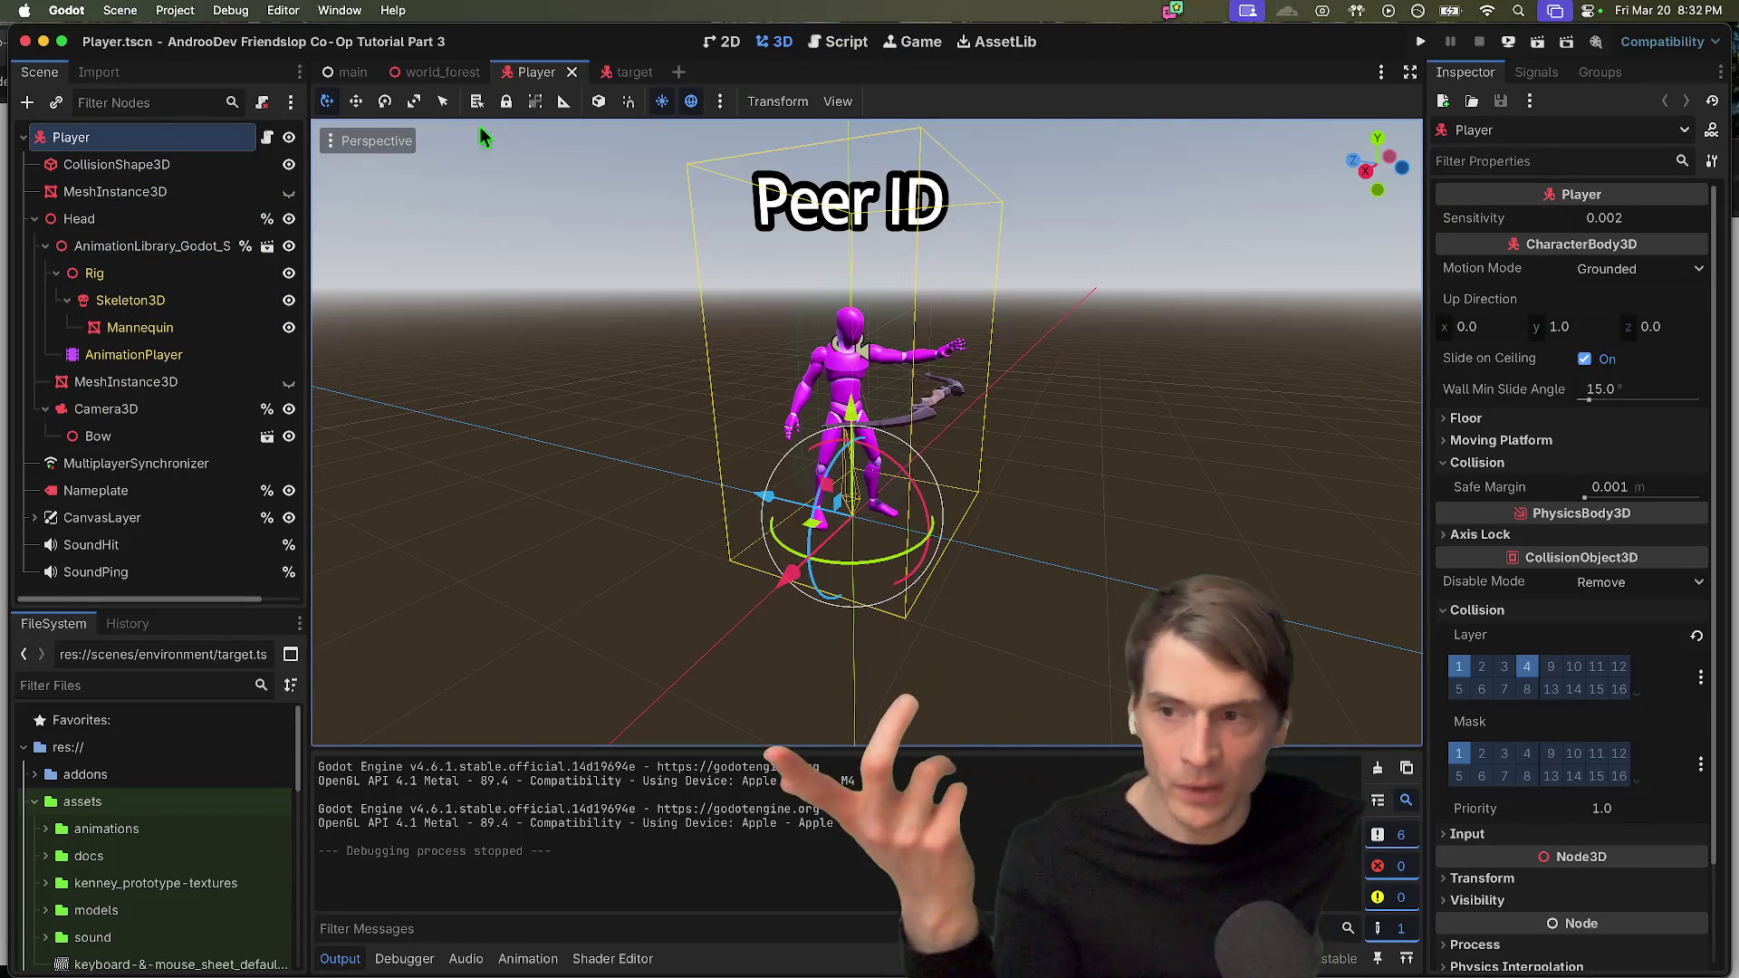
{"action": "left_click", "coordinate": [838, 42]}
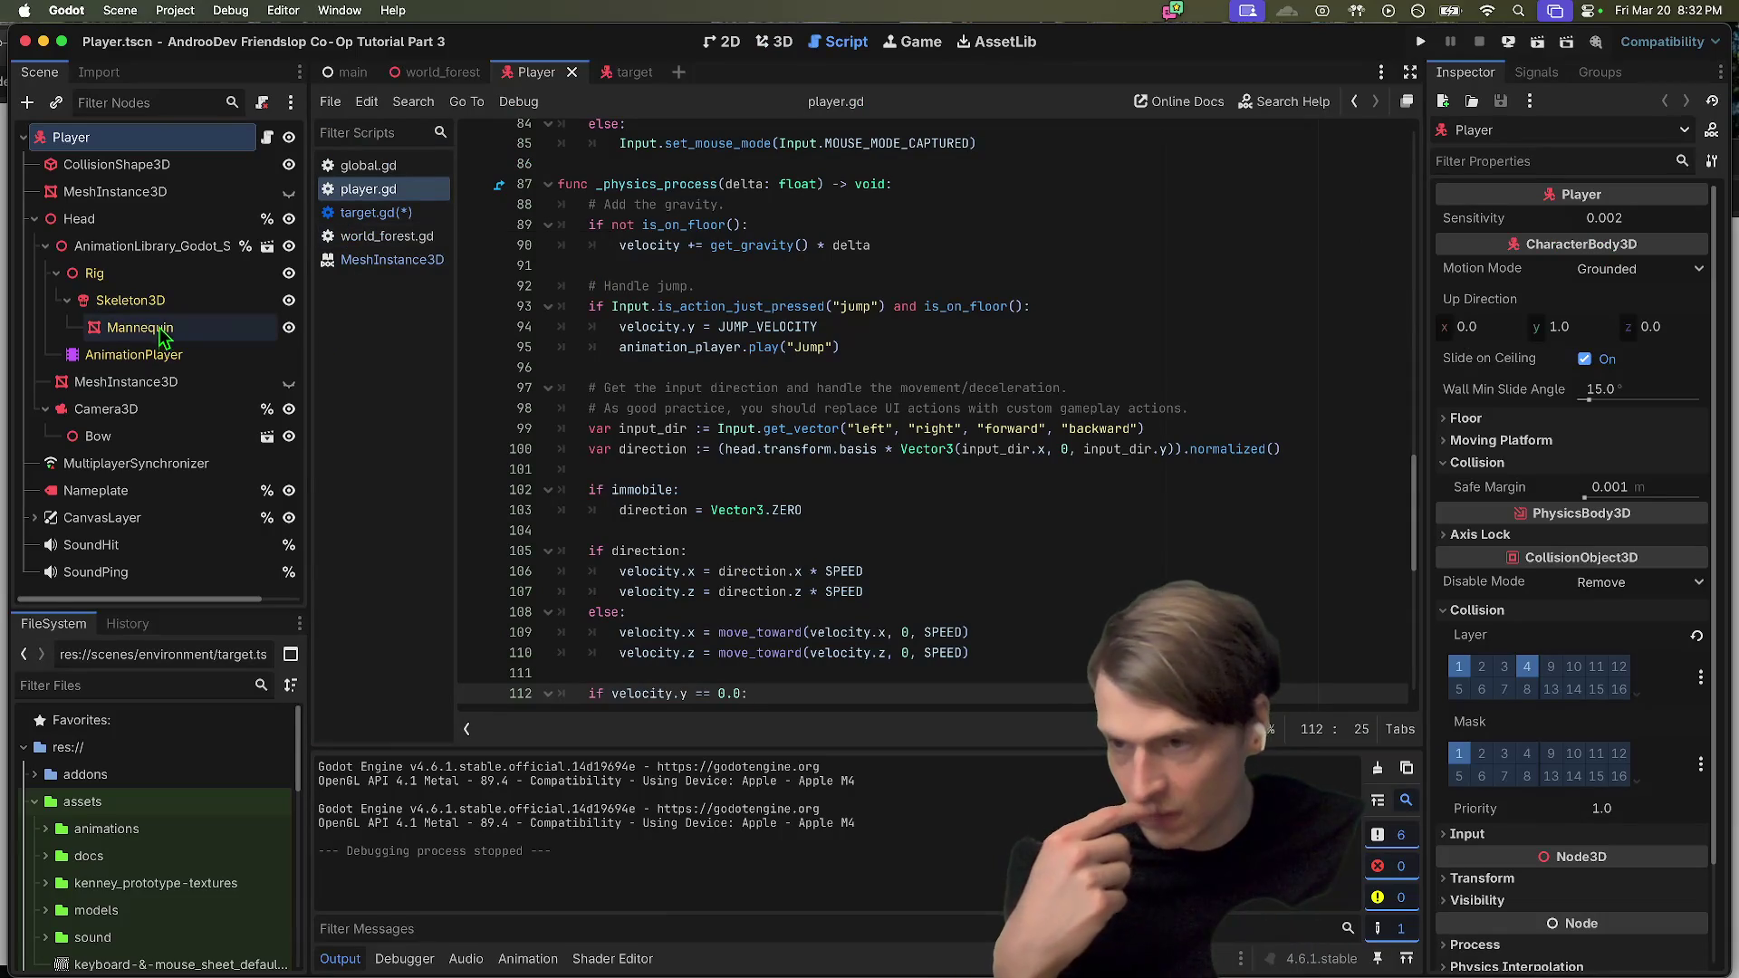
{"action": "left_click", "coordinate": [186, 301]}
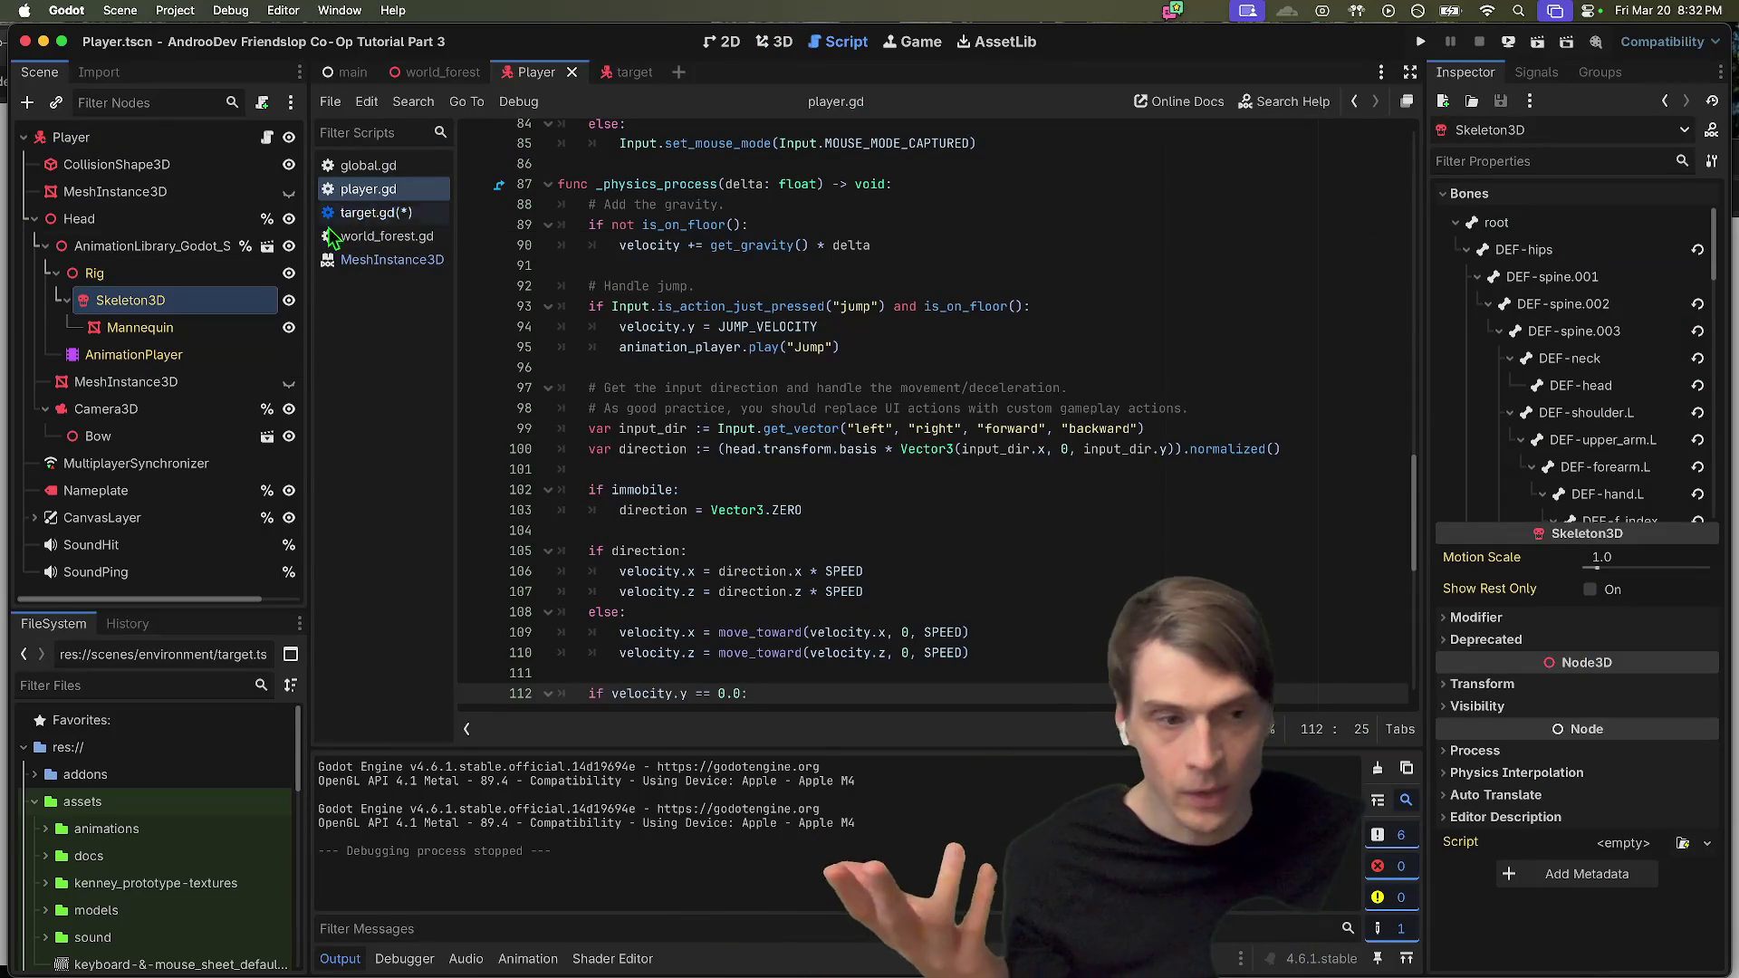
{"action": "left_click", "coordinate": [192, 327]}
{"action": "left_click", "coordinate": [1661, 235]}
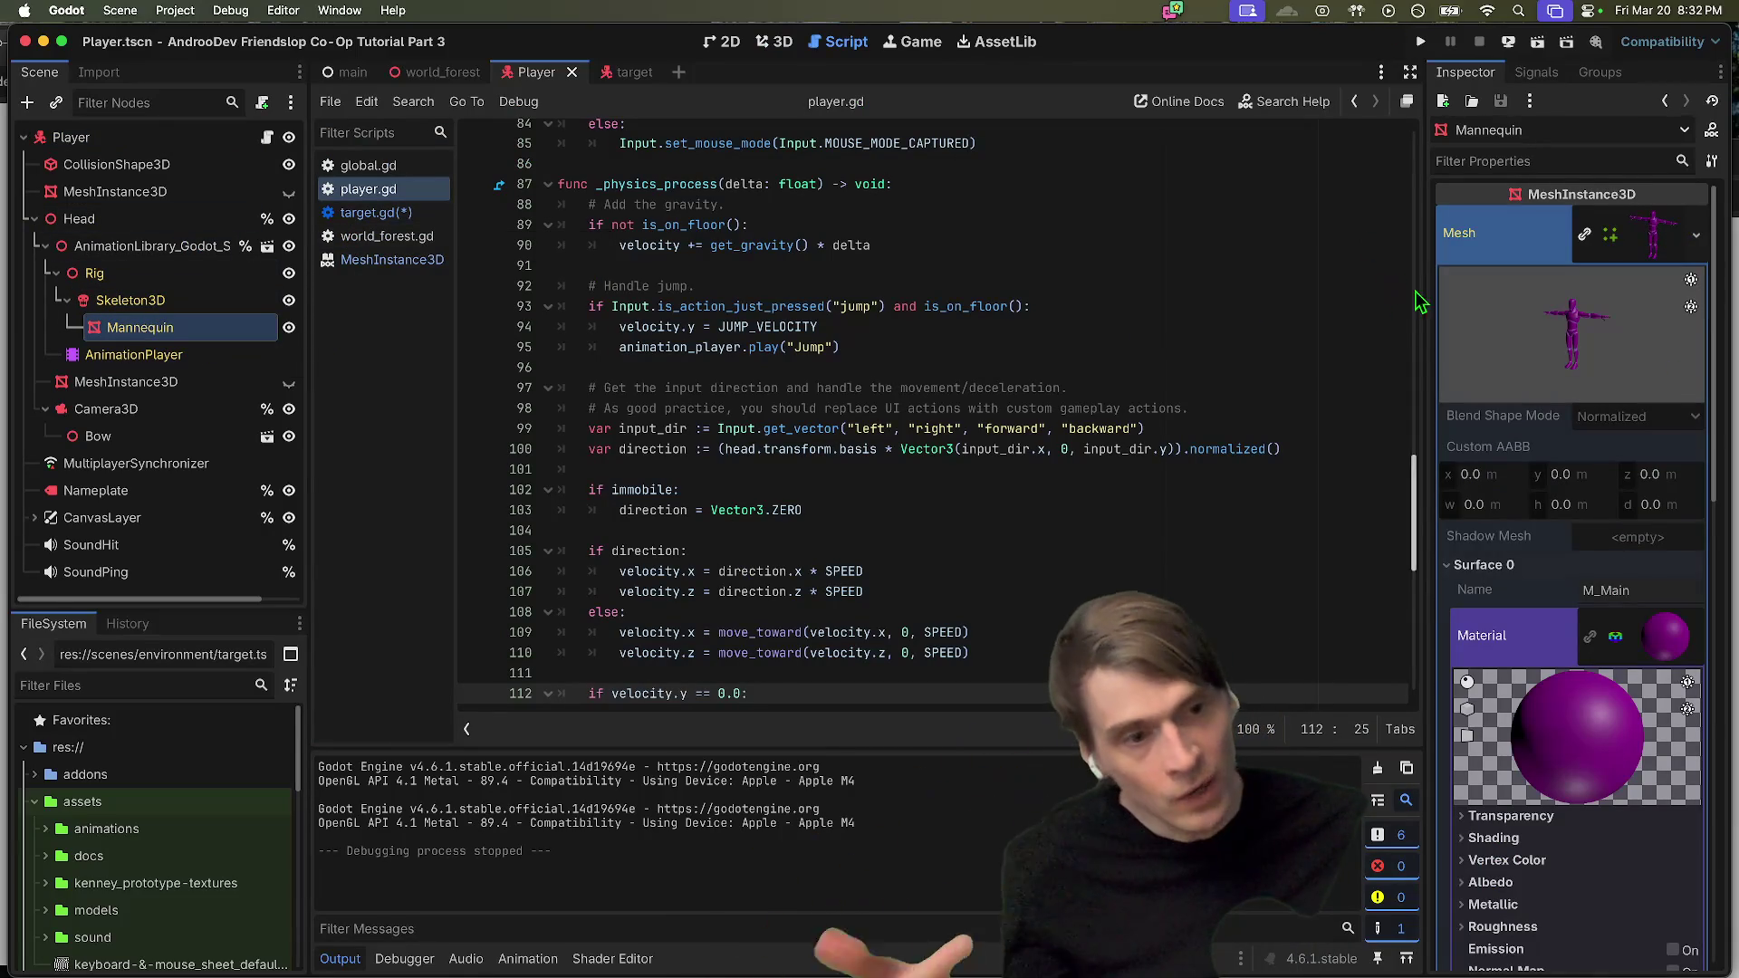
{"action": "scroll", "coordinate": [1033, 284], "scroll_direction": "up", "scroll_amount": 2}
{"action": "scroll", "coordinate": [1033, 283], "scroll_direction": "up", "scroll_amount": 20}
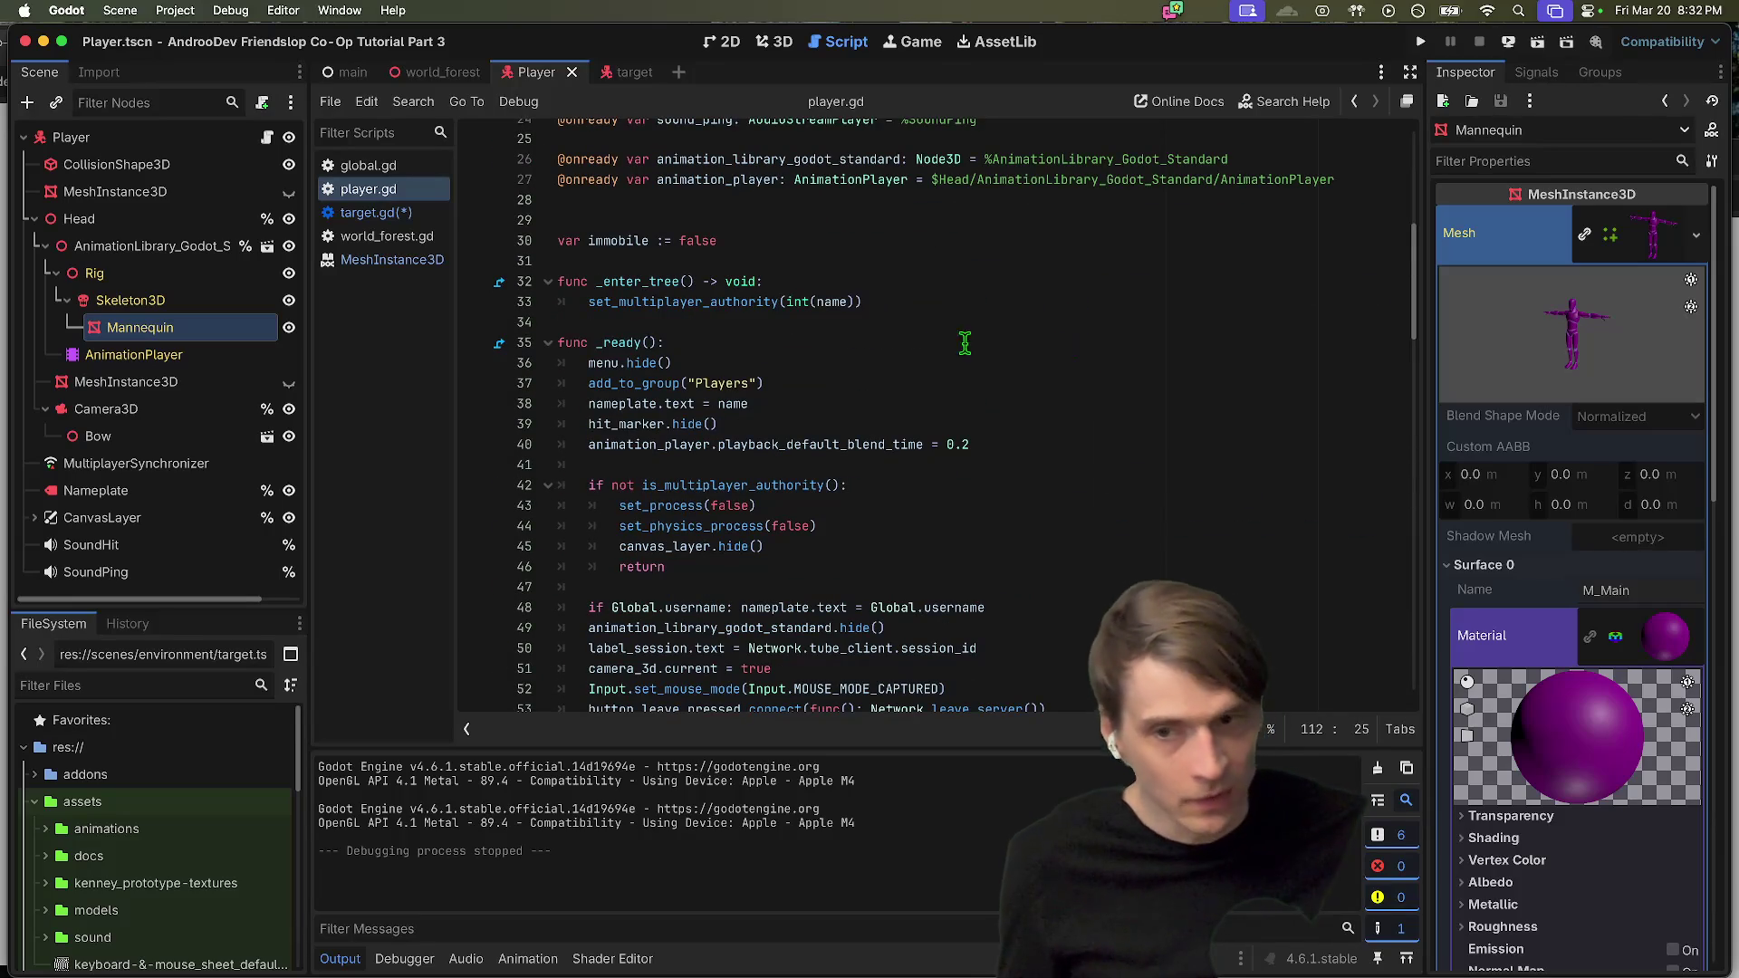
{"action": "left_click", "coordinate": [385, 211]}
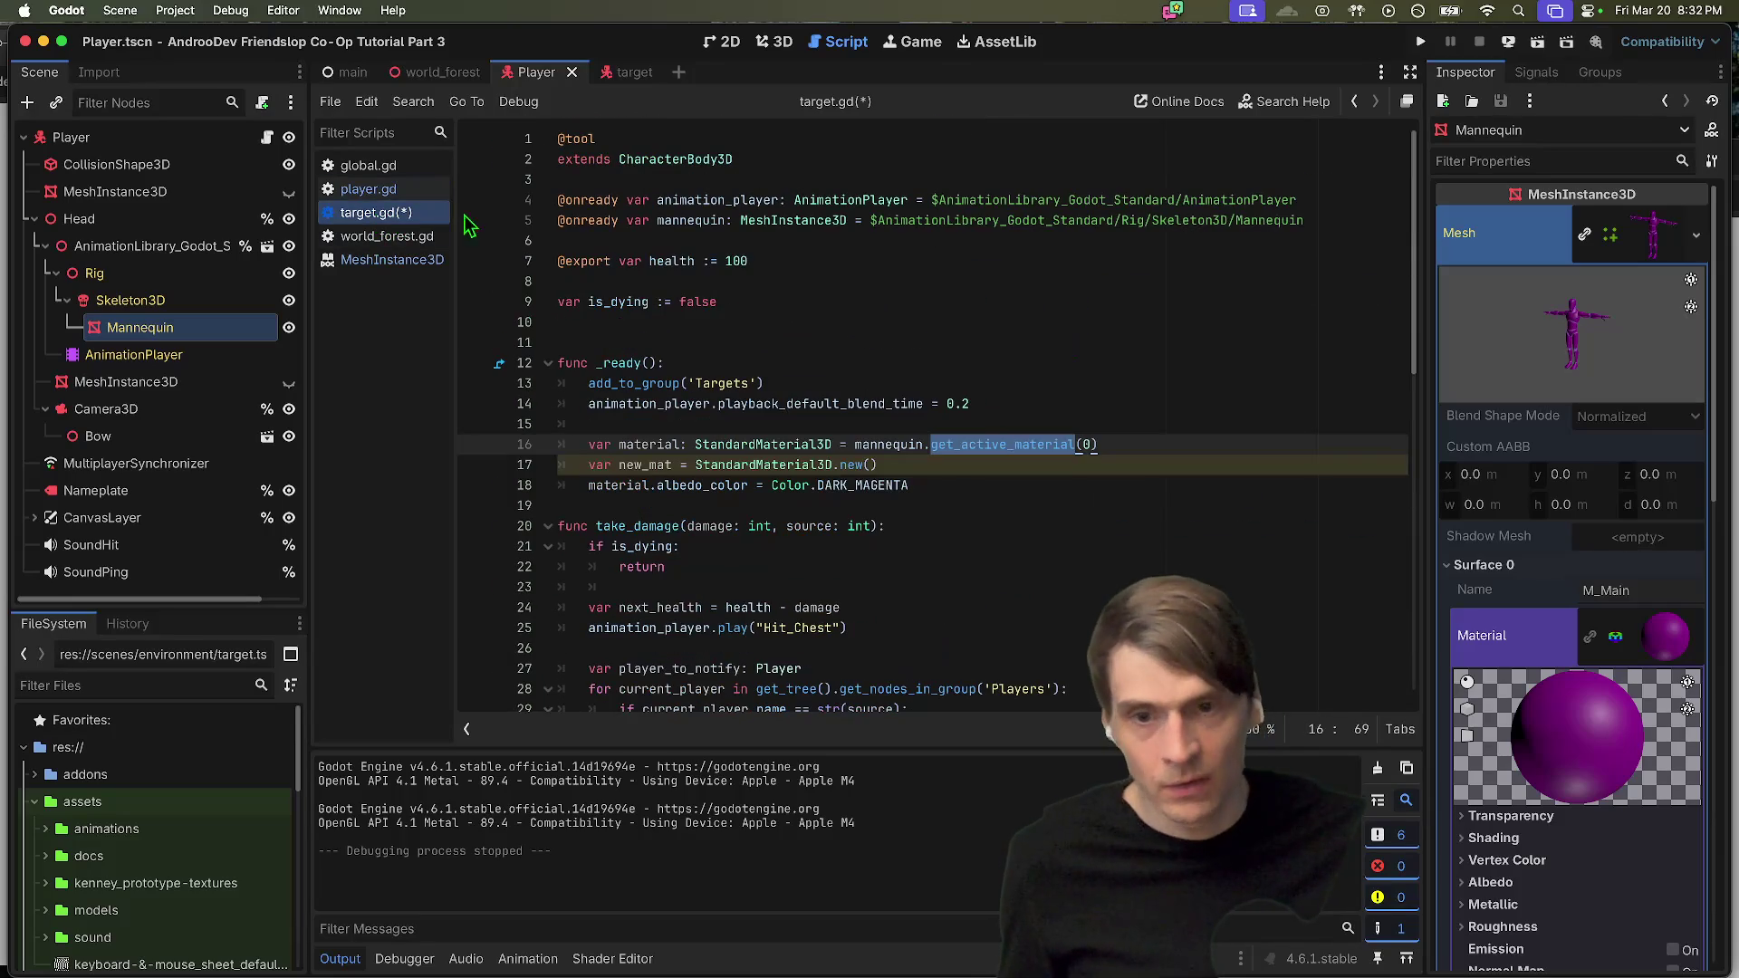
Replace the new_mat line with a material resource_local_to_scene line set to true.
{"action": "left_click", "coordinate": [1252, 454]}
{"action": "key", "text": "super+shift+k"}
{"action": "key", "text": "super+shift+Return"}
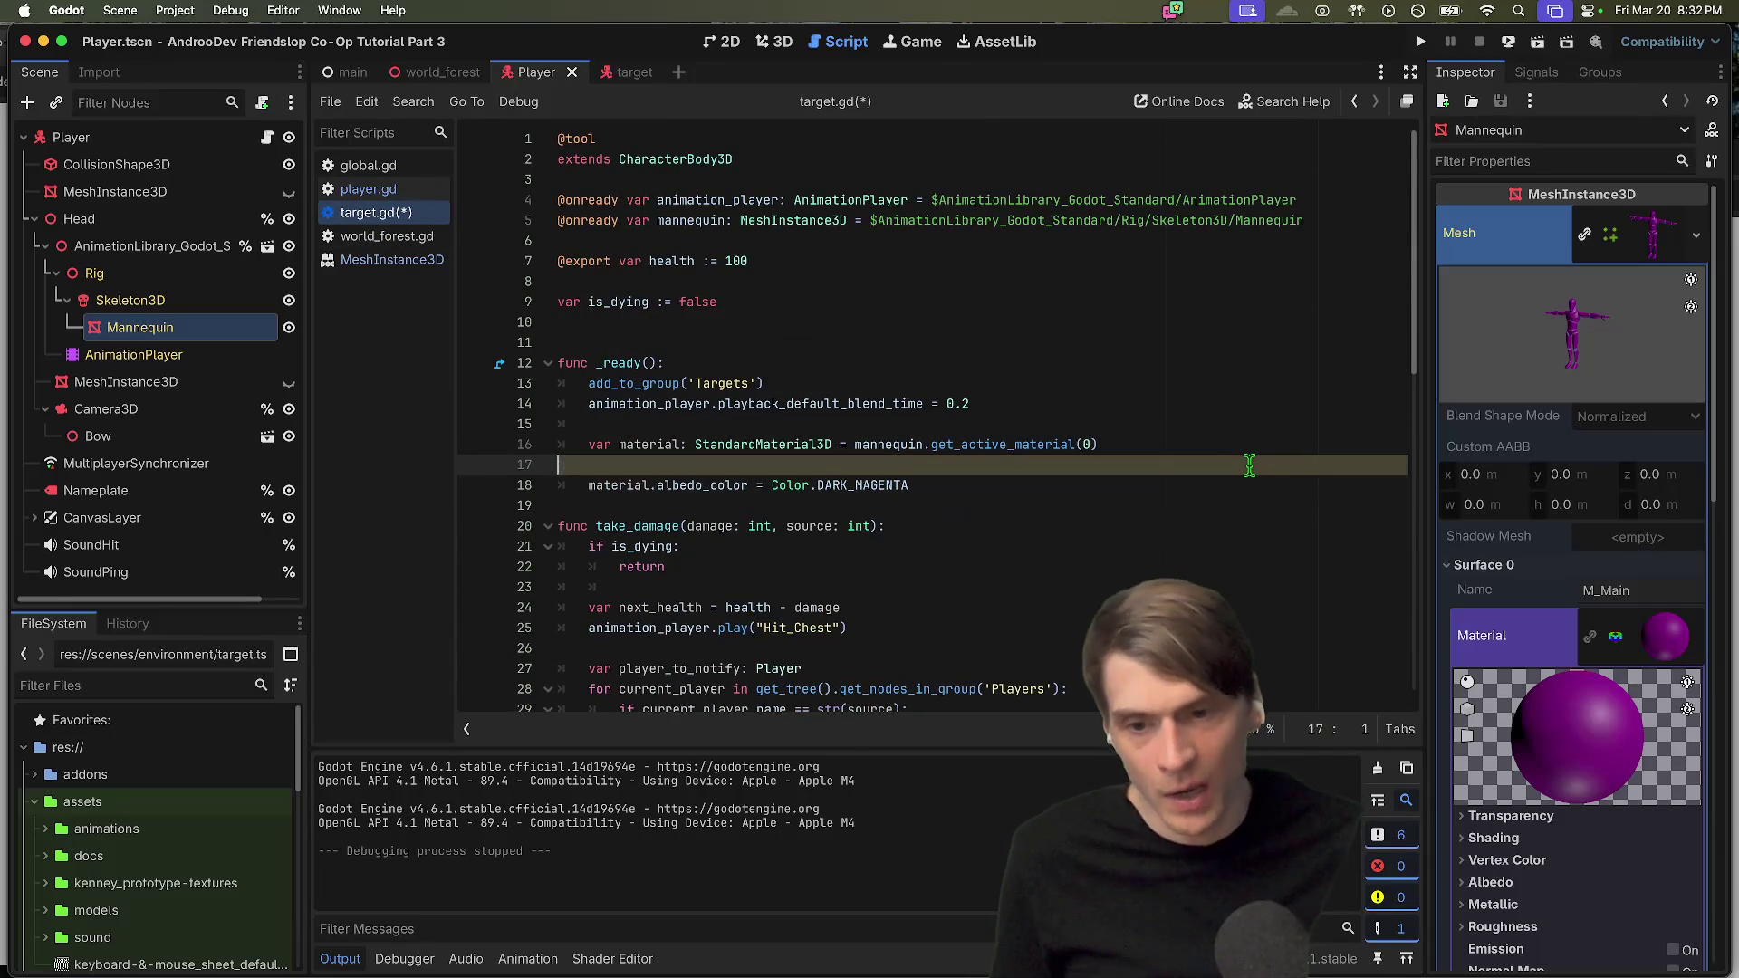
{"action": "key", "text": "Return"}
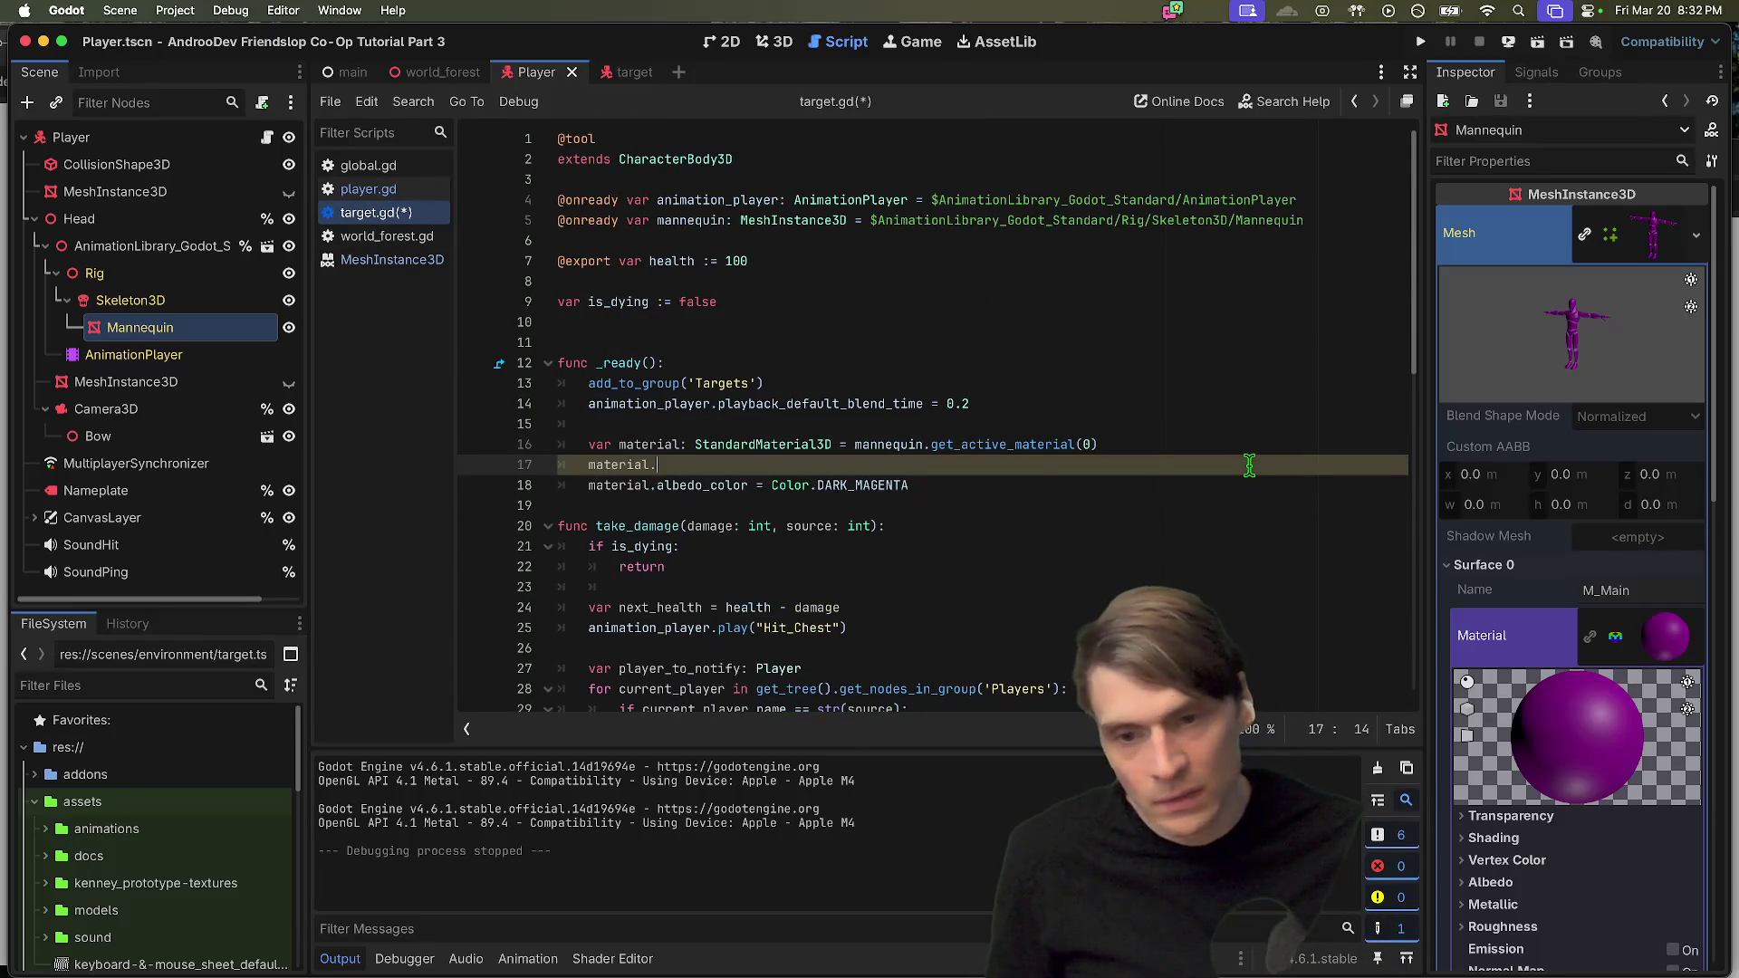
{"action": "type", "text": ".local"}
{"action": "key", "text": "Down"}
{"action": "key", "text": "Down"}
{"action": "key", "text": "Down"}
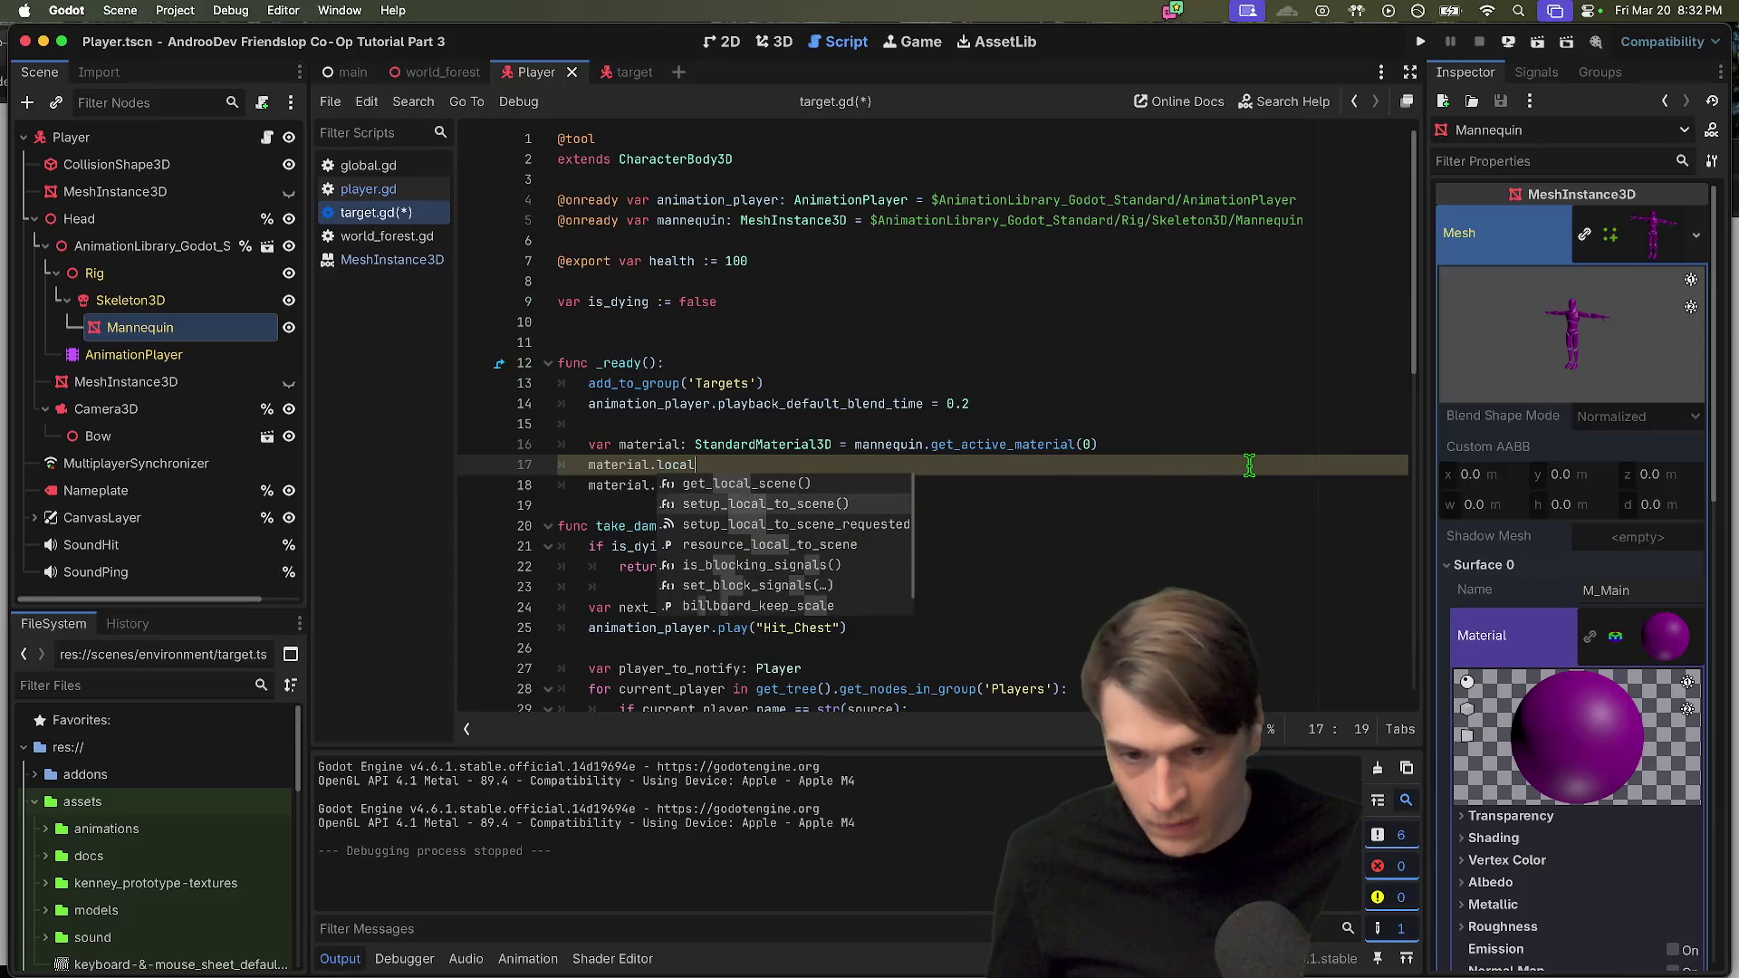
{"action": "key", "text": "Up"}
{"action": "key", "text": "Return"}
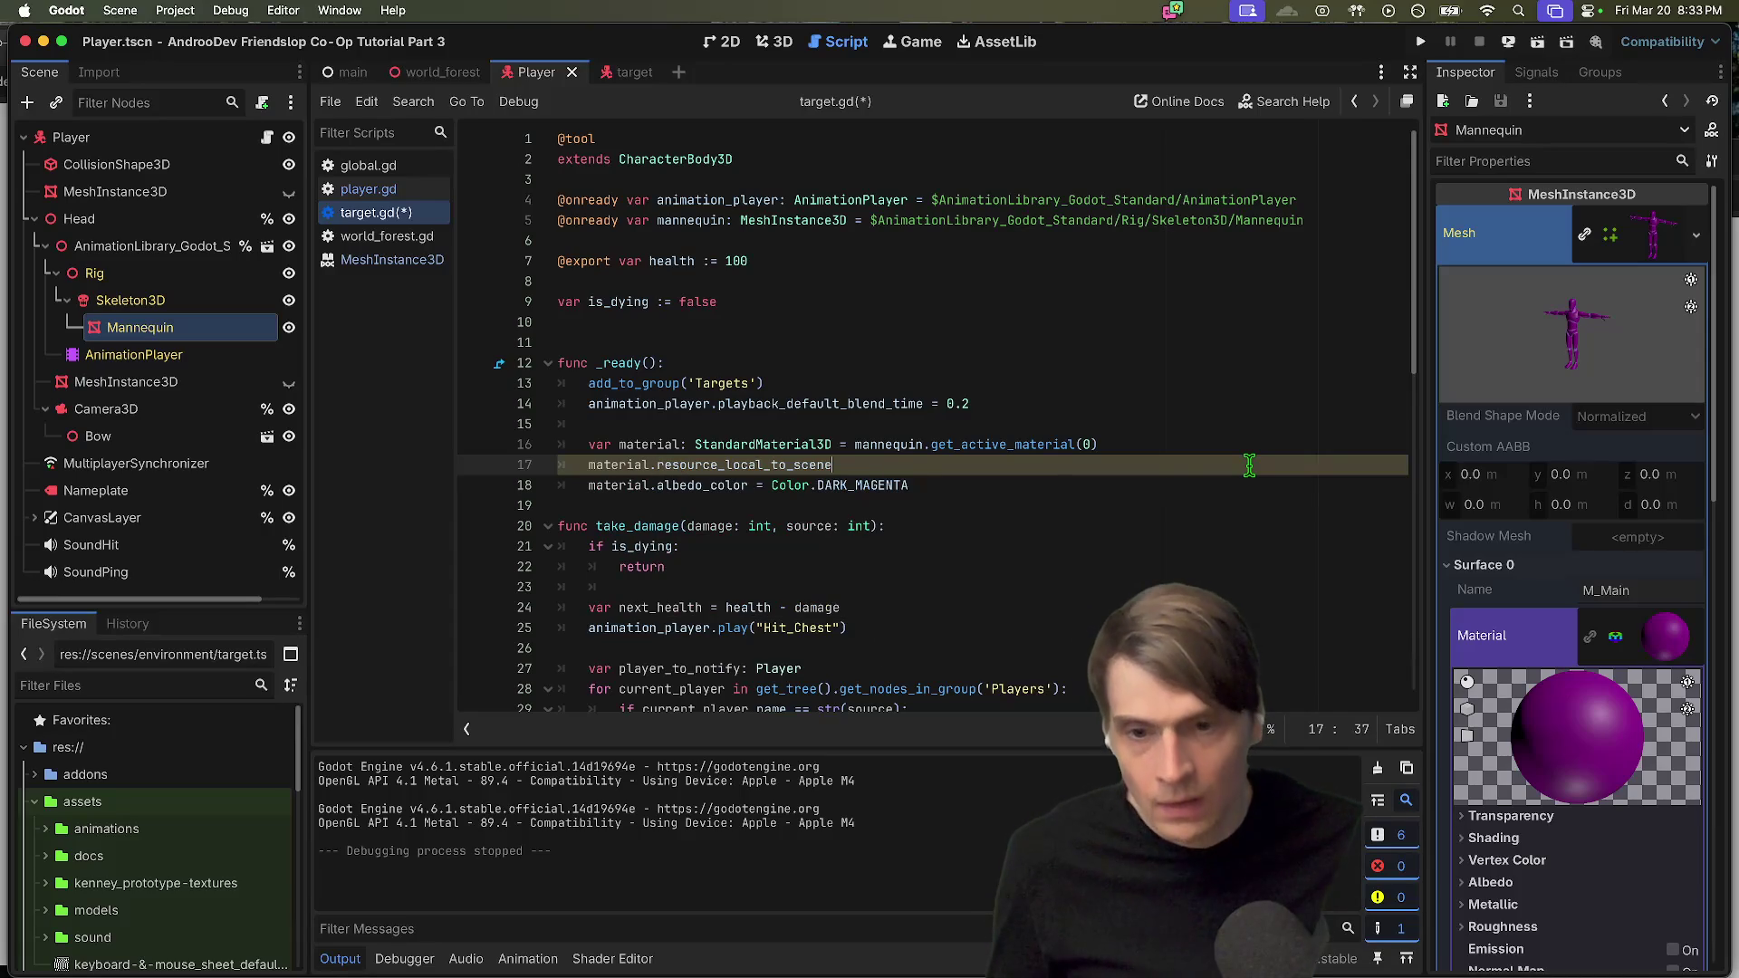
{"action": "key", "text": "super+z"}
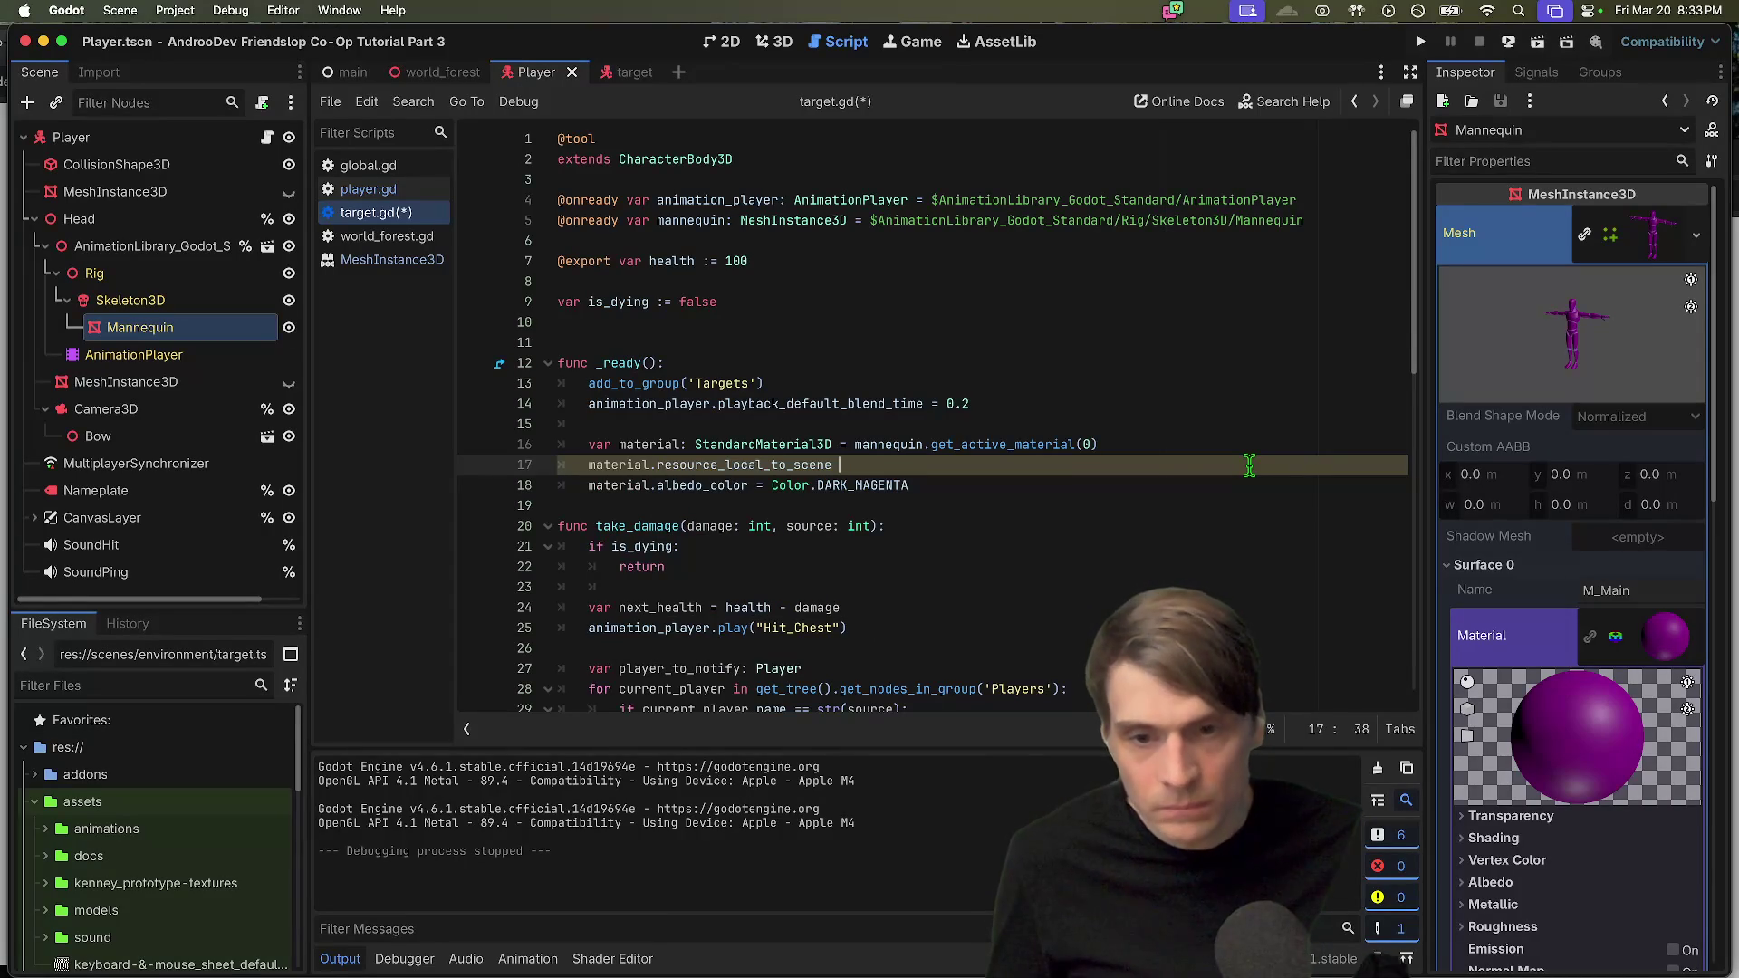
{"action": "type", "text": "true"}
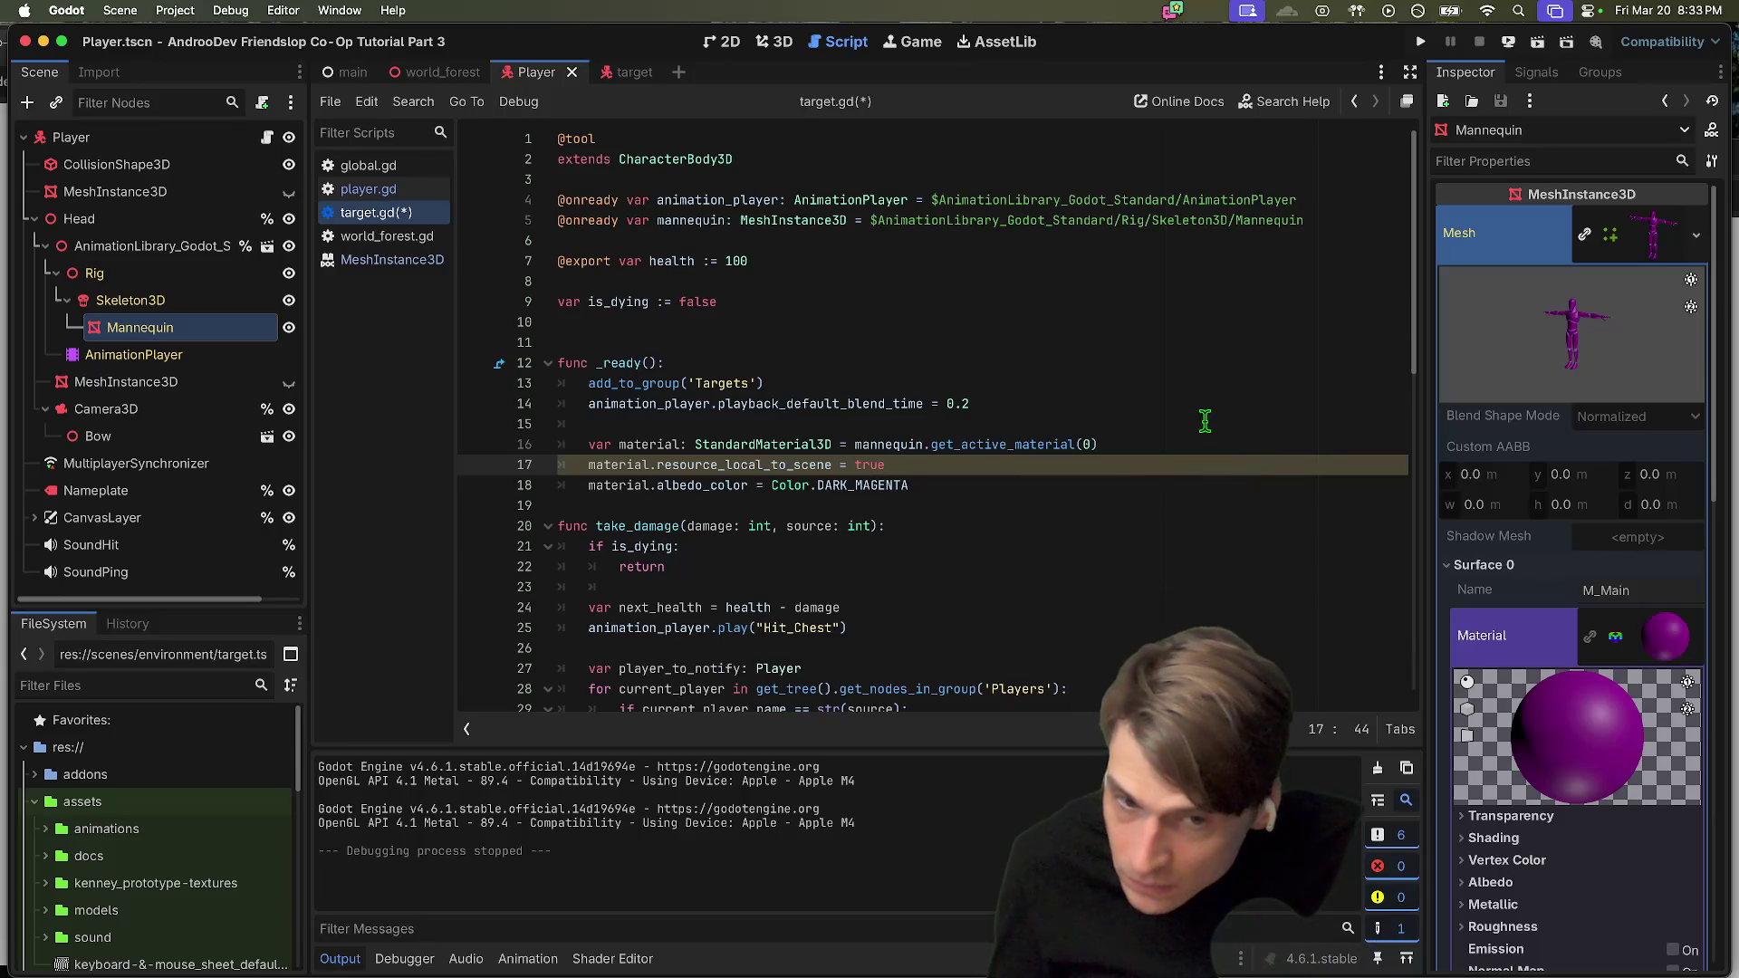
Using the Resource docs' setter, rewrite it as material.set_local_to_scene(true) and save.
{"action": "left_click", "coordinate": [695, 466], "text": "super"}
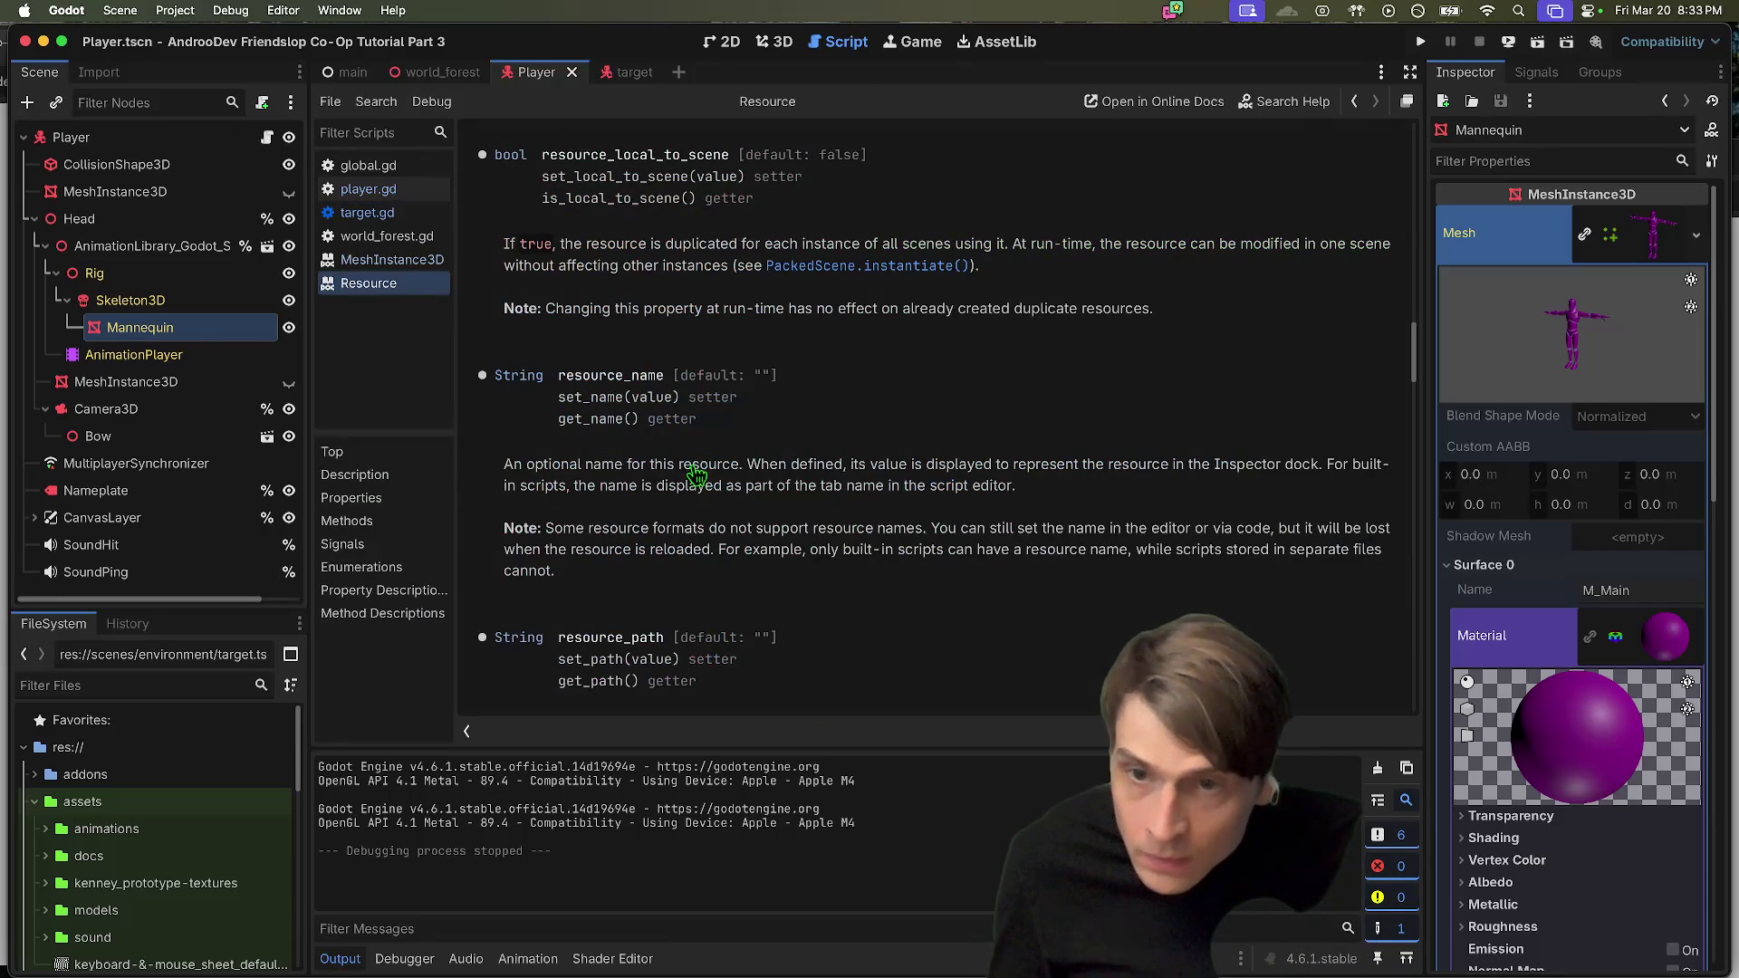
{"action": "mouse_move", "coordinate": [541, 155]}
{"action": "left_mouse_down"}
{"action": "mouse_move", "coordinate": [650, 172]}
{"action": "mouse_move", "coordinate": [584, 198]}
{"action": "left_mouse_up"}
{"action": "left_click", "coordinate": [593, 181]}
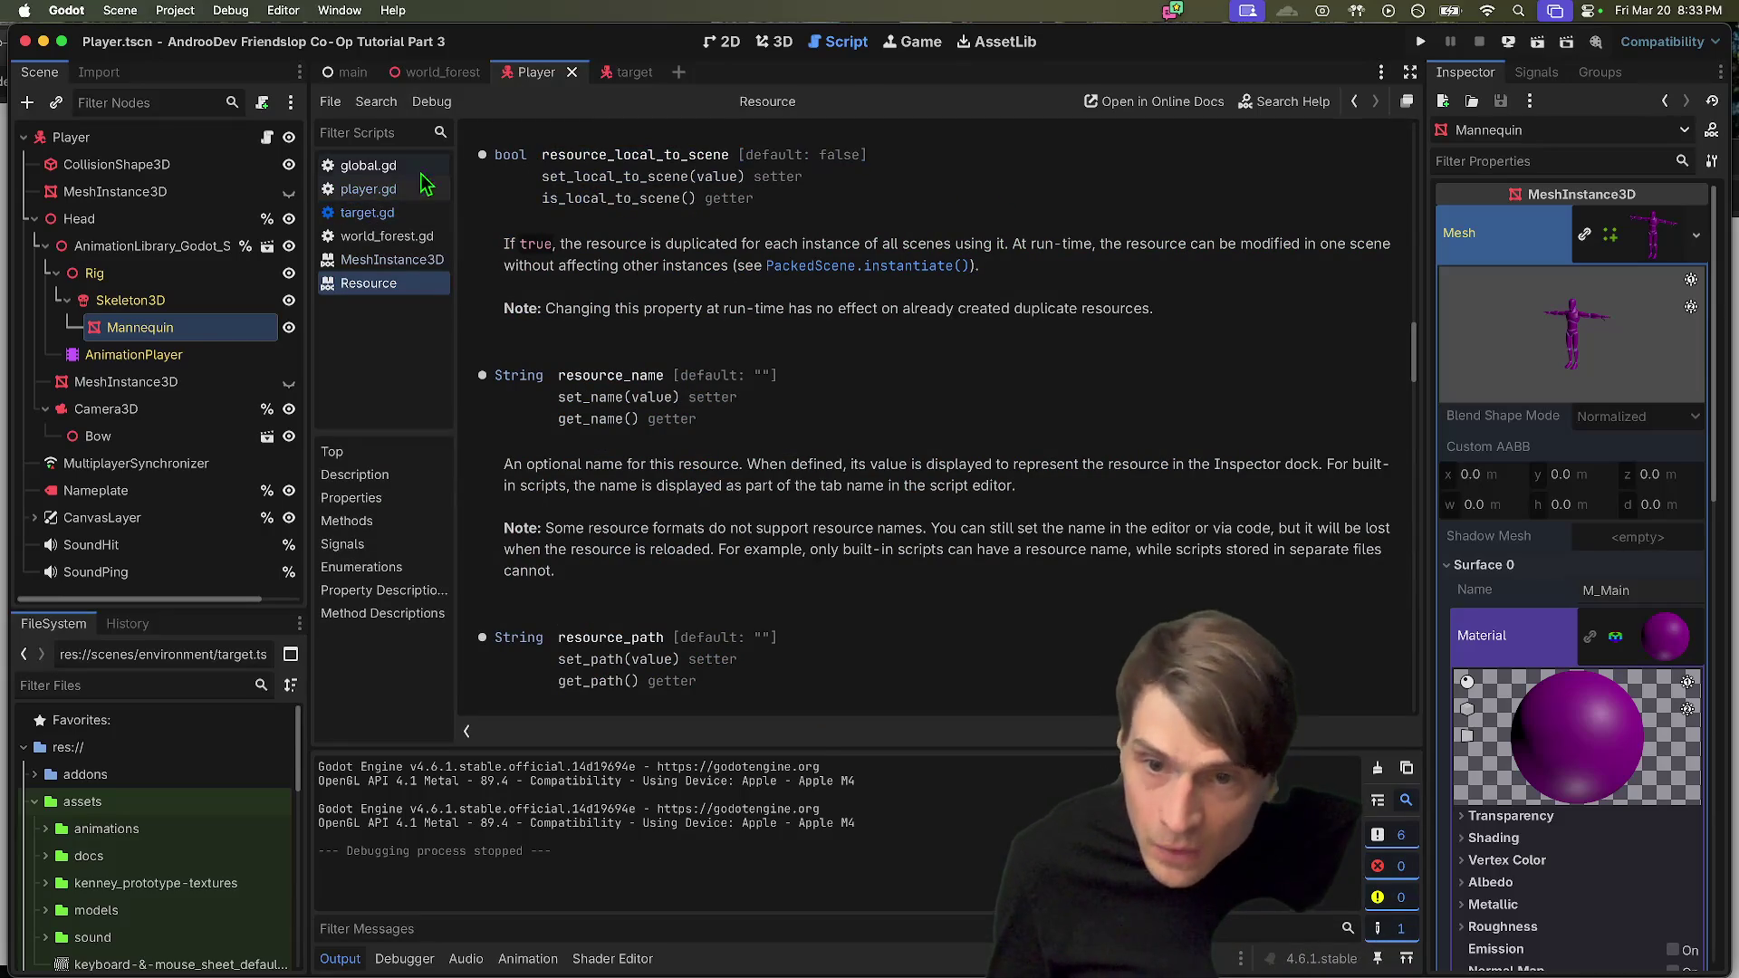
{"action": "double_click", "coordinate": [593, 181]}
{"action": "key", "text": "super+c"}
{"action": "key", "text": "alt+Left"}
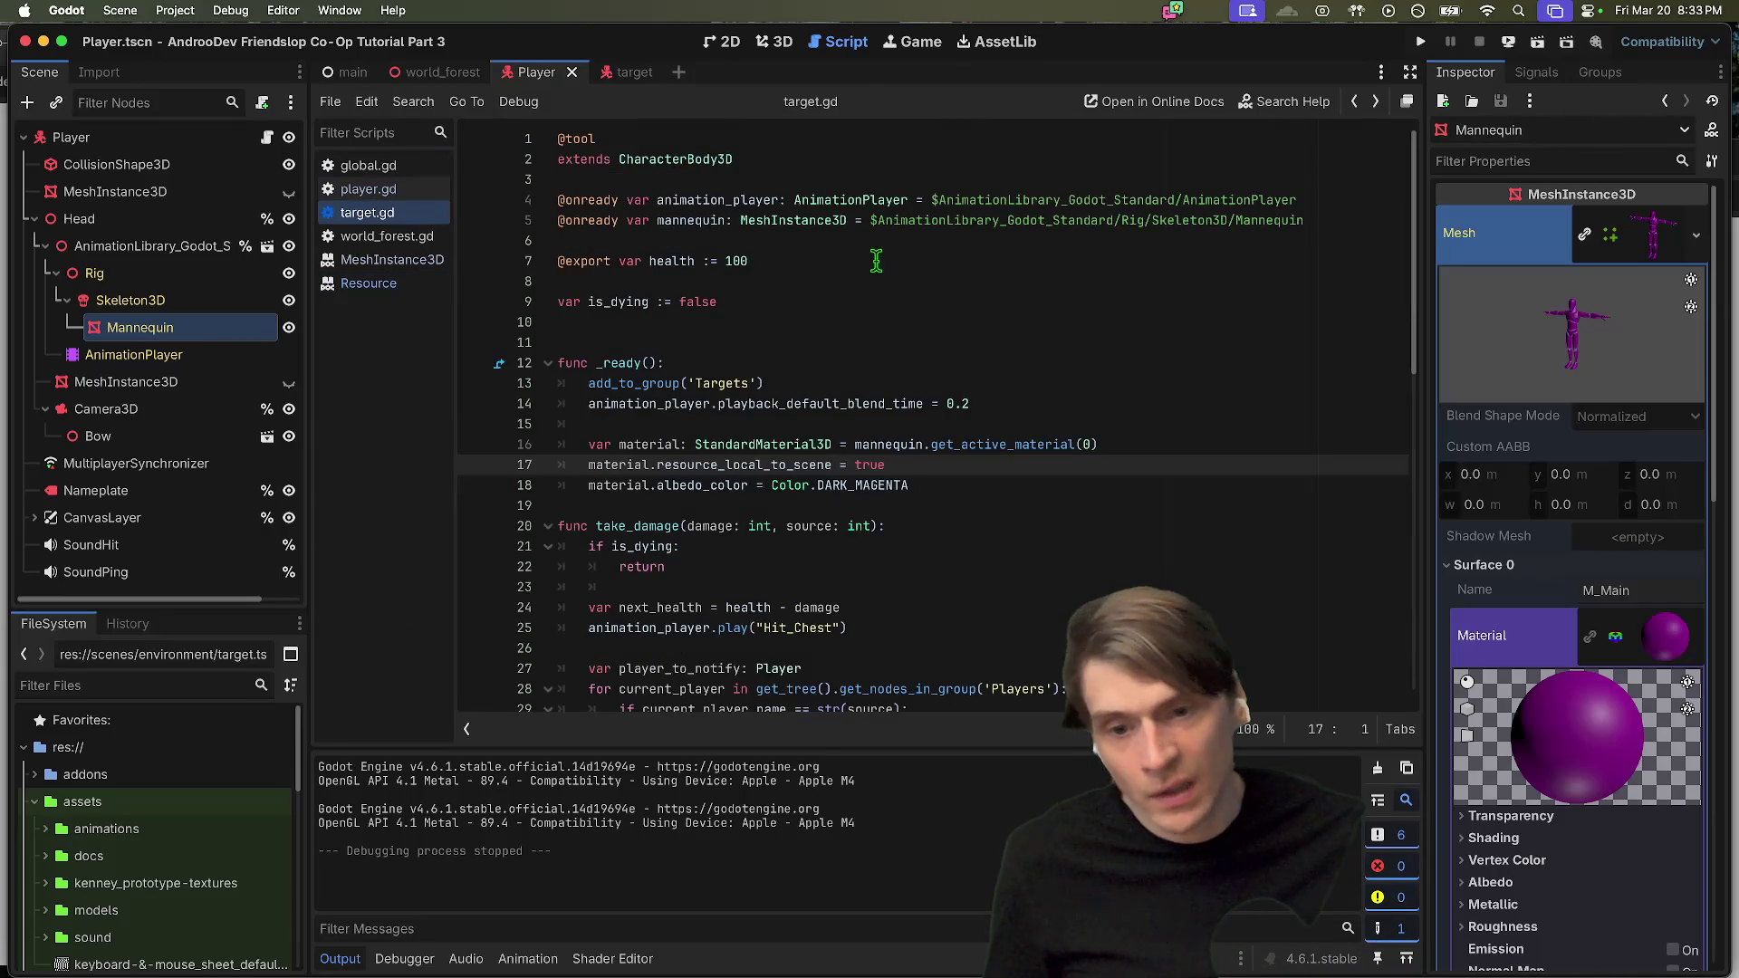
{"action": "double_click", "coordinate": [724, 464]}
{"action": "key", "text": "super+v"}
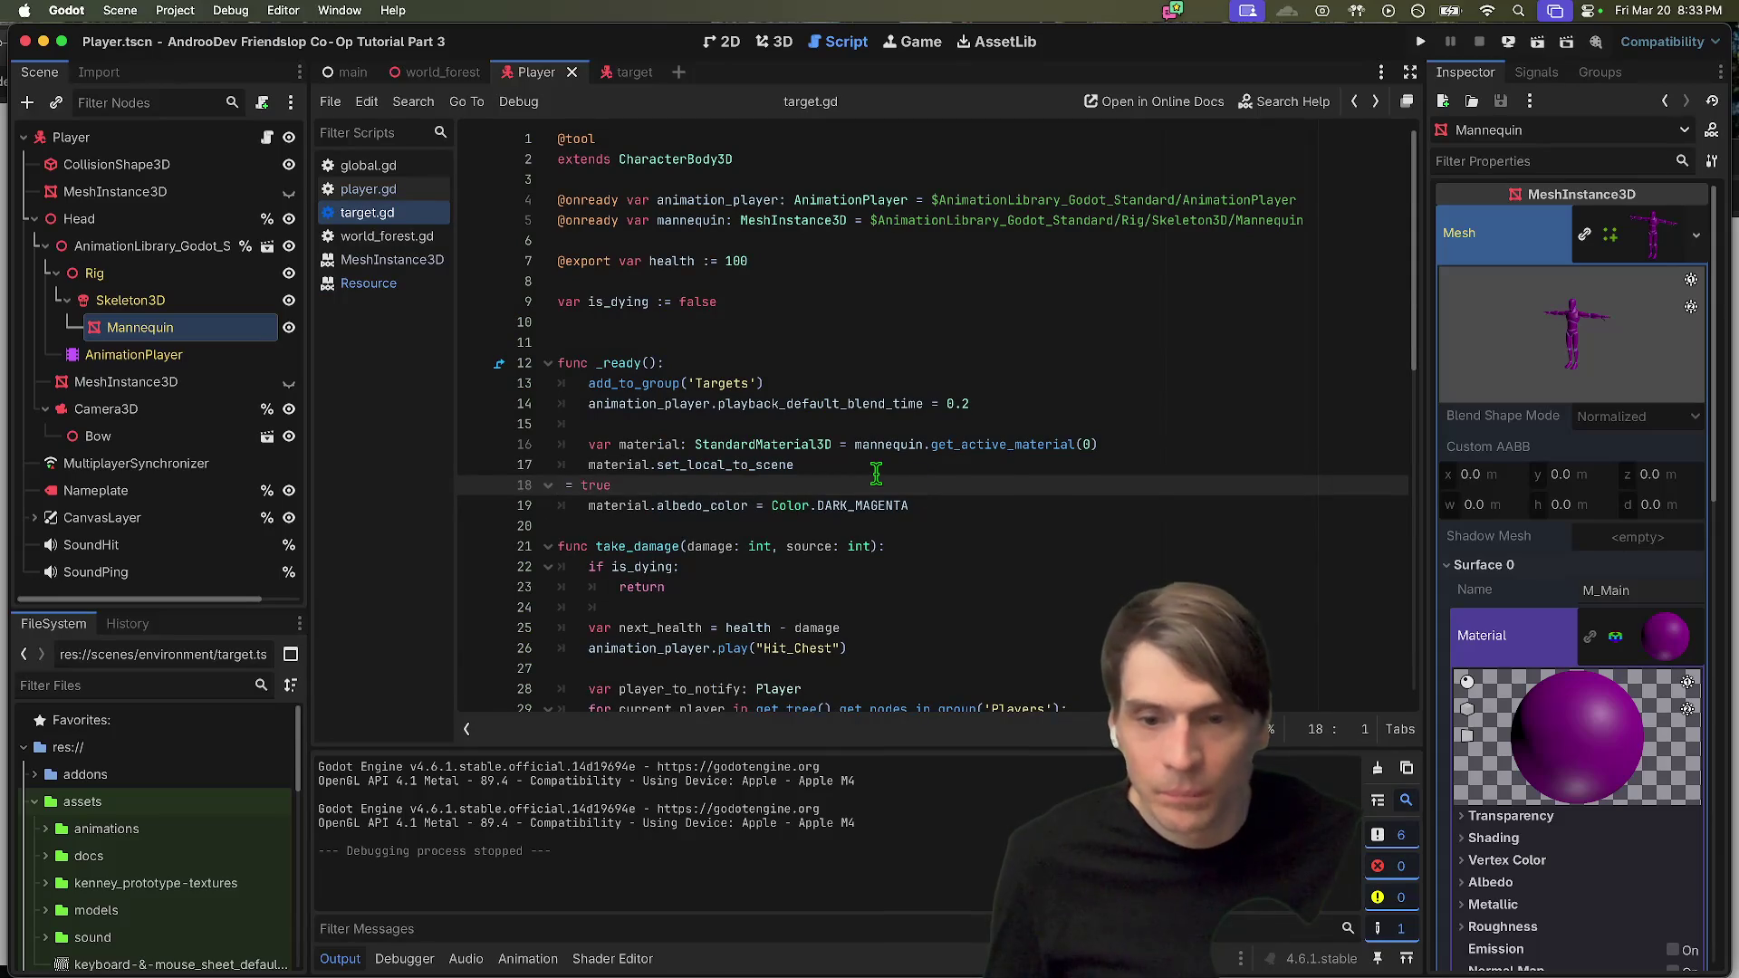
{"action": "key", "text": "BackSpace"}
{"action": "type", "text": "(t"}
{"action": "left_click", "coordinate": [875, 470]}
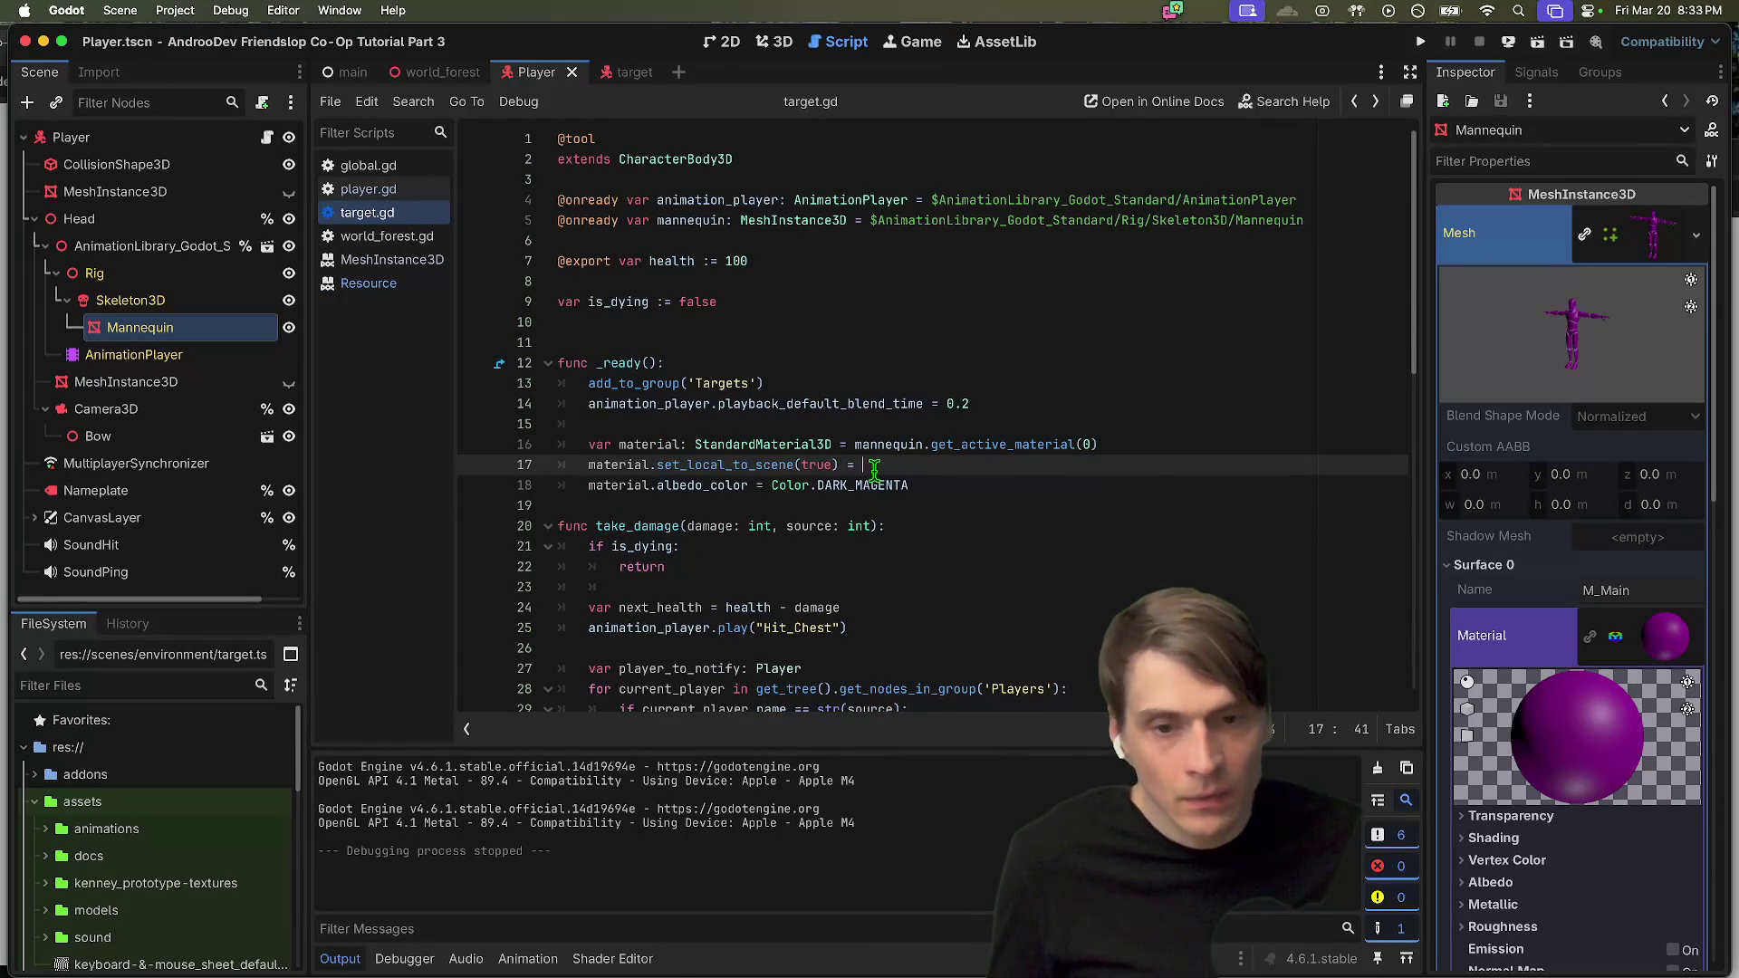
{"action": "key", "text": "super+s"}
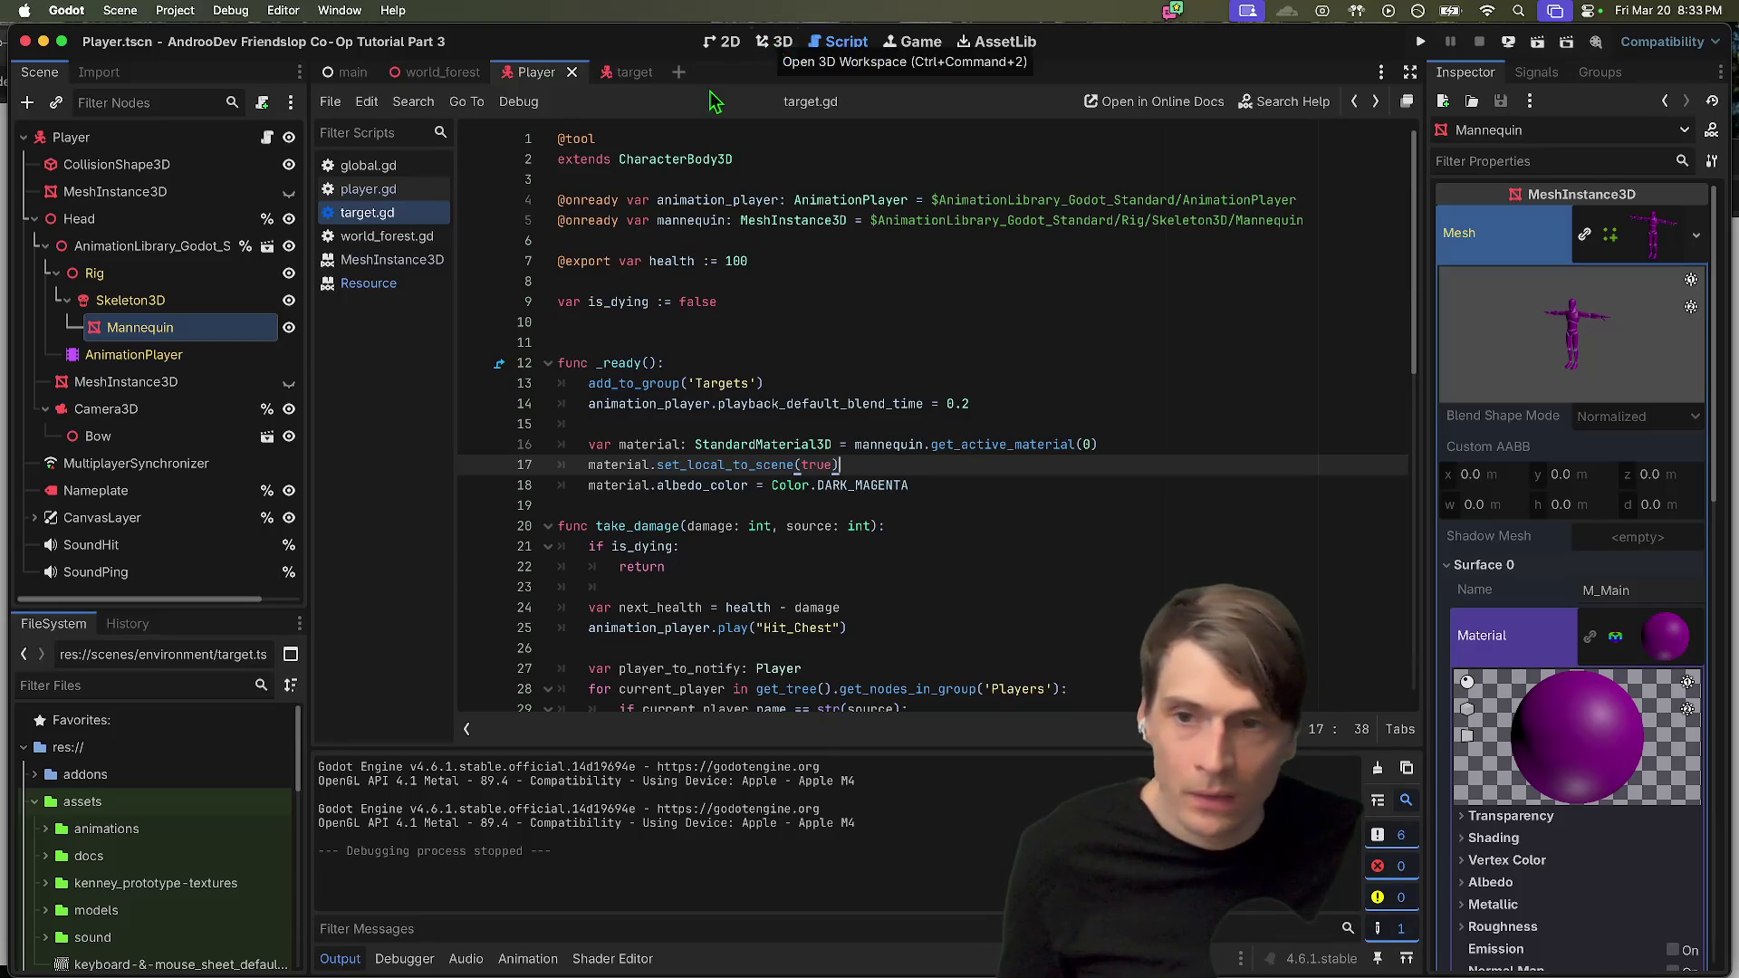
Reload the saved scene, then select the target's Mannequin mesh to view its material.
{"action": "left_click", "coordinate": [181, 11]}
{"action": "mouse_move", "coordinate": [224, 9]}
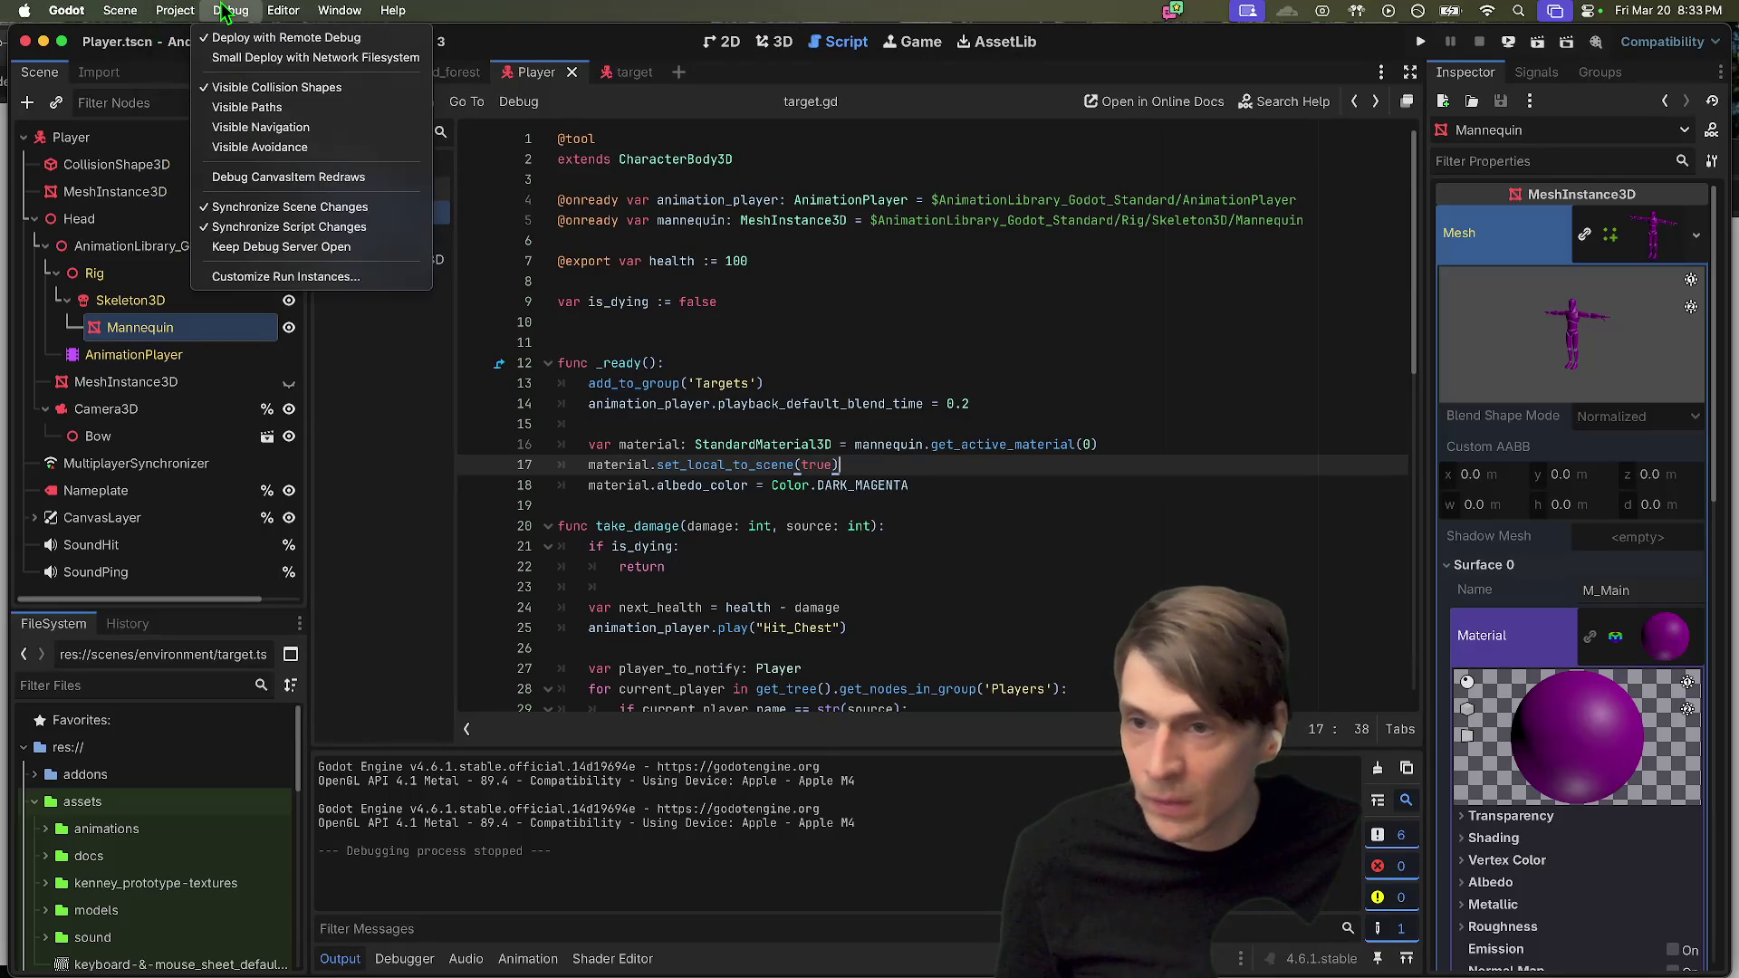
{"action": "mouse_move", "coordinate": [120, 10]}
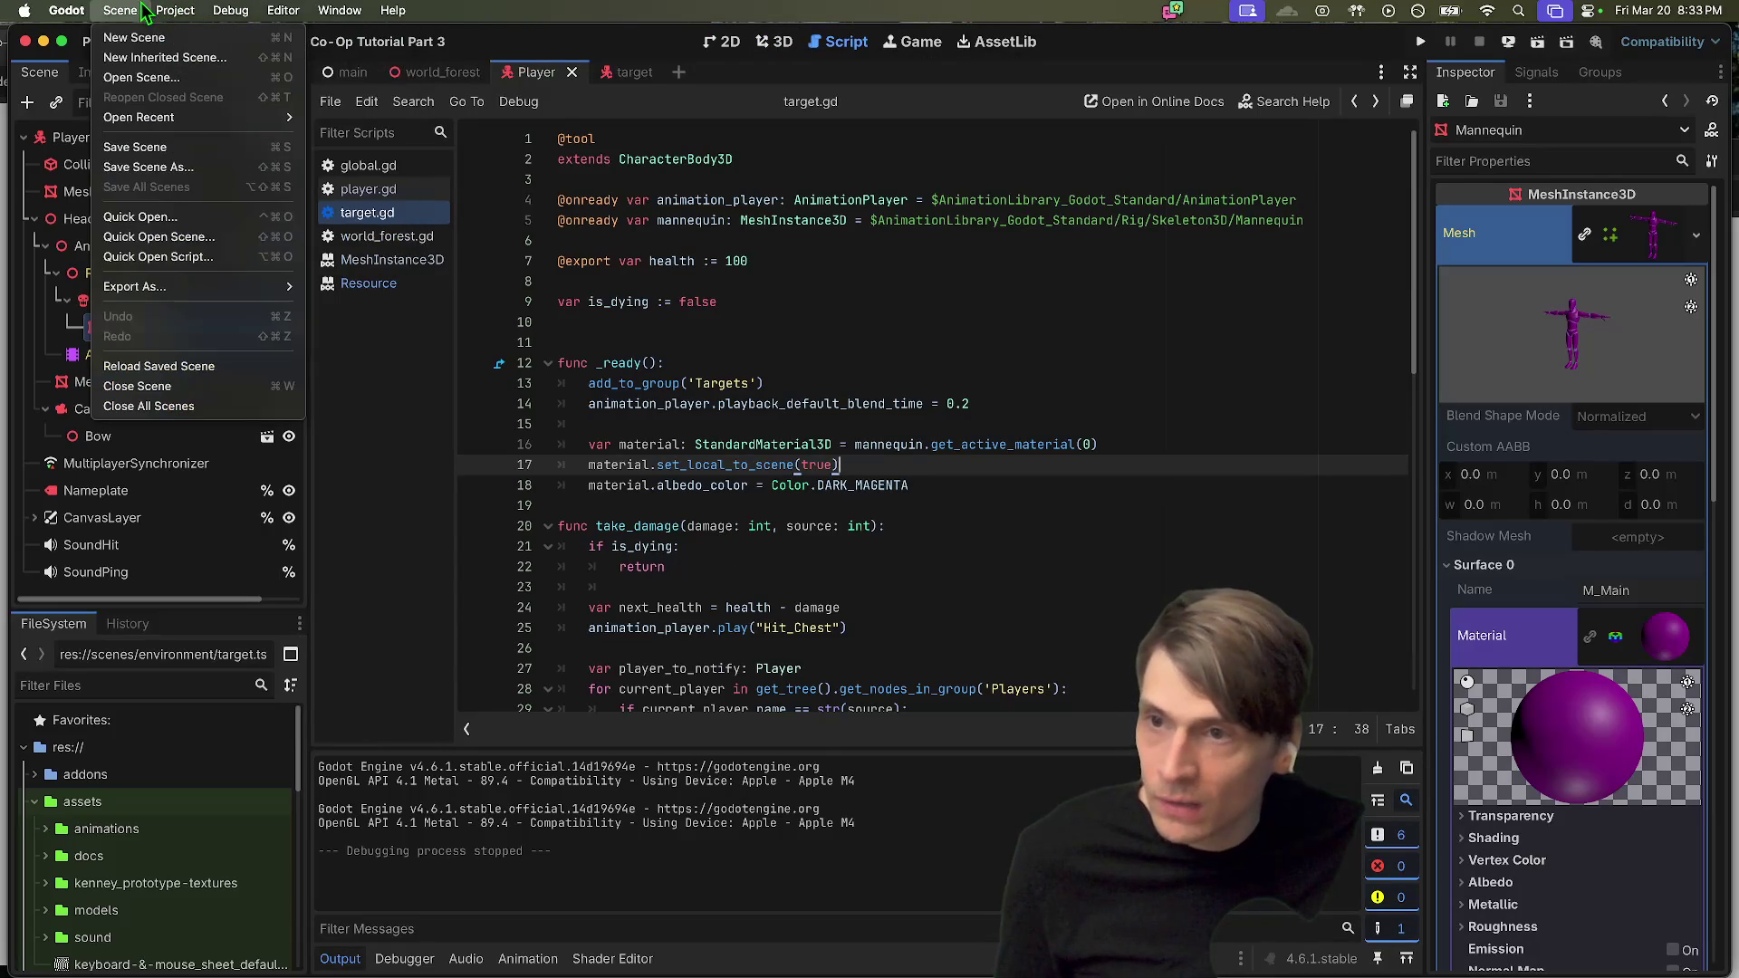
{"action": "left_click", "coordinate": [181, 366]}
{"action": "left_click", "coordinate": [774, 42]}
{"action": "scroll", "coordinate": [861, 369], "scroll_direction": "up", "scroll_amount": 3}
{"action": "left_click", "coordinate": [619, 72]}
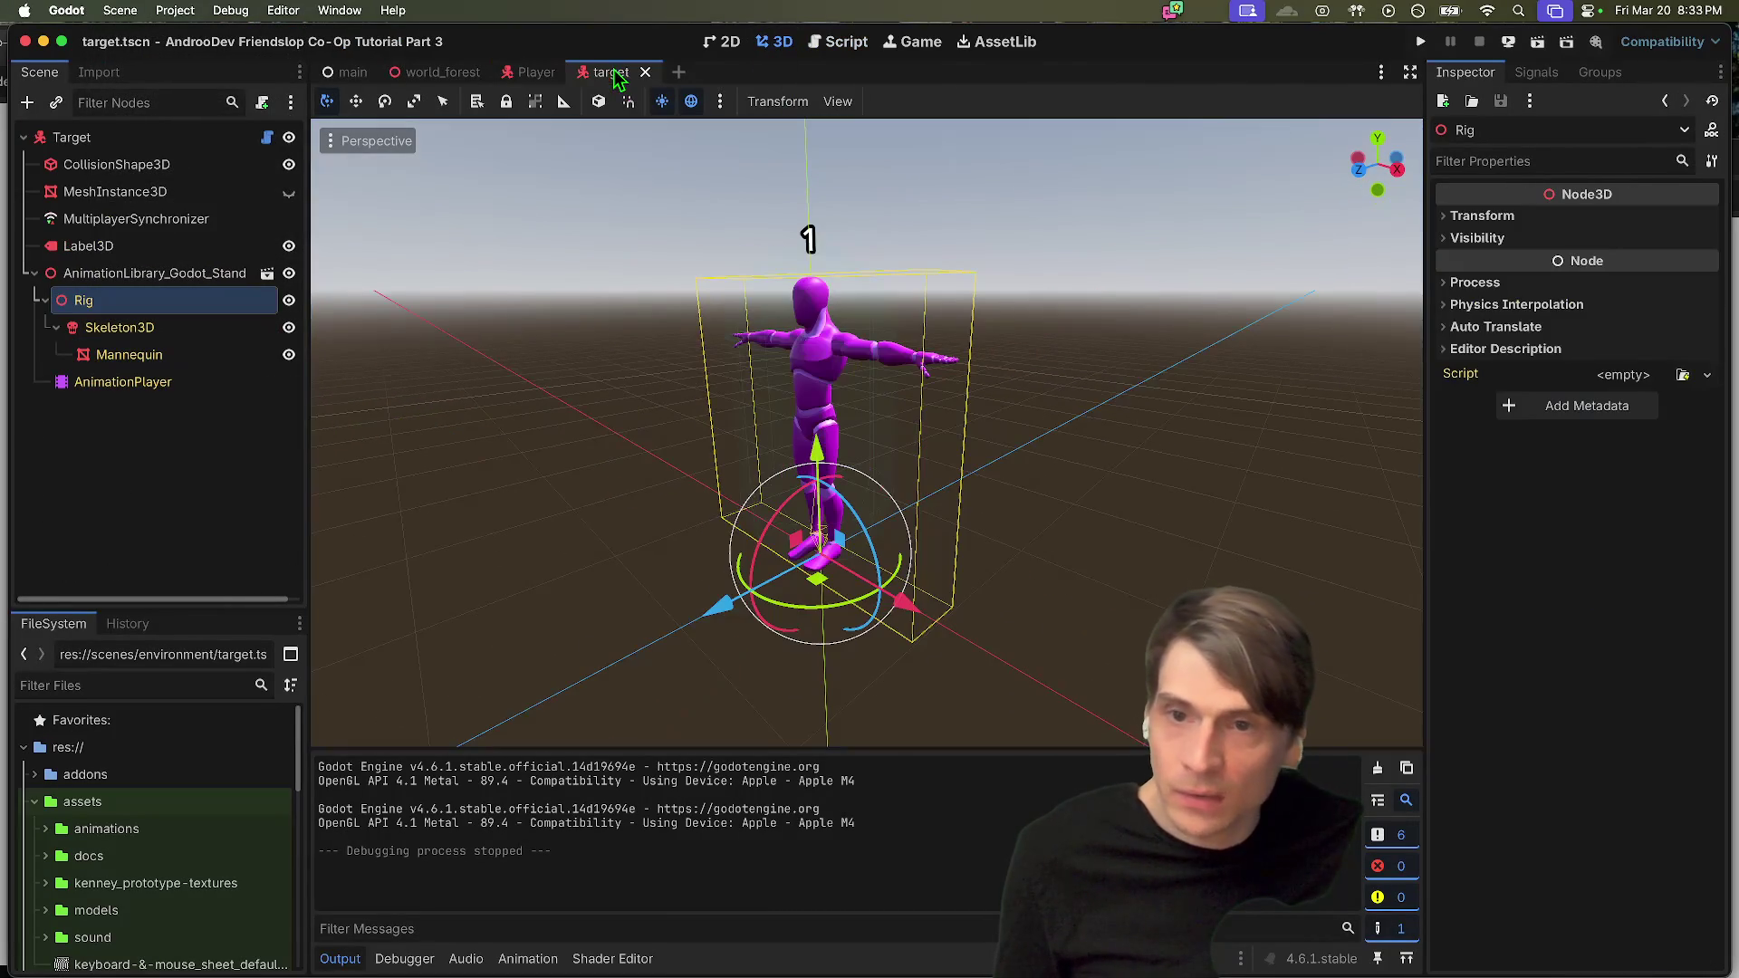
{"action": "left_click", "coordinate": [179, 10]}
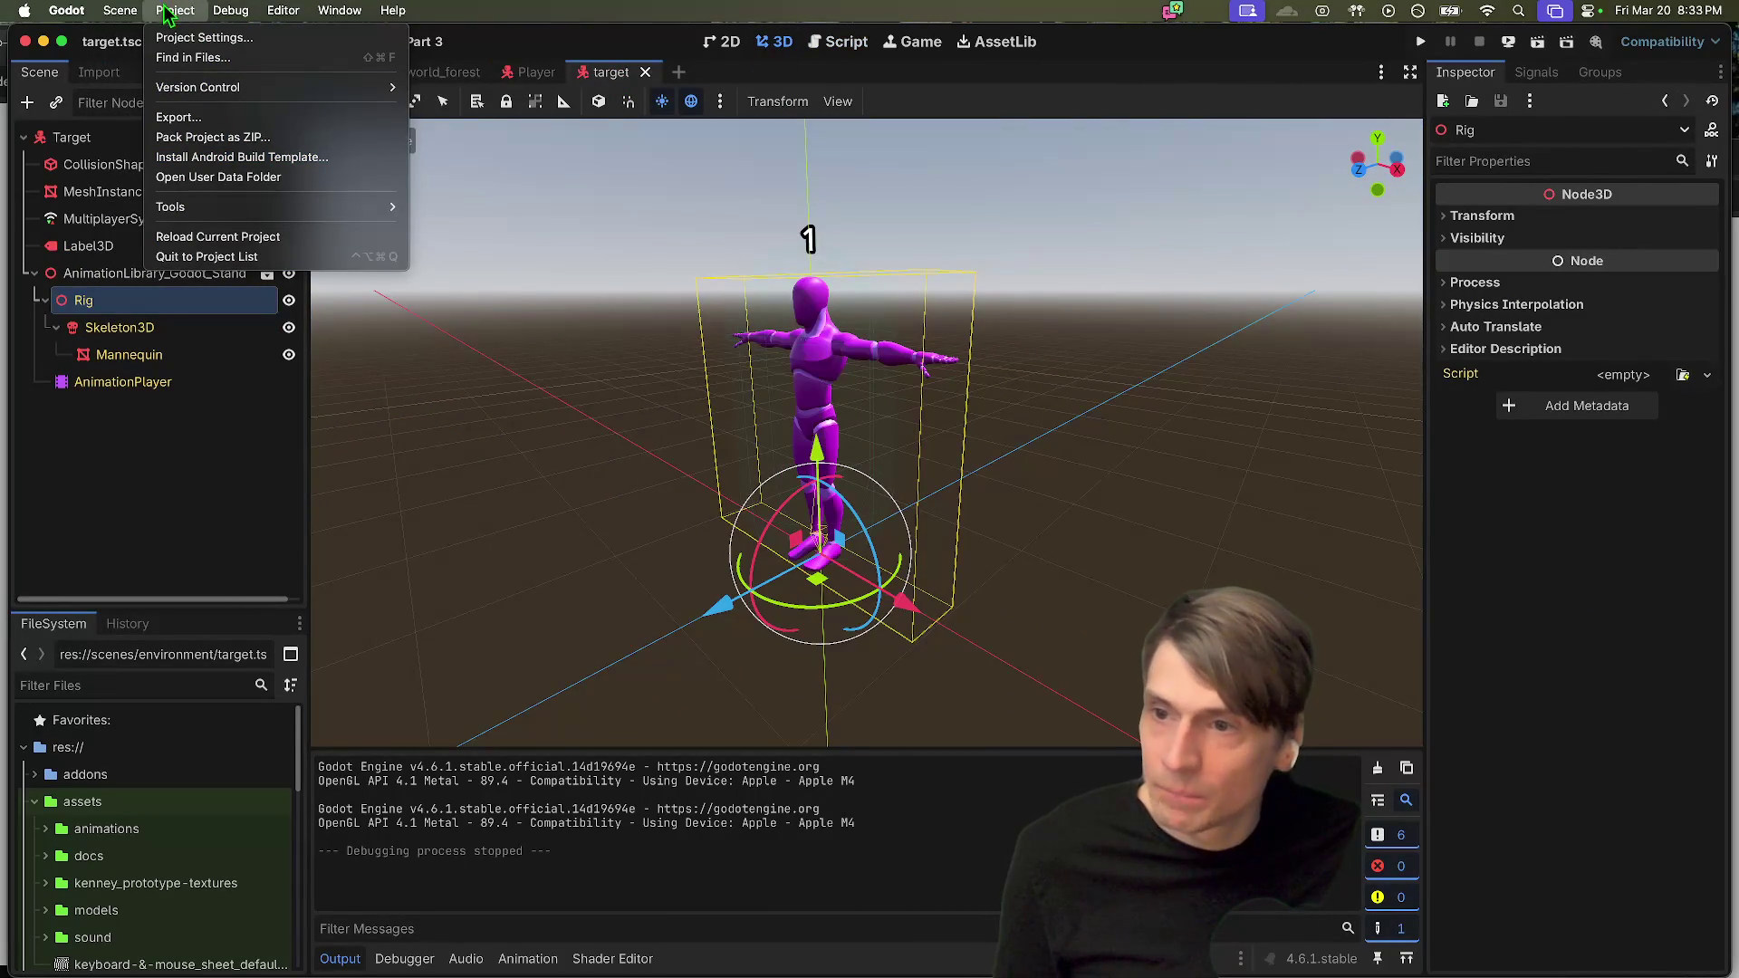
{"action": "mouse_move", "coordinate": [145, 16]}
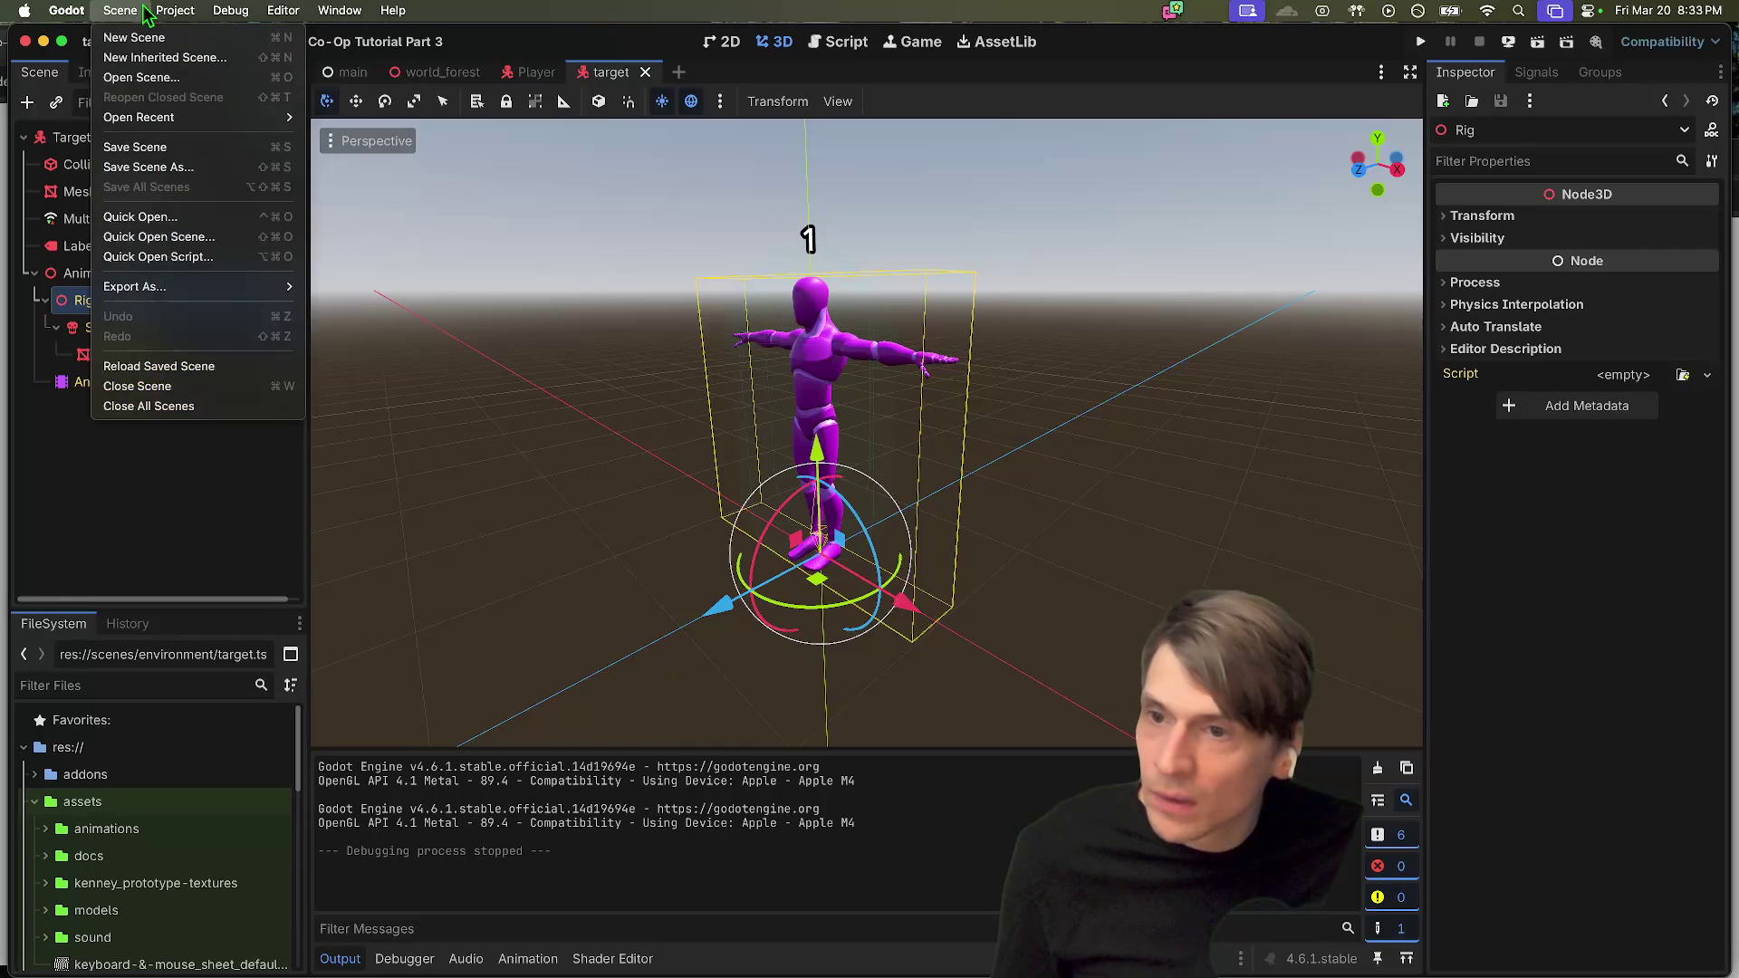
{"action": "key", "text": "Escape"}
{"action": "left_click", "coordinate": [170, 354]}
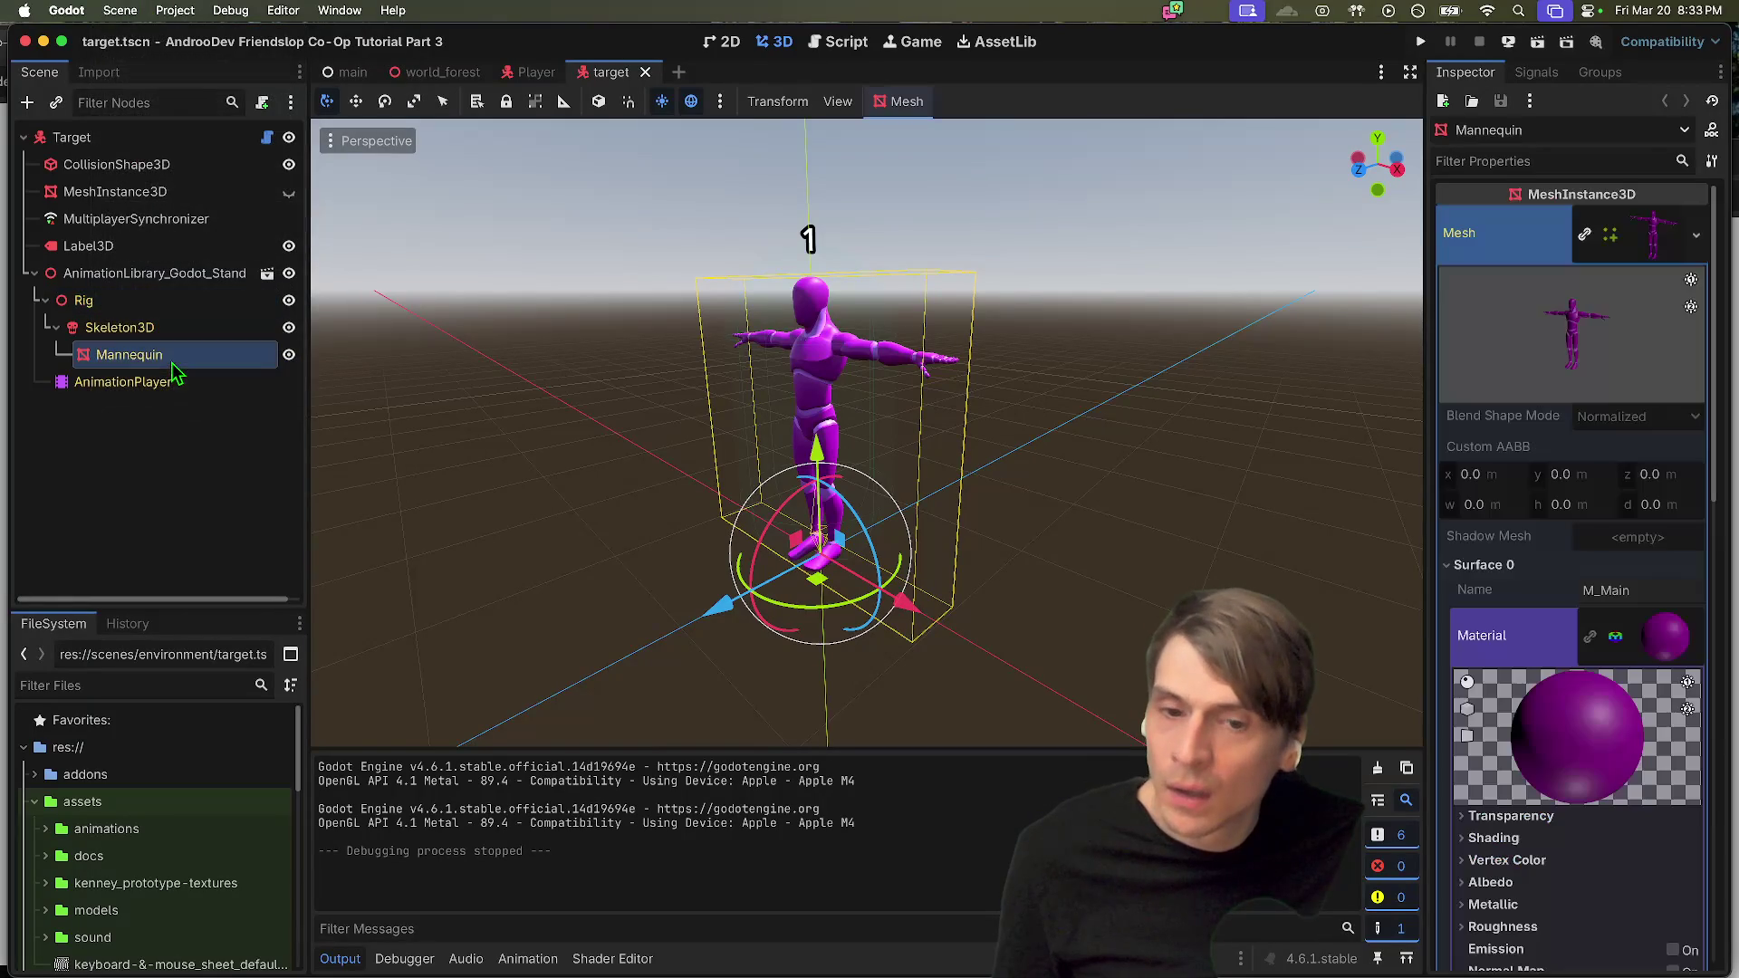
Compare with the Player Mannequin's material by expanding its Albedo settings, then return to target.
{"action": "left_click", "coordinate": [529, 74]}
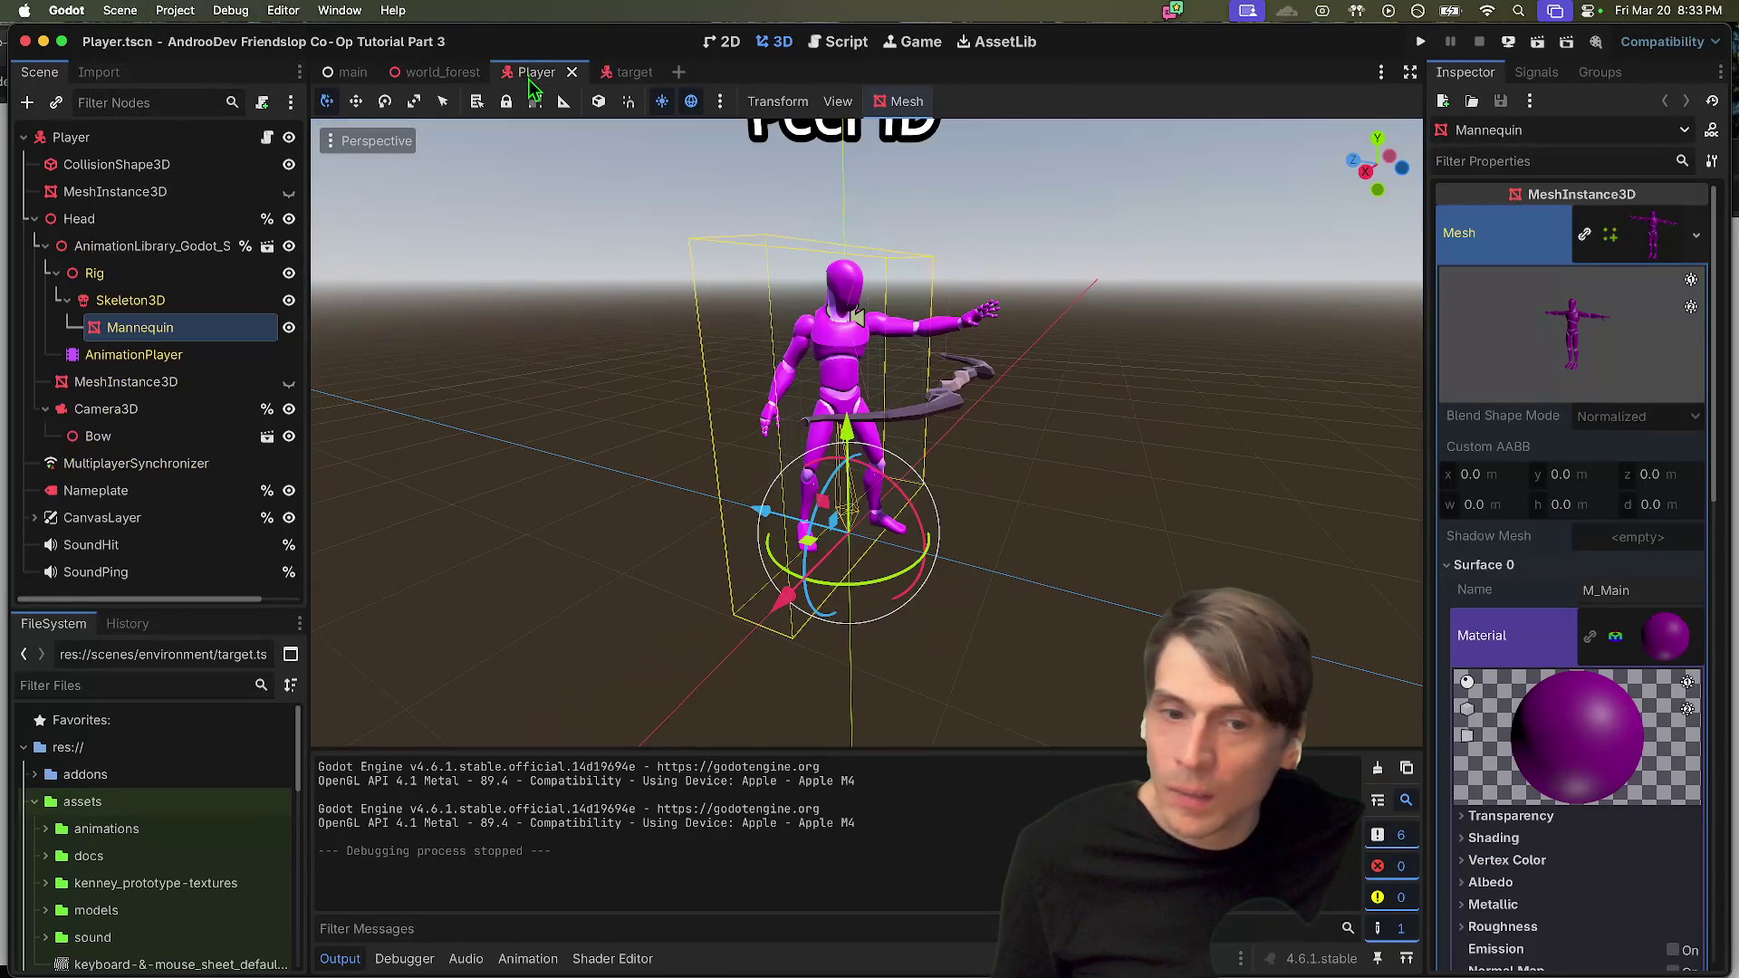
{"action": "left_click", "coordinate": [94, 273]}
{"action": "left_click", "coordinate": [139, 327]}
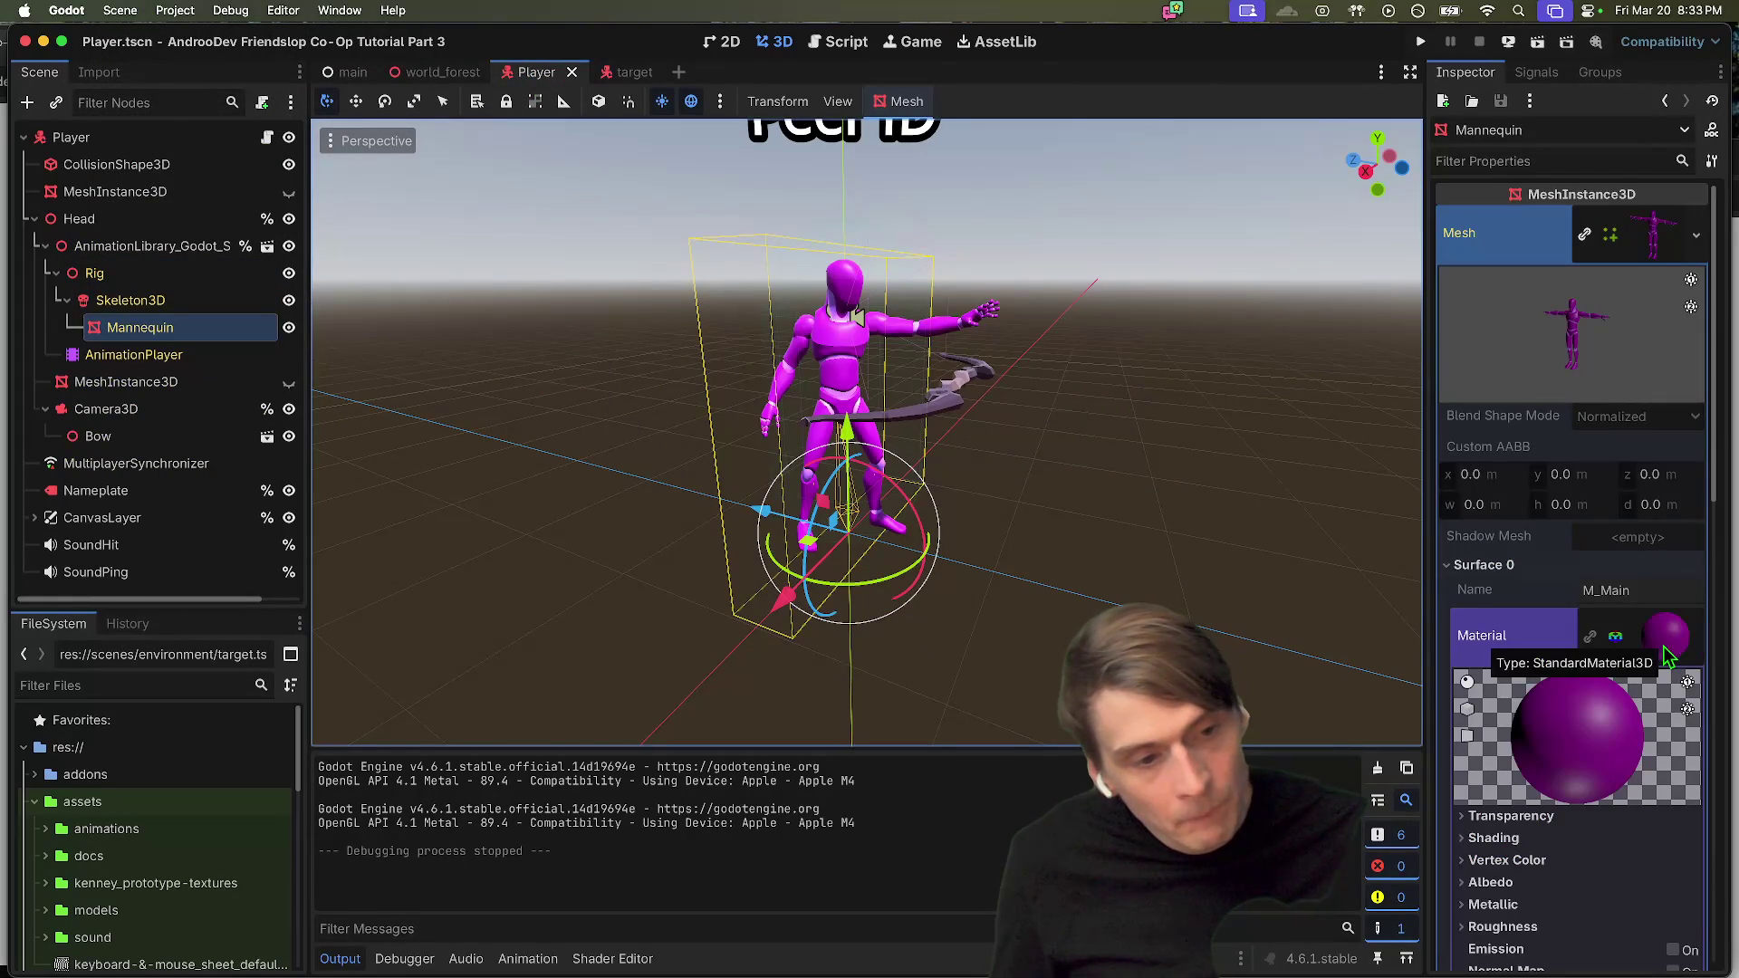
{"action": "scroll", "coordinate": [1666, 654], "scroll_direction": "down", "scroll_amount": 5}
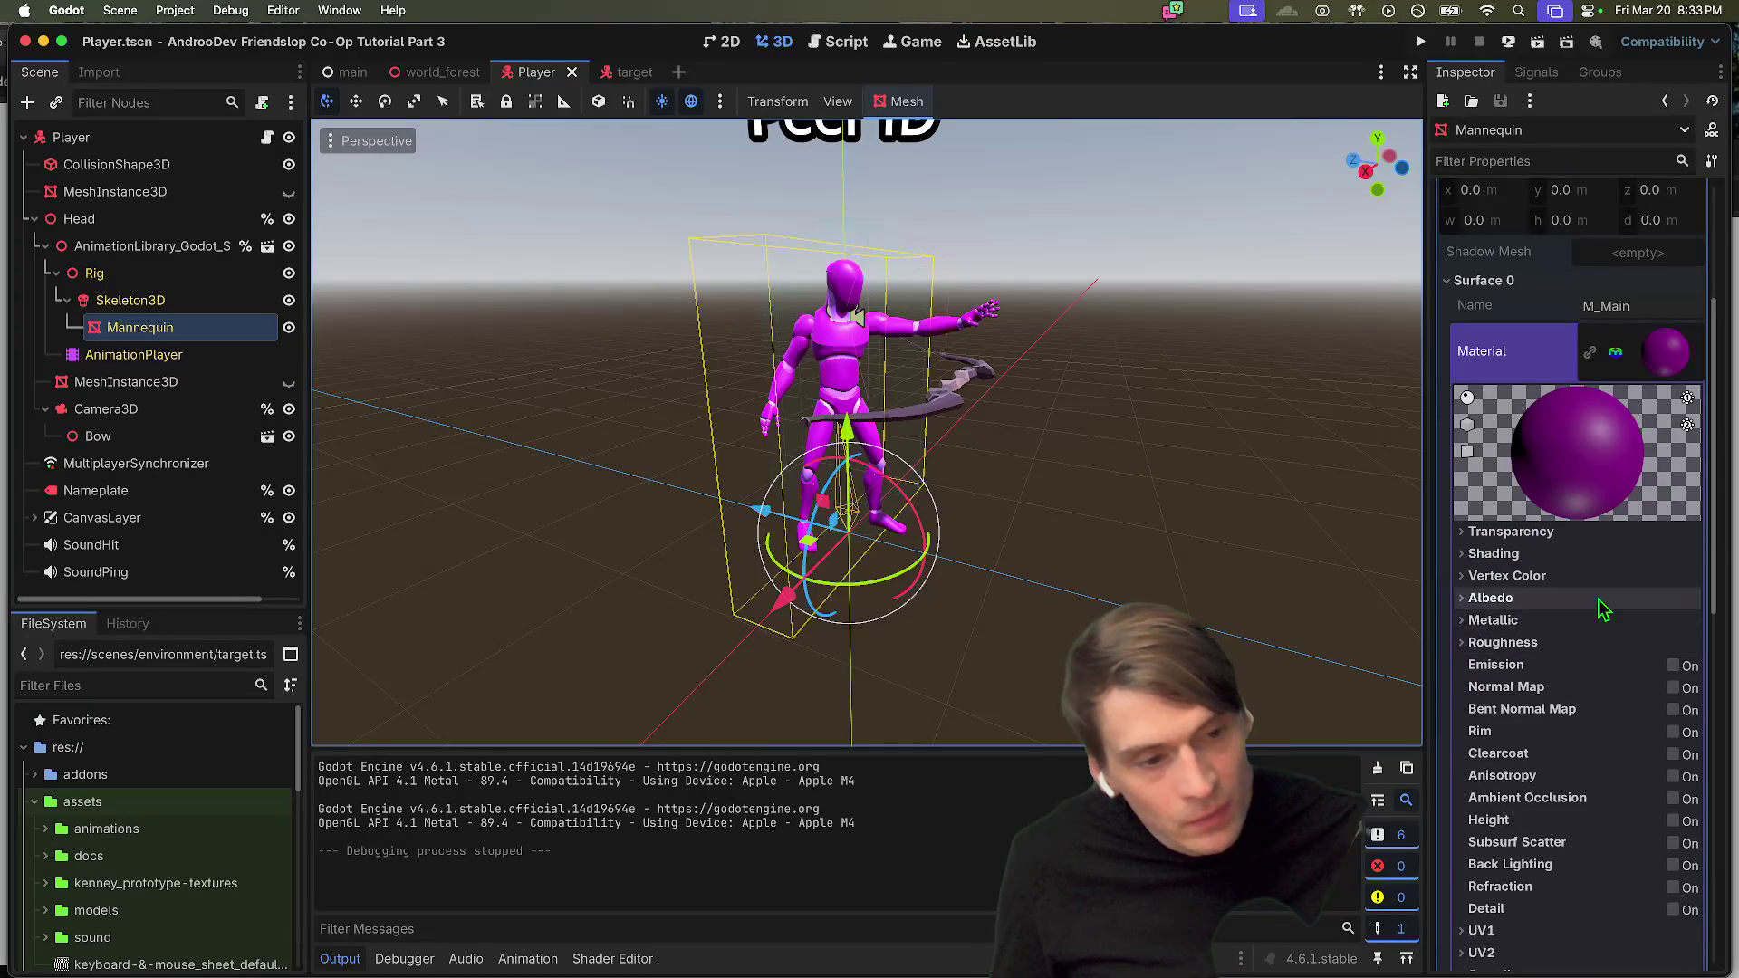
{"action": "left_click", "coordinate": [1630, 597]}
{"action": "scroll", "coordinate": [1615, 622], "scroll_direction": "up", "scroll_amount": 5}
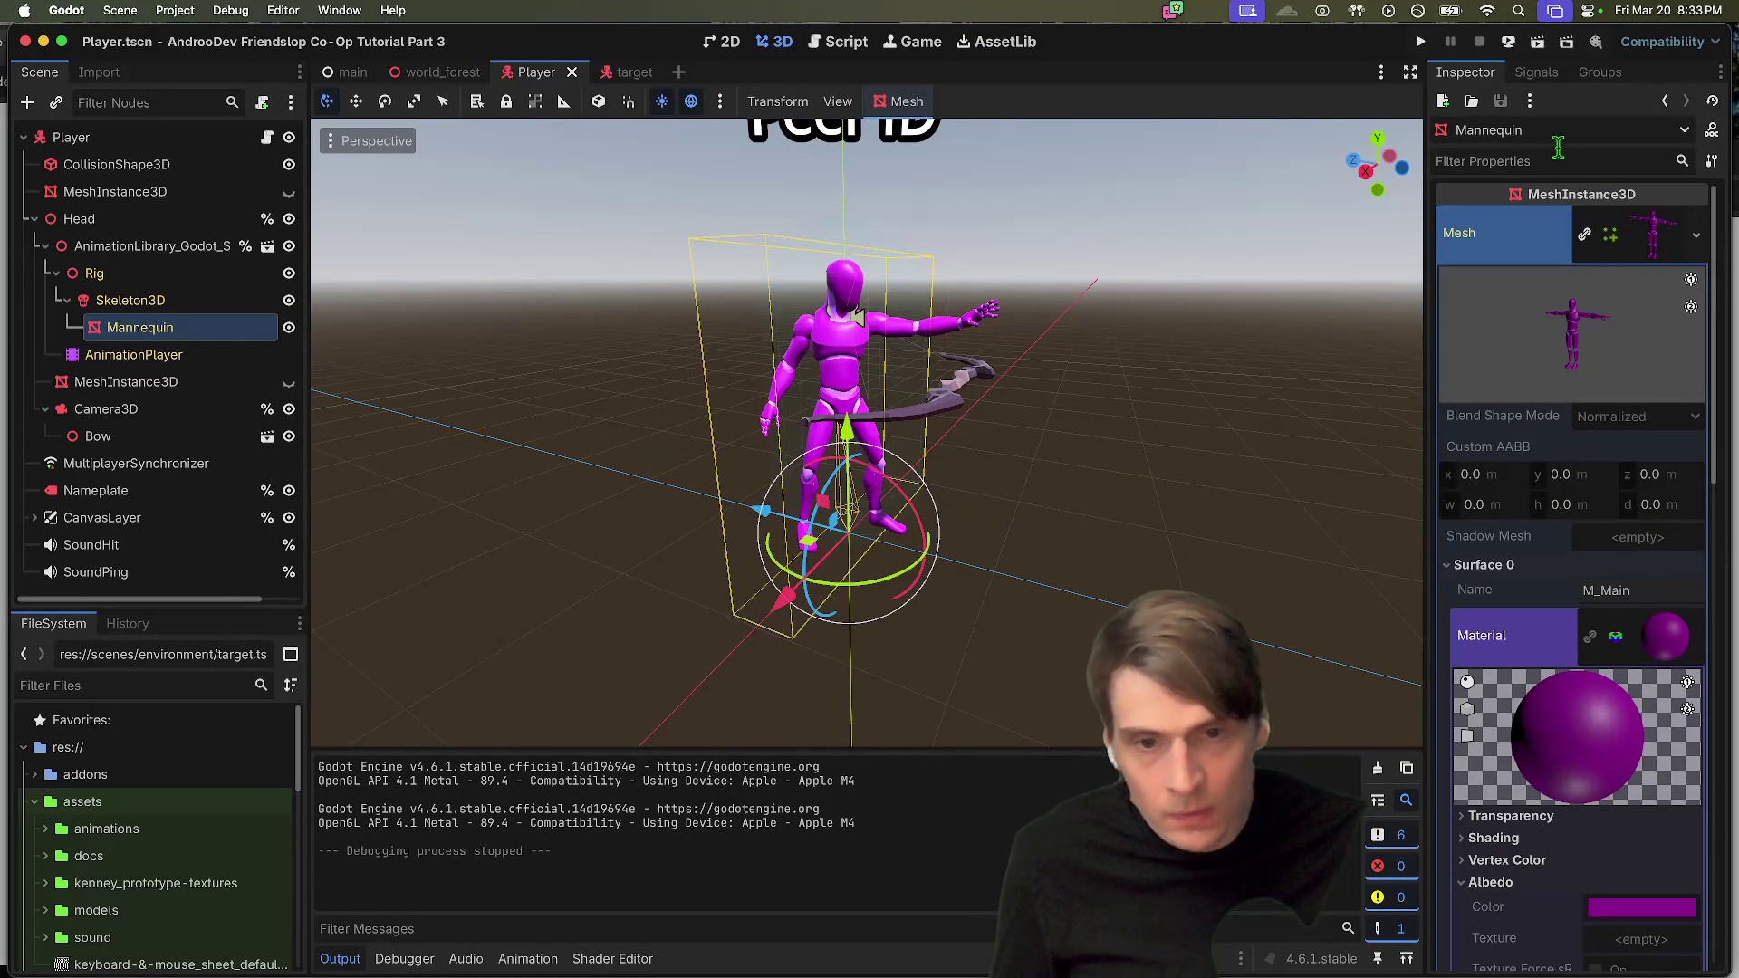
{"action": "left_click", "coordinate": [621, 72]}
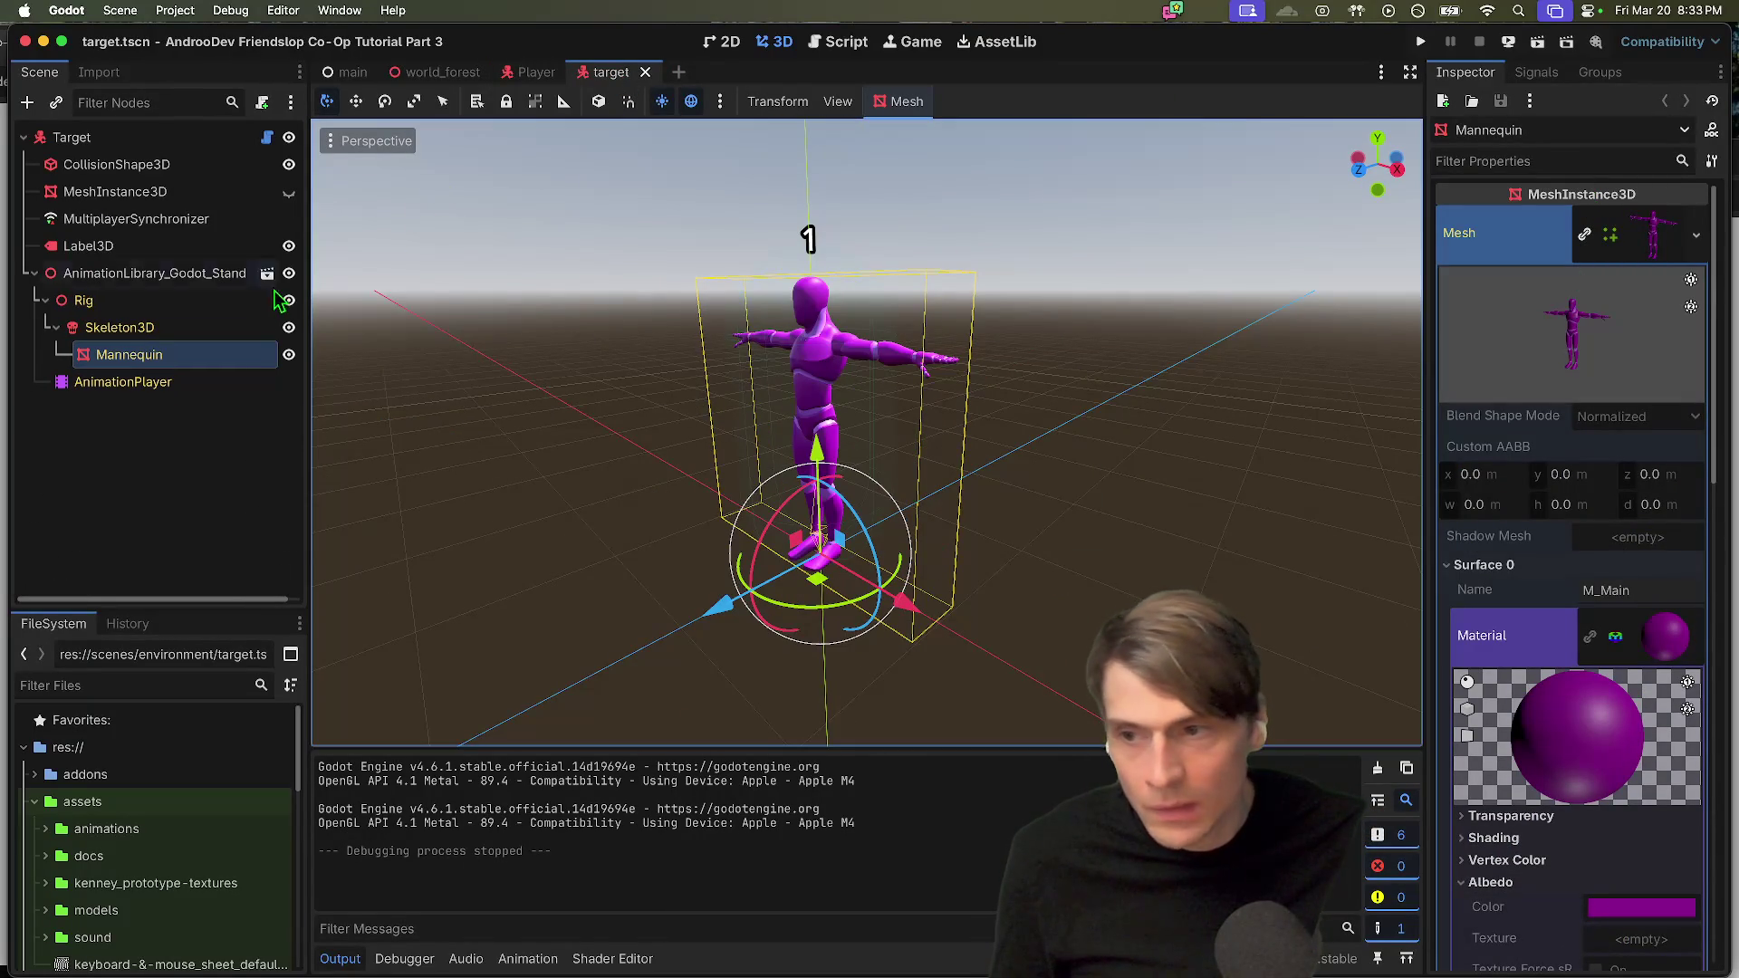
{"action": "left_click", "coordinate": [267, 136]}
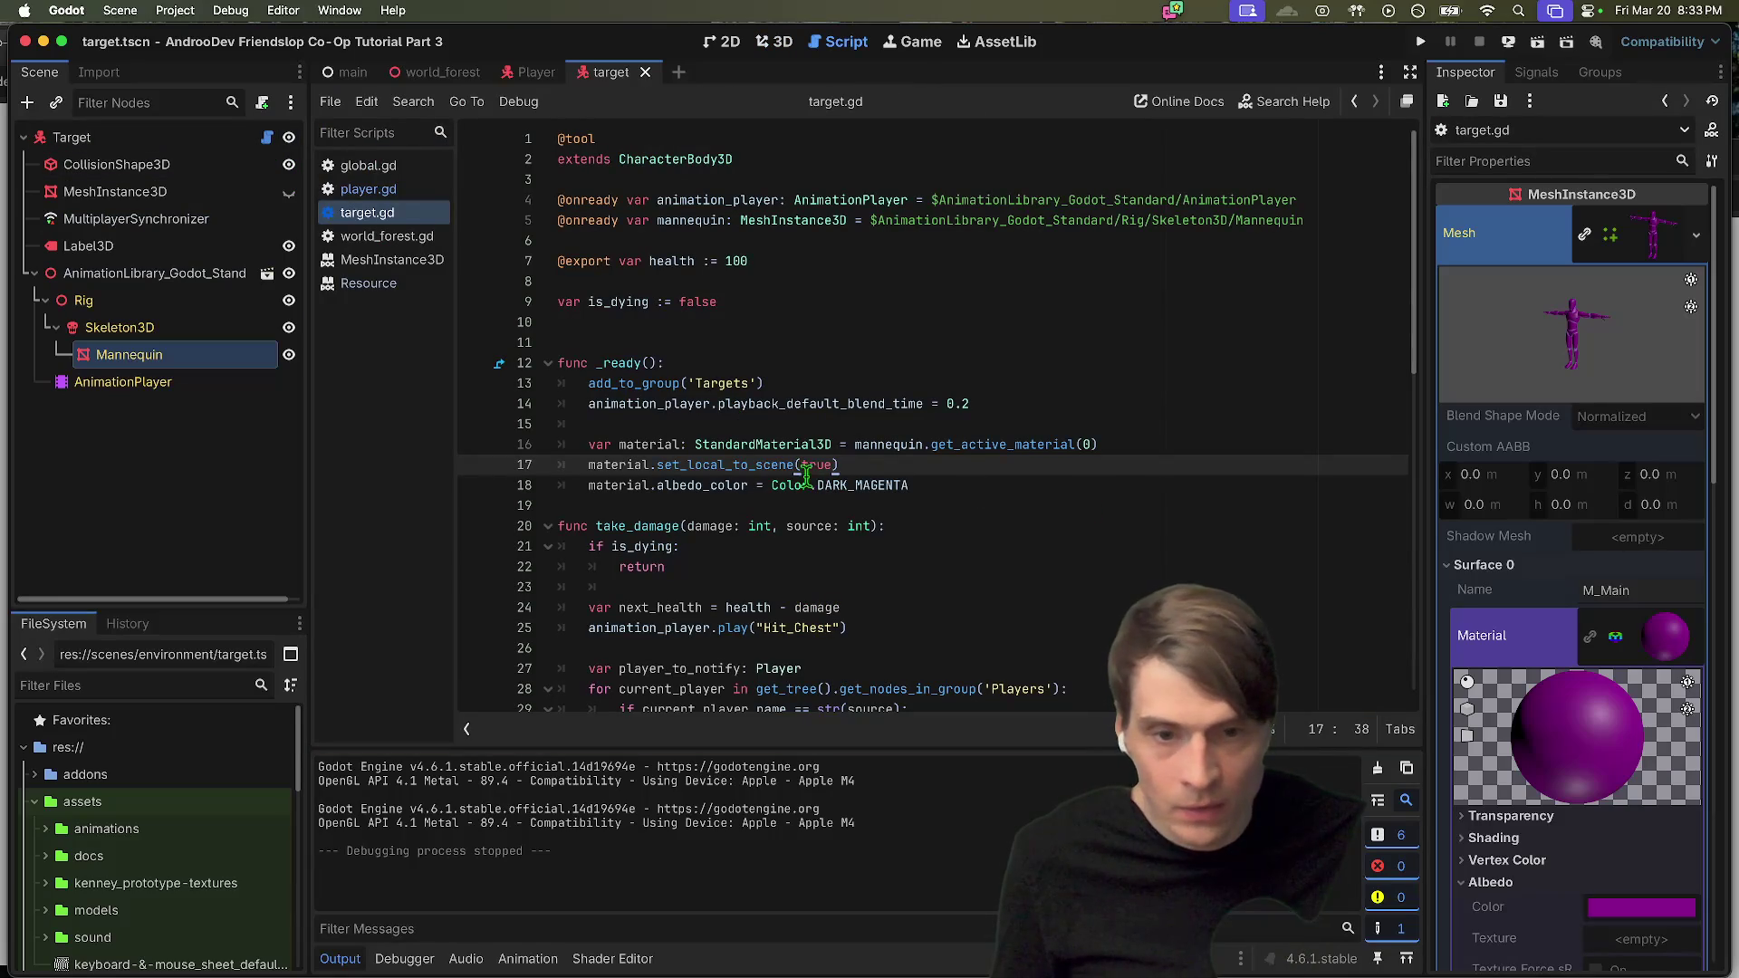
Replace DARK_MAGENTA with RED in the albedo line on line 18.
{"action": "double_click", "coordinate": [863, 486]}
{"action": "key", "text": "BackSpace"}
{"action": "type", "text": "RED"}
{"action": "key", "text": "Return"}
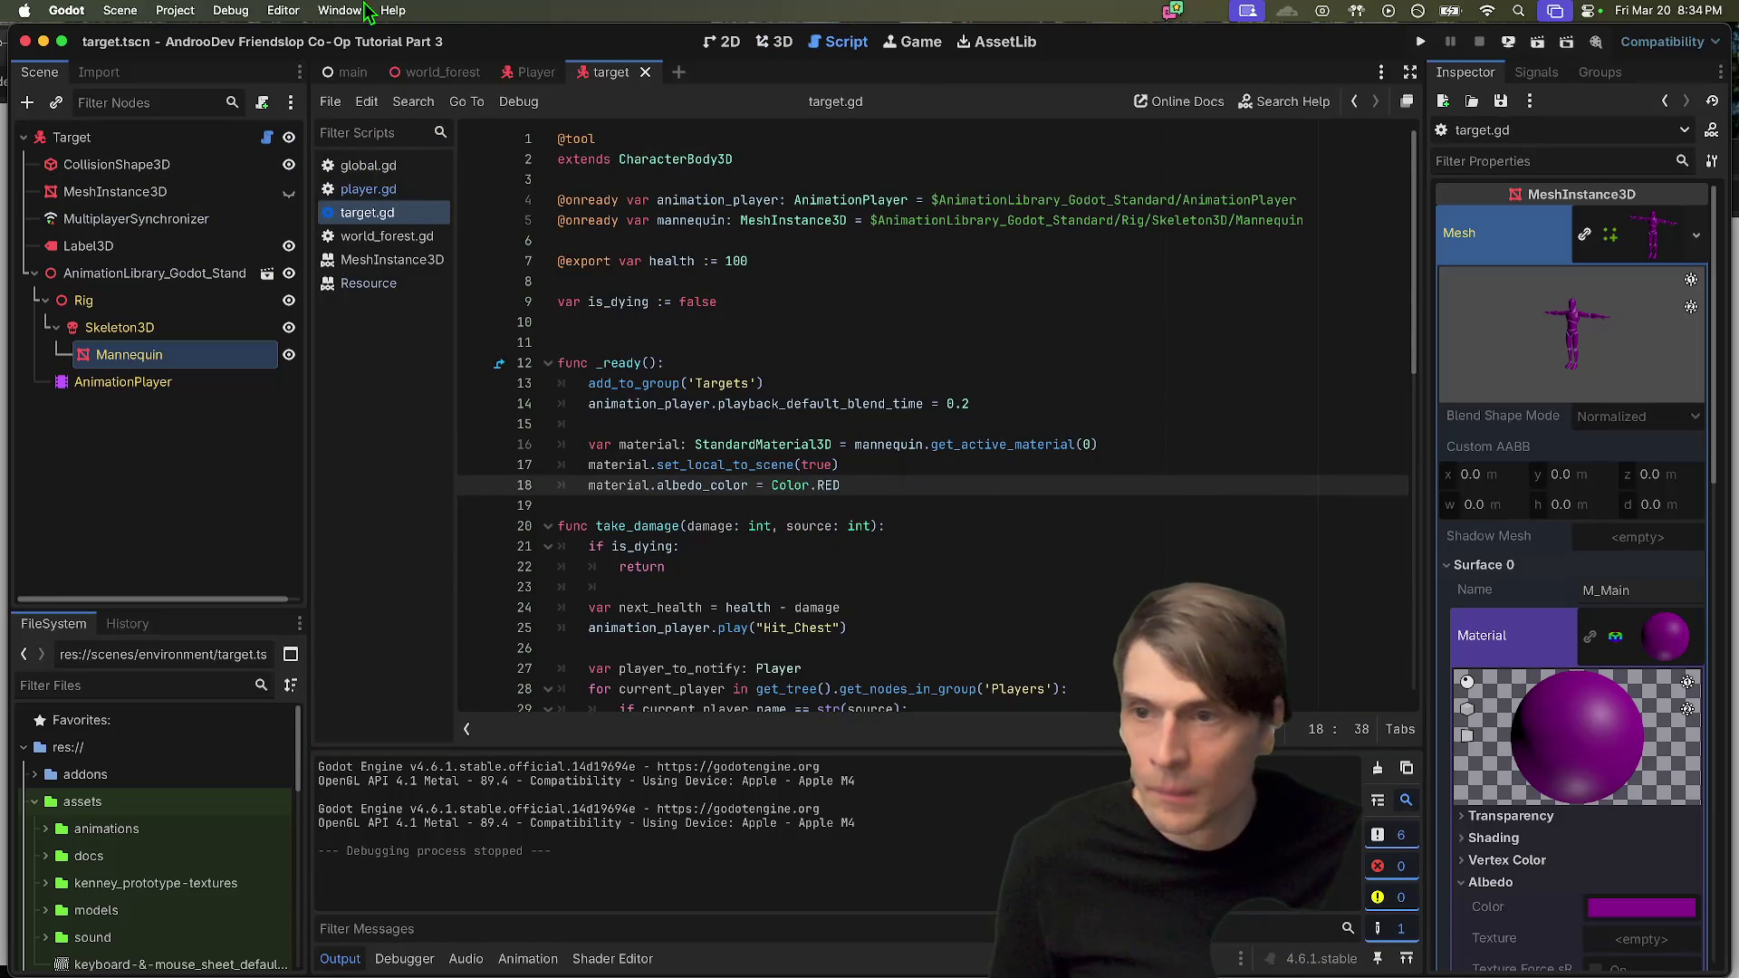
Reload the saved target scene to apply the script change.
{"action": "left_click", "coordinate": [182, 11]}
{"action": "mouse_move", "coordinate": [221, 10]}
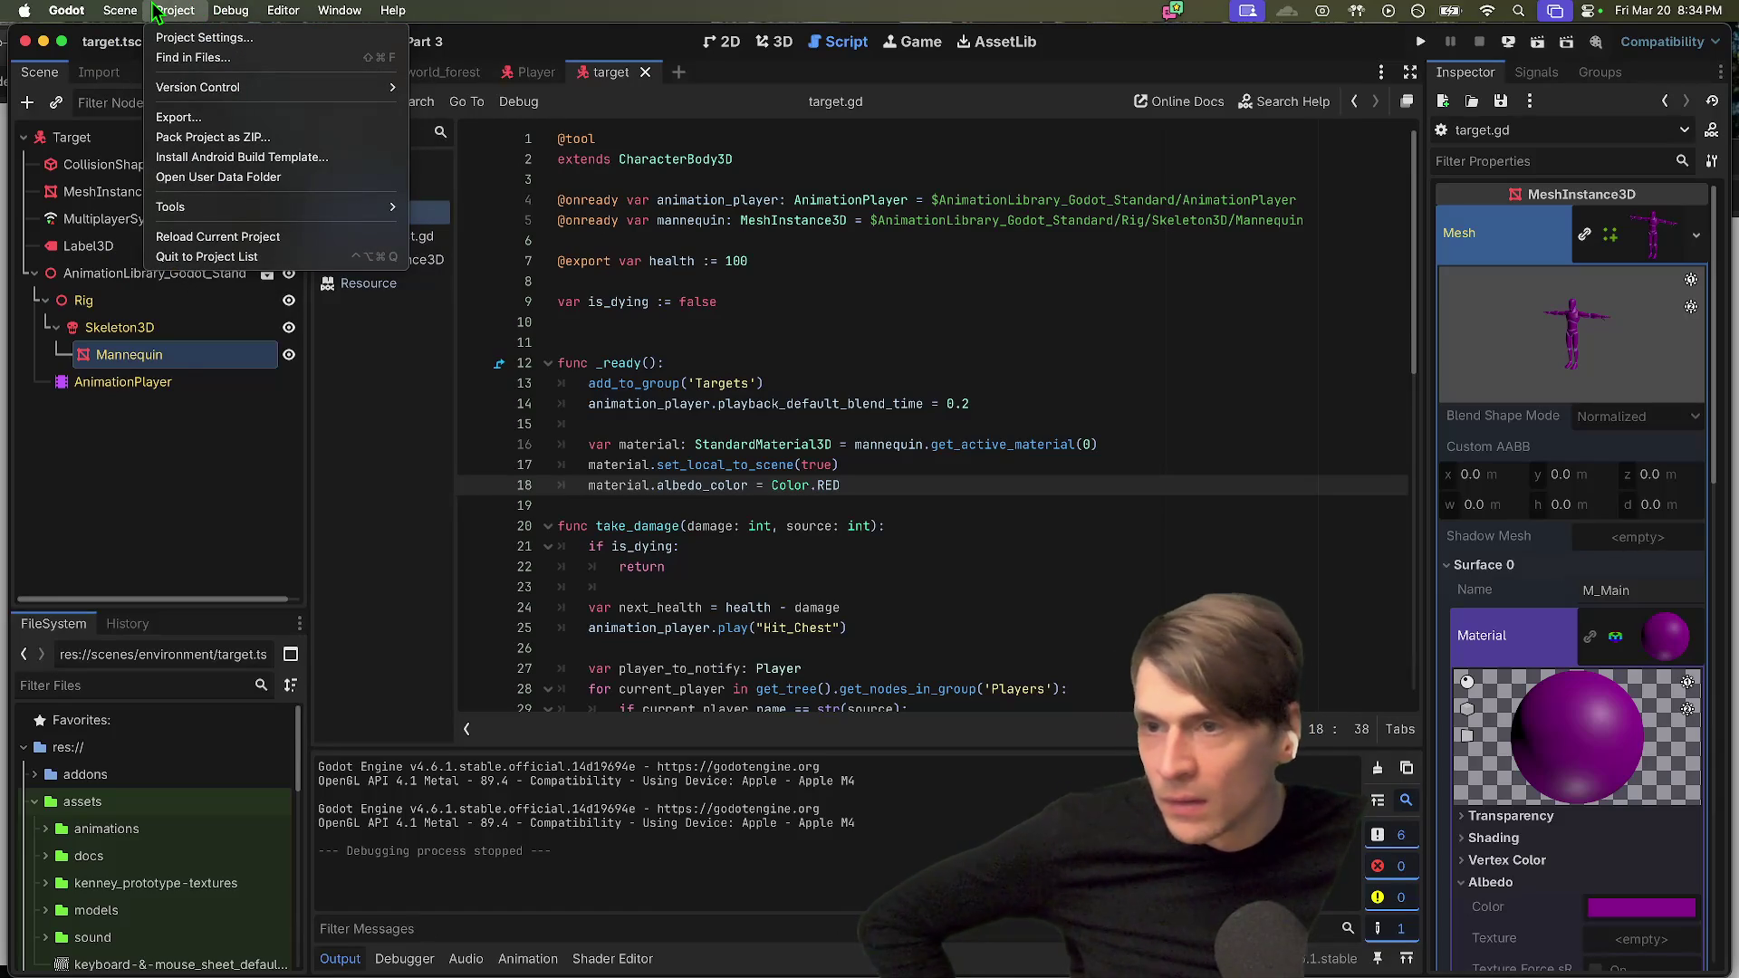
{"action": "mouse_move", "coordinate": [119, 10]}
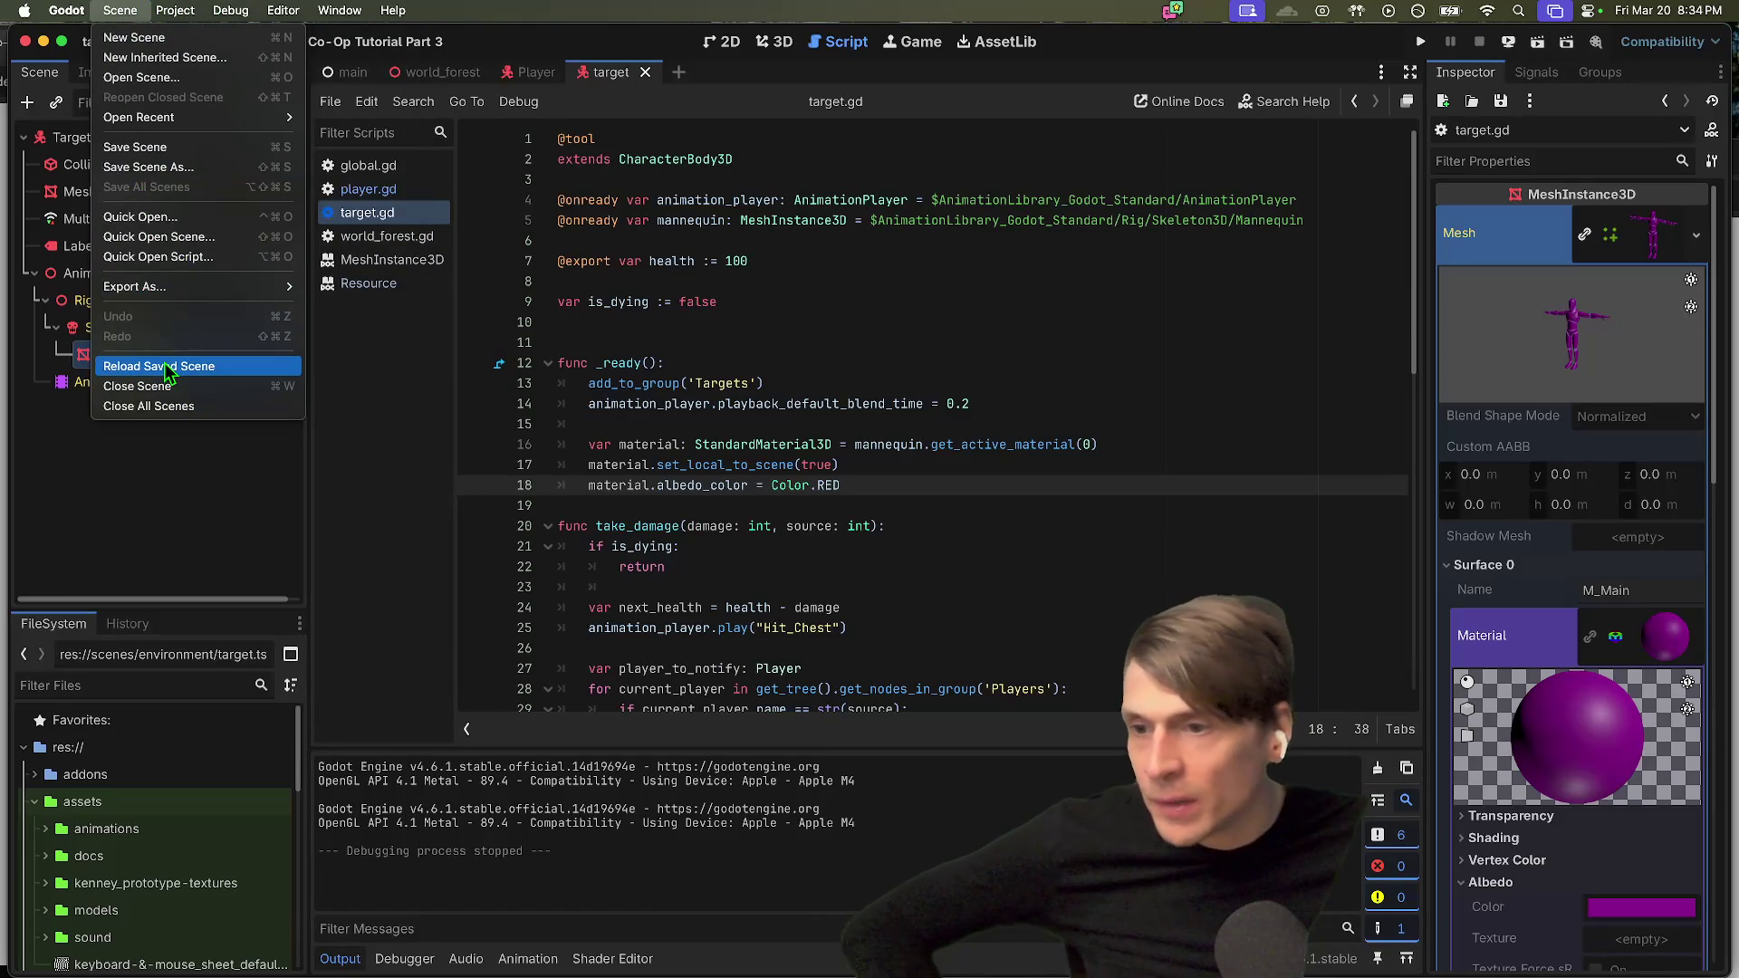
{"action": "left_click", "coordinate": [243, 366]}
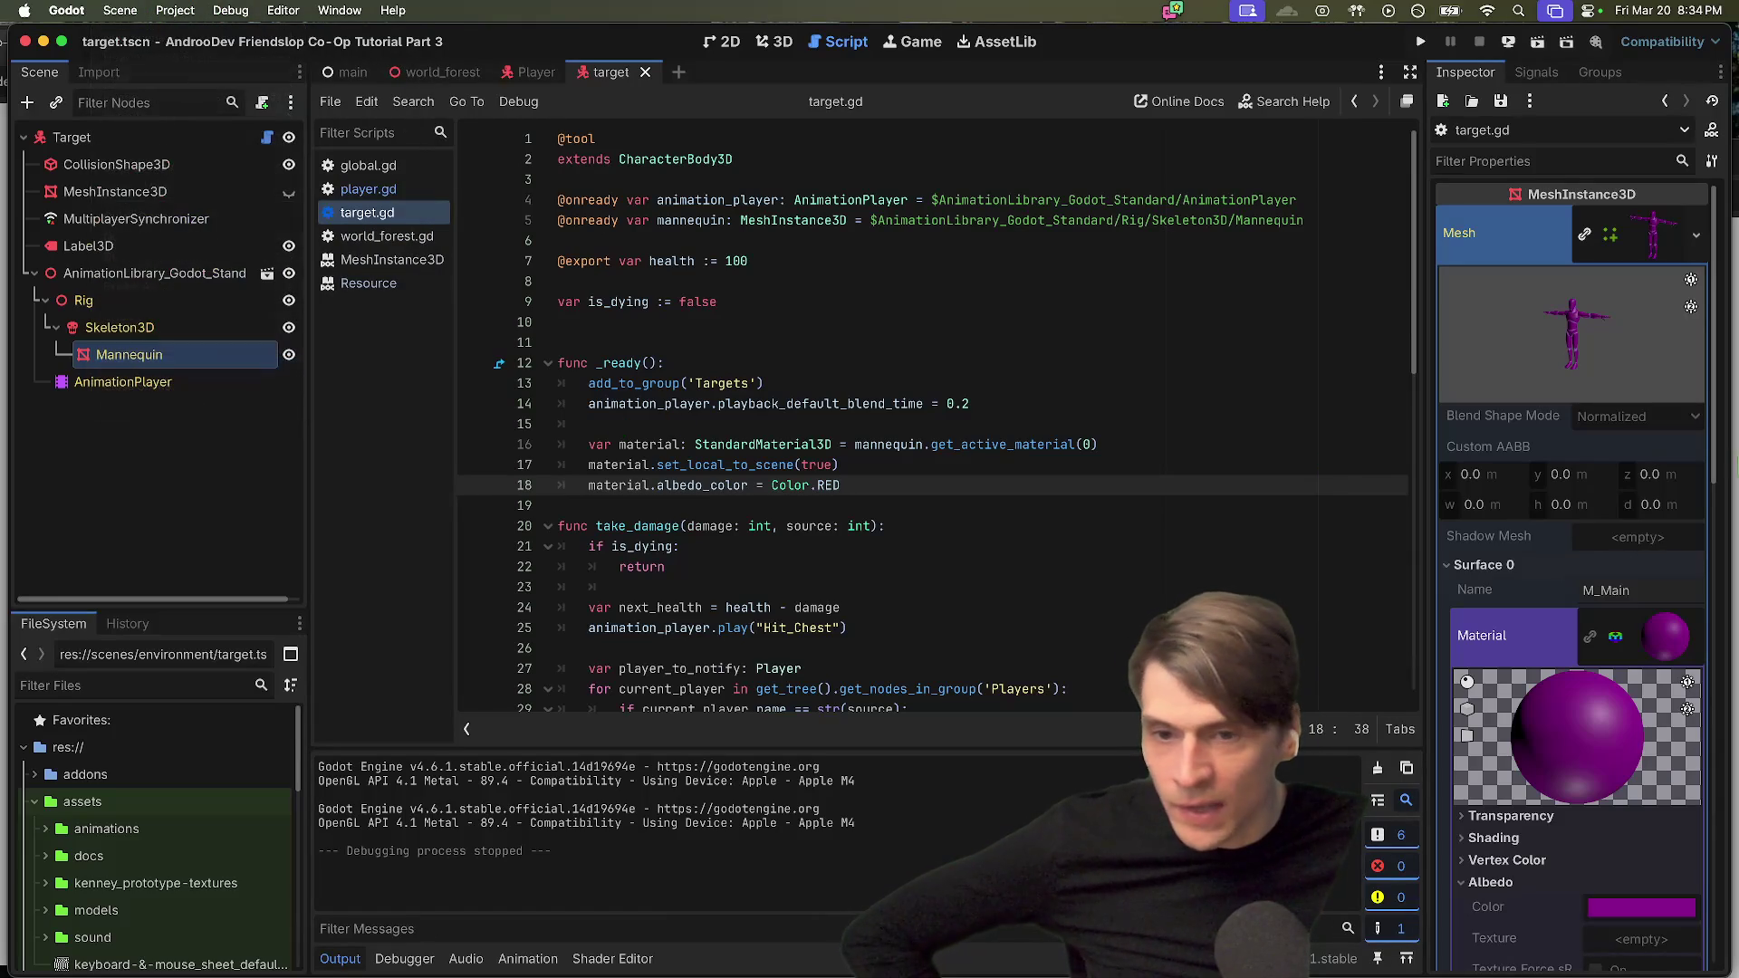
Compare the target scene's red mannequin in the 3D view with the Player scene.
{"action": "left_click", "coordinate": [779, 42]}
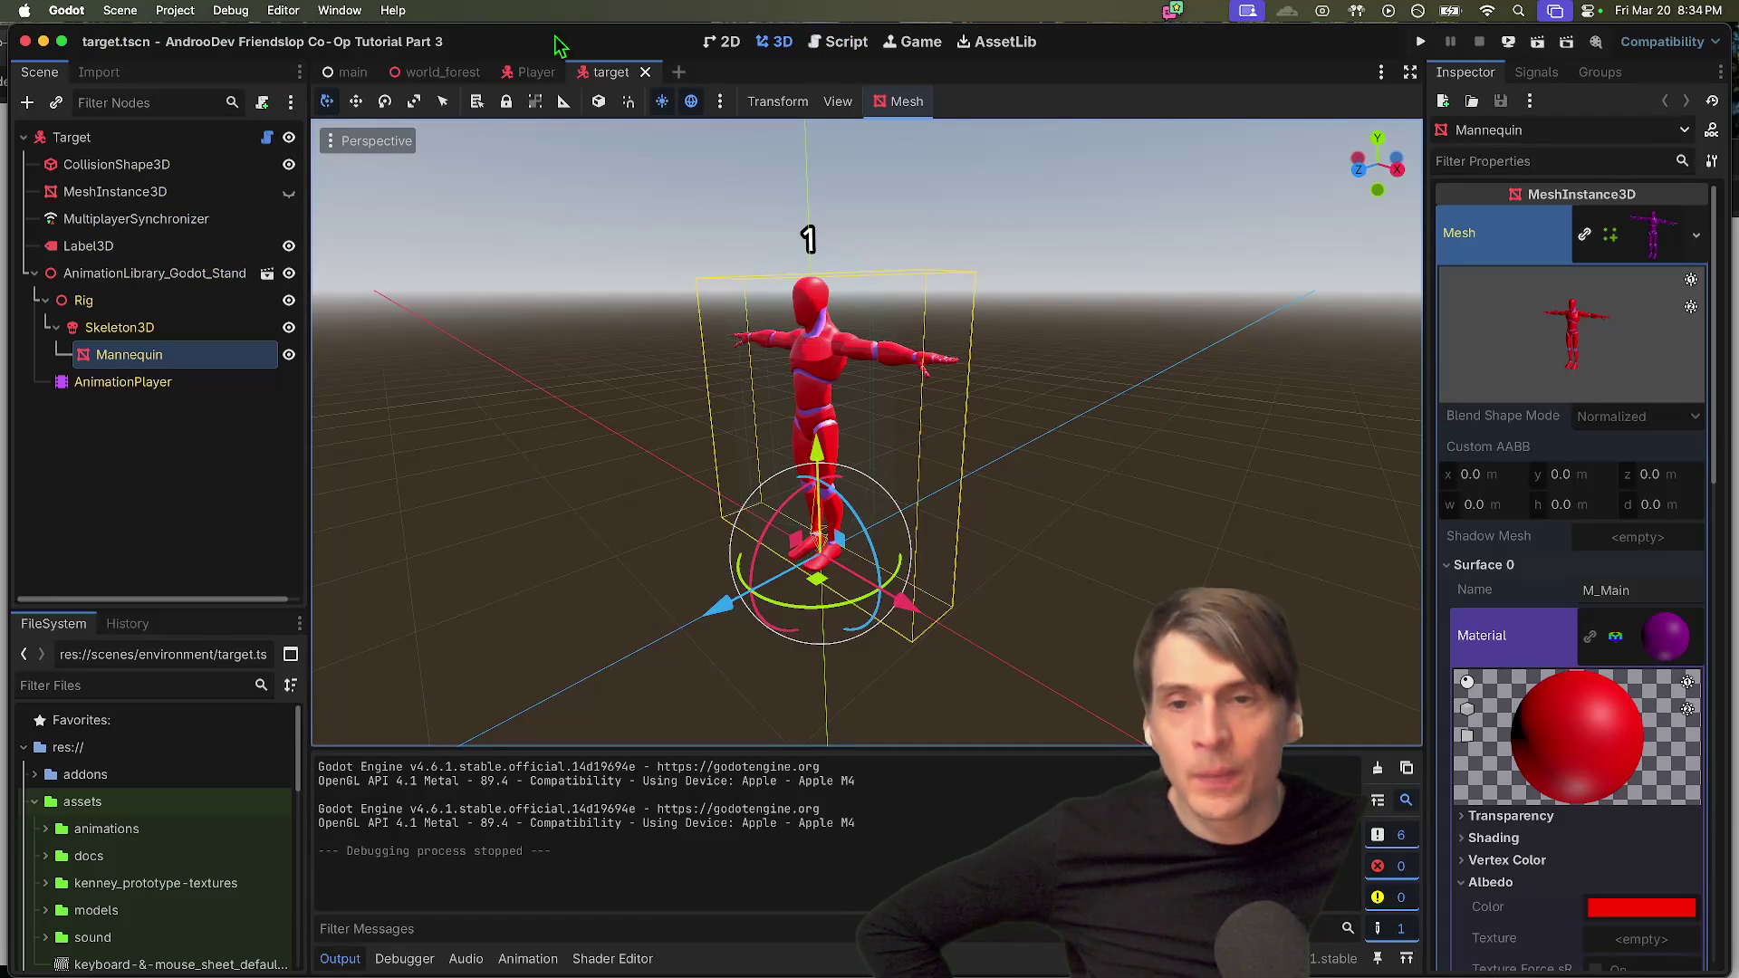
{"action": "left_click", "coordinate": [525, 71]}
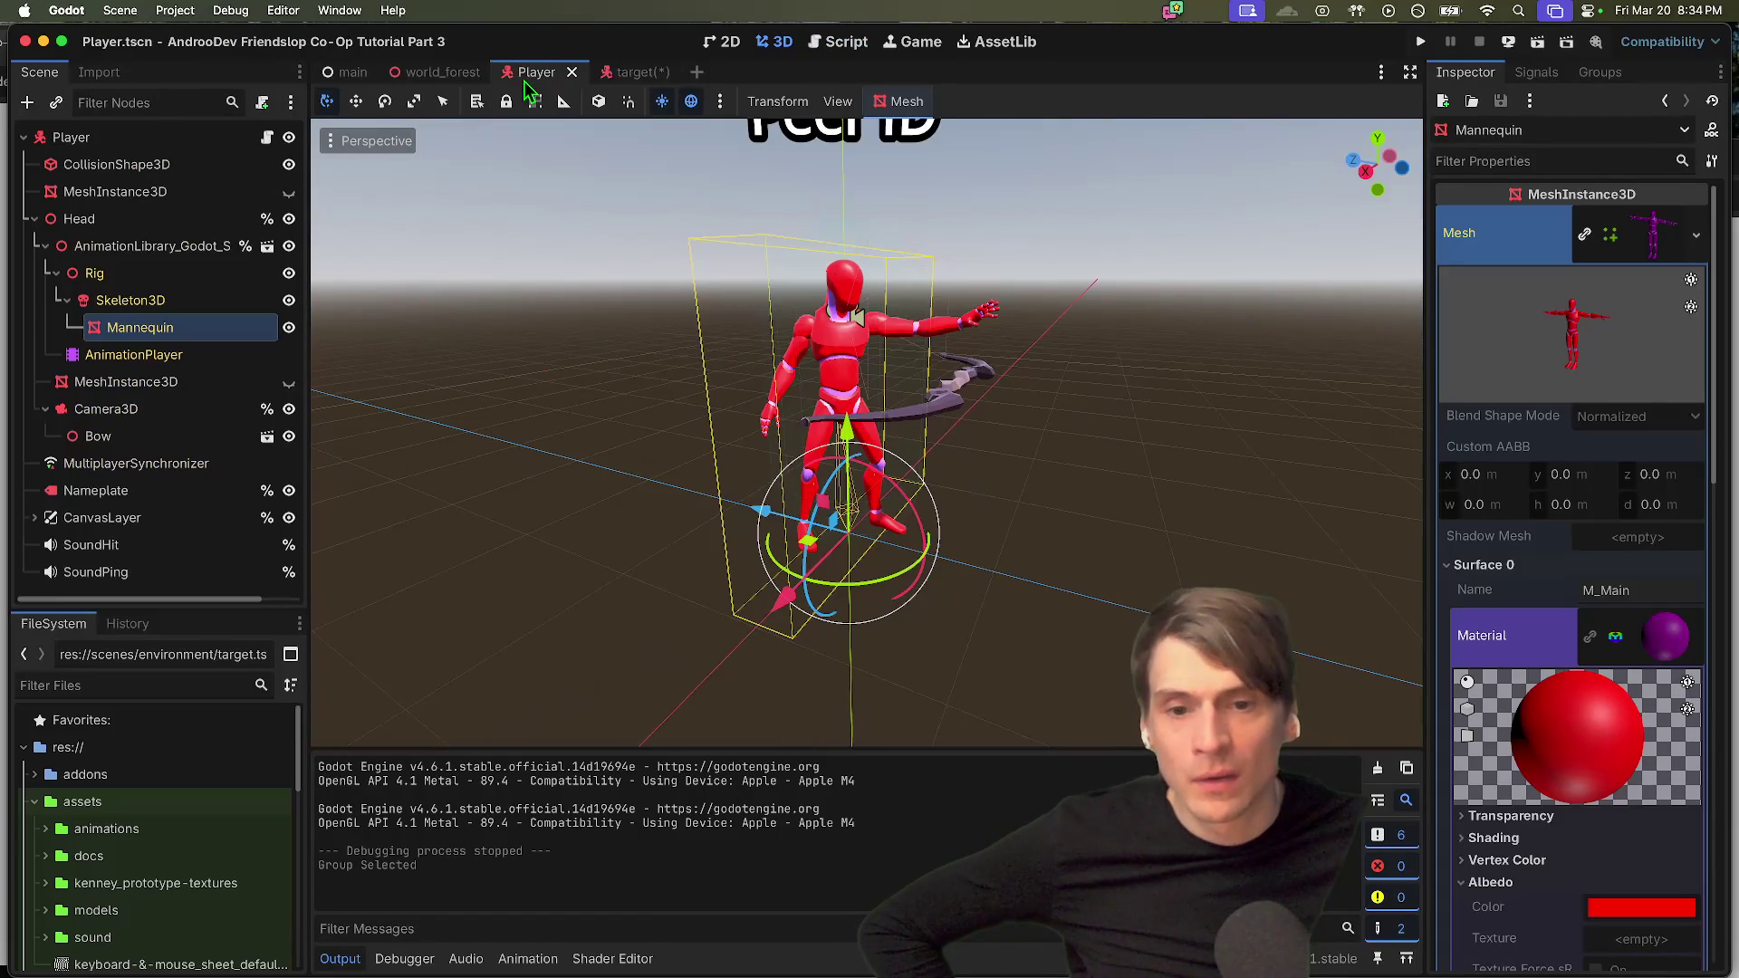
{"action": "left_click", "coordinate": [620, 71]}
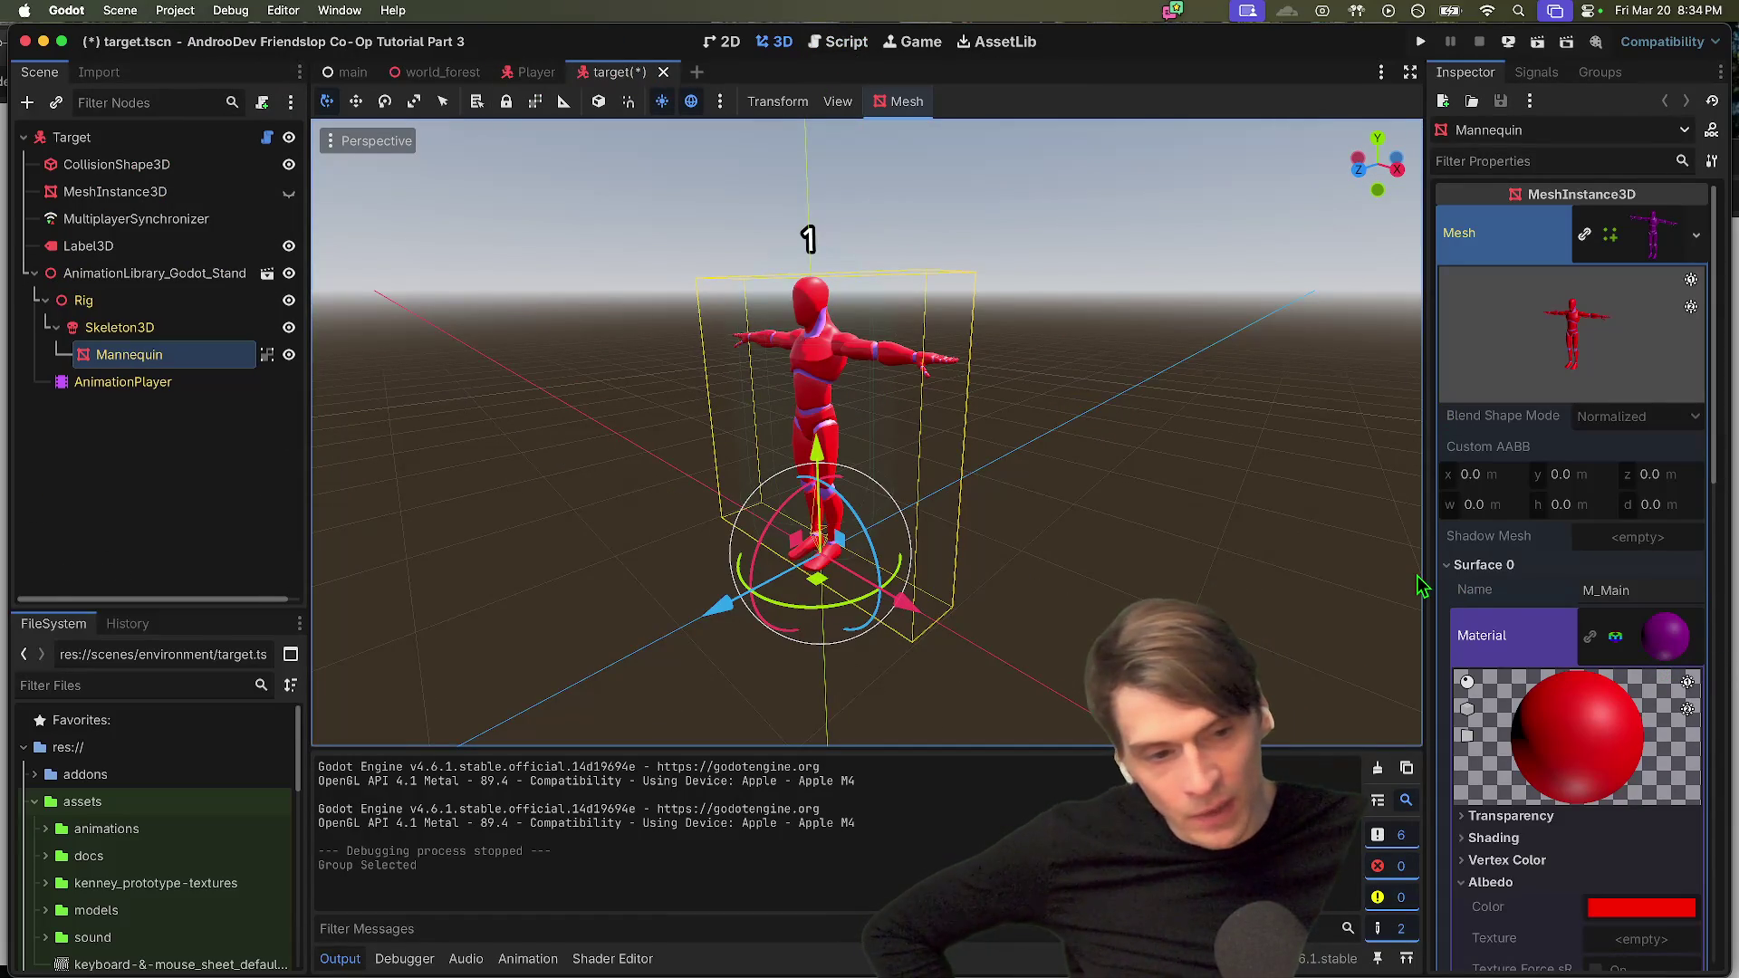
Widen the Inspector, check Local to Scene under the mesh's Resource section, then go back to target.gd.
{"action": "left_click_drag", "start_coordinate": [1425, 568], "coordinate": [1380, 580]}
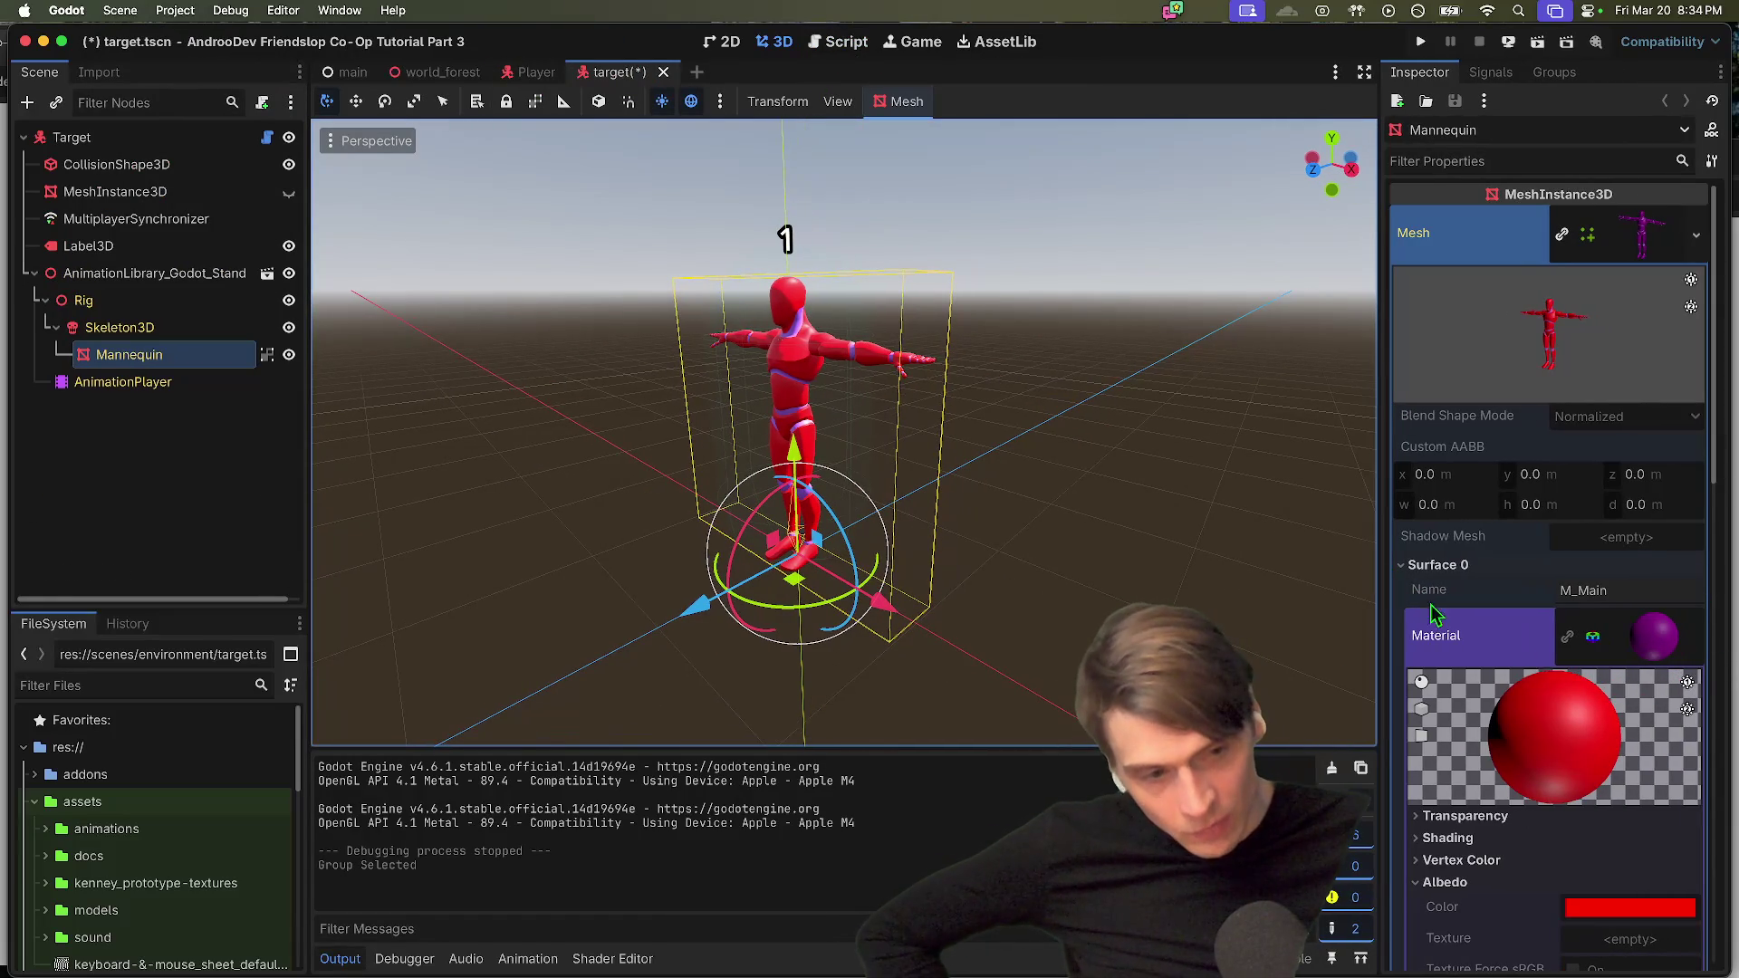
{"action": "left_click", "coordinate": [1644, 644]}
{"action": "scroll", "coordinate": [1643, 661], "scroll_direction": "down", "scroll_amount": 3}
{"action": "scroll", "coordinate": [1580, 625], "scroll_direction": "down", "scroll_amount": 1}
{"action": "left_click", "coordinate": [1581, 607]}
{"action": "scroll", "coordinate": [1598, 544], "scroll_direction": "up", "scroll_amount": 4}
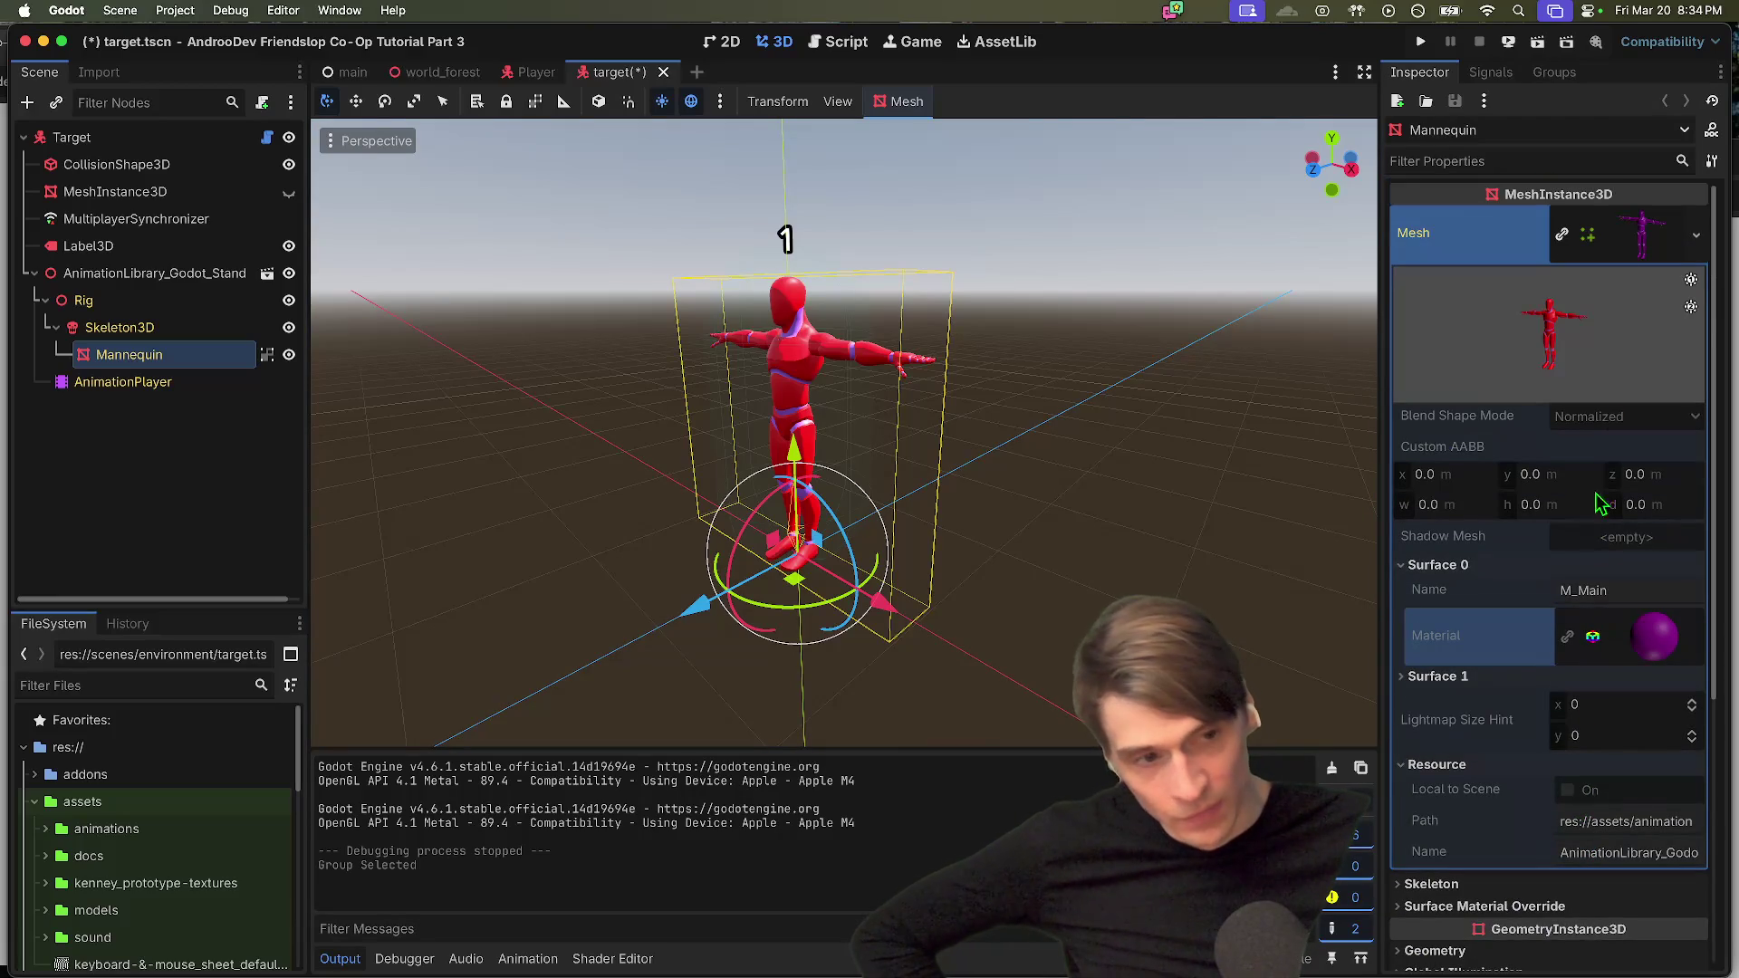
{"action": "left_click", "coordinate": [841, 41]}
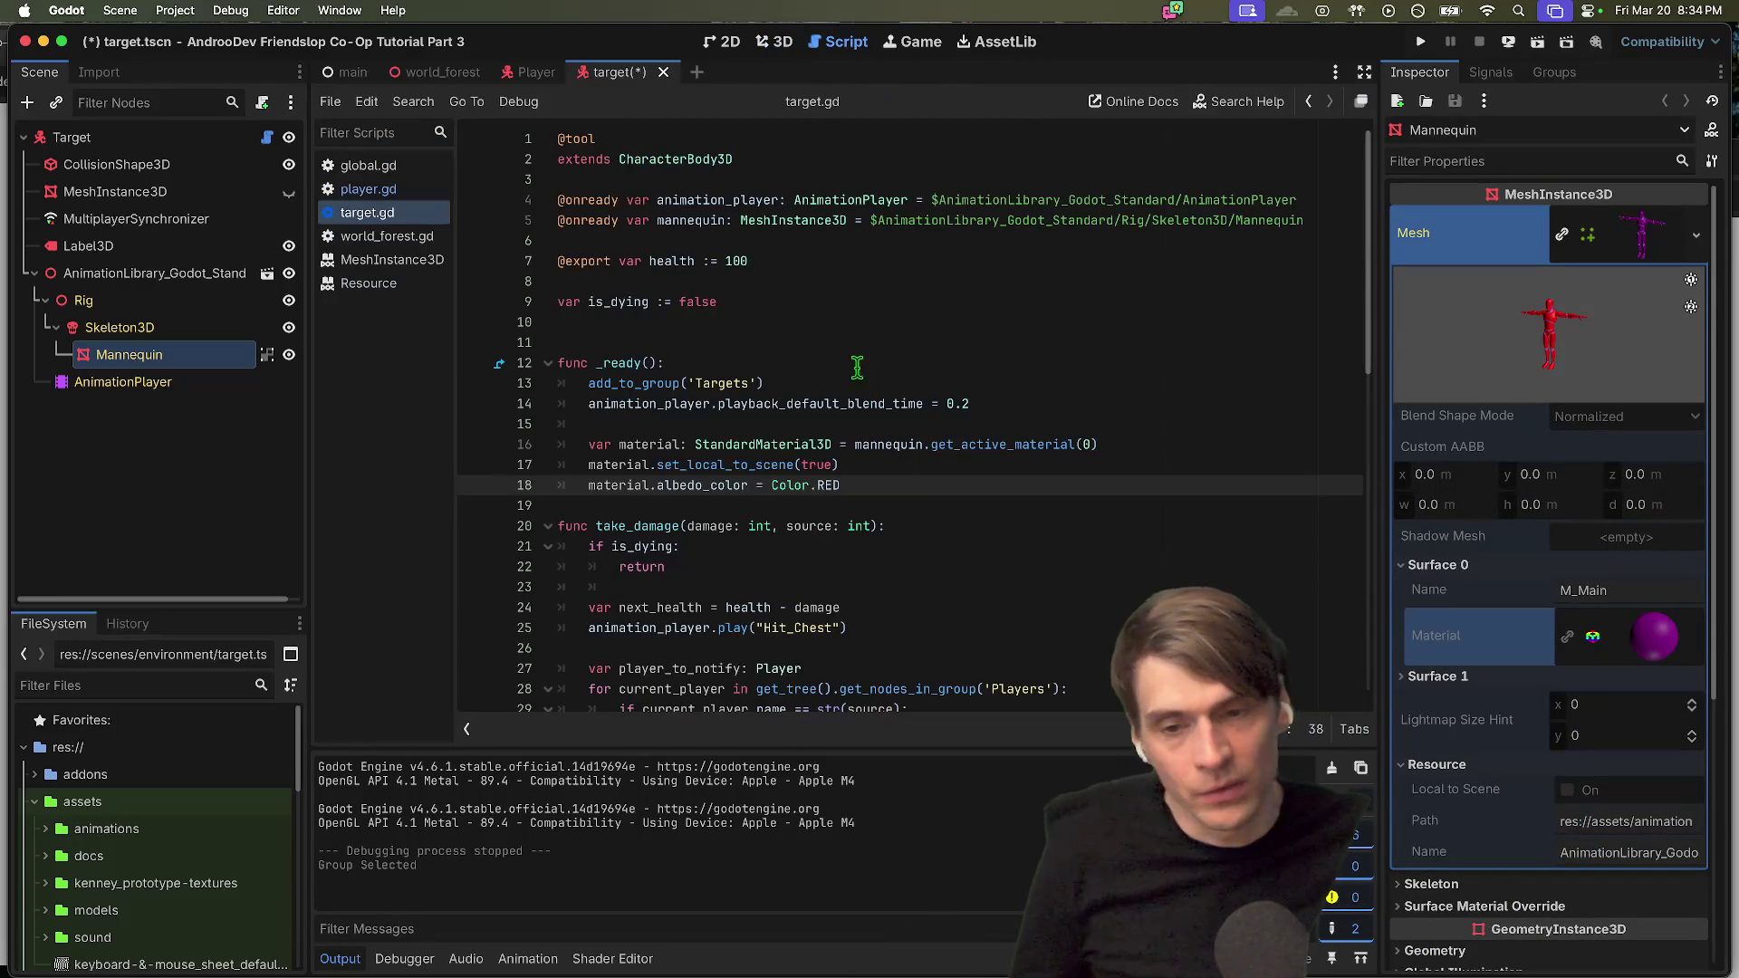
Insert a new line 16 in _ready above the material code, starting mannequin.loca.
{"action": "left_click", "coordinate": [1238, 423]}
{"action": "key", "text": "Return"}
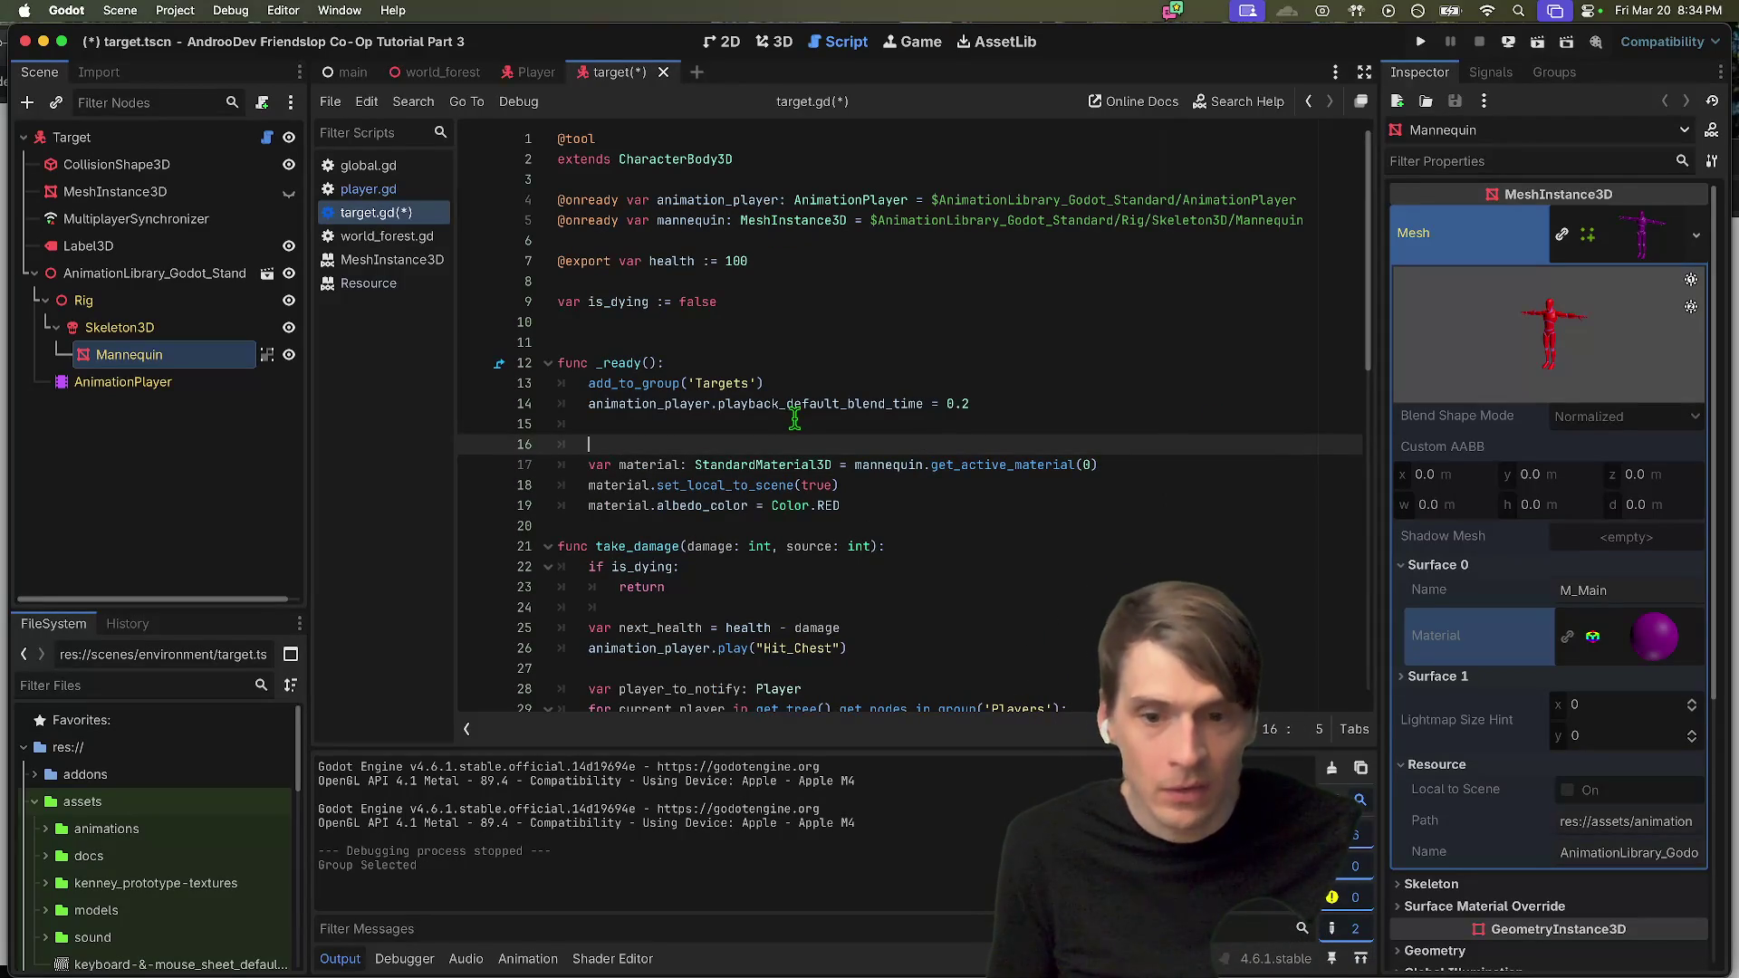
{"action": "type", "text": ".set_"}
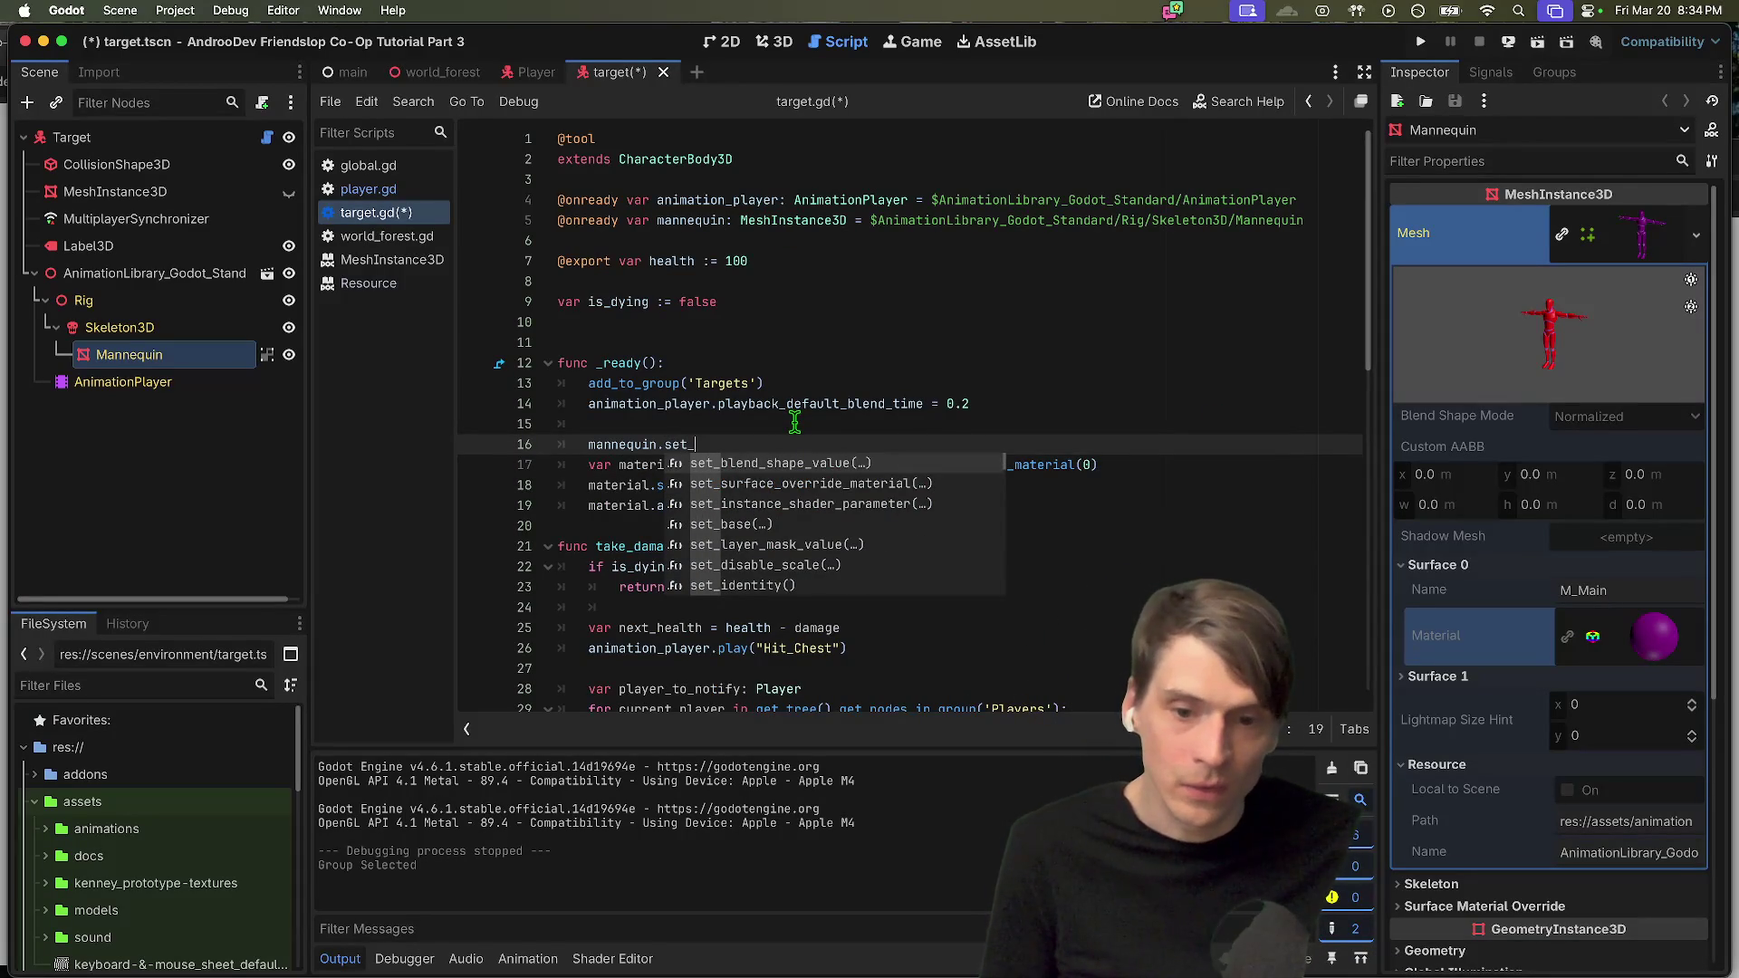
{"action": "type", "text": "loca"}
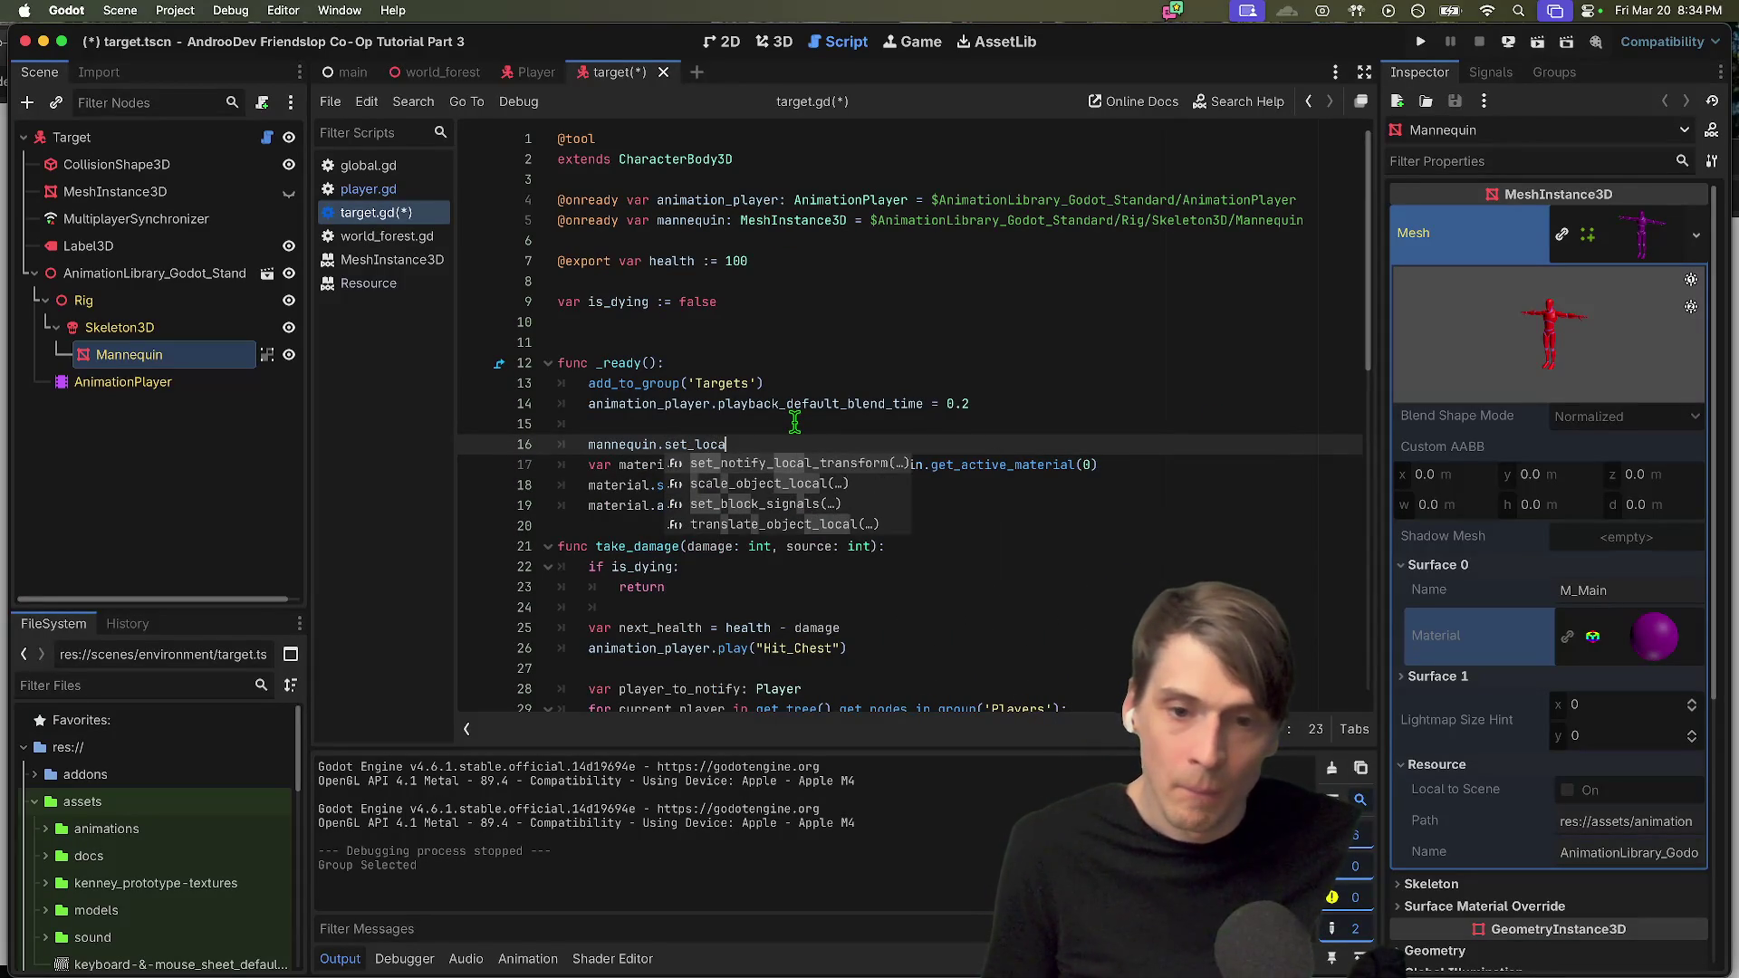
{"action": "key", "text": "BackSpace"}
{"action": "key", "text": "BackSpace"}
{"action": "key", "text": "BackSpace"}
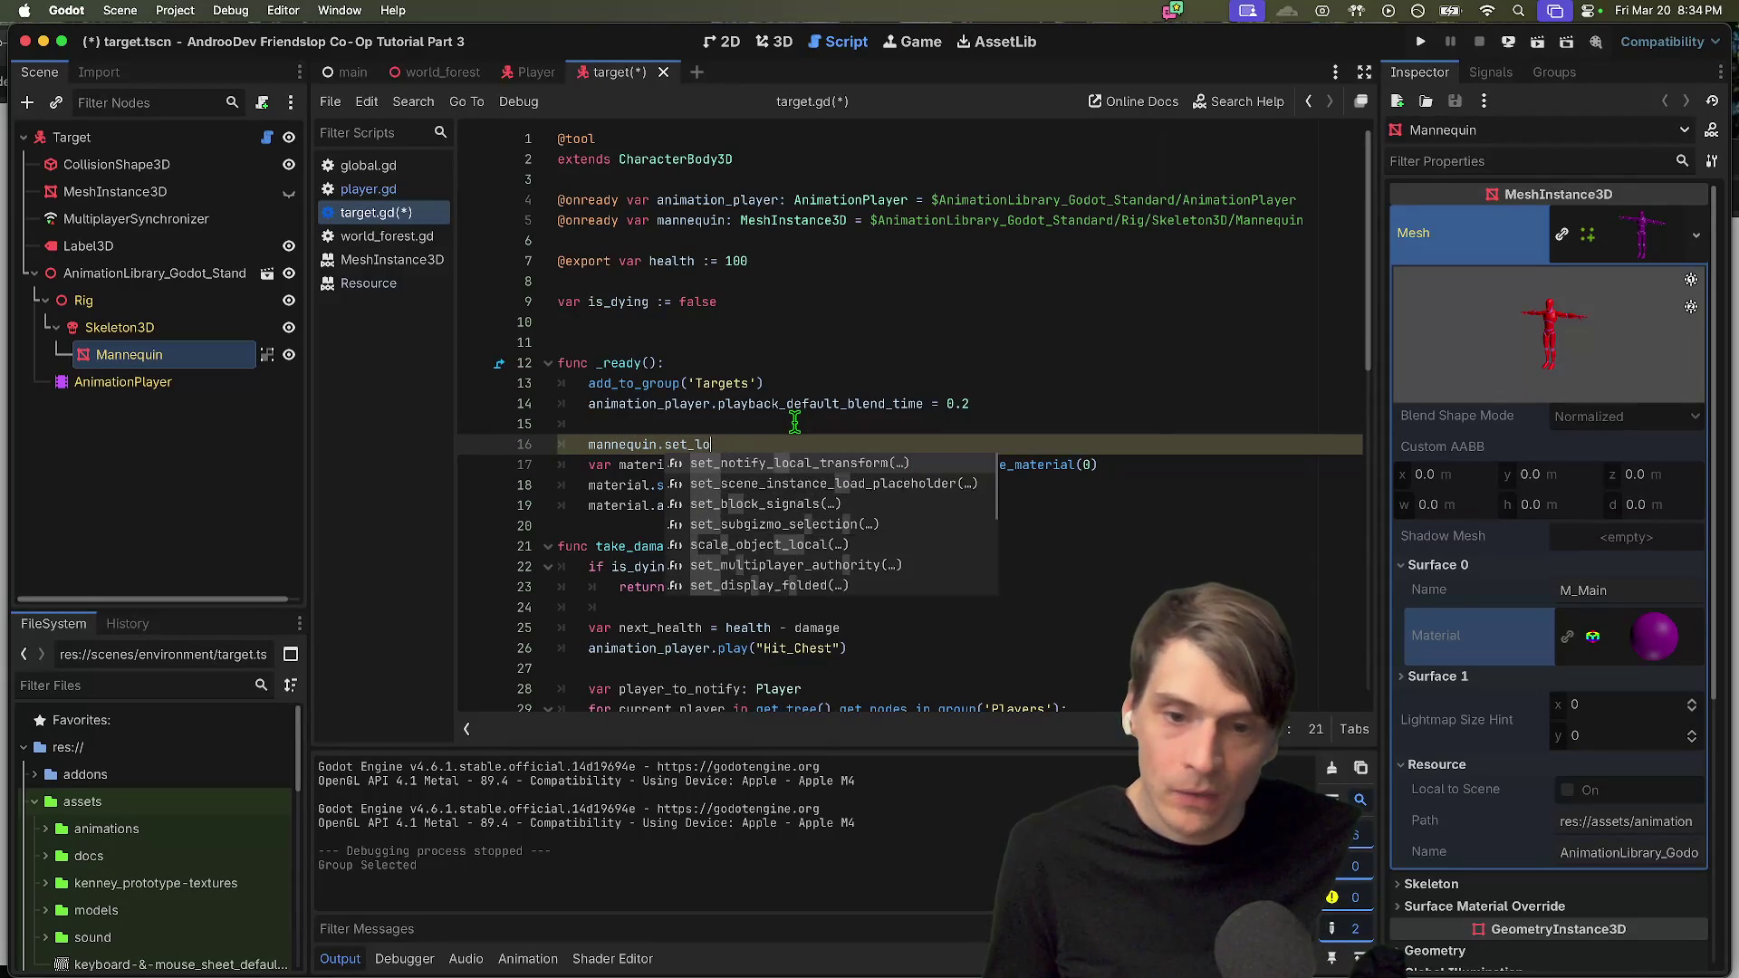
{"action": "key", "text": "BackSpace"}
{"action": "key", "text": "BackSpace"}
{"action": "key", "text": "BackSpace"}
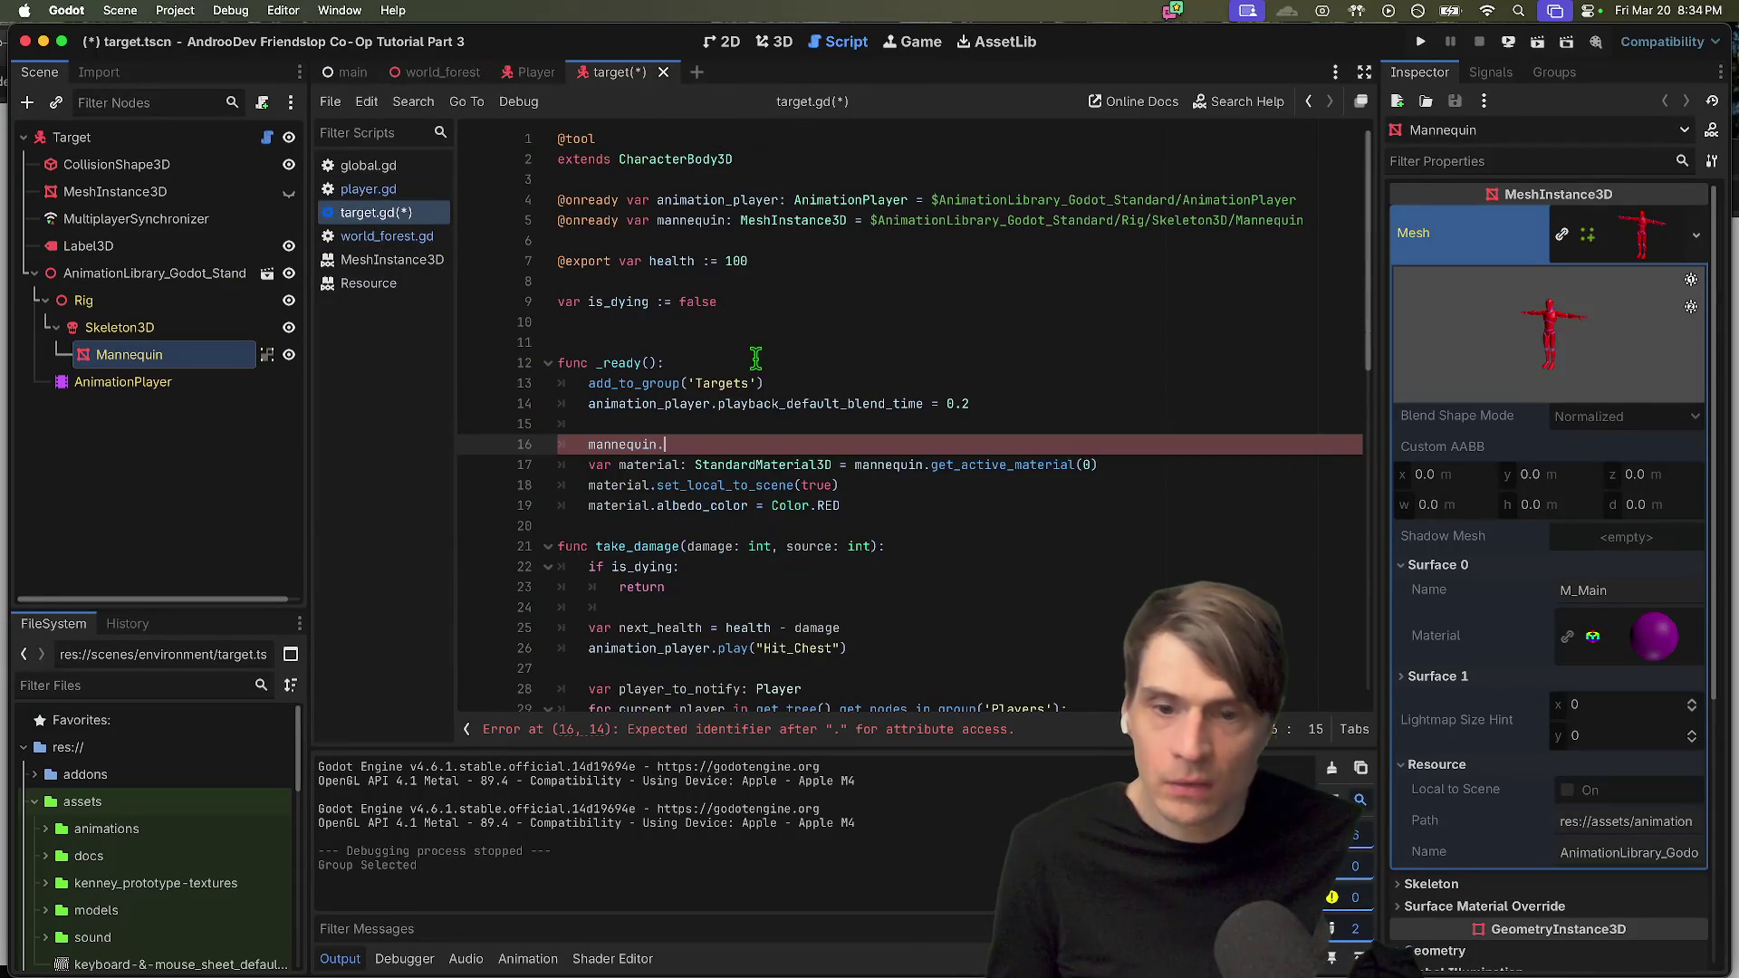
{"action": "type", "text": "ca"}
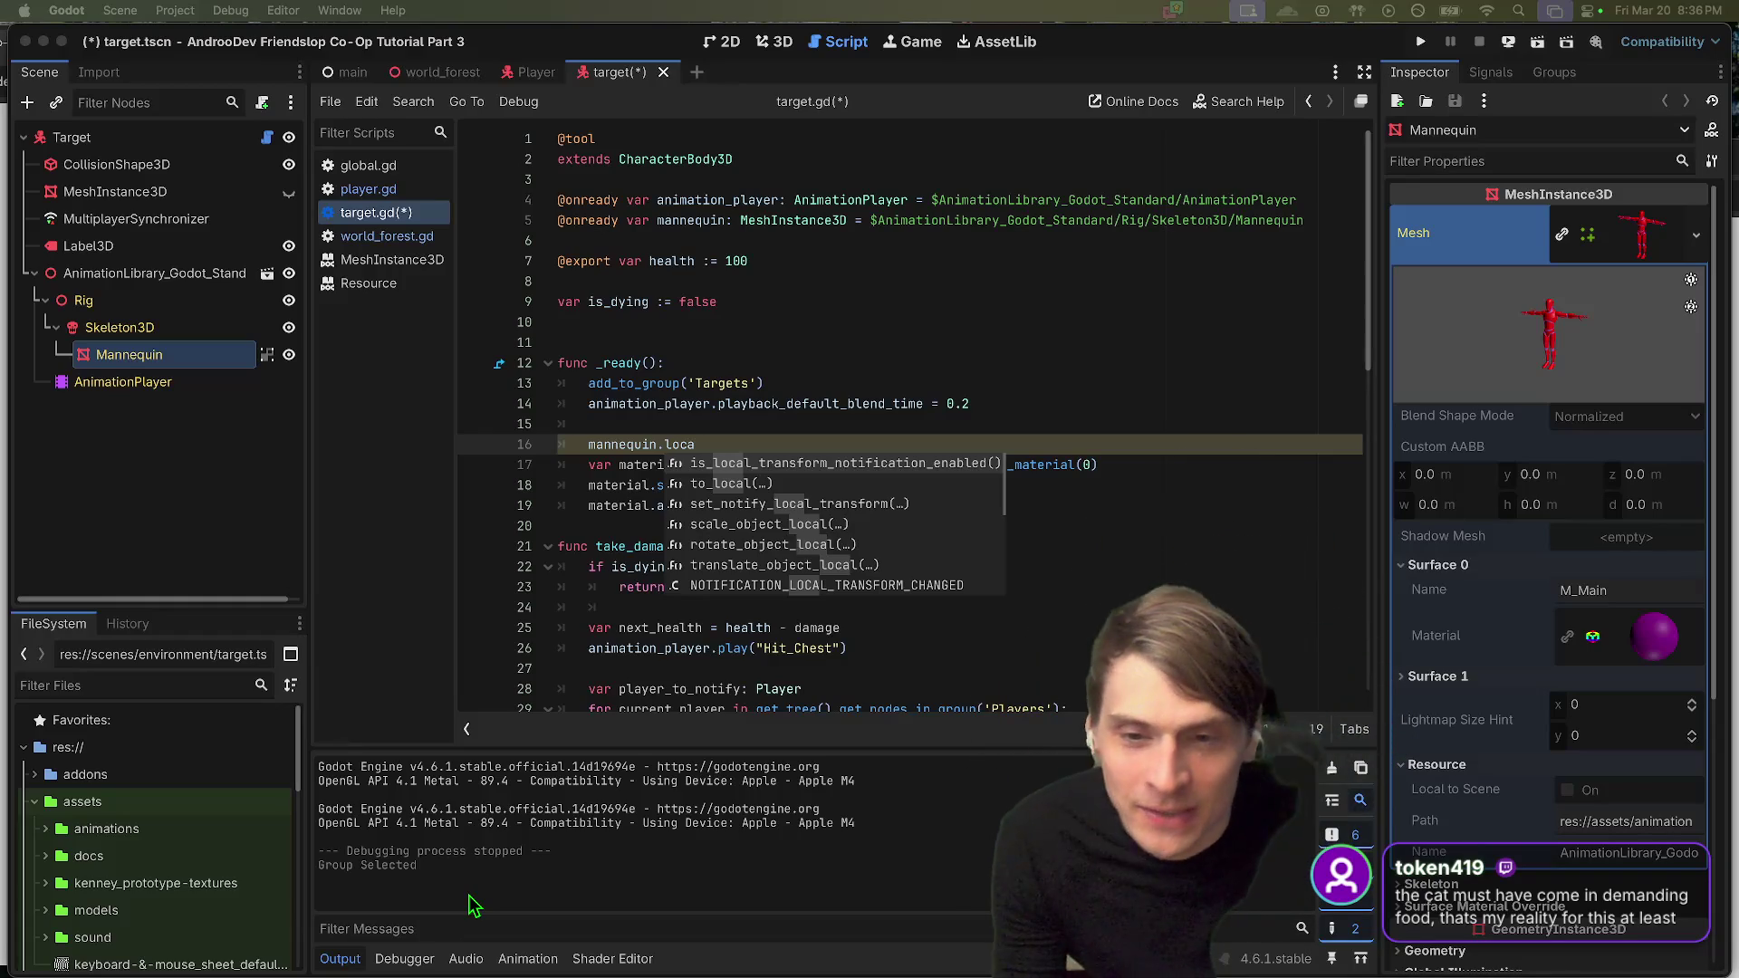
Extend line 16 to mannequin.set_local_to_scene, using the method suggestions along the way.
{"action": "key", "text": "Escape"}
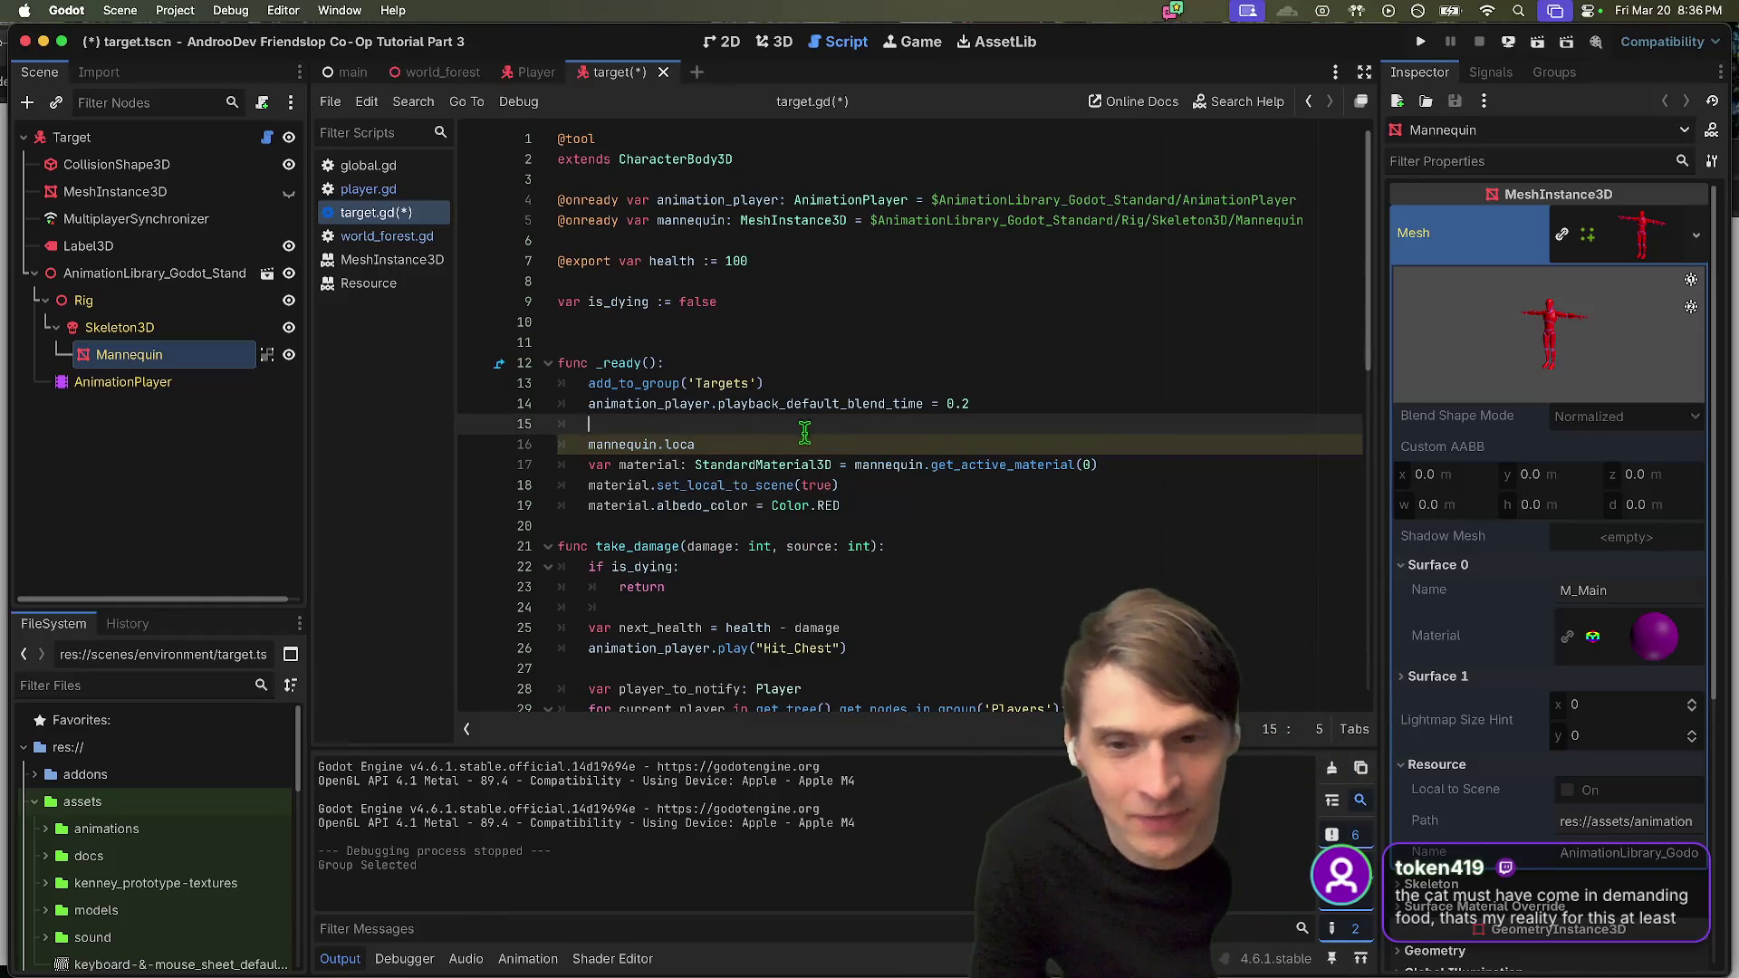
{"action": "key", "text": "BackSpace"}
{"action": "key", "text": "BackSpace"}
{"action": "key", "text": "BackSpace"}
{"action": "key", "text": "BackSpace"}
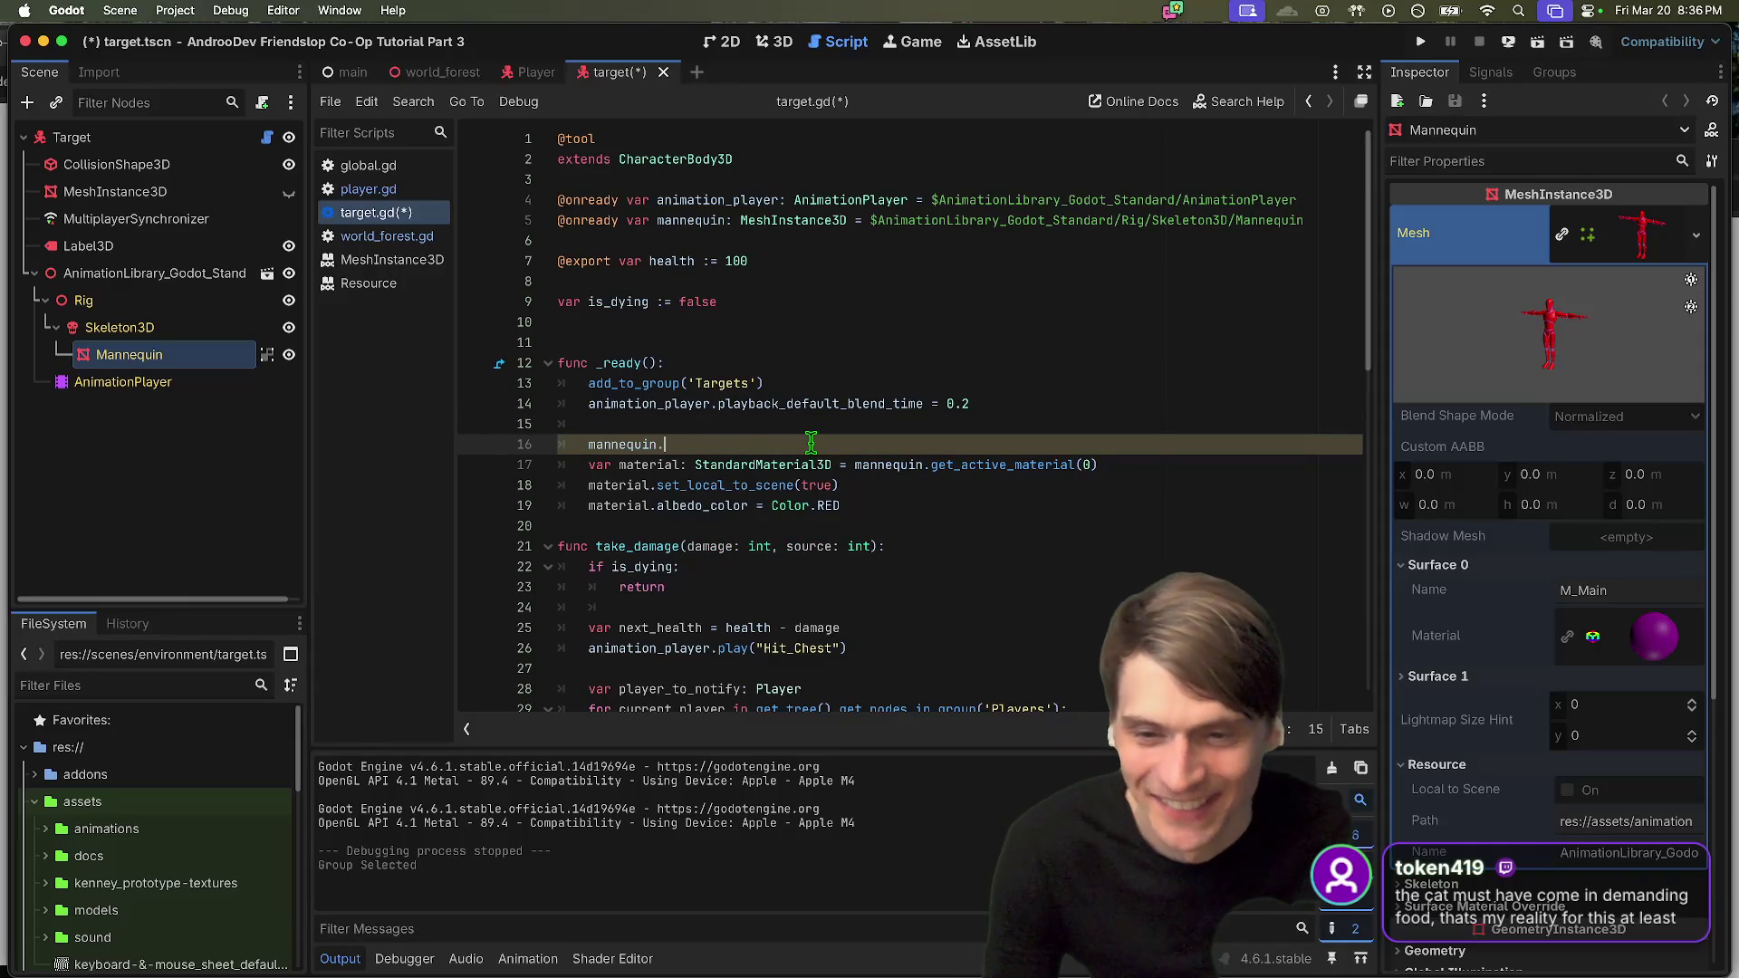
{"action": "key", "text": "ctrl+space"}
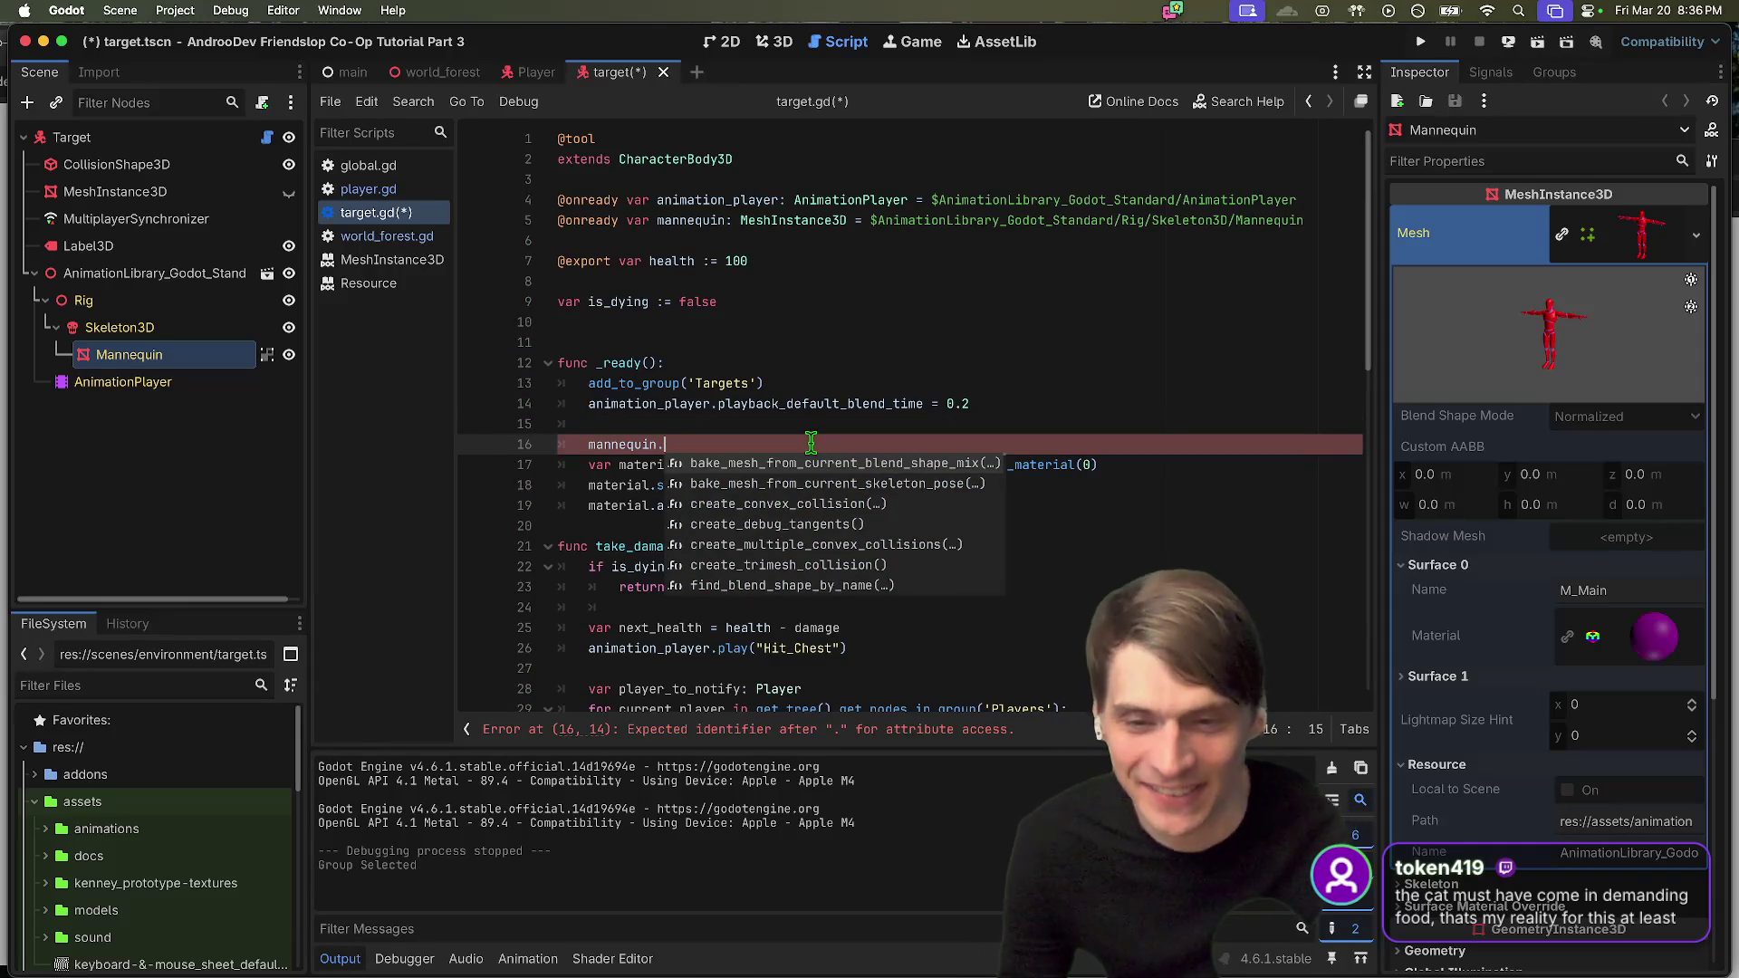
{"action": "type", "text": "set_"}
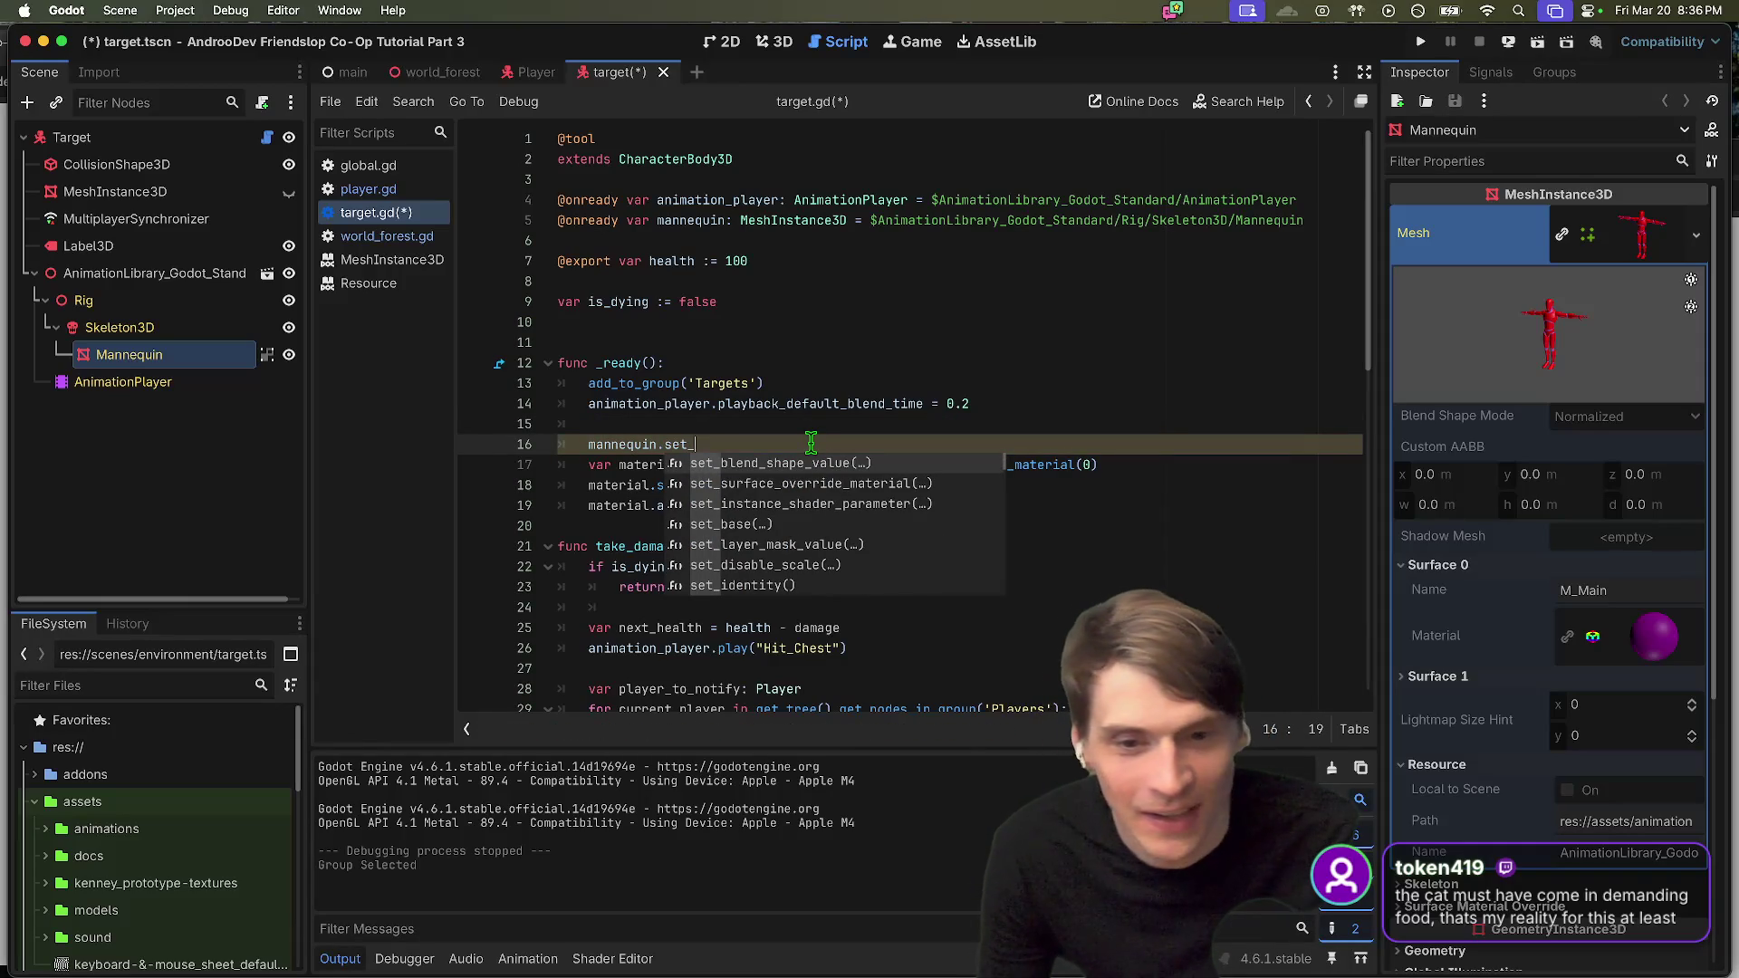
{"action": "key", "text": "Escape"}
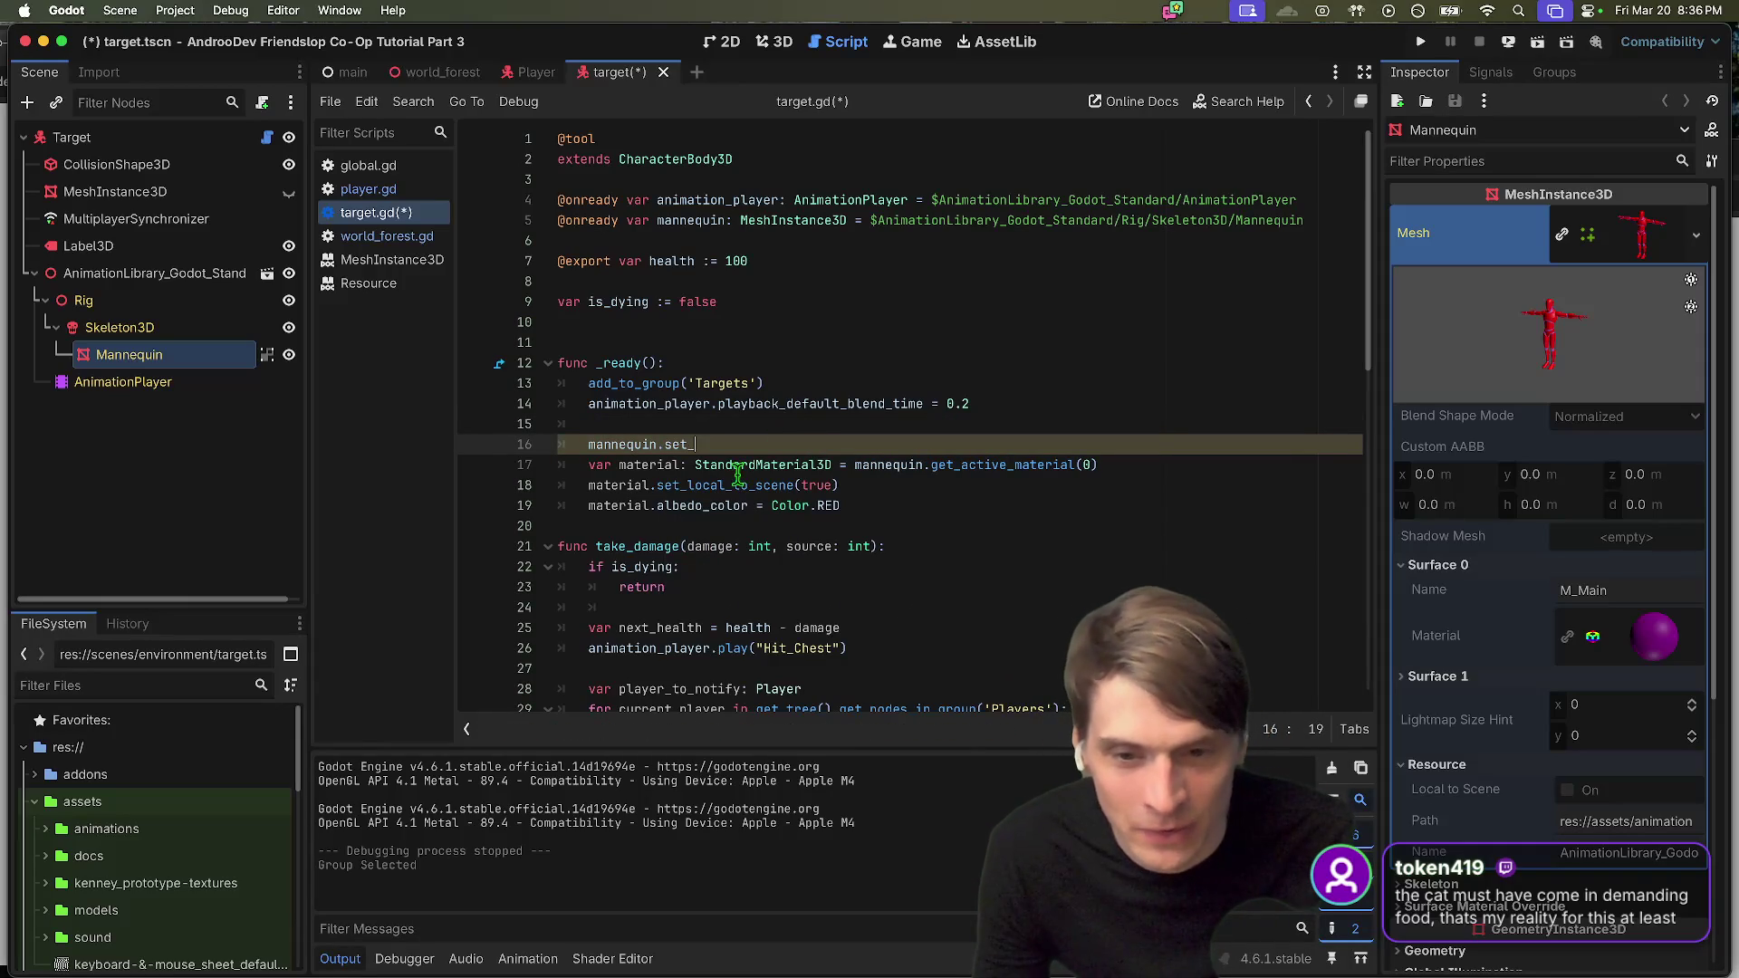
{"action": "double_click", "coordinate": [737, 478]}
{"action": "left_click", "coordinate": [764, 444]}
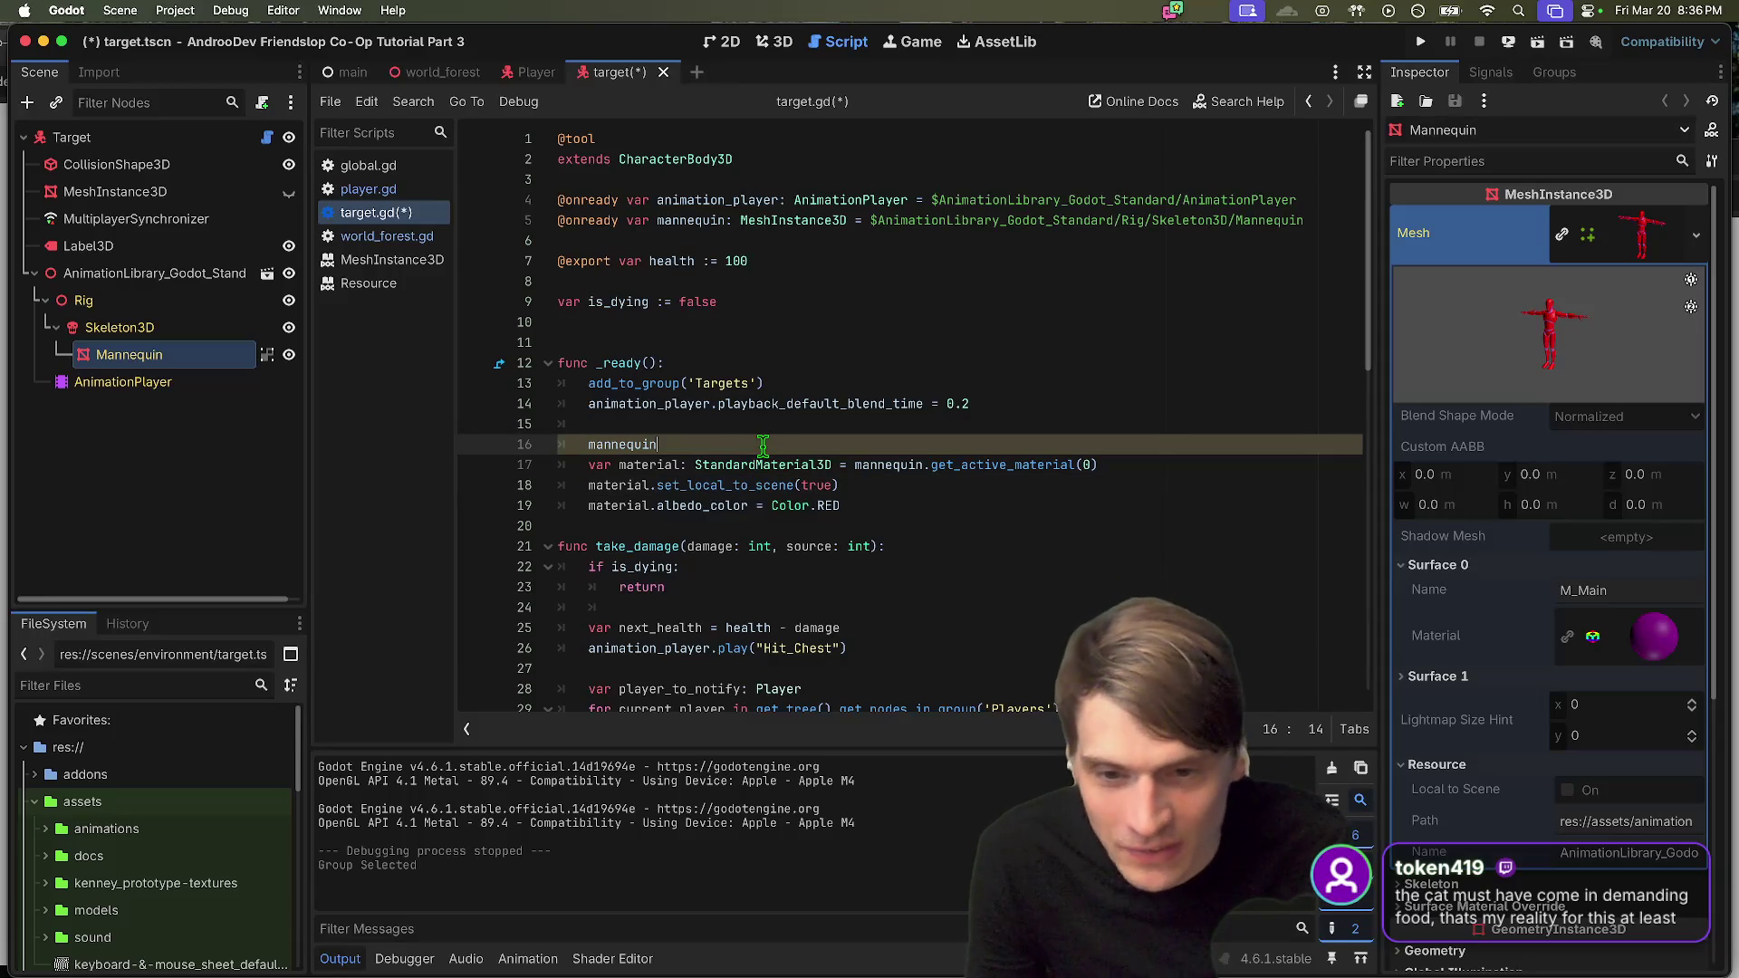
{"action": "type", "text": ".set_"}
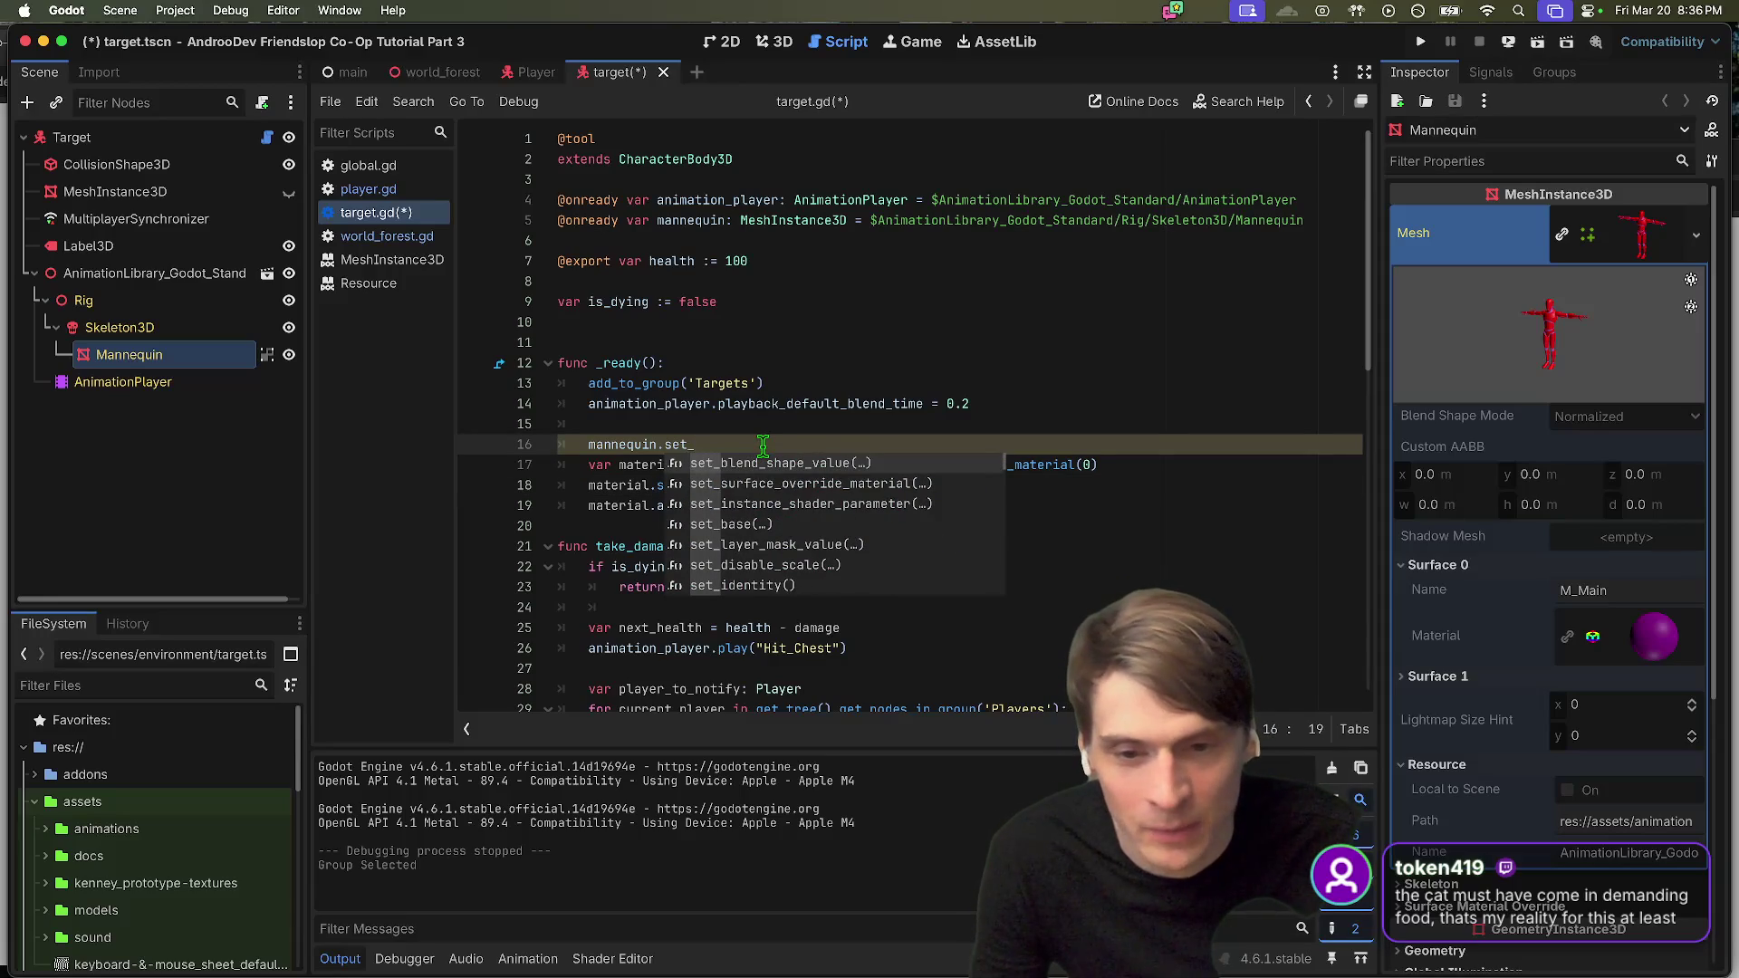
{"action": "type", "text": "local_to_scene"}
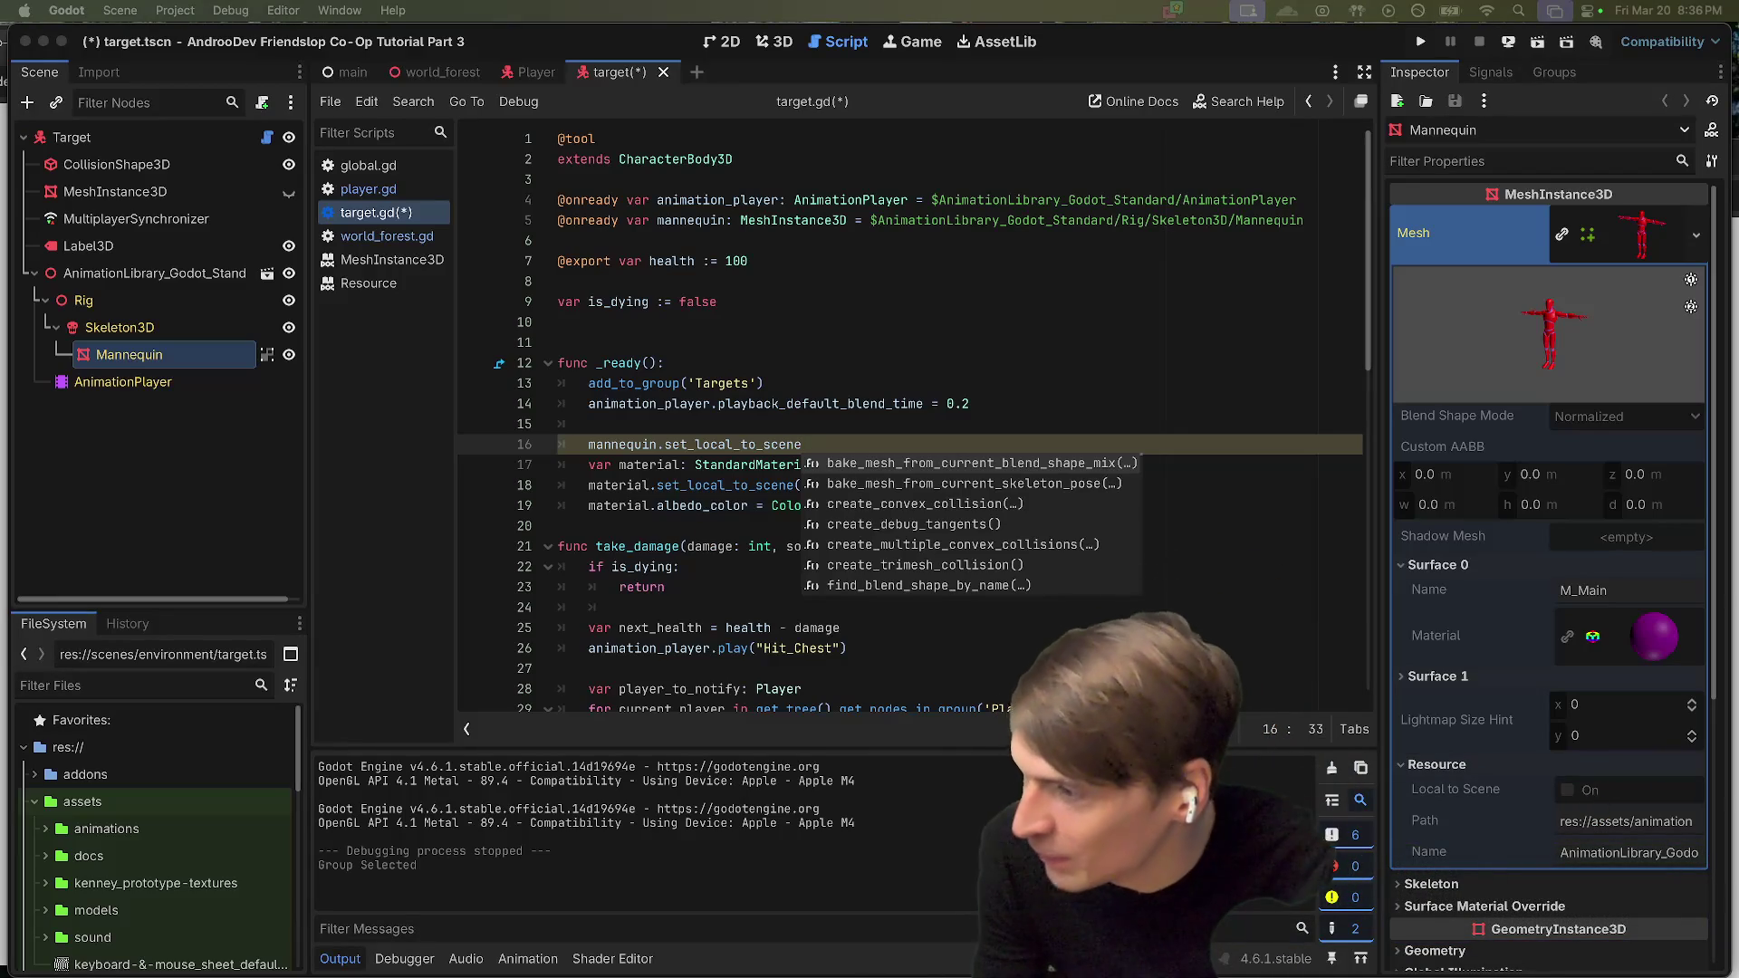
Finish the call as set_local_to_scene(true) and save with Cmd+S.
{"action": "left_click", "coordinate": [942, 426]}
{"action": "key", "text": "Down"}
{"action": "key", "text": "End"}
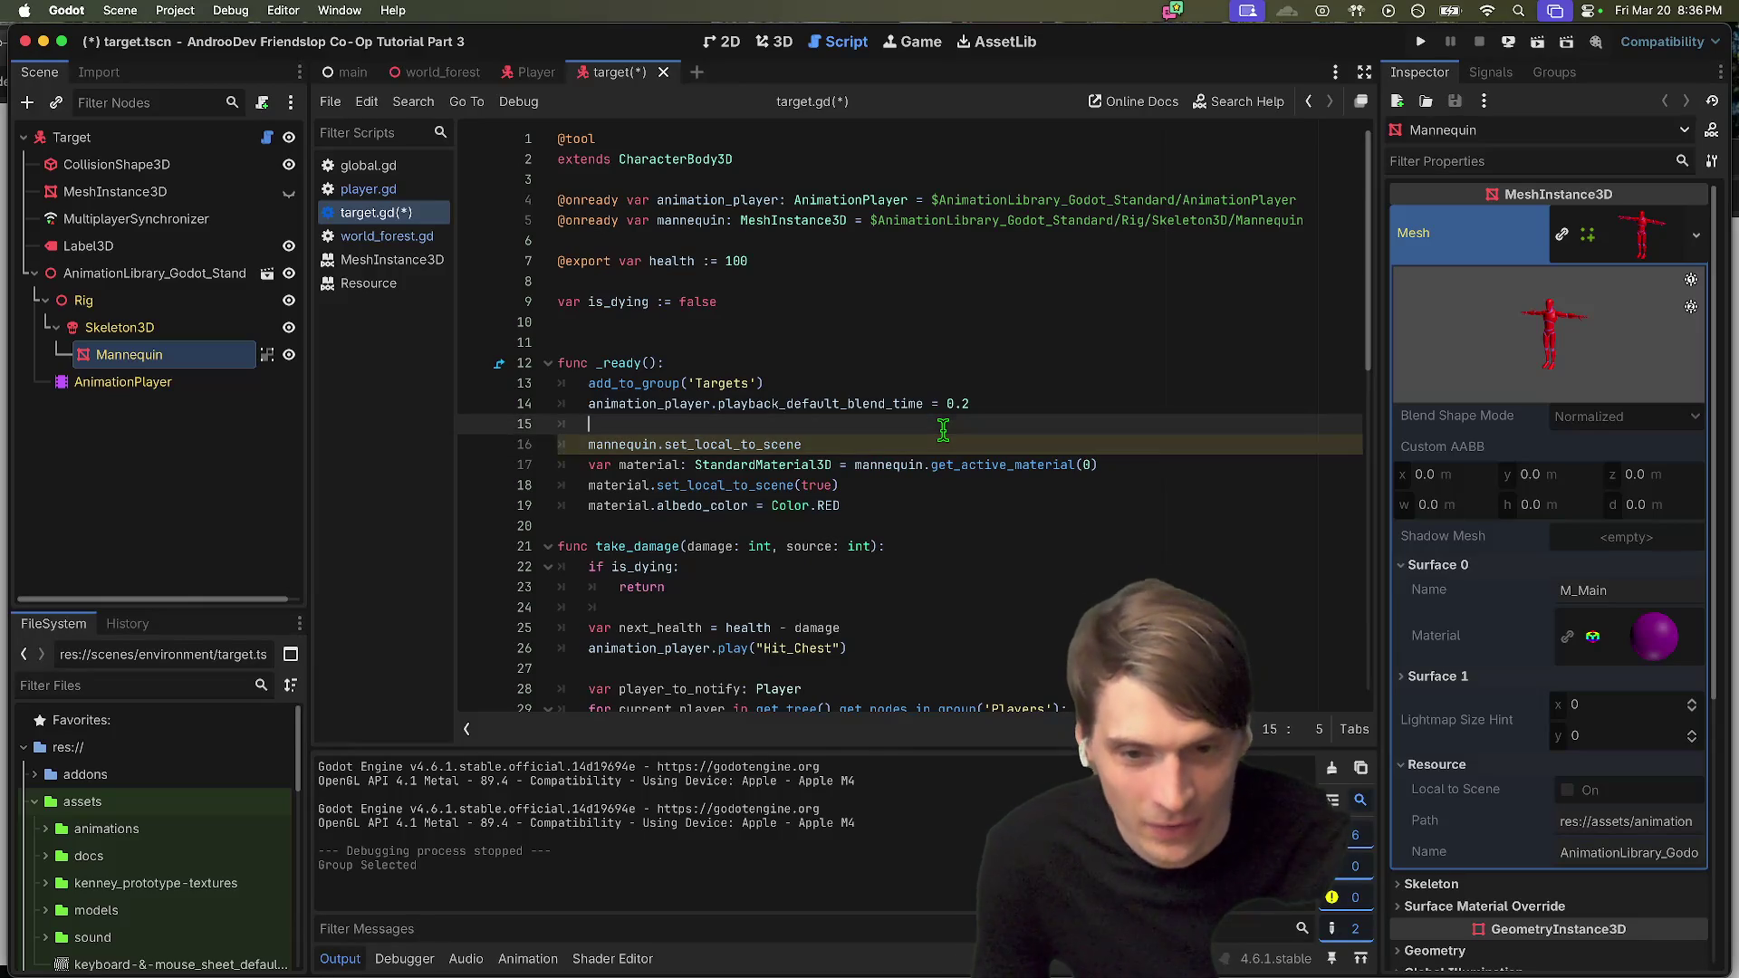
{"action": "type", "text": "(true"}
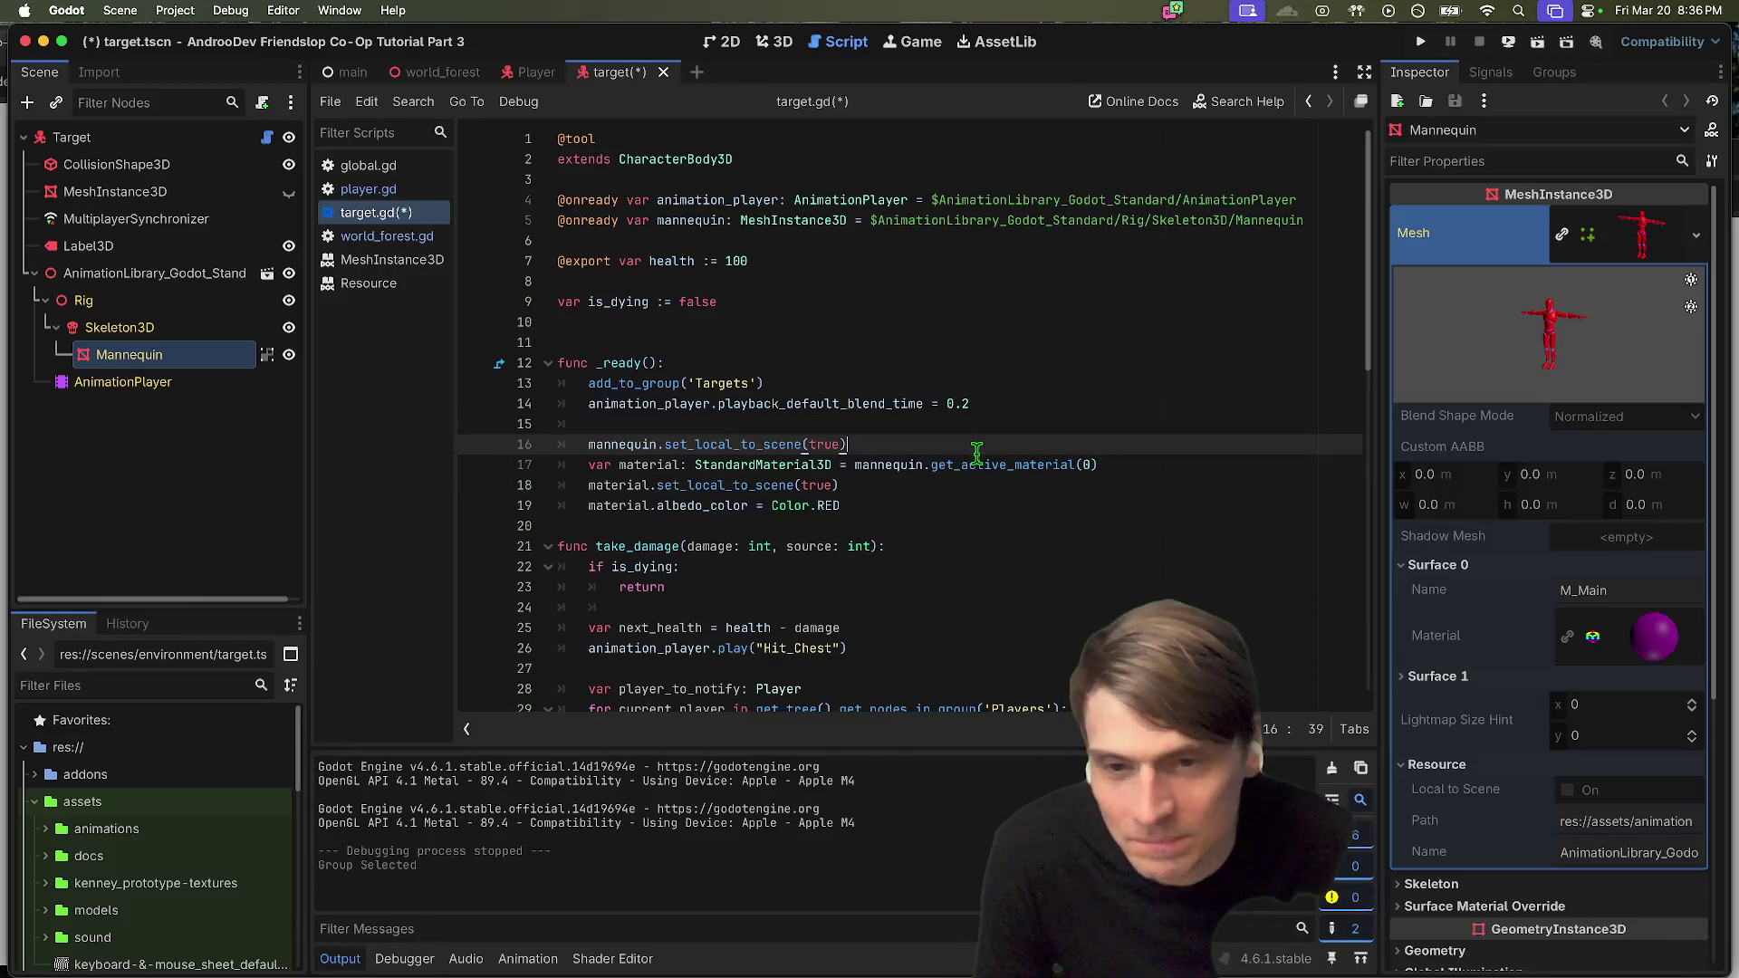
{"action": "key", "text": "super+s"}
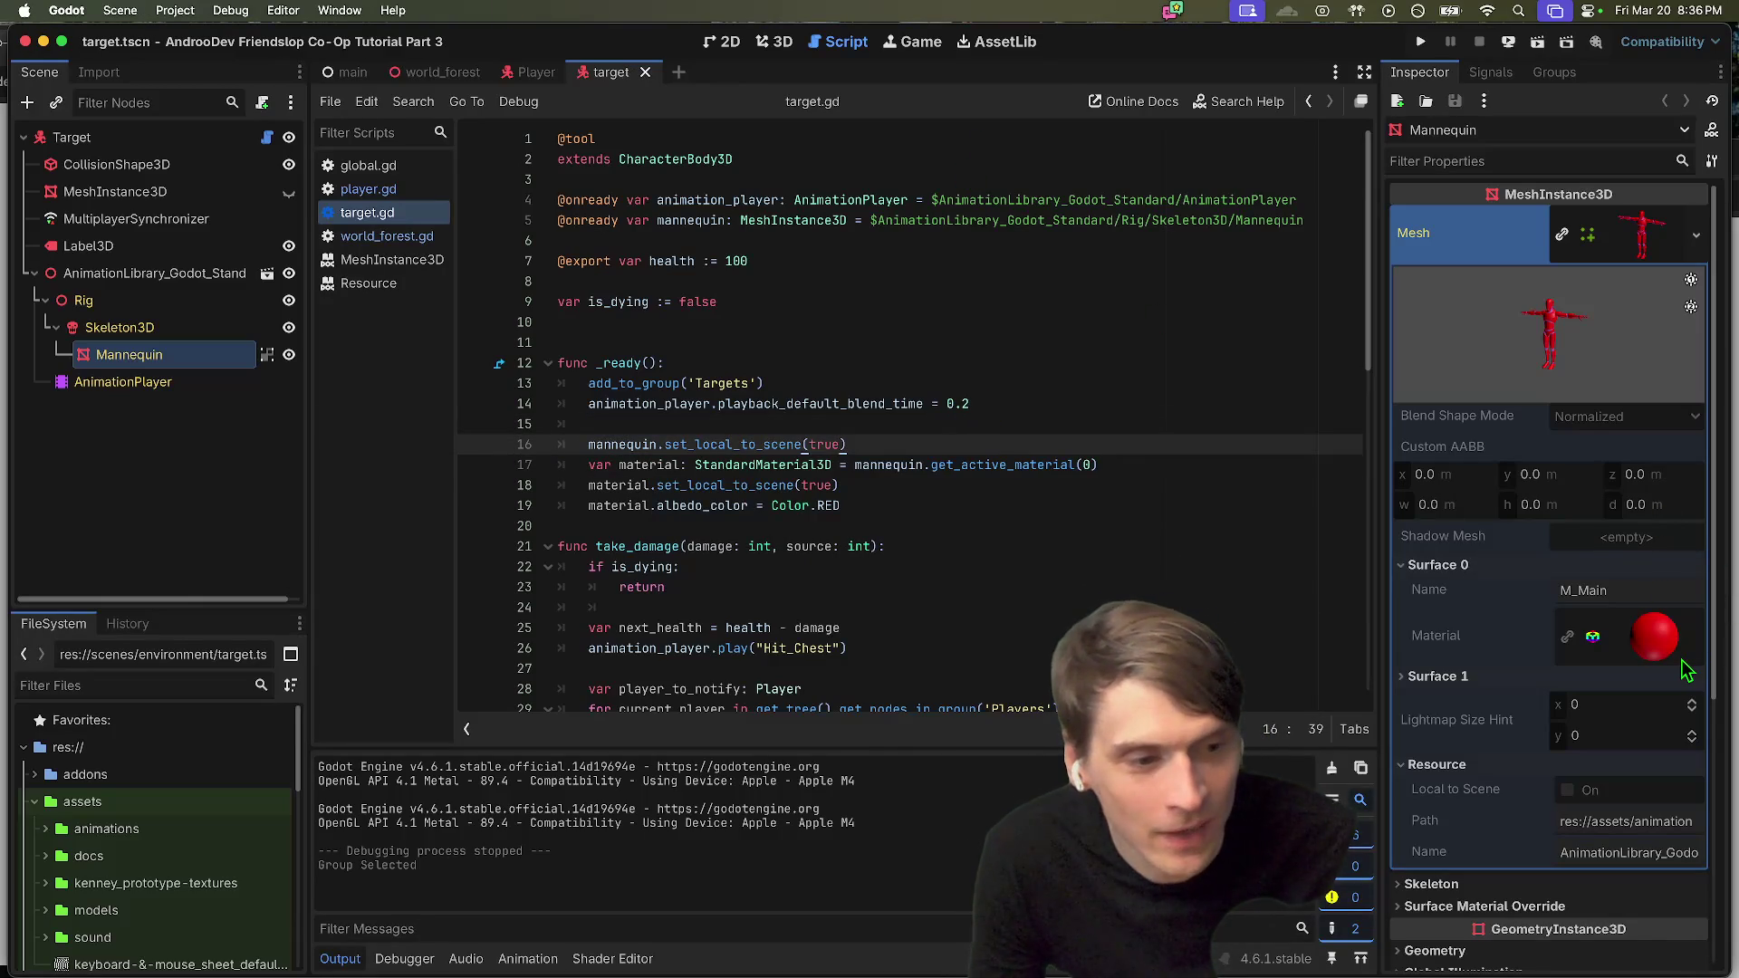
Change Color.RED to Color.BLUE on the albedo line 19.
{"action": "left_click", "coordinate": [225, 10]}
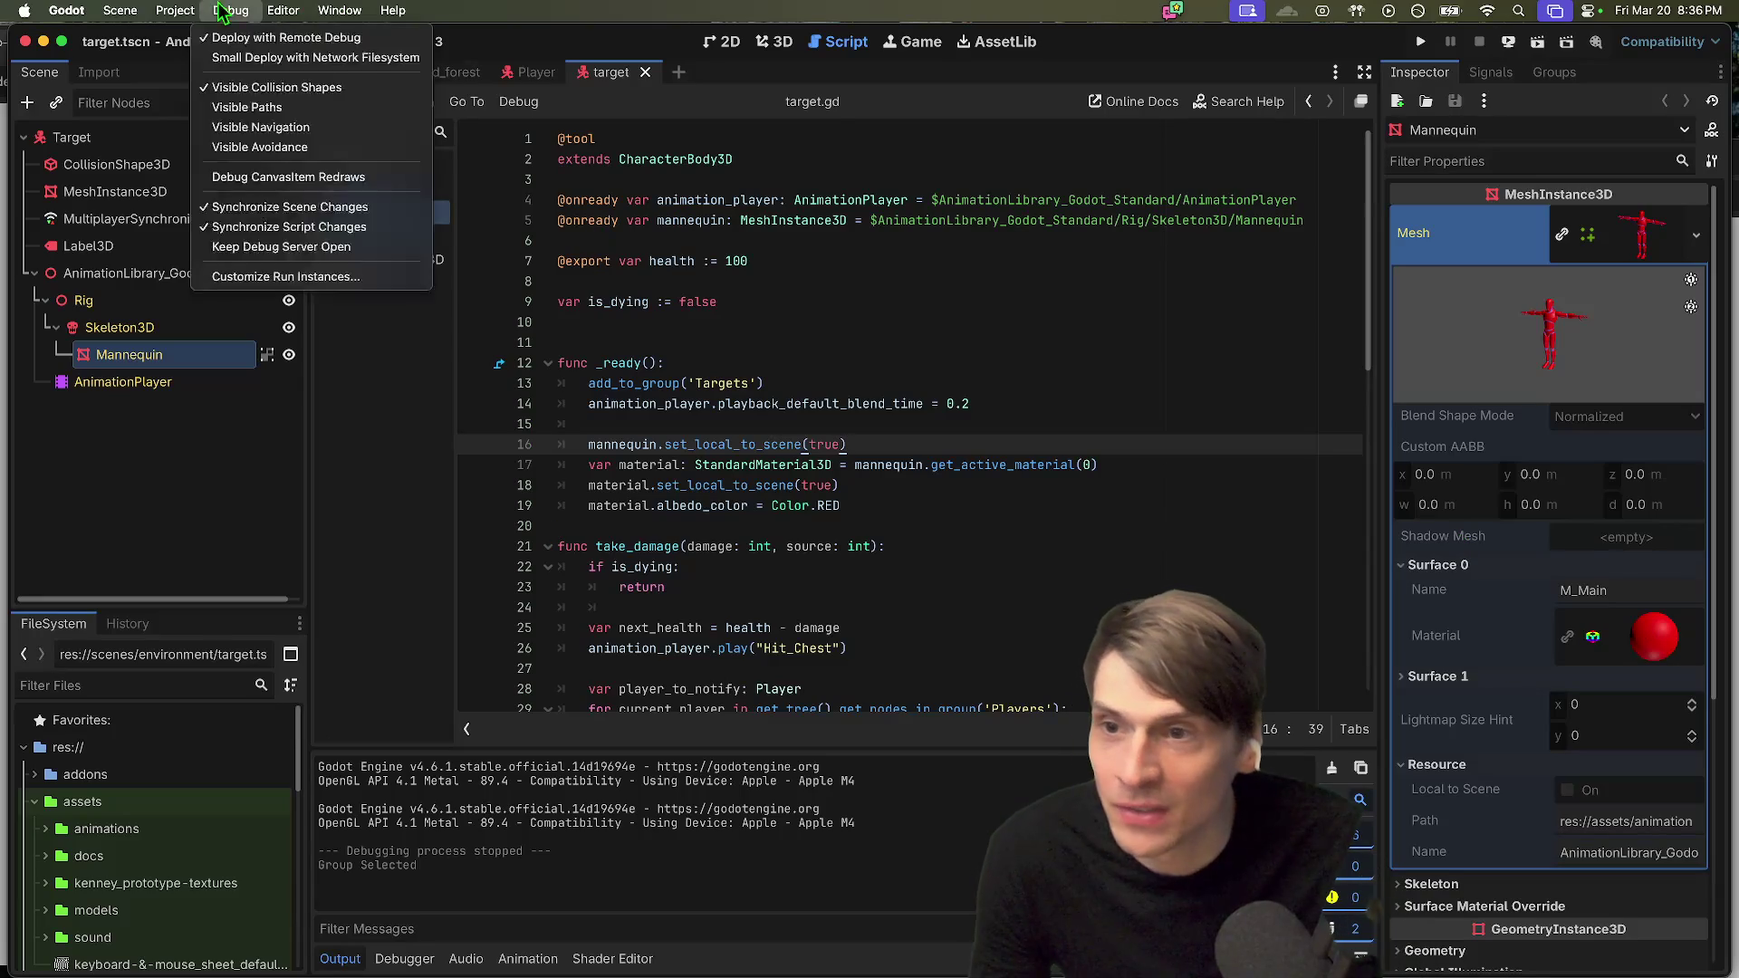
{"action": "left_click", "coordinate": [1106, 534]}
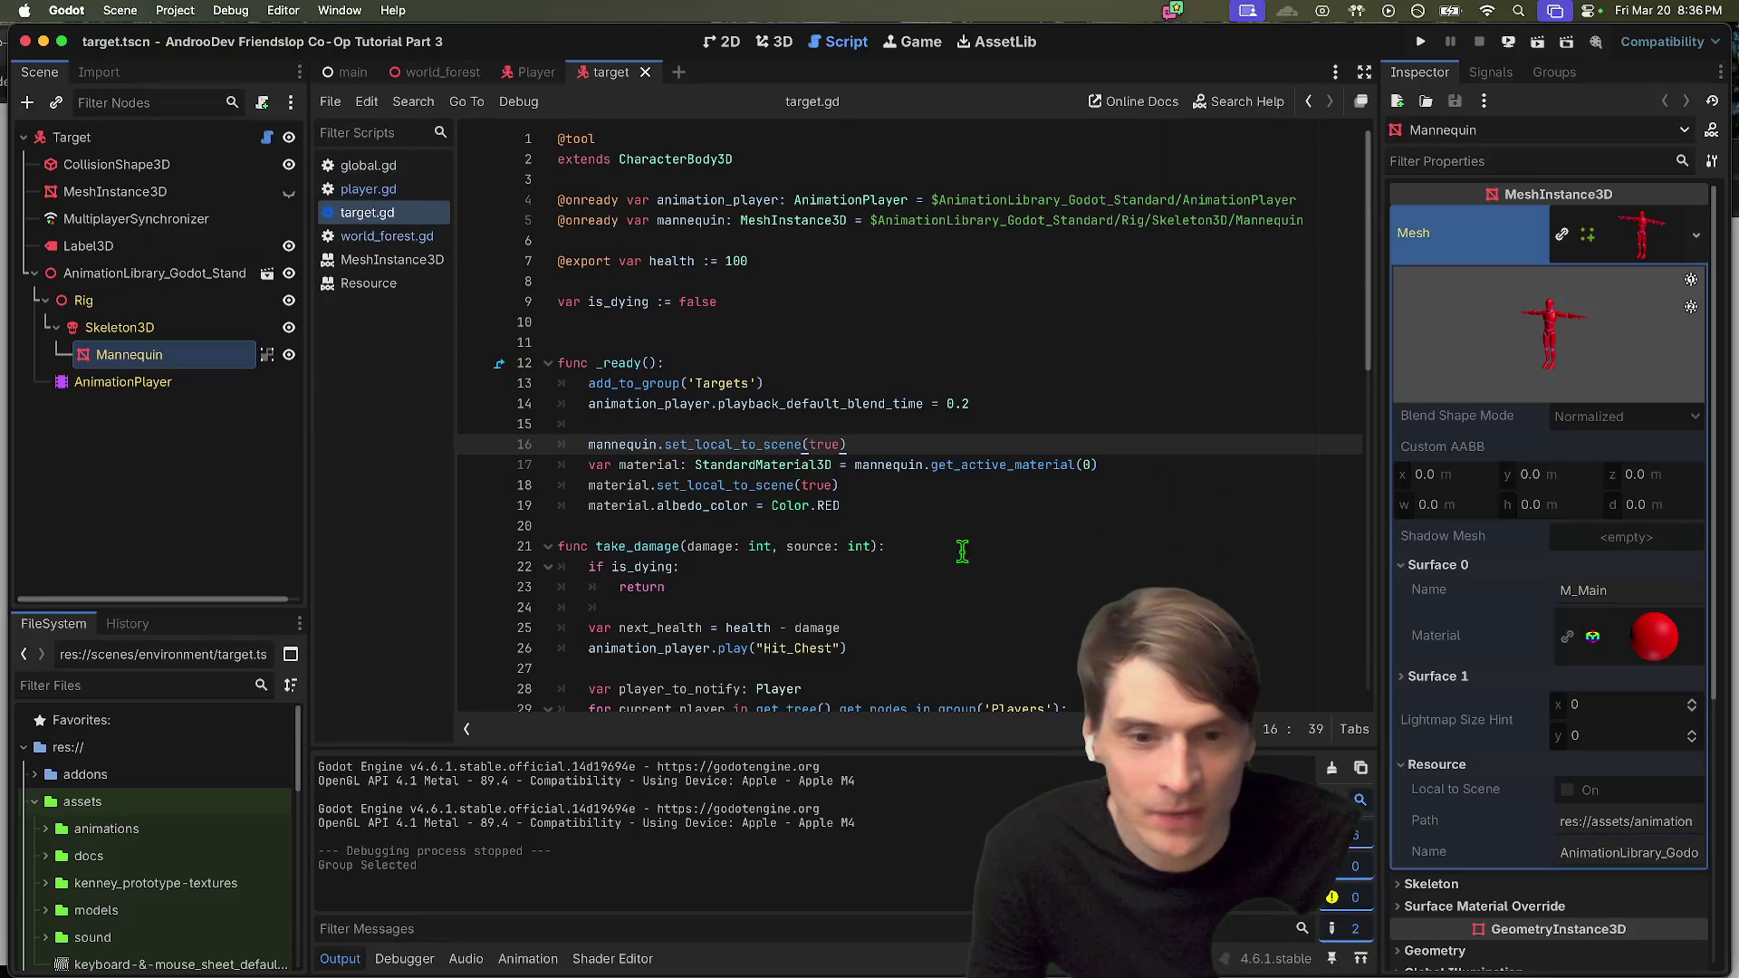
{"action": "double_click", "coordinate": [827, 505]}
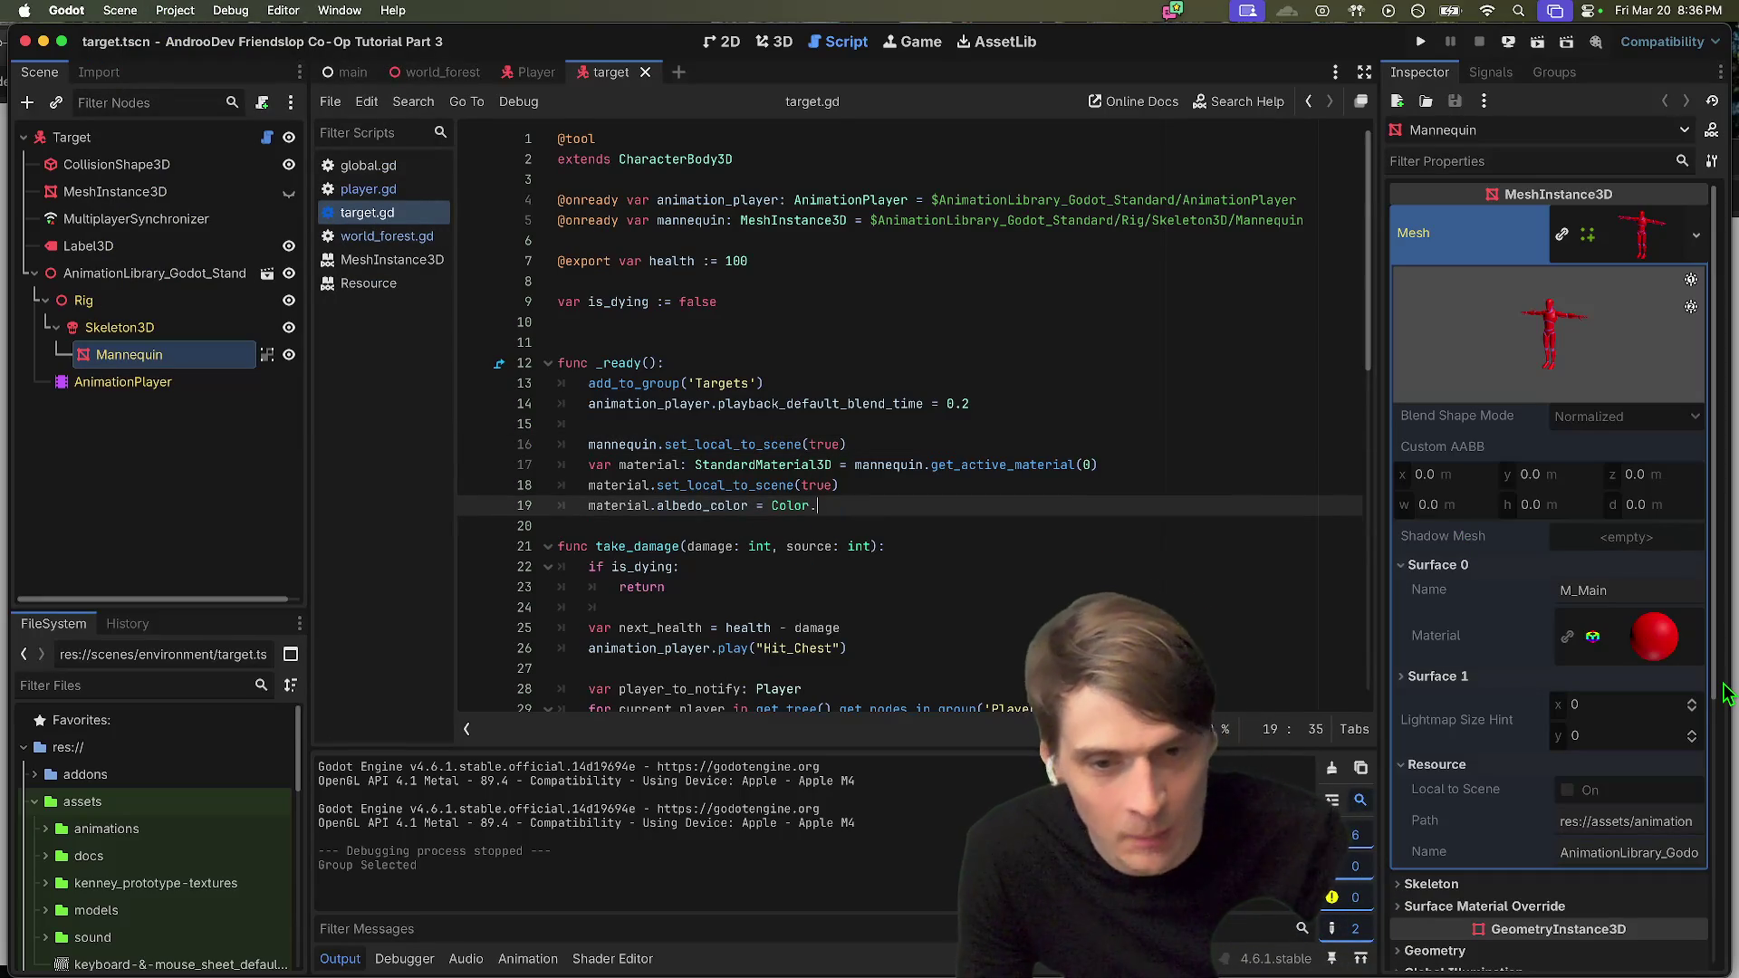
{"action": "type", "text": "blue"}
{"action": "key", "text": "Return"}
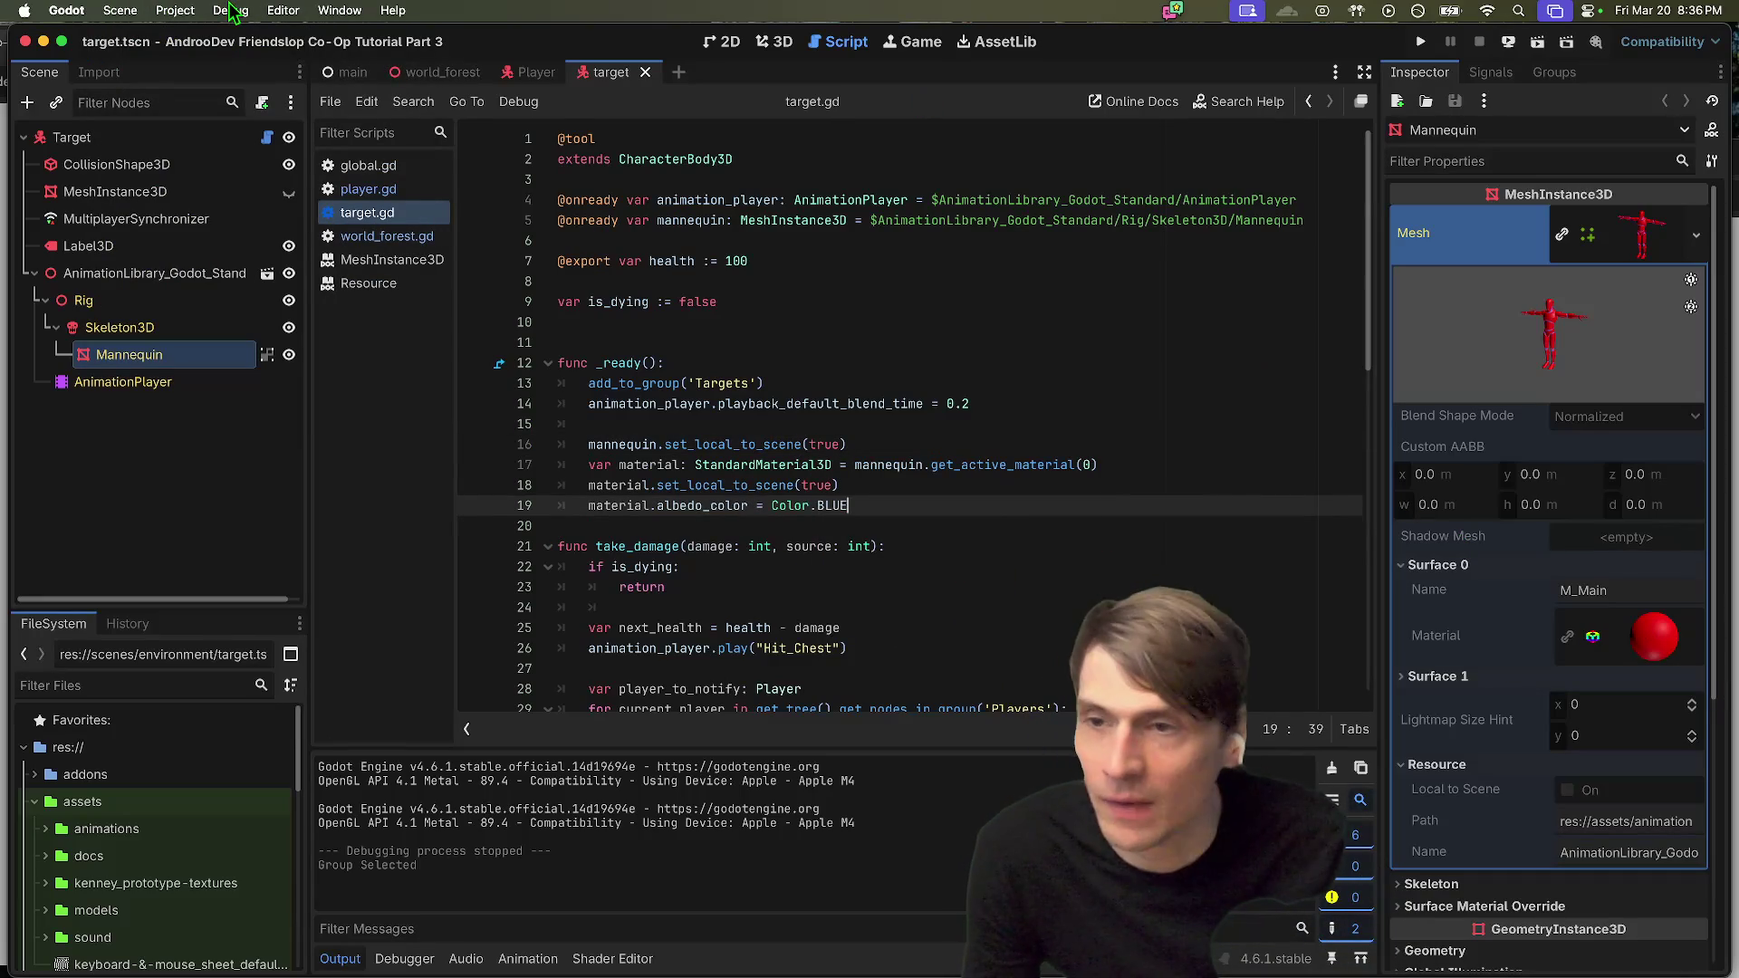
Reload the saved scene, which reports an invalid-call error for set_local_to_scene.
{"action": "left_click", "coordinate": [186, 10]}
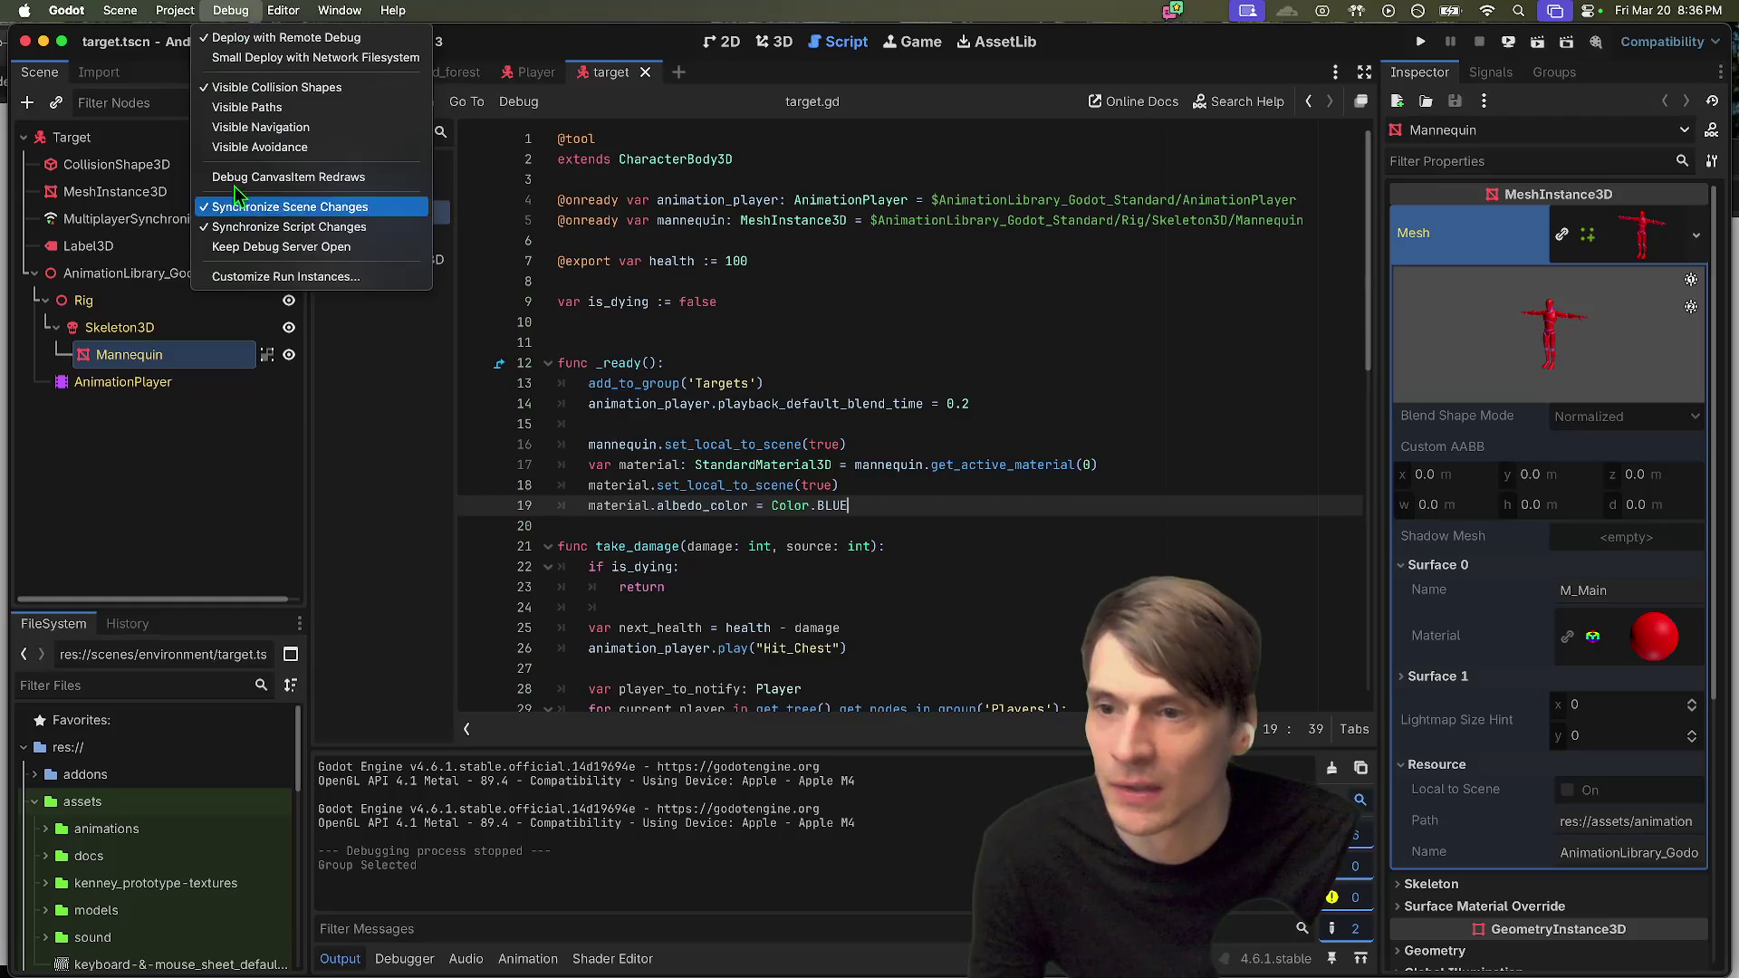
{"action": "mouse_move", "coordinate": [120, 18]}
{"action": "left_click", "coordinate": [176, 366]}
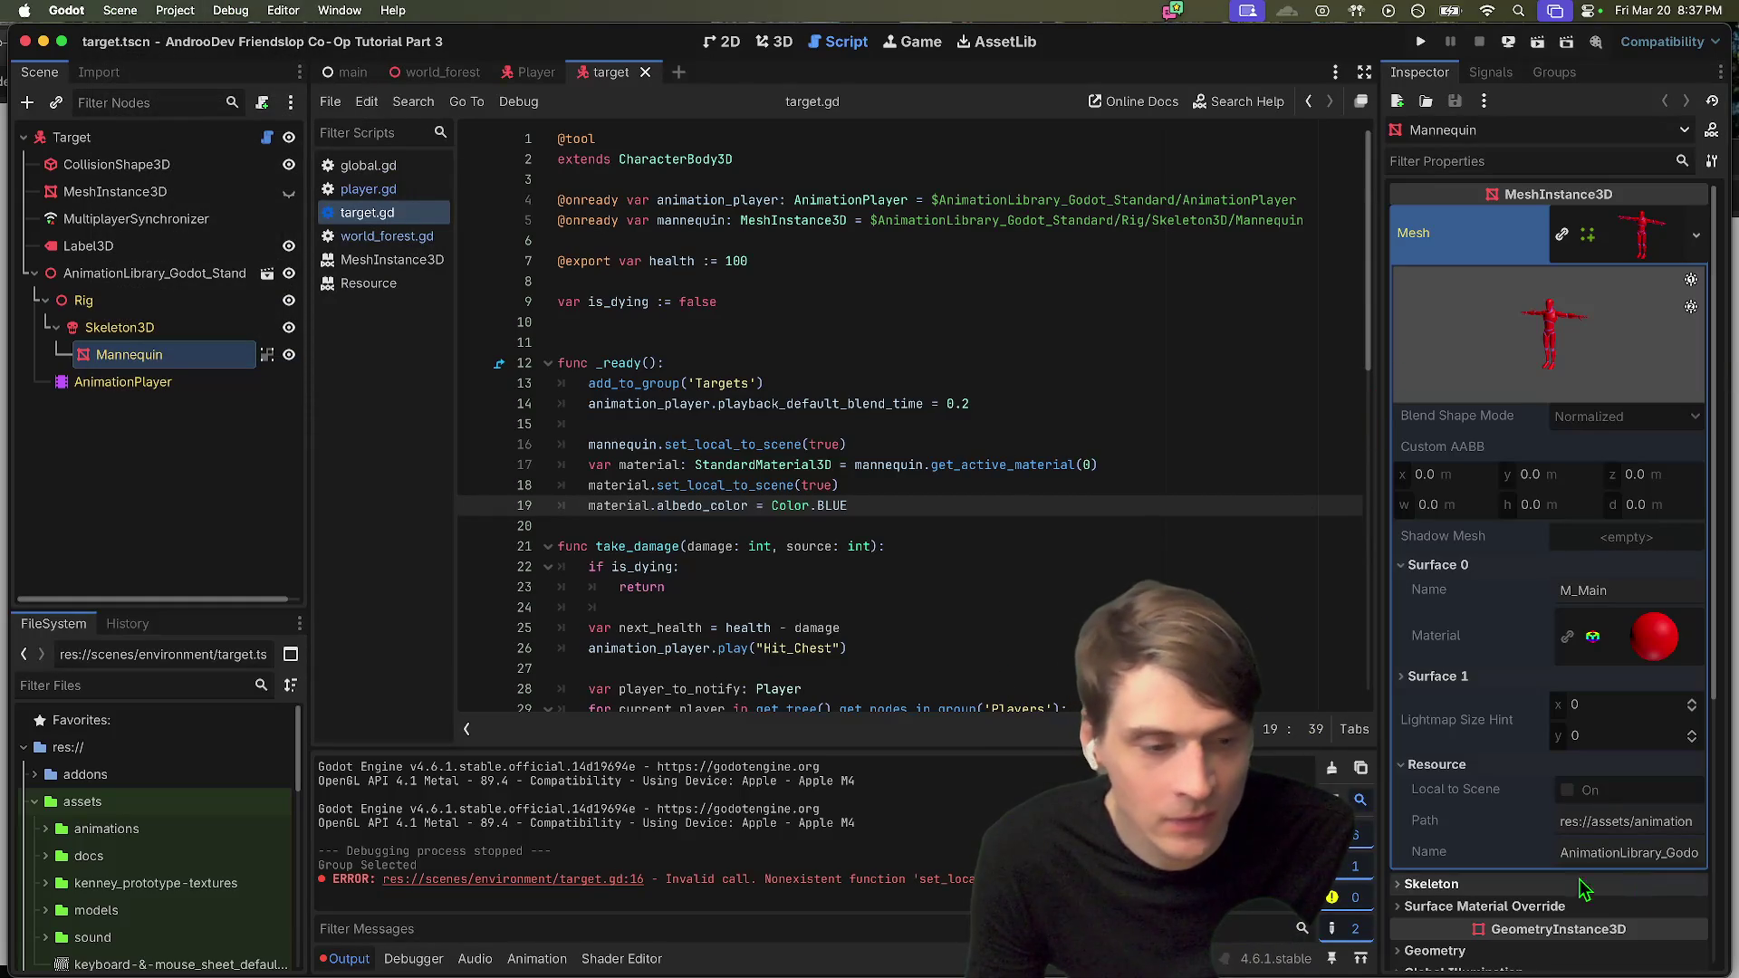
{"action": "right_click", "coordinate": [1526, 802]}
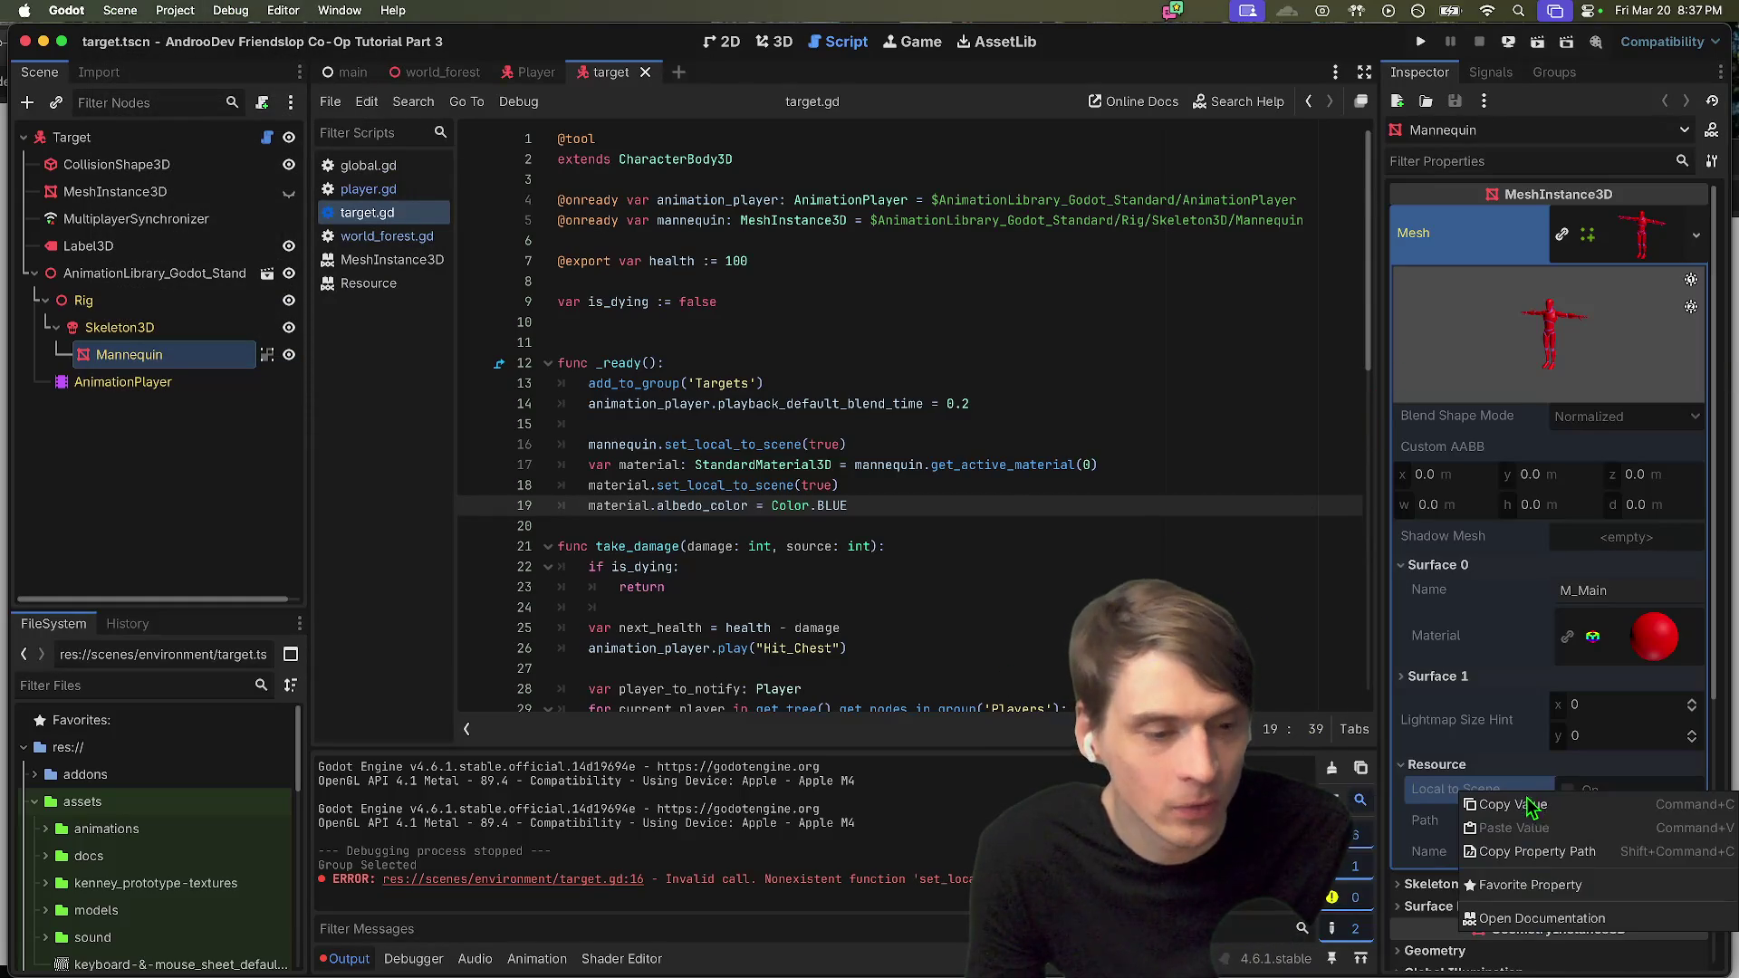
Replace the set_local_to_scene call on line 16 with resource_local_to_scene.
{"action": "left_click", "coordinate": [1576, 860]}
{"action": "double_click", "coordinate": [711, 444]}
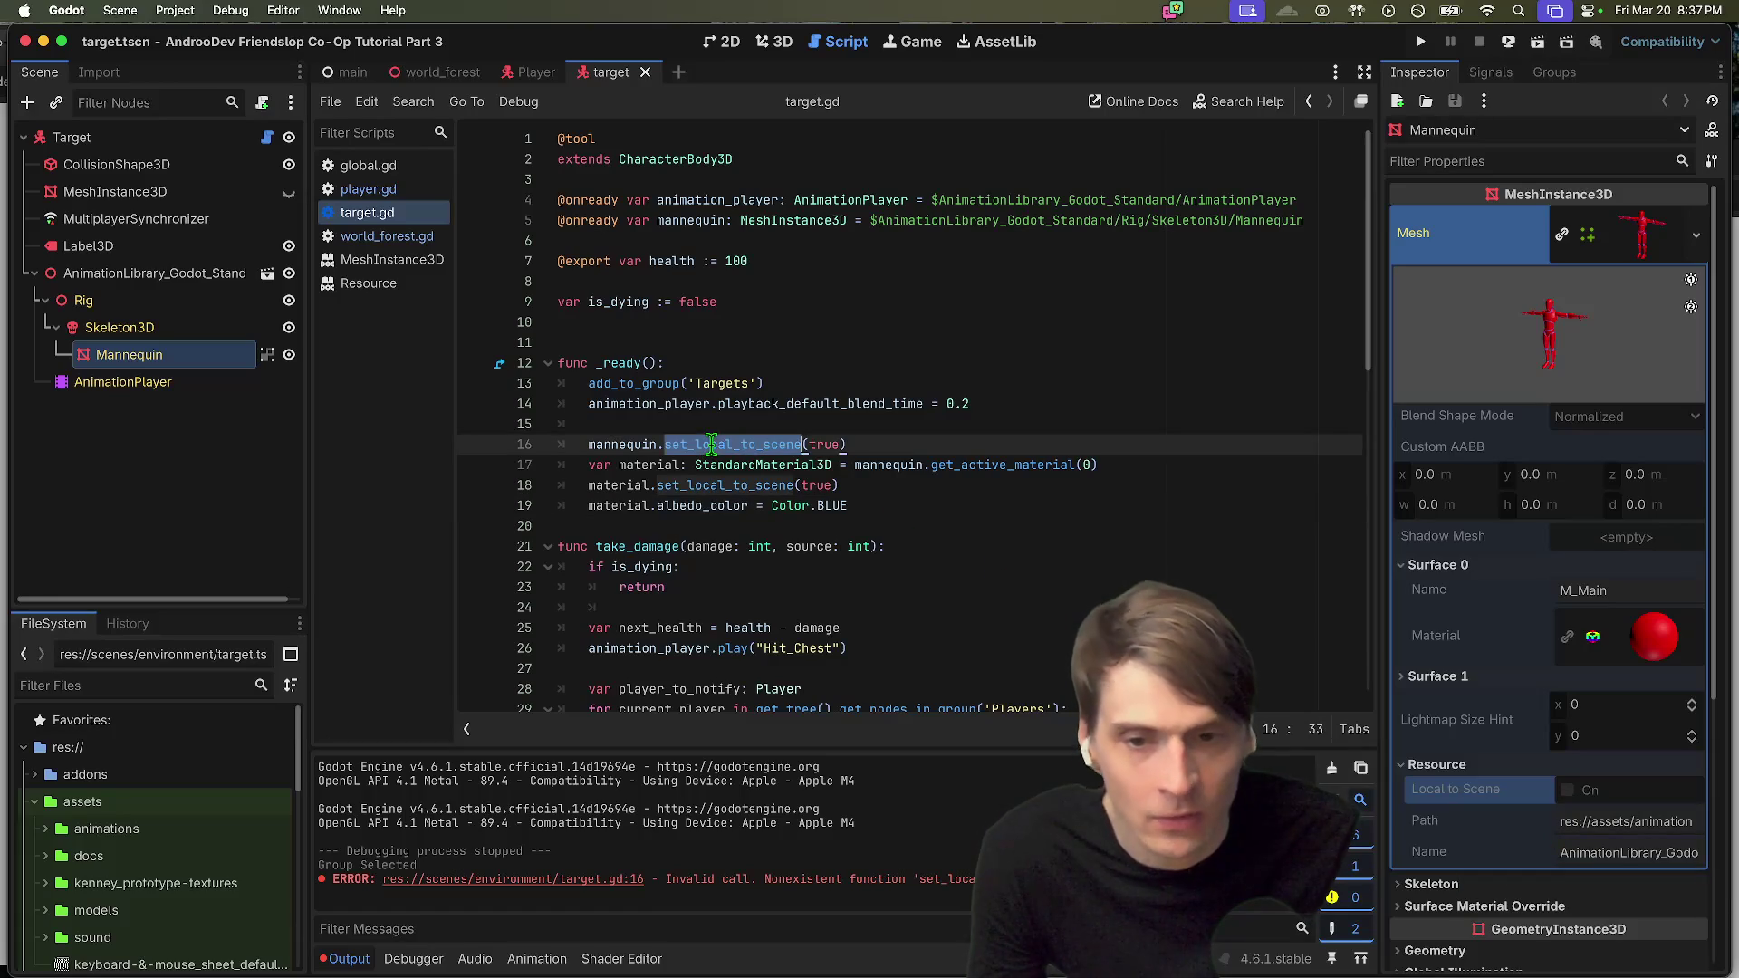
{"action": "type", "text": "set_"}
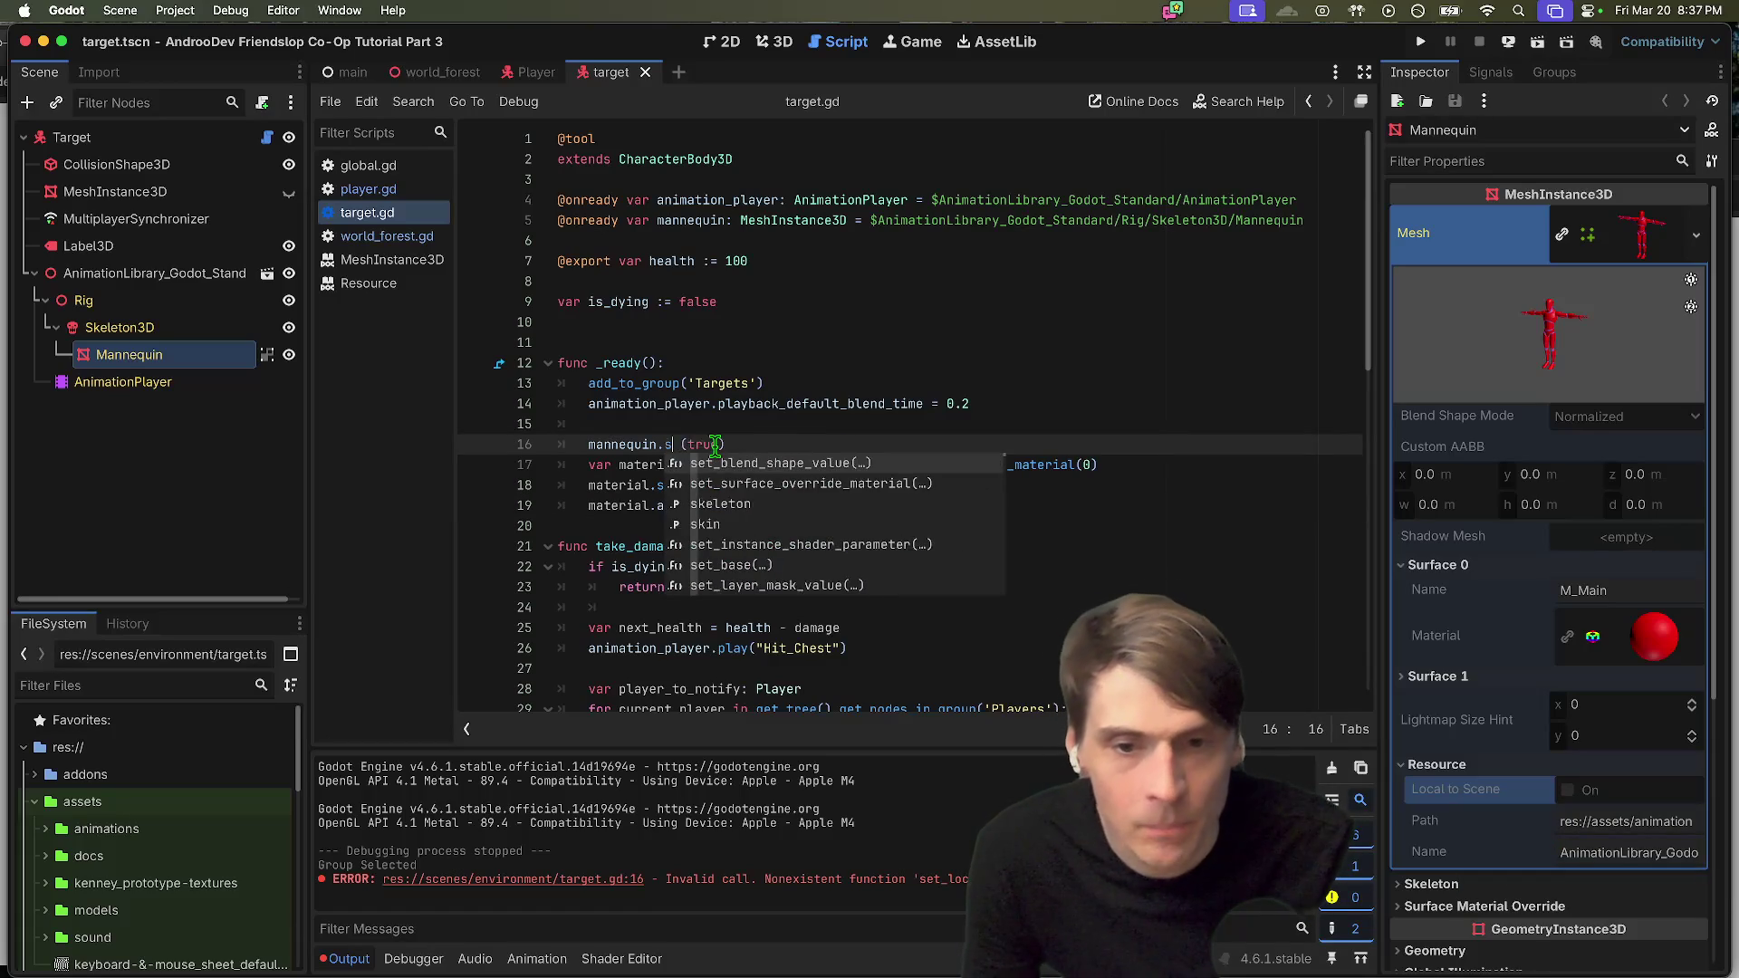
{"action": "key", "text": "BackSpace"}
{"action": "key", "text": "BackSpace"}
{"action": "key", "text": "BackSpace"}
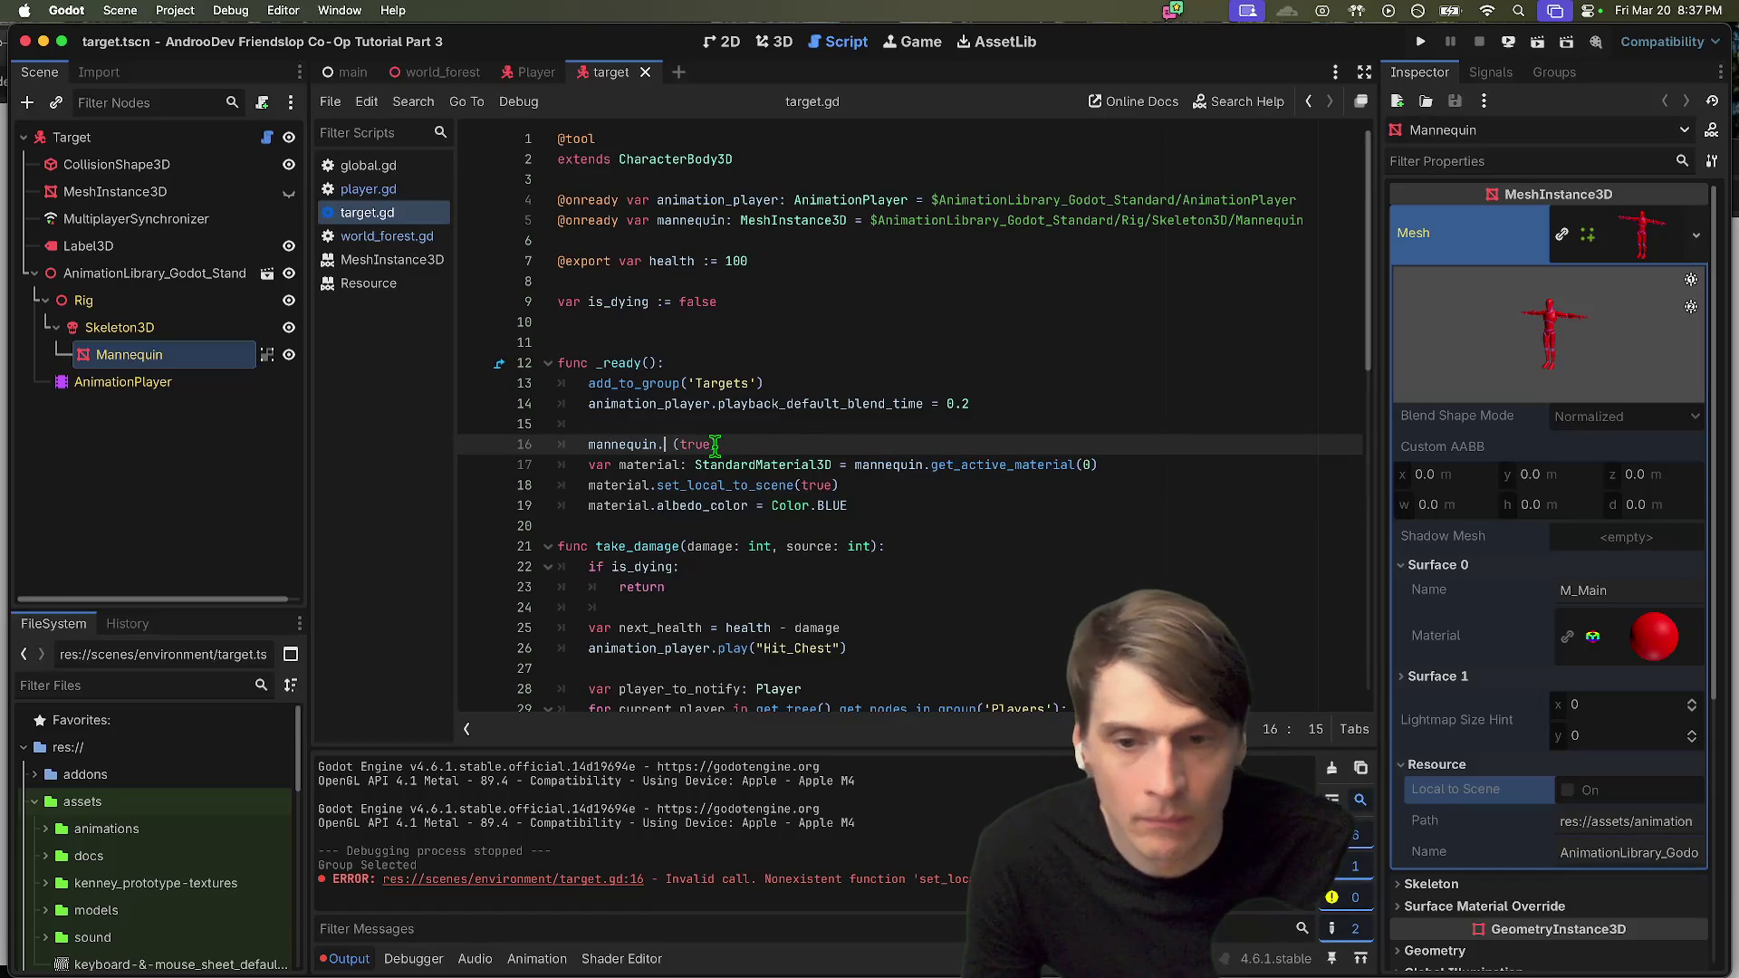
{"action": "type", "text": "."}
{"action": "type", "text": "resource_local_to_scene"}
Make line 16 the assignment resource_local_to_scene = true and reload the saved scene.
{"action": "key", "text": "Delete"}
{"action": "key", "text": "Delete"}
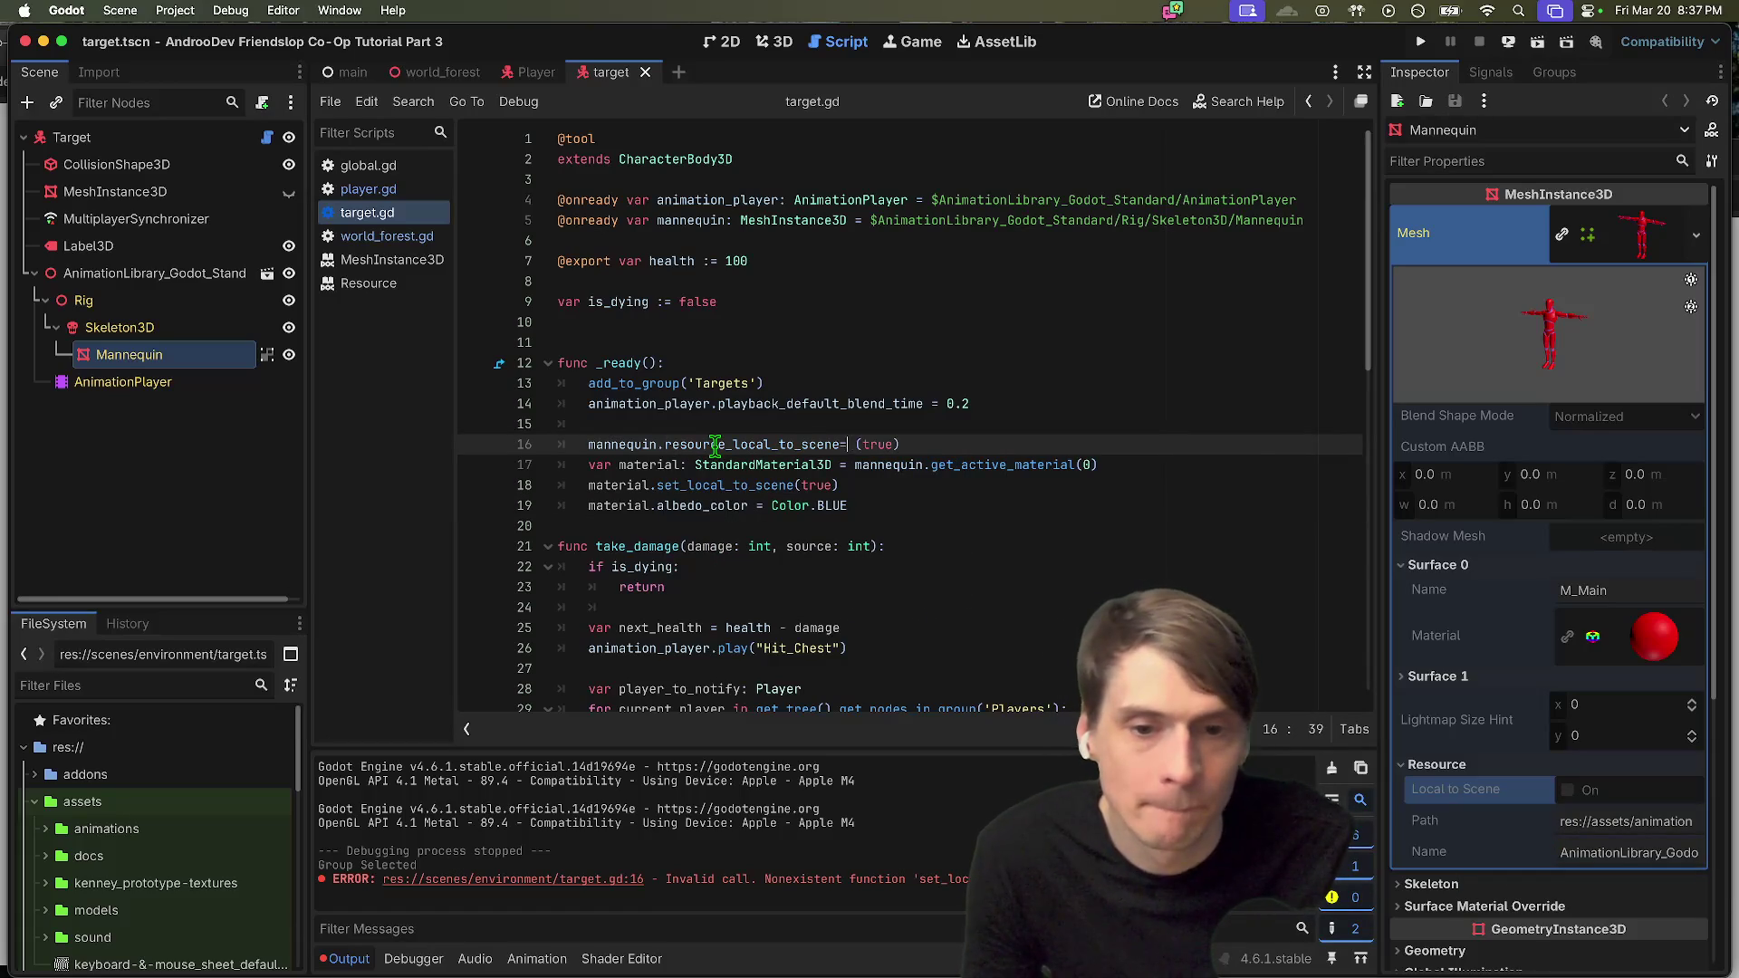
{"action": "type", "text": "="}
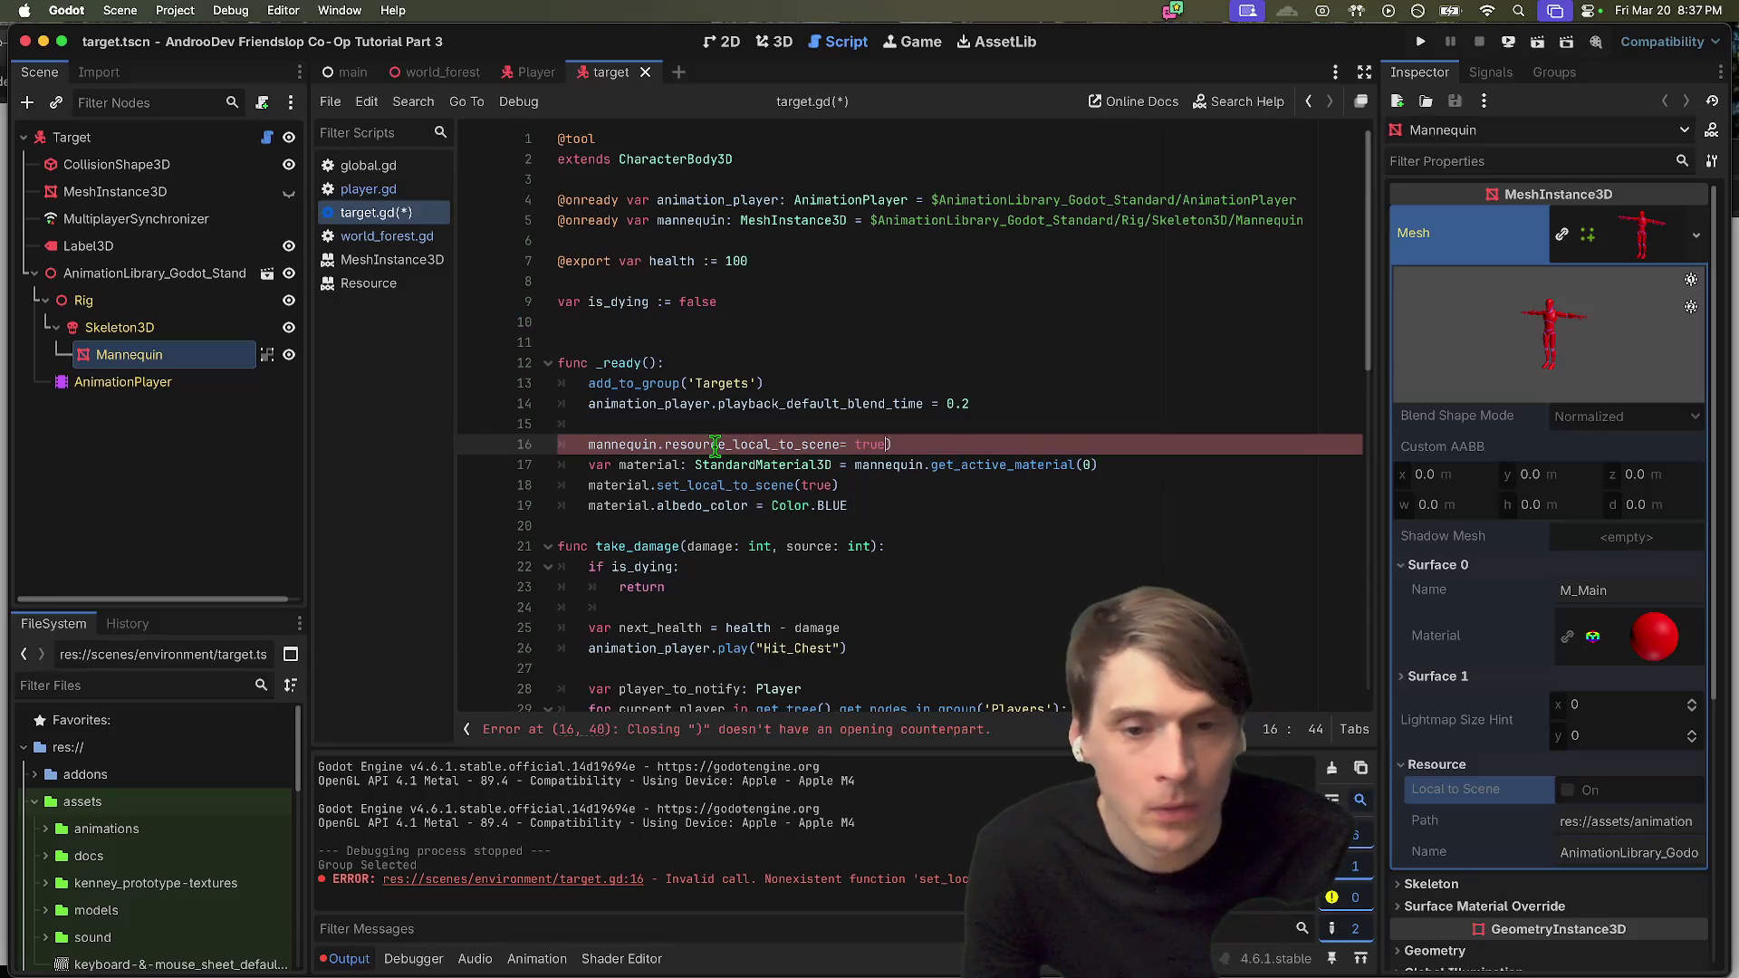
{"action": "key", "text": "End"}
{"action": "key", "text": "BackSpace"}
{"action": "key", "text": "Left"}
{"action": "key", "text": "Left"}
{"action": "key", "text": "Left"}
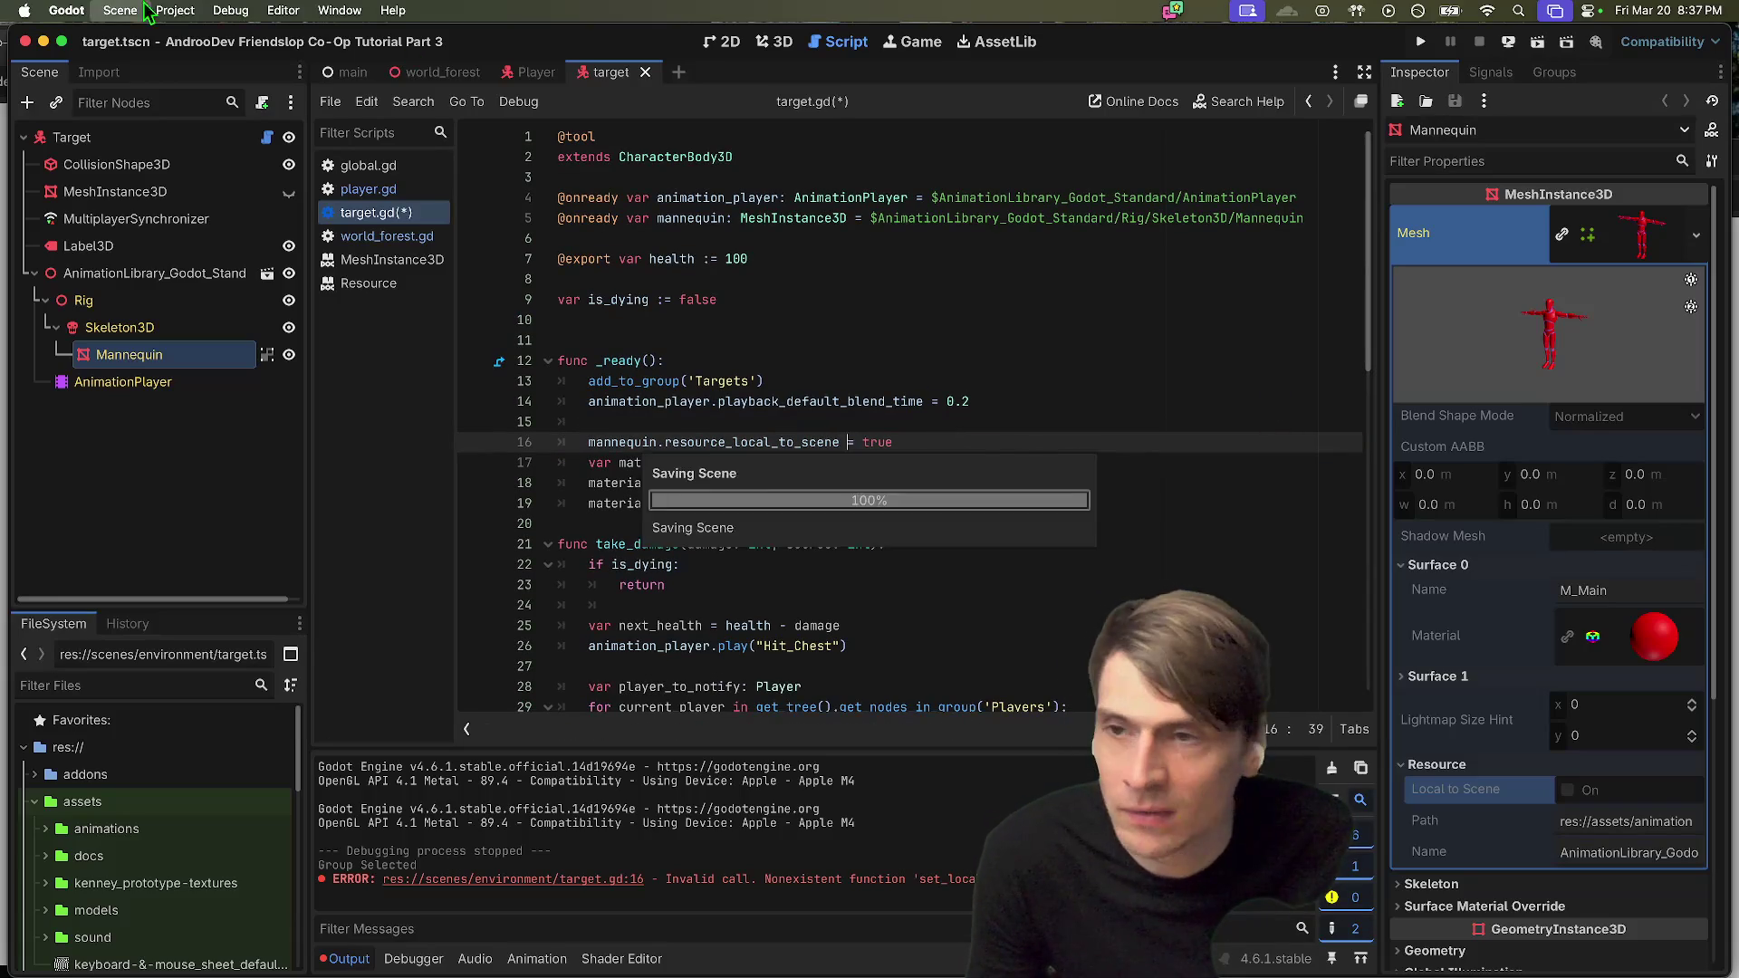
{"action": "left_click", "coordinate": [119, 10]}
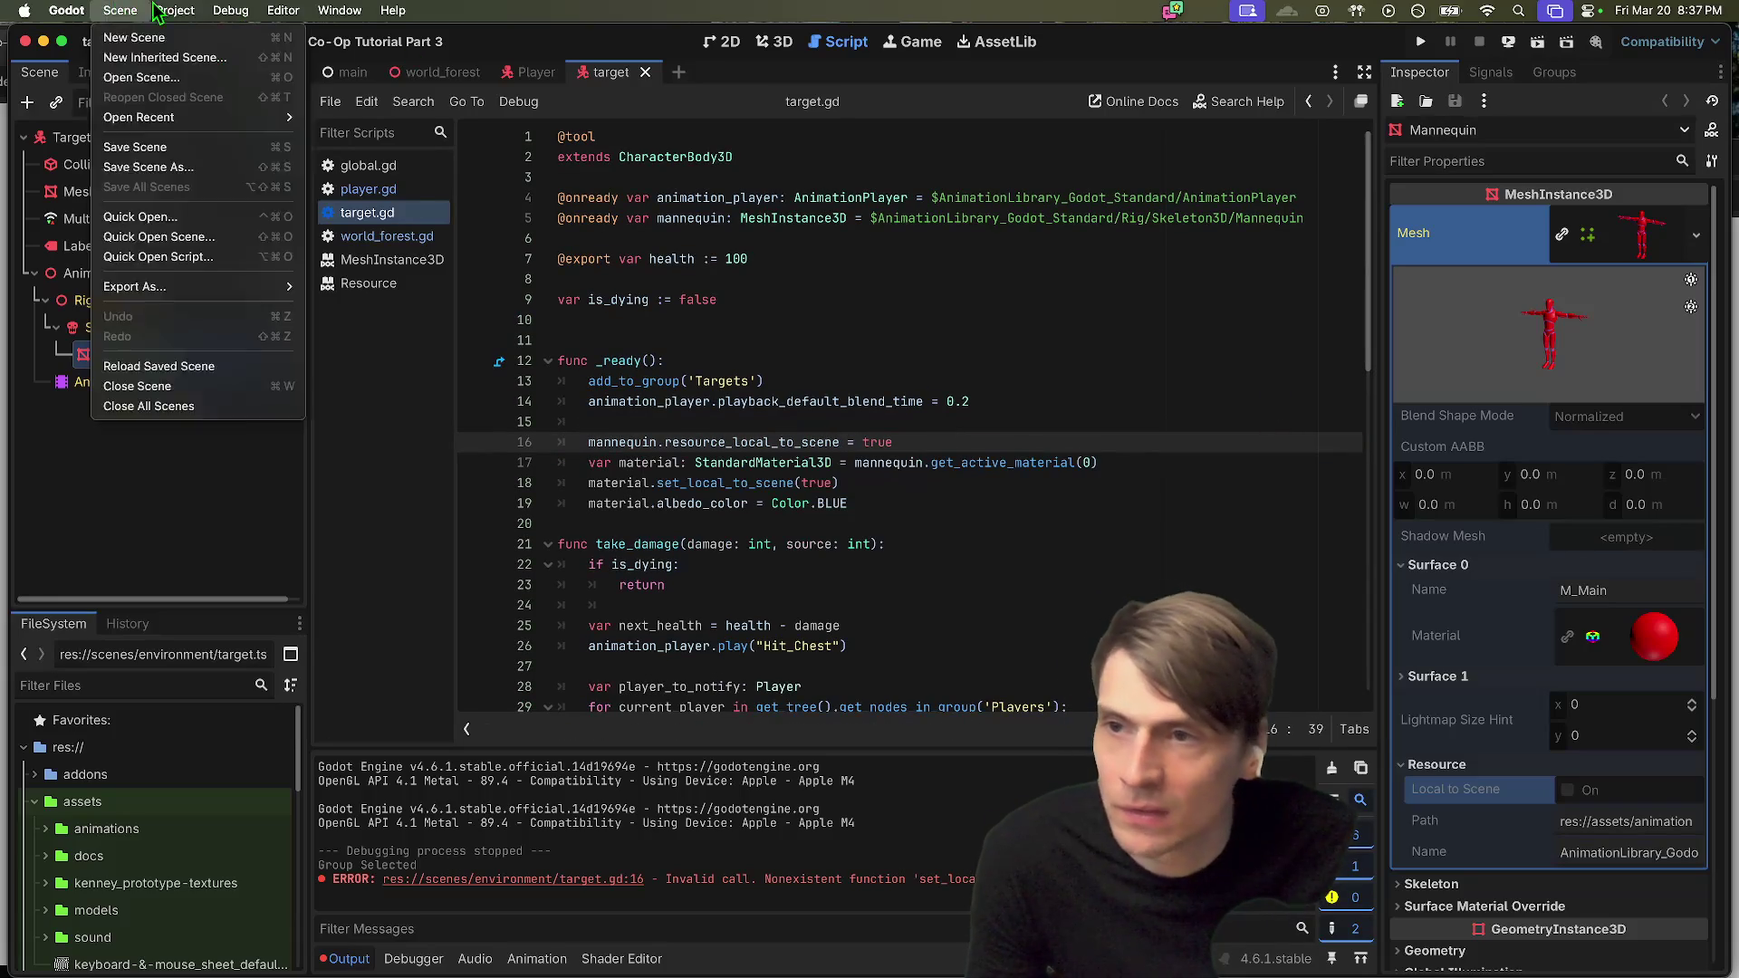
{"action": "left_click", "coordinate": [158, 366]}
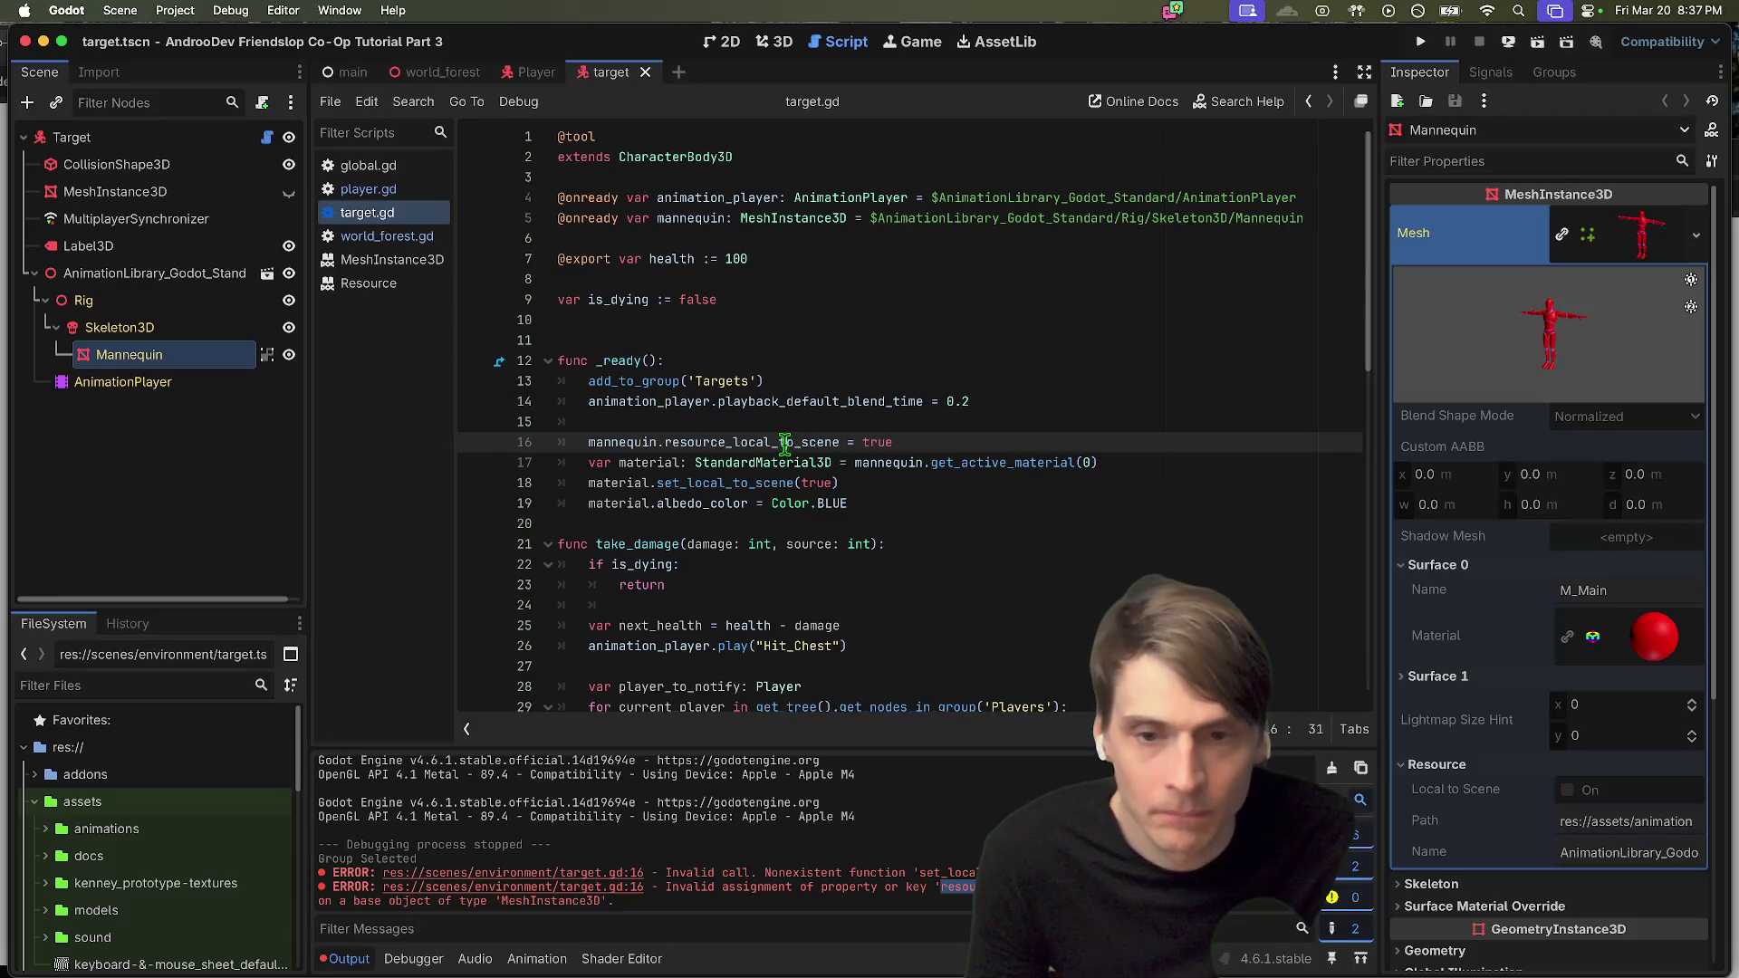
Inspect the mesh's Local to Scene property, cut line 16 and reselect the Mannequin node.
{"action": "left_click", "coordinate": [1610, 797]}
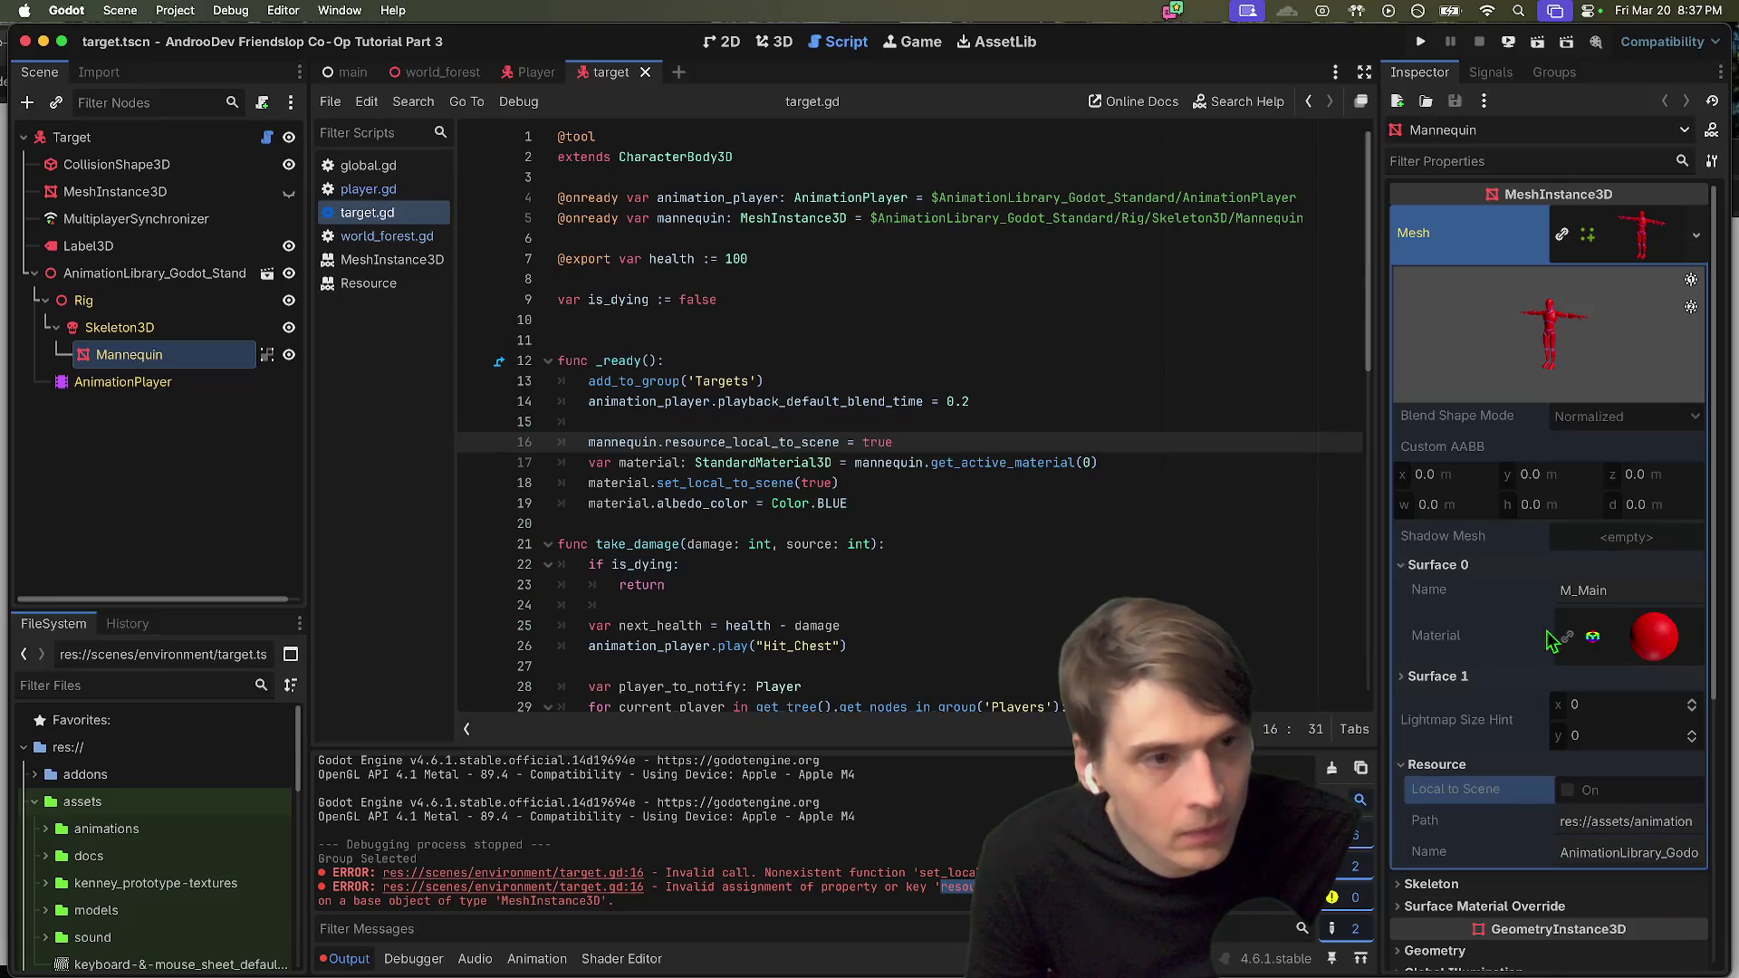
{"action": "left_click", "coordinate": [1669, 233]}
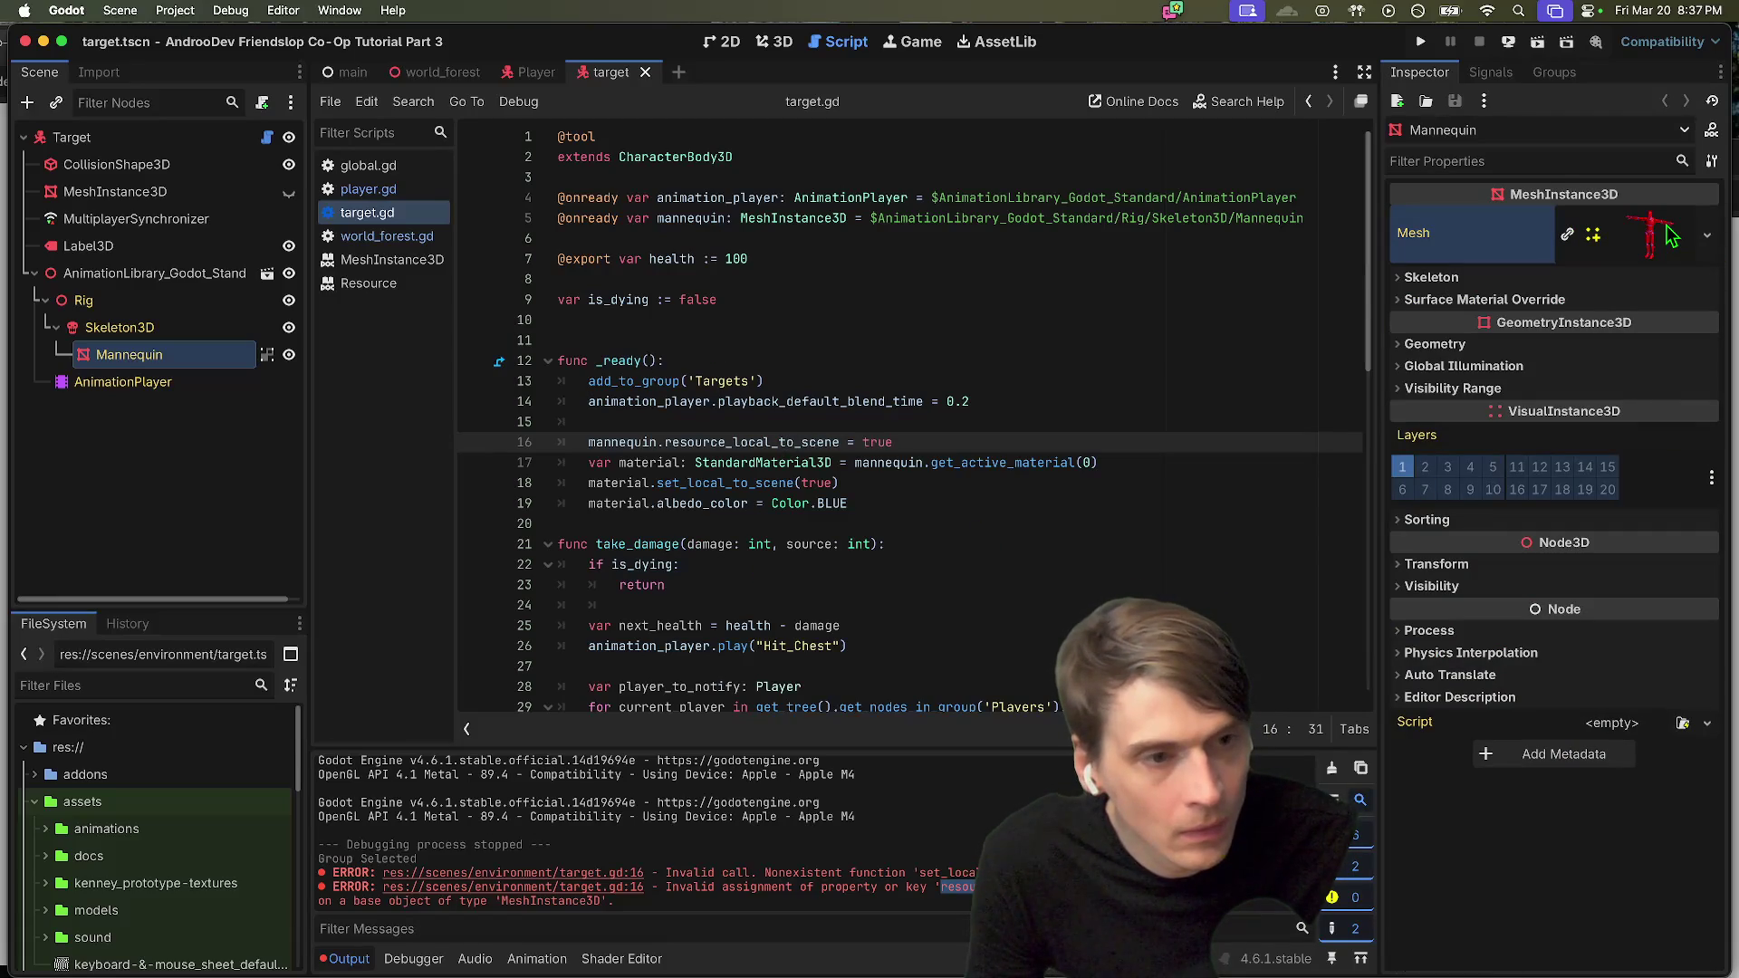
{"action": "left_click", "coordinate": [1669, 233]}
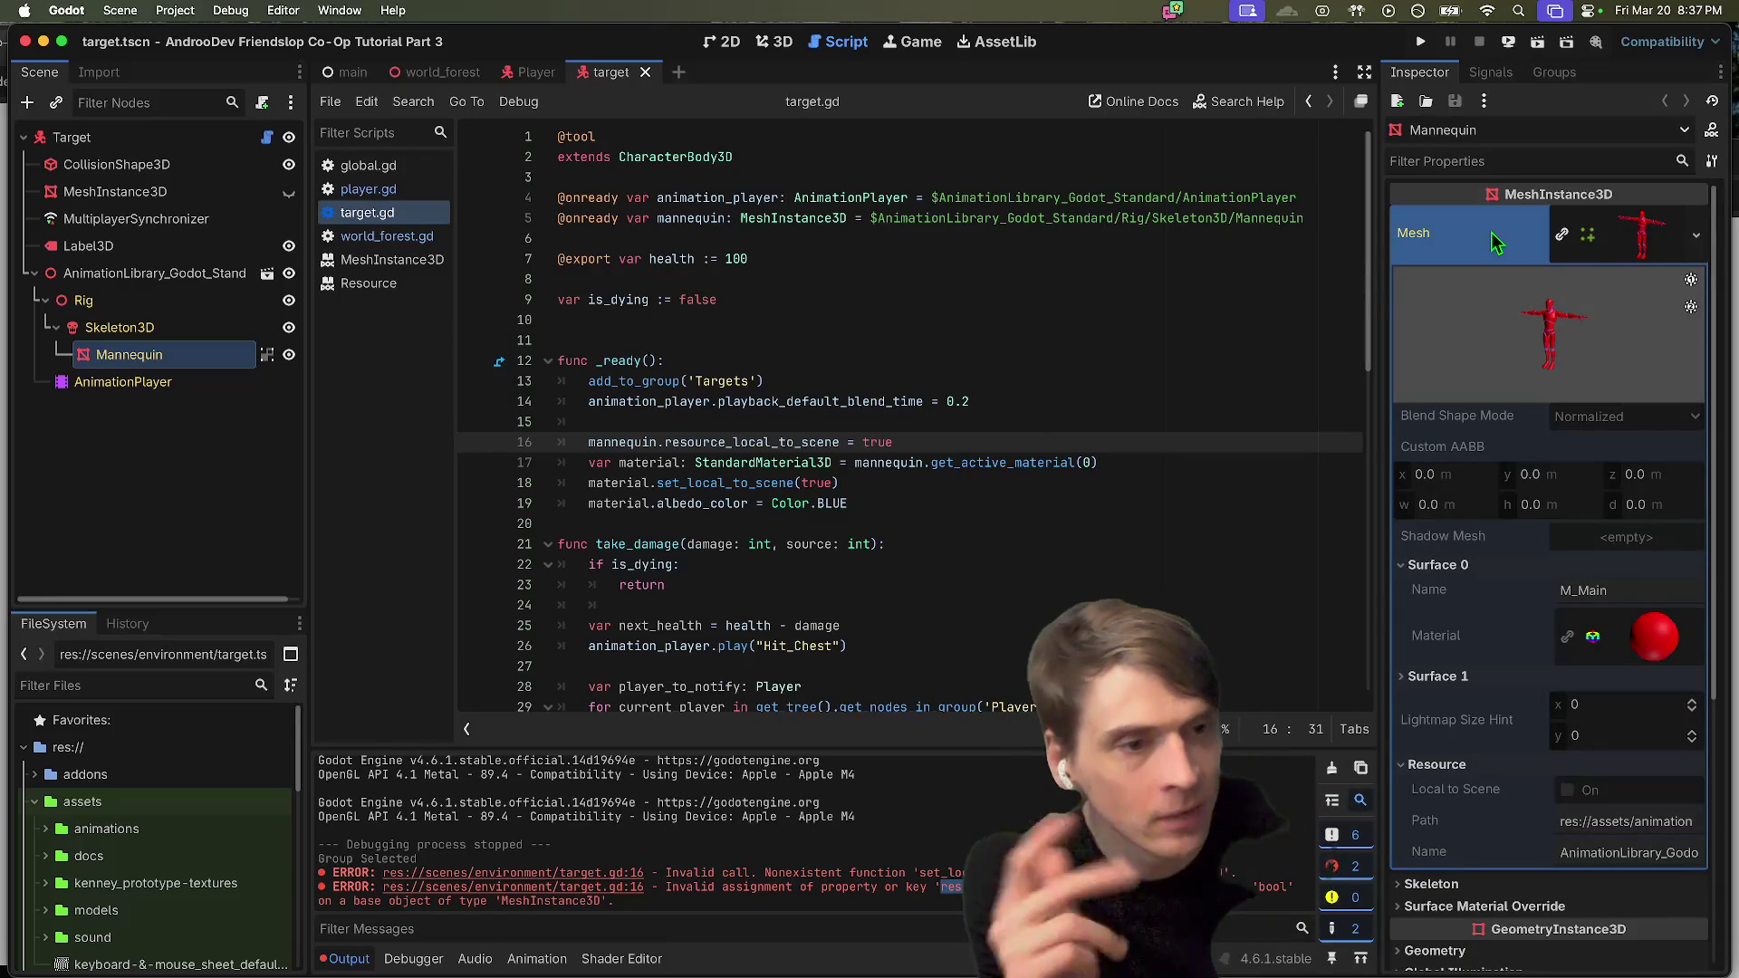
{"action": "triple_click", "coordinate": [1067, 441]}
{"action": "key", "text": "ctrl+c"}
{"action": "key", "text": "BackSpace"}
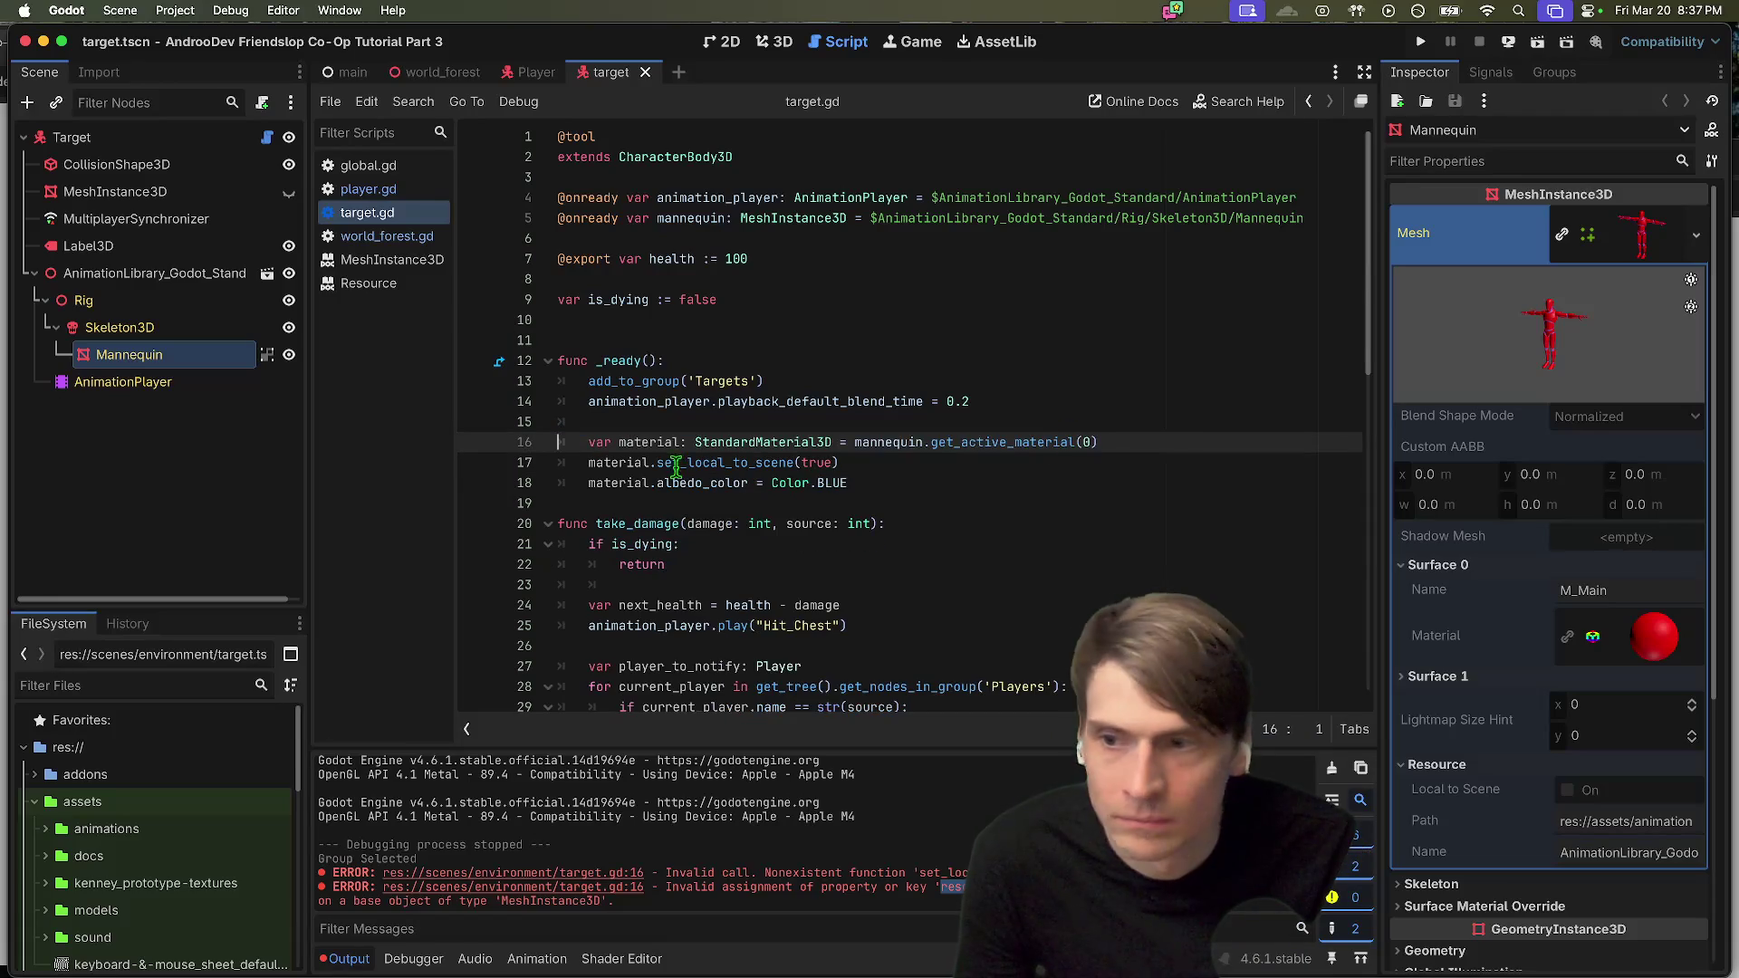
{"action": "left_click", "coordinate": [120, 472]}
{"action": "left_click", "coordinate": [128, 331]}
{"action": "left_click", "coordinate": [127, 353]}
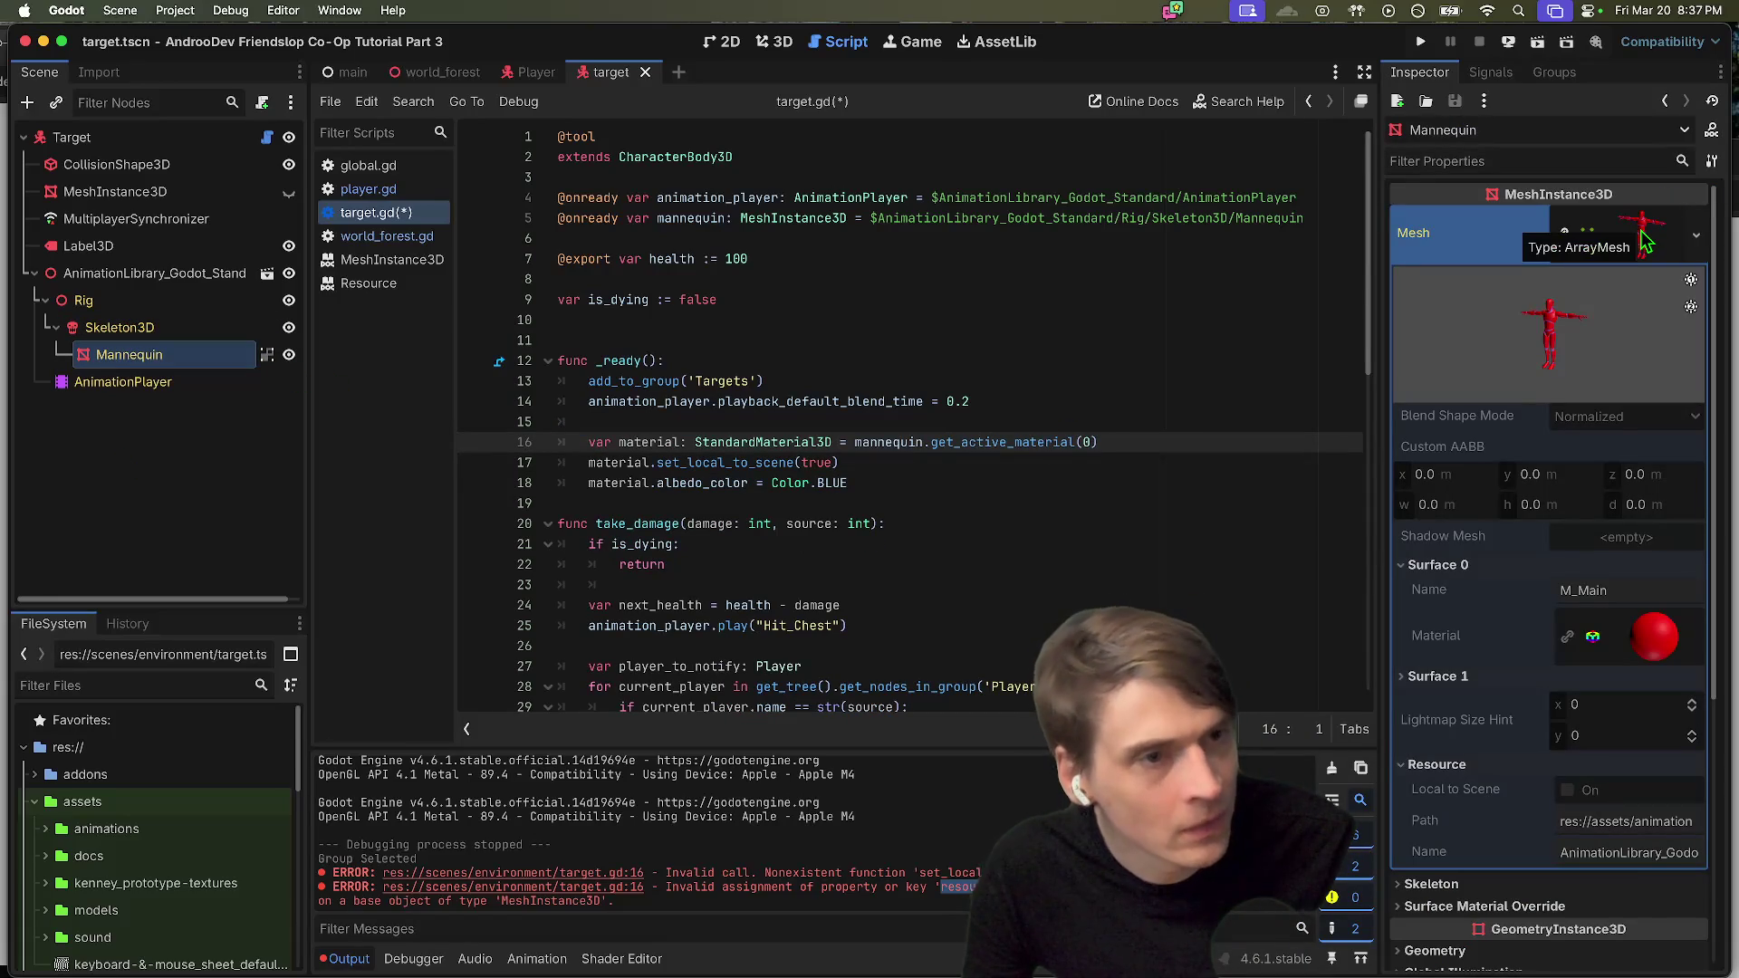
Paste the resource_local_to_scene line back as line 16 and save the script.
{"action": "left_click", "coordinate": [723, 424]}
{"action": "key", "text": "Return"}
{"action": "key", "text": "ctrl+v"}
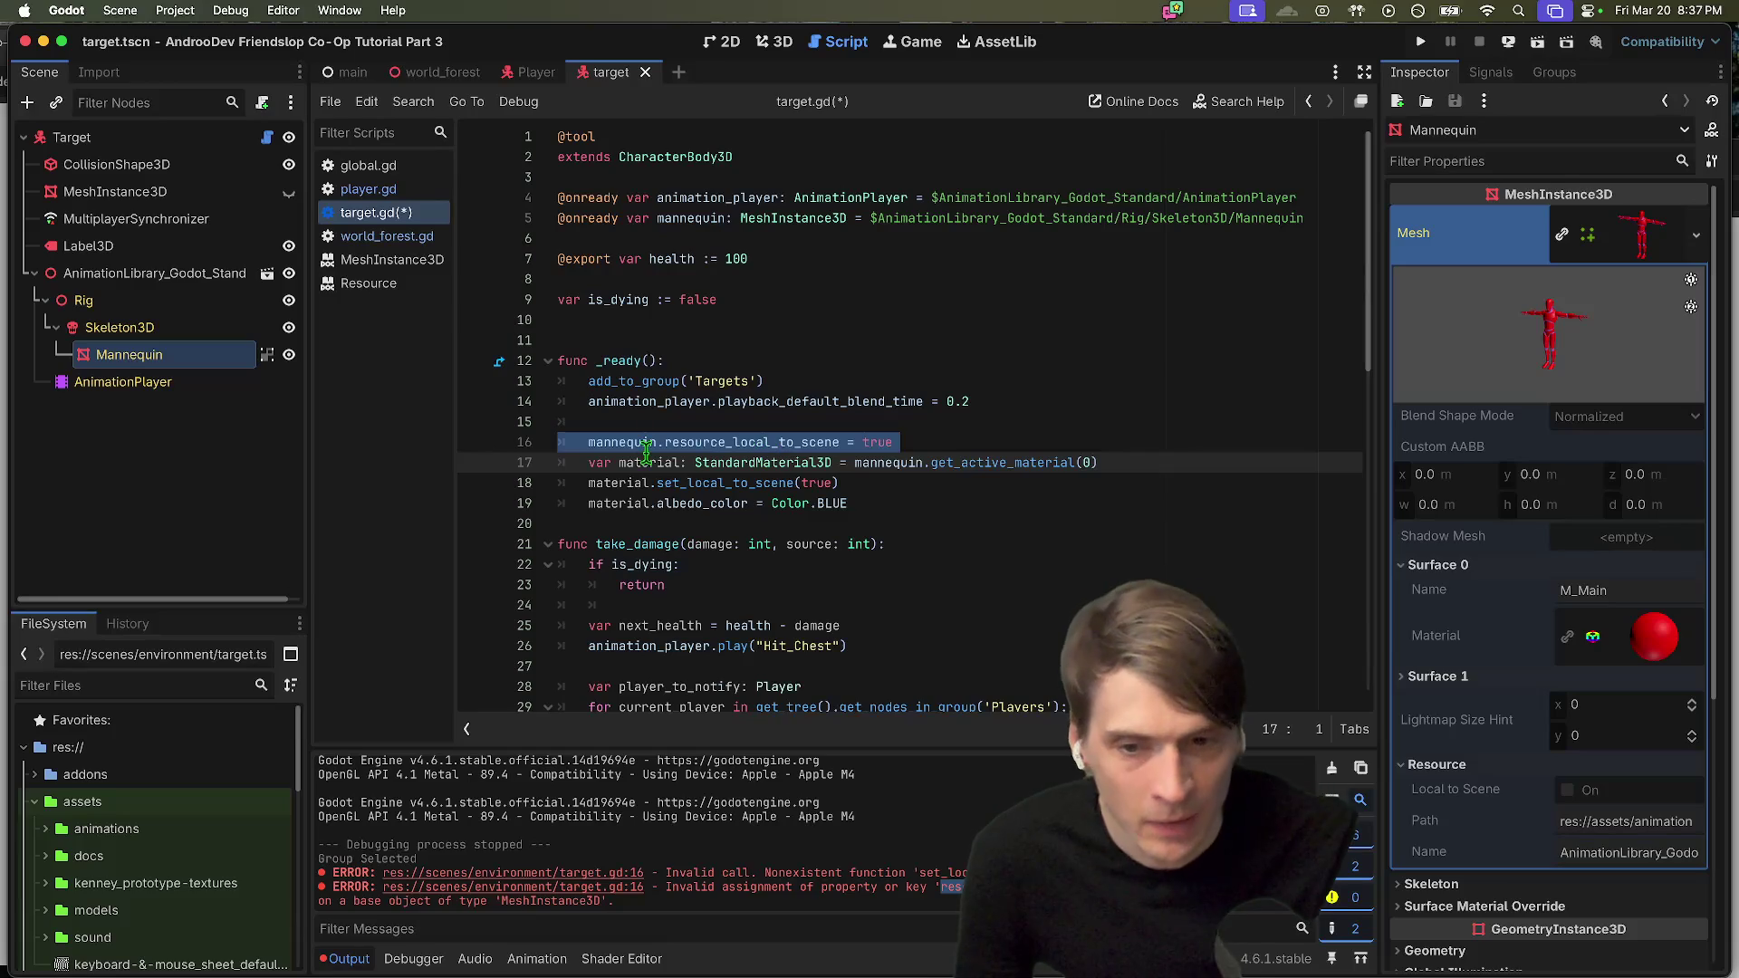
{"action": "left_click", "coordinate": [688, 219]}
{"action": "key", "text": "cmd+s"}
Change line 16 to mannequin.mesh.resource_local_to_scene = true, then save and run with Cmd+B.
{"action": "left_click", "coordinate": [657, 441]}
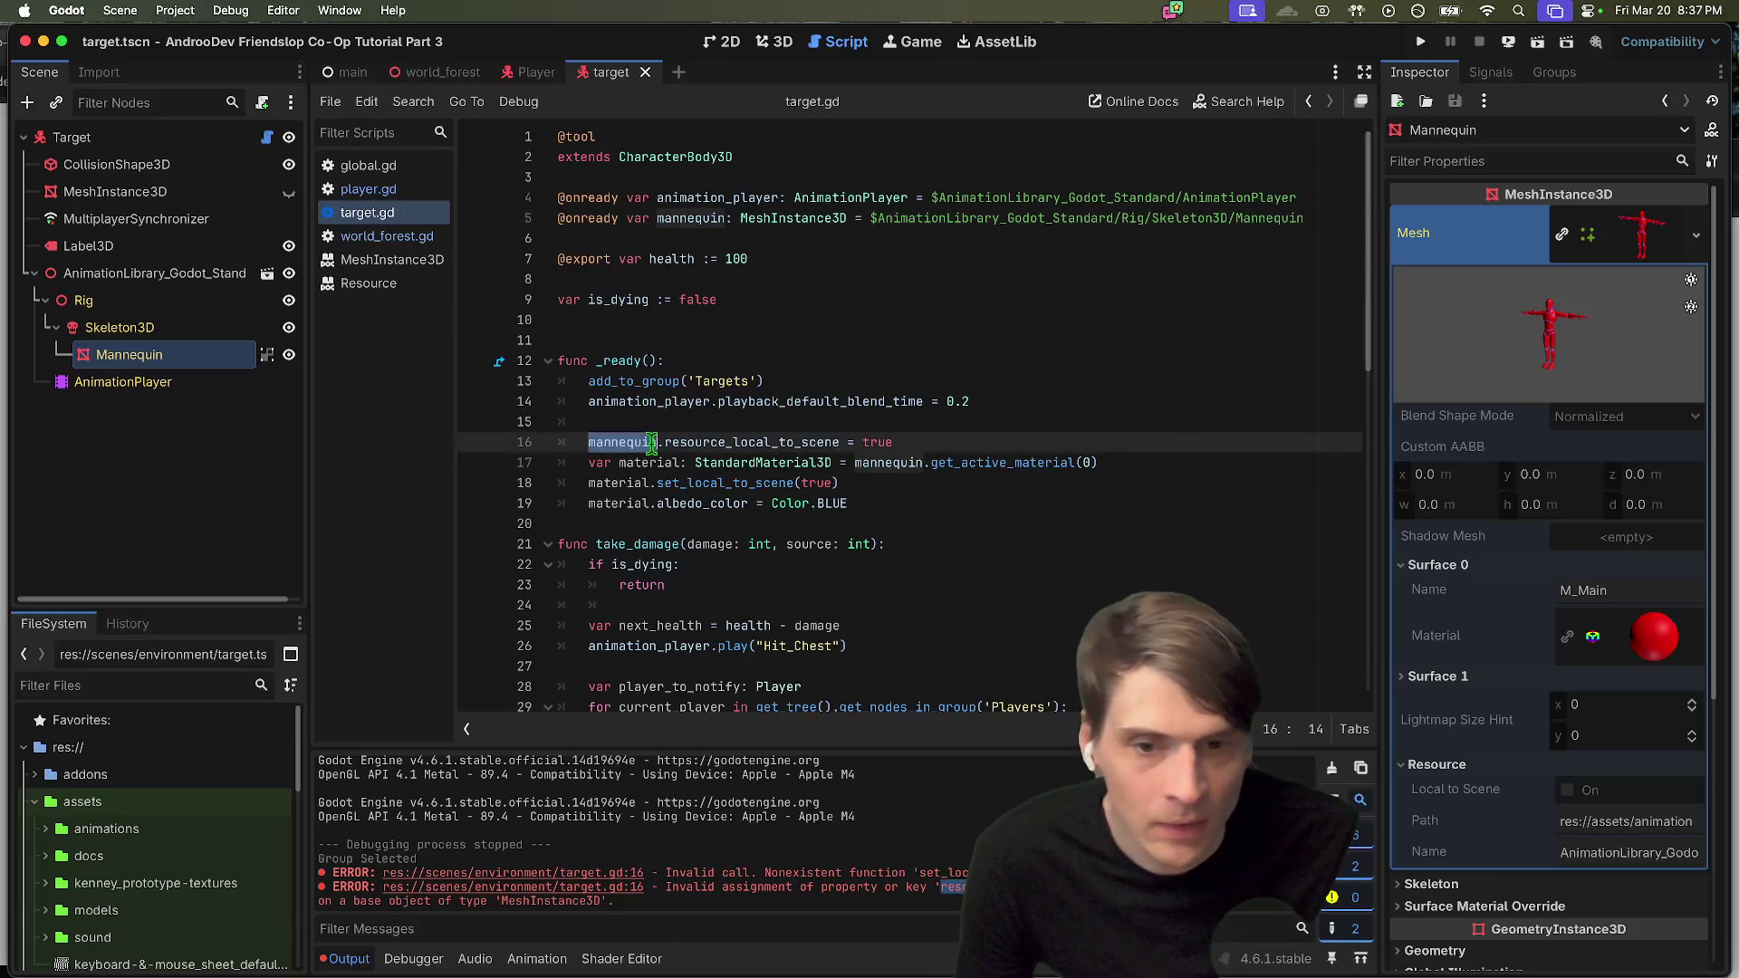
{"action": "key", "text": "Right"}
{"action": "type", "text": "mesh."}
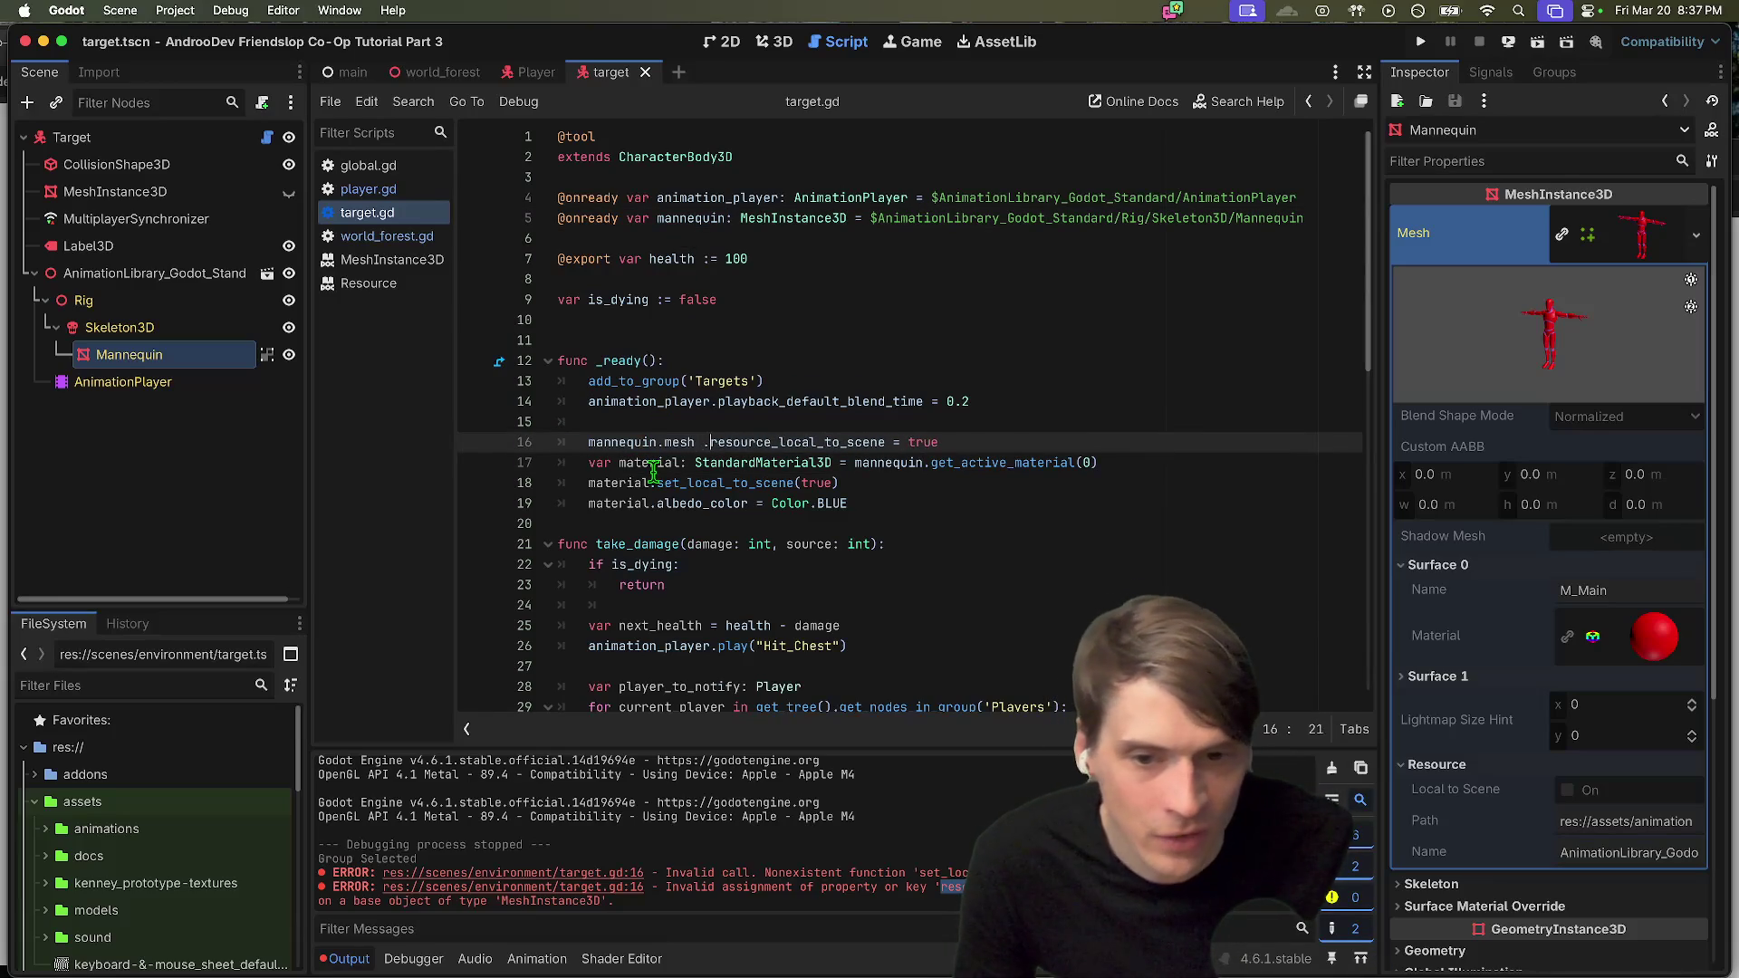
{"action": "key", "text": "Escape"}
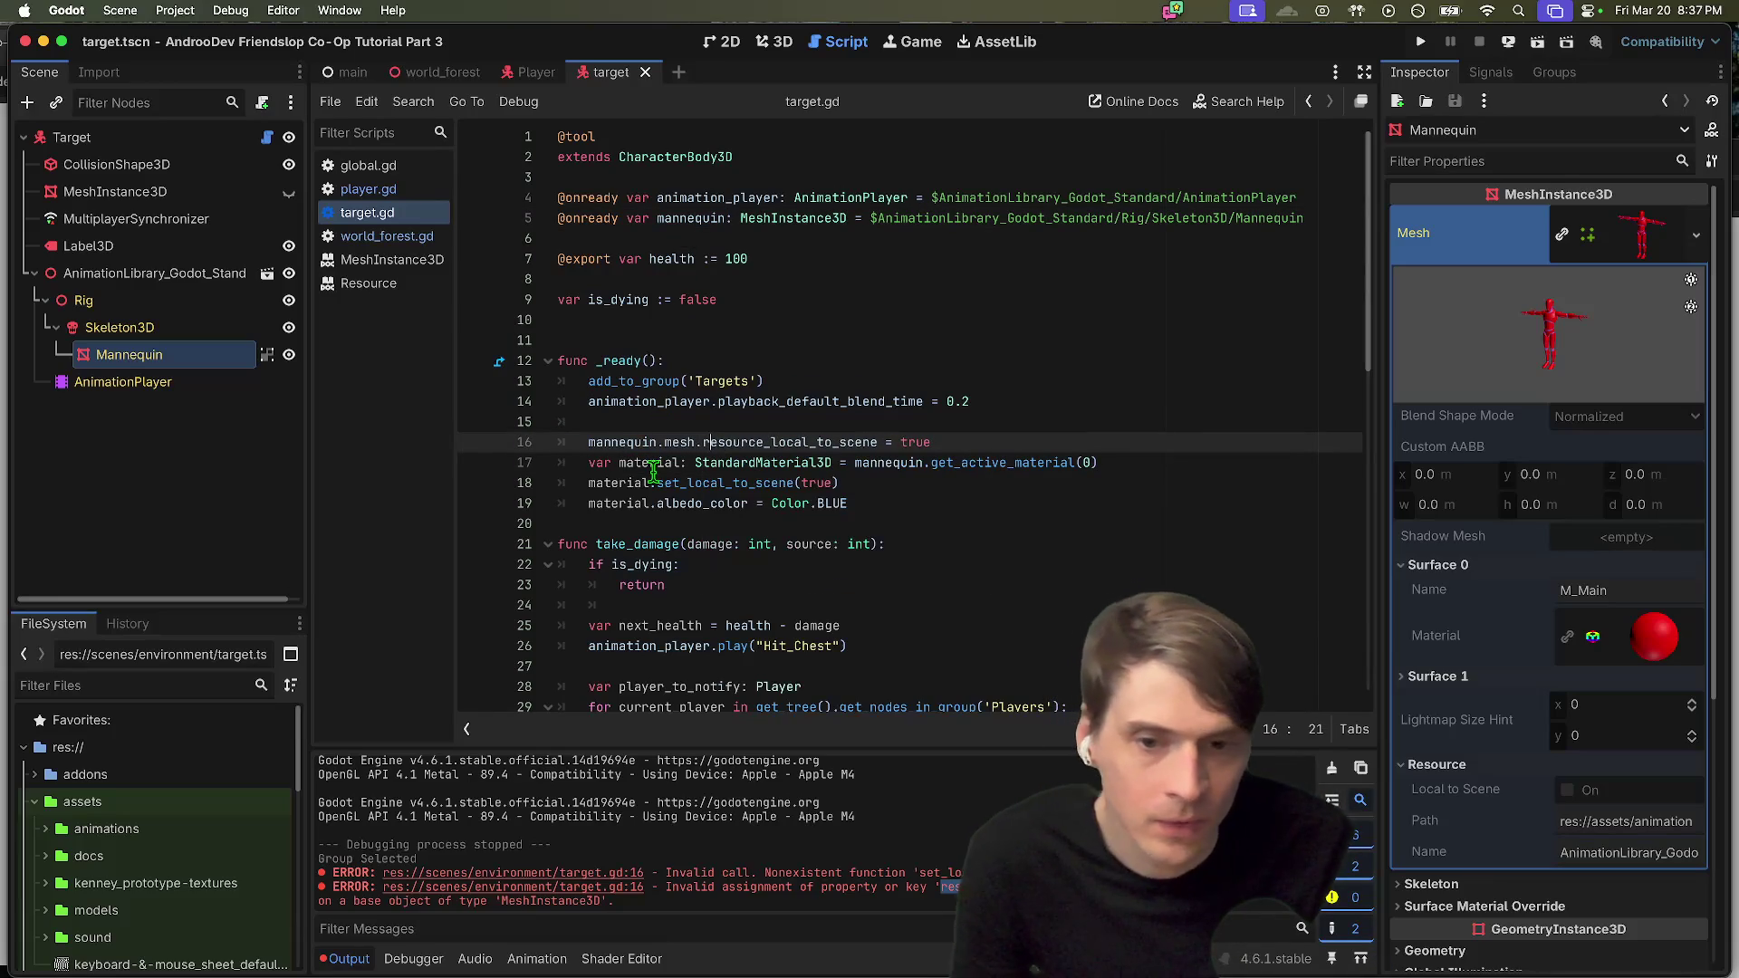
{"action": "left_click", "coordinate": [725, 442]}
{"action": "left_click_drag", "start_coordinate": [725, 442], "coordinate": [1138, 434]}
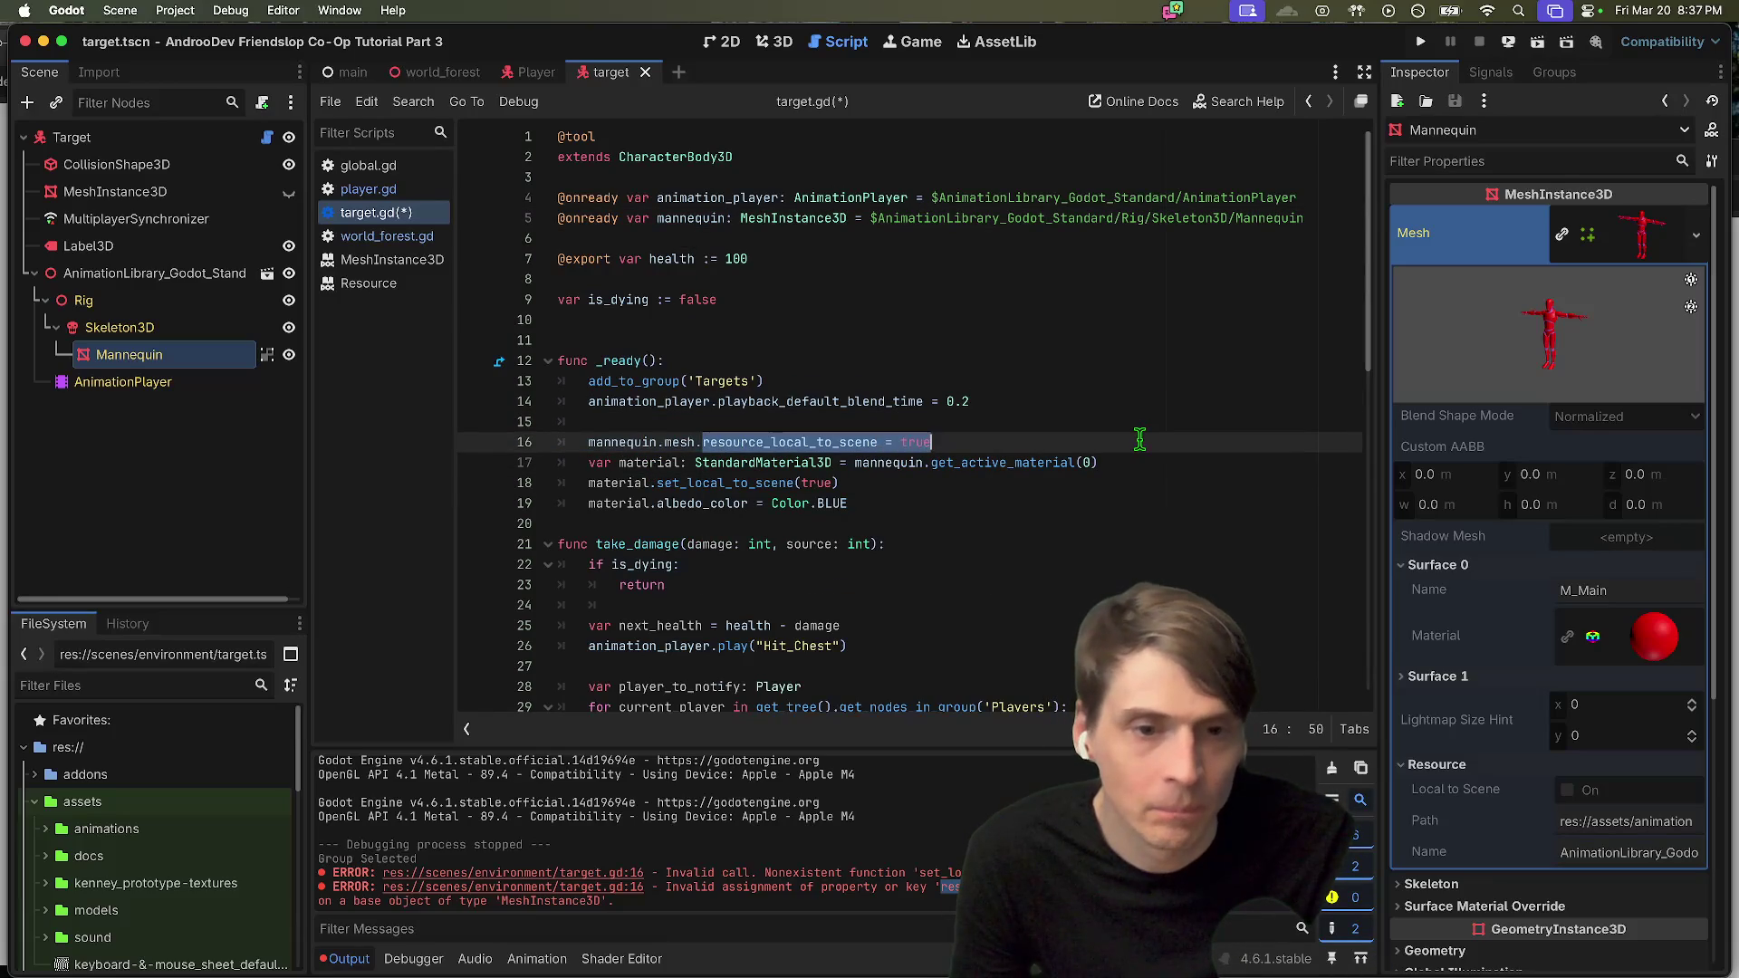
{"action": "key", "text": "BackSpace"}
{"action": "type", "text": "set_resou"}
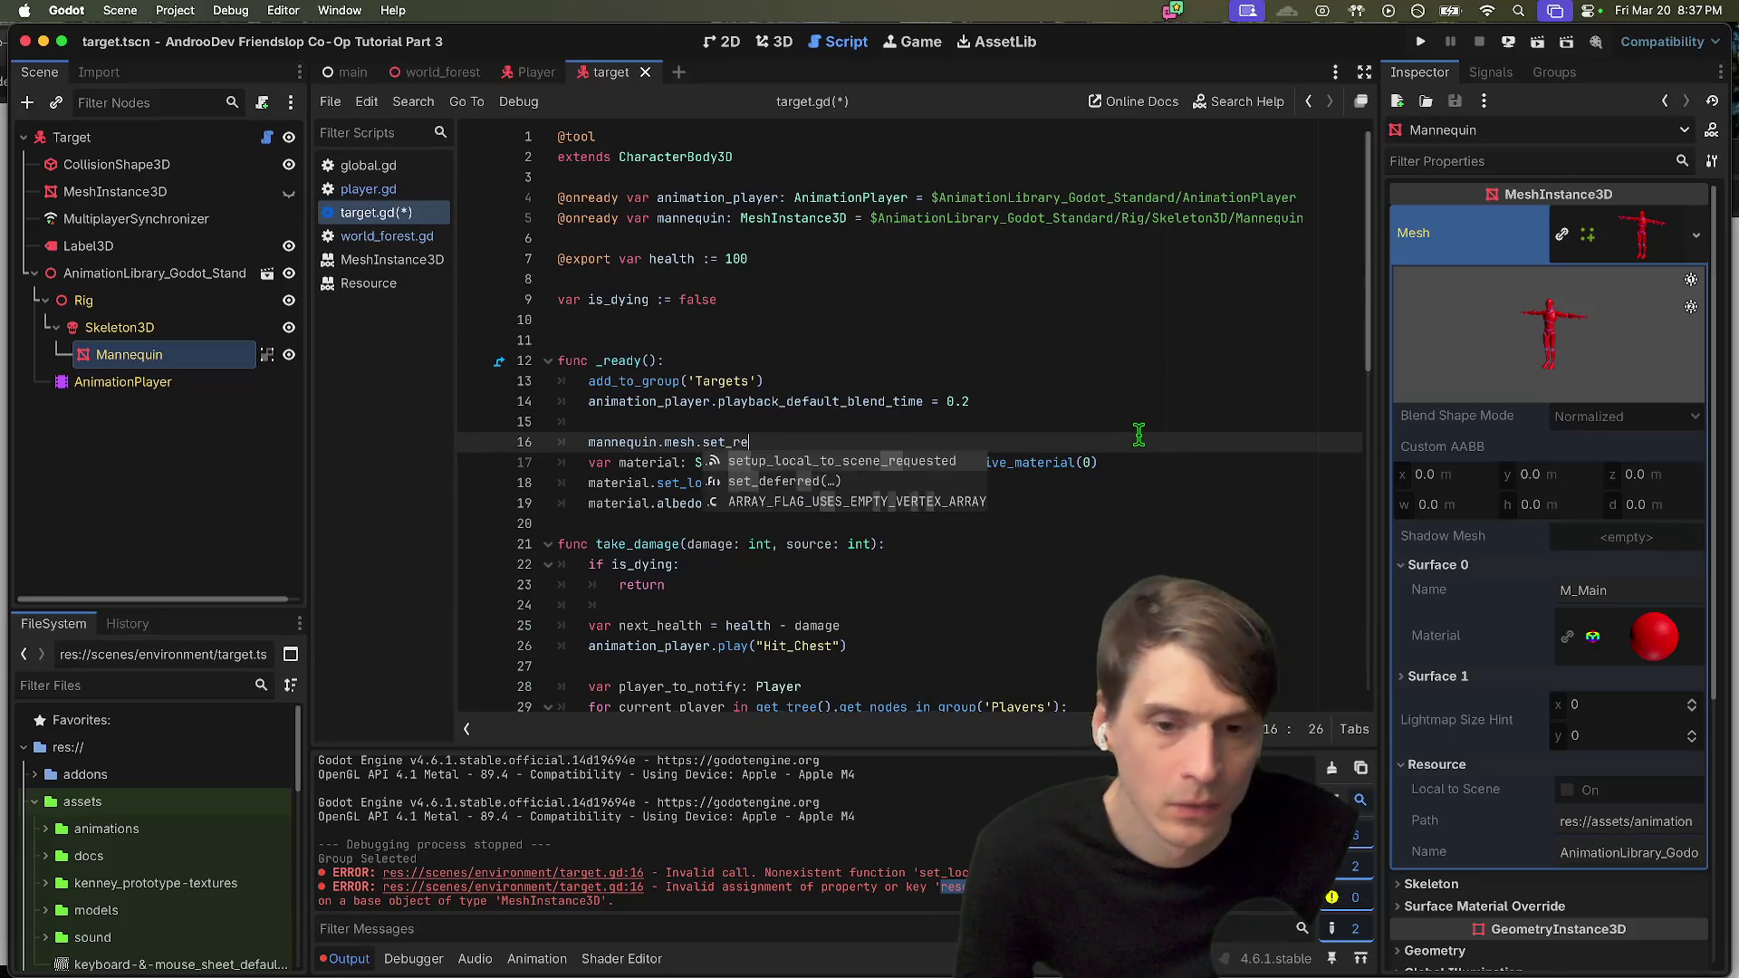
{"action": "key", "text": "super+z"}
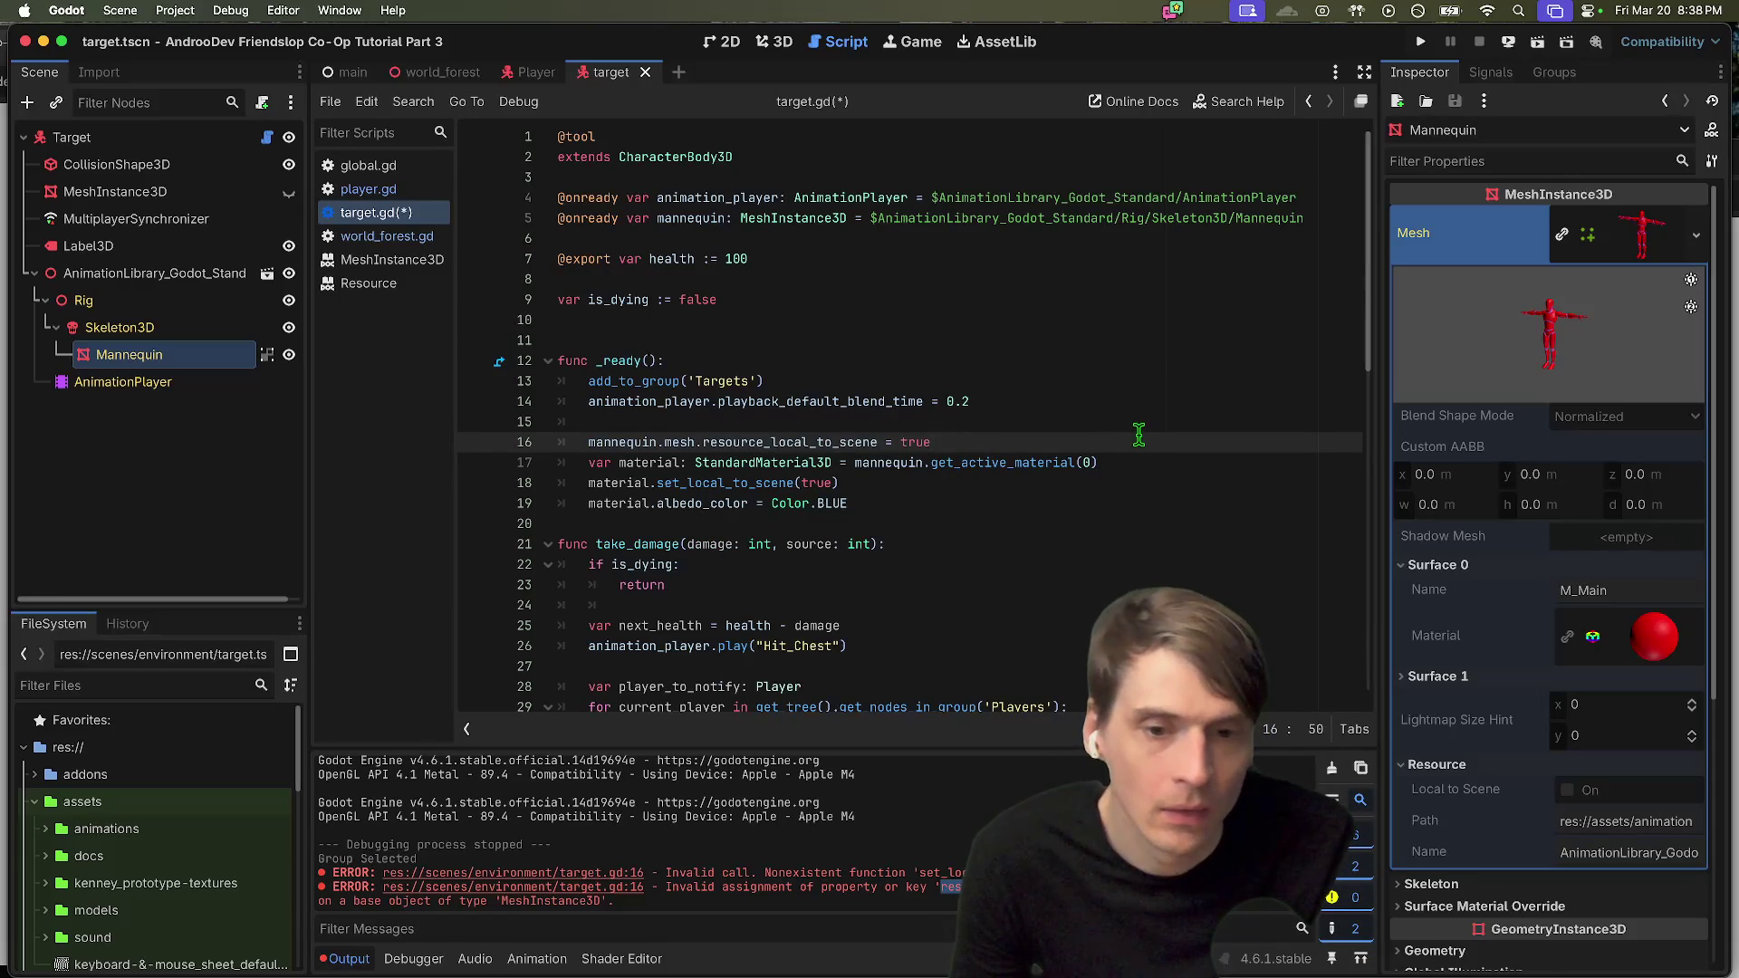
{"action": "key", "text": "super+b"}
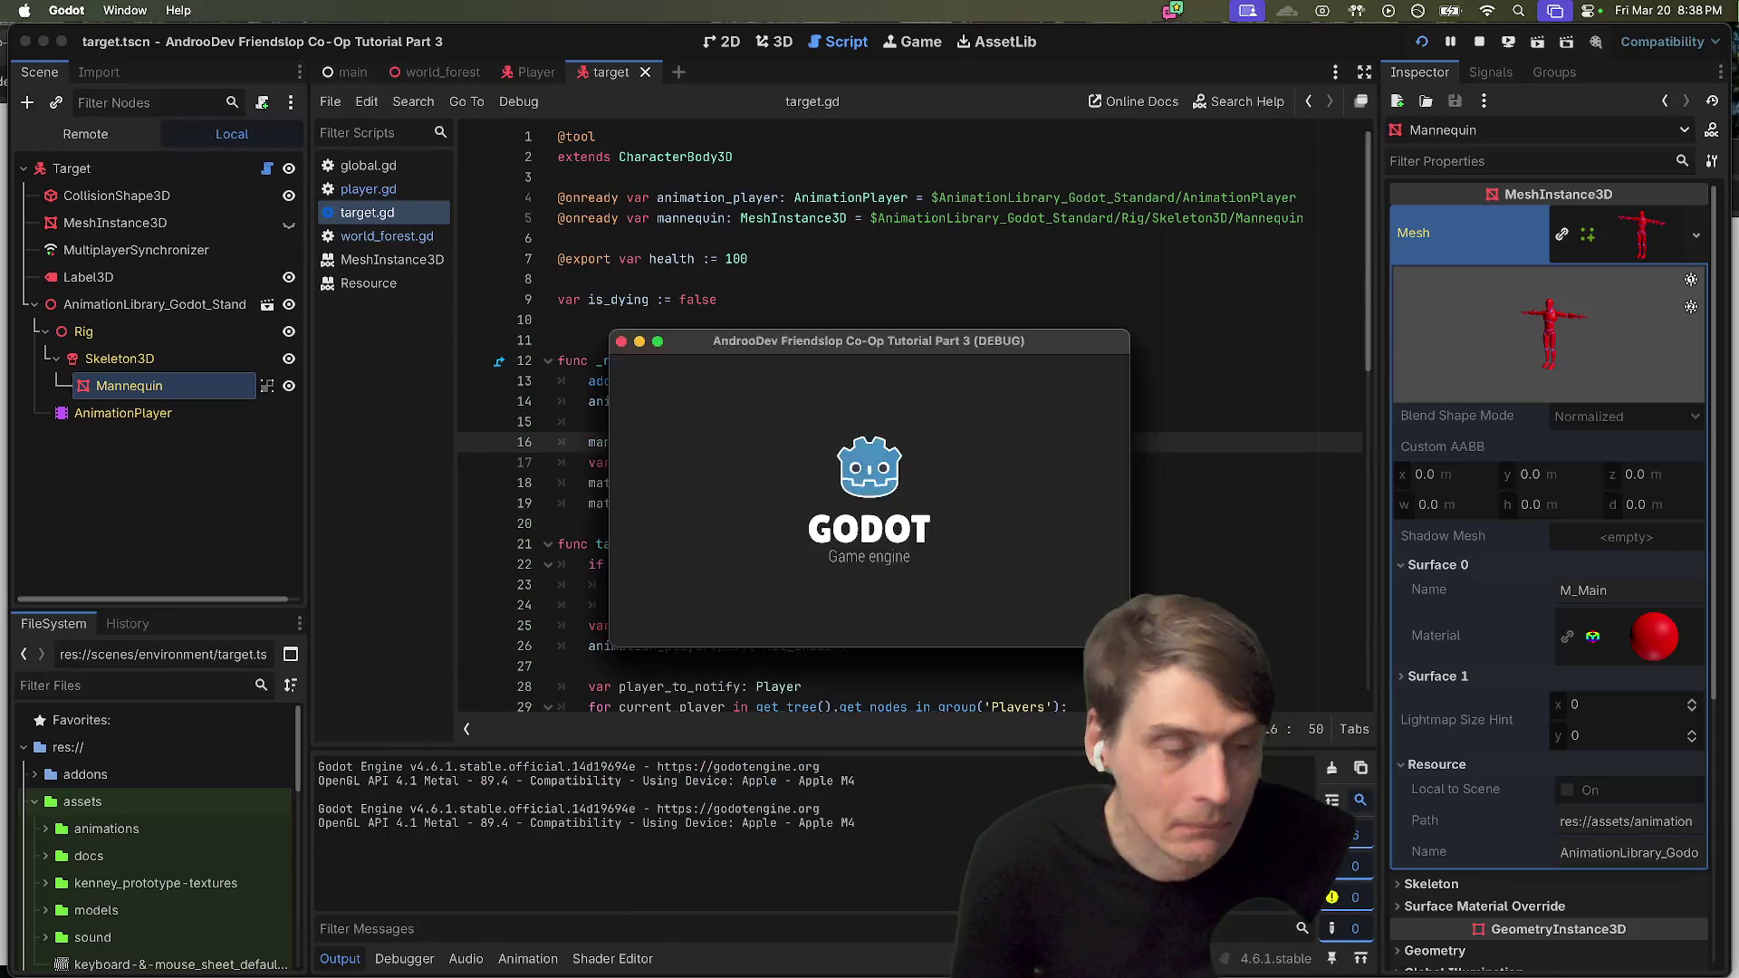
Stop the game and reload the saved target scene so its mannequin shows blue.
{"action": "left_click", "coordinate": [1479, 42]}
{"action": "left_click", "coordinate": [175, 10]}
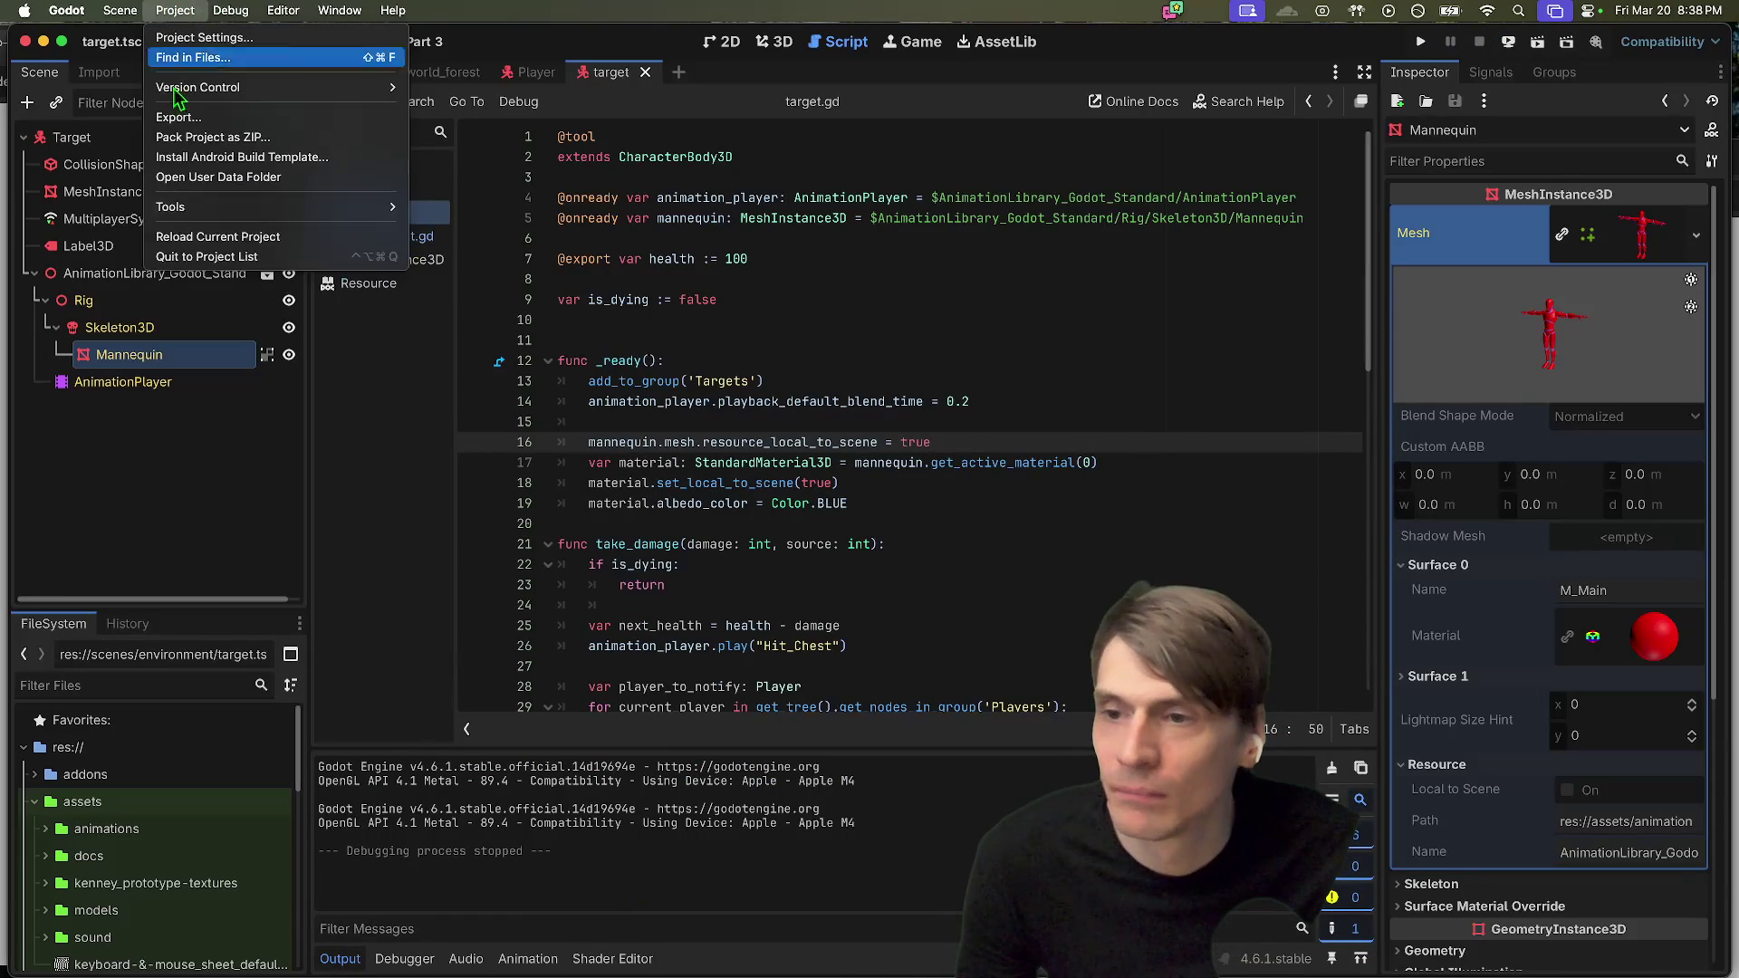
{"action": "mouse_move", "coordinate": [120, 10]}
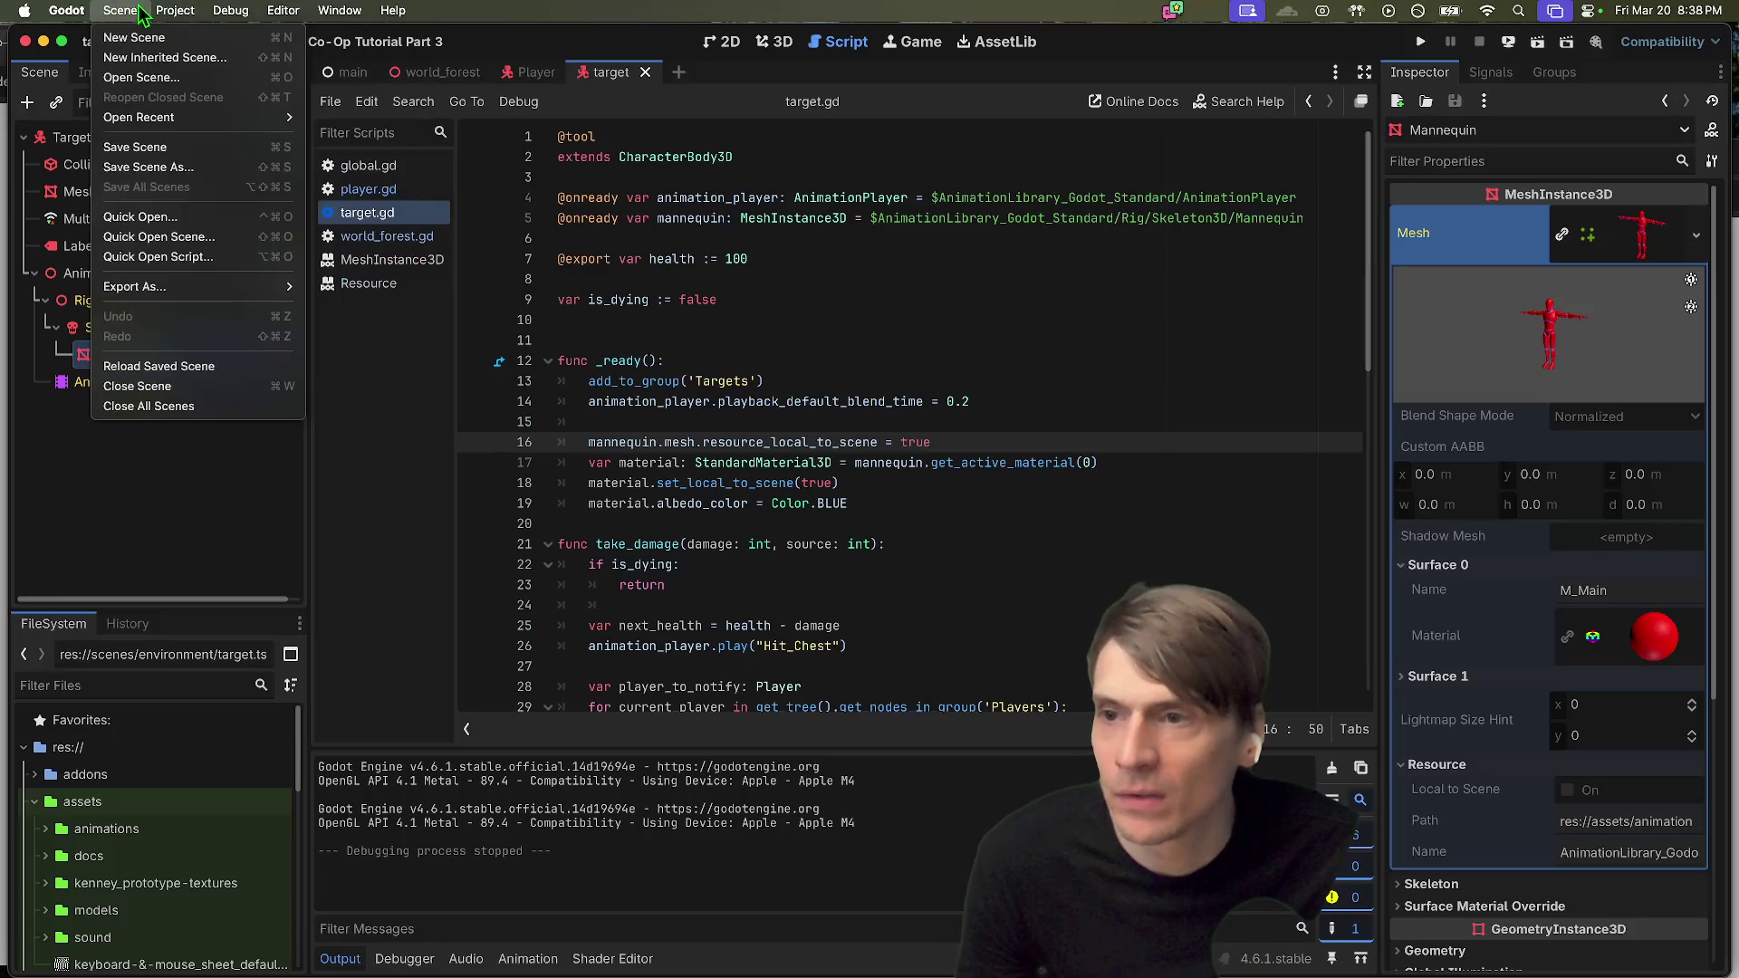
{"action": "left_click", "coordinate": [181, 366]}
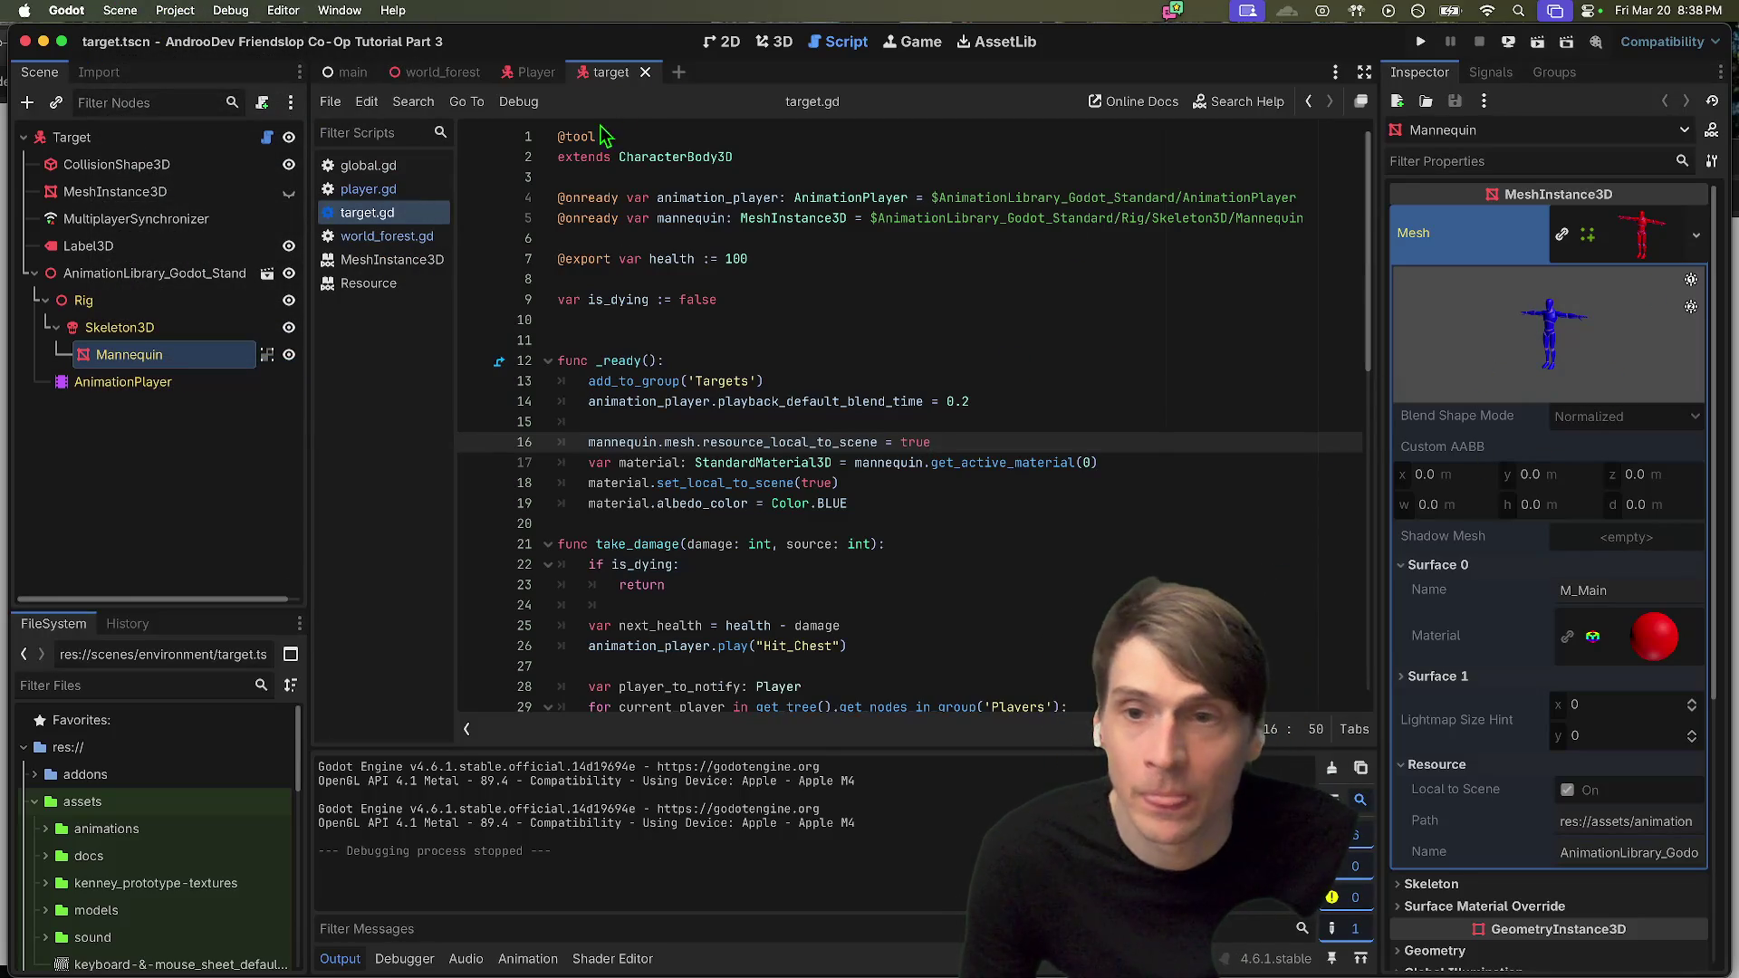
Switch to the Player scene and show it in the 3D view.
{"action": "left_click", "coordinate": [638, 371]}
{"action": "key", "text": "ctrl+shift+Tab"}
{"action": "left_click", "coordinate": [774, 41]}
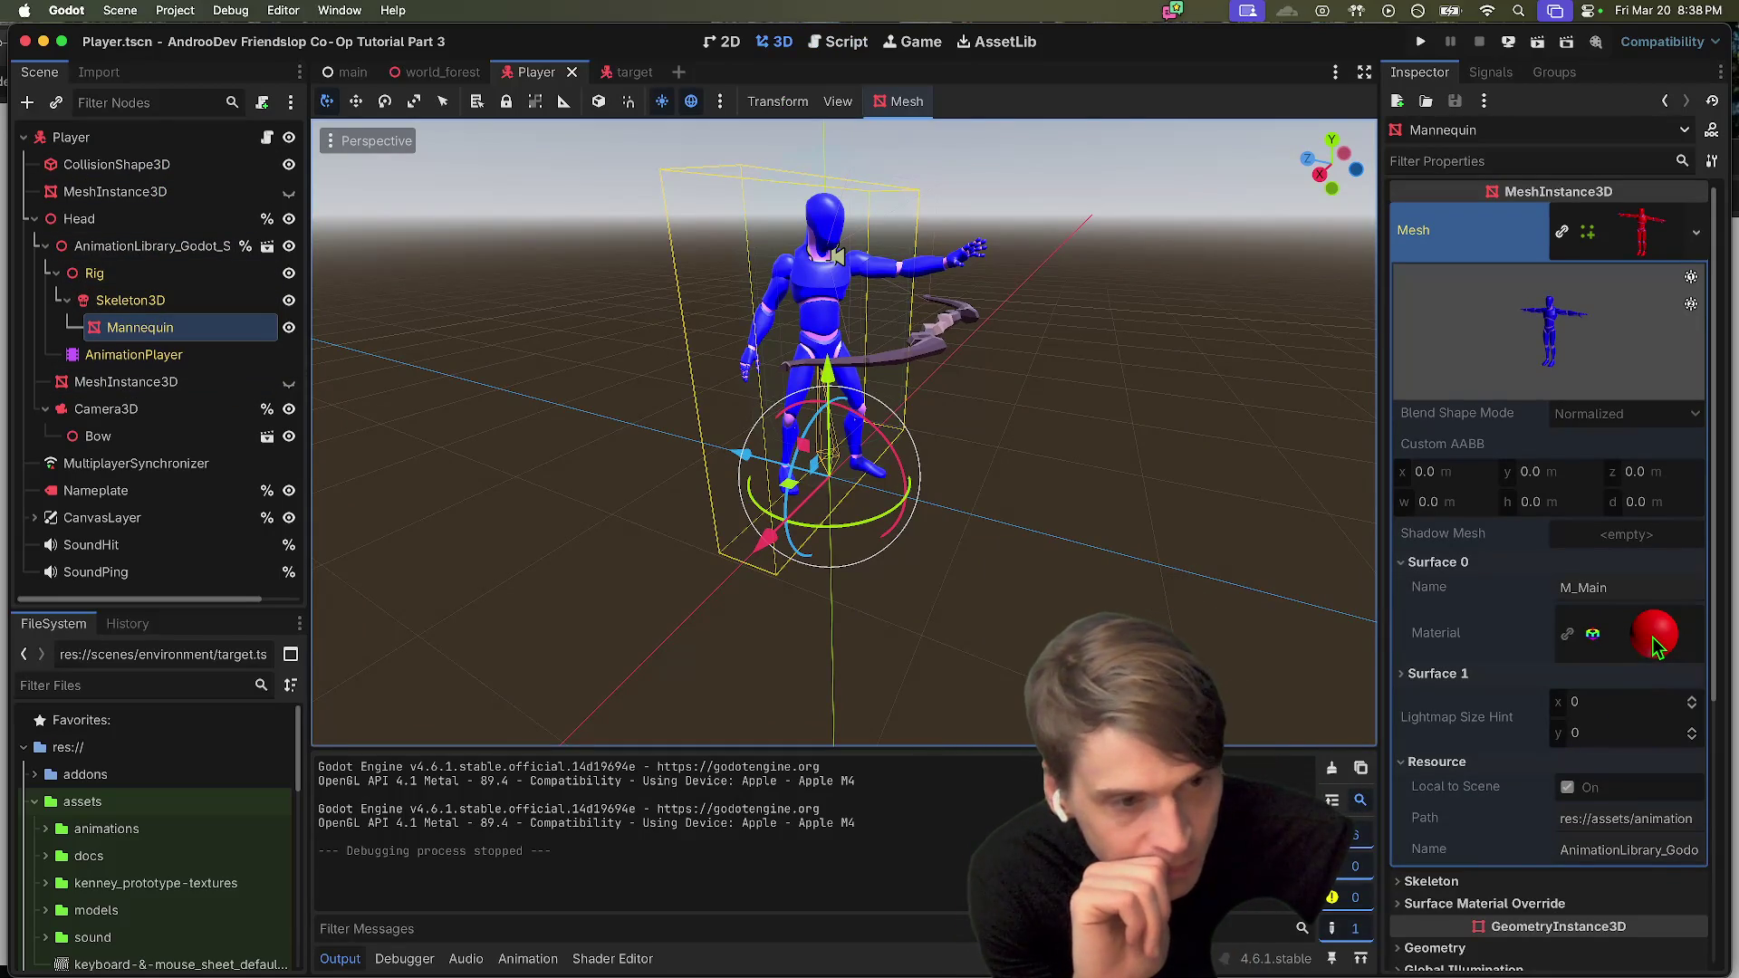
Reload the Player scene and expand its mesh's Surface 0 material settings.
{"action": "left_click", "coordinate": [175, 11]}
{"action": "mouse_move", "coordinate": [237, 11]}
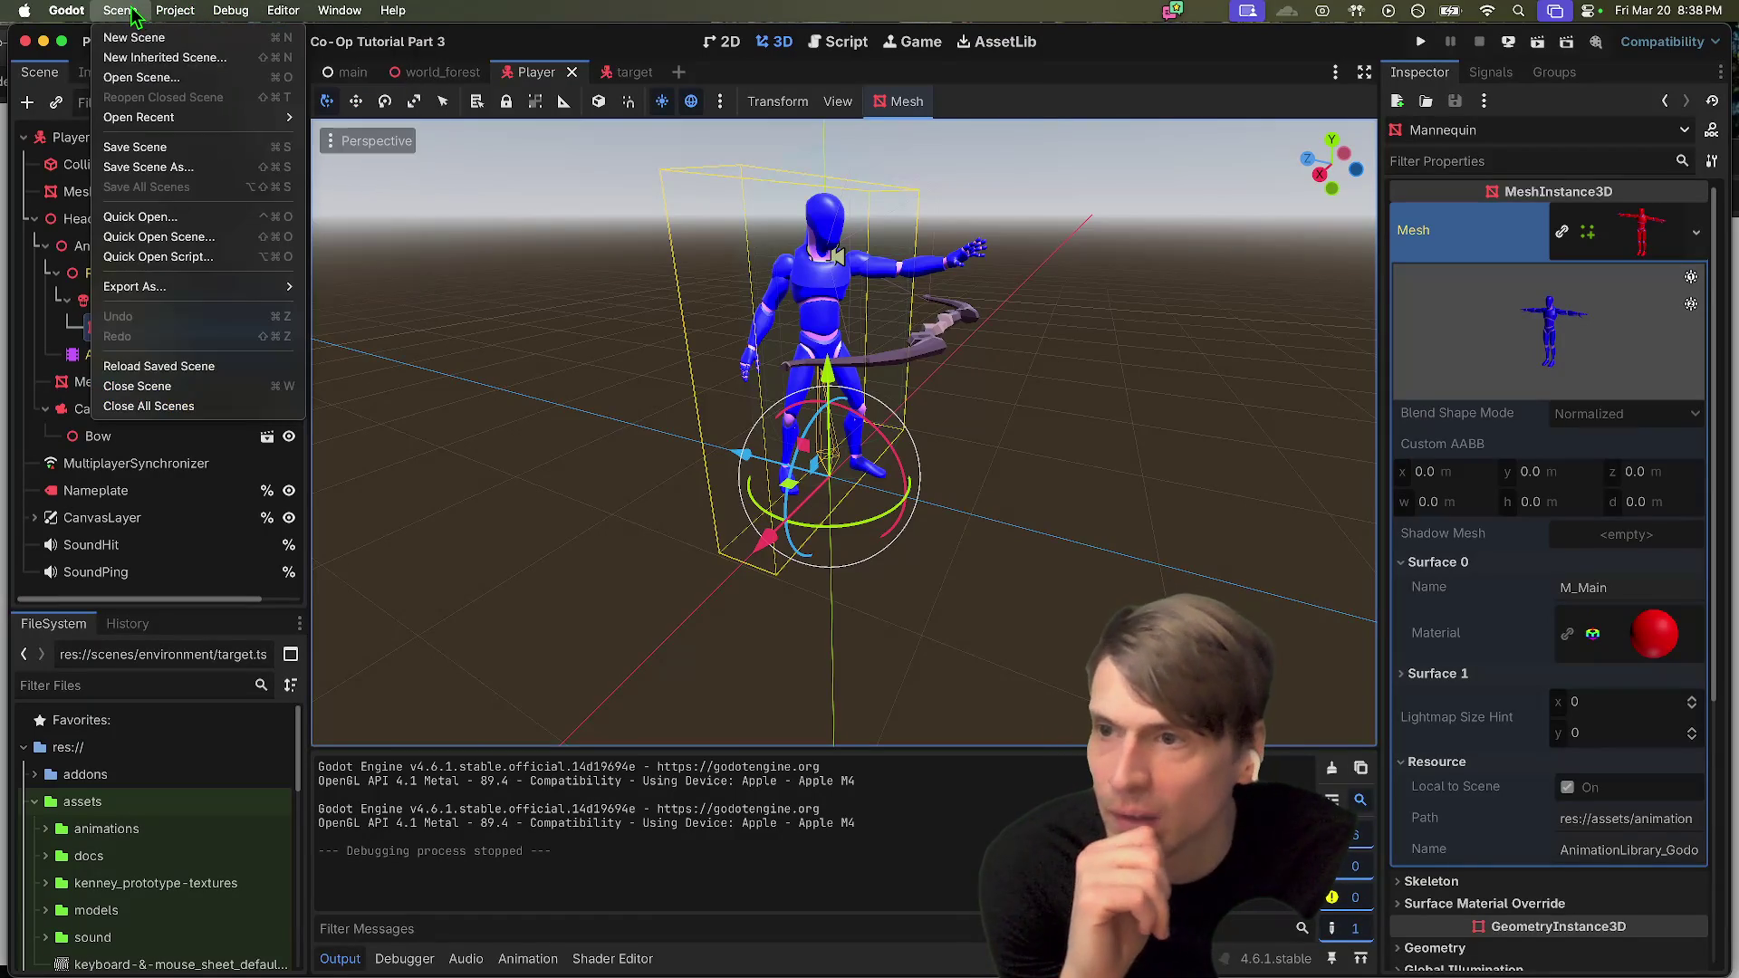
{"action": "left_click", "coordinate": [242, 381]}
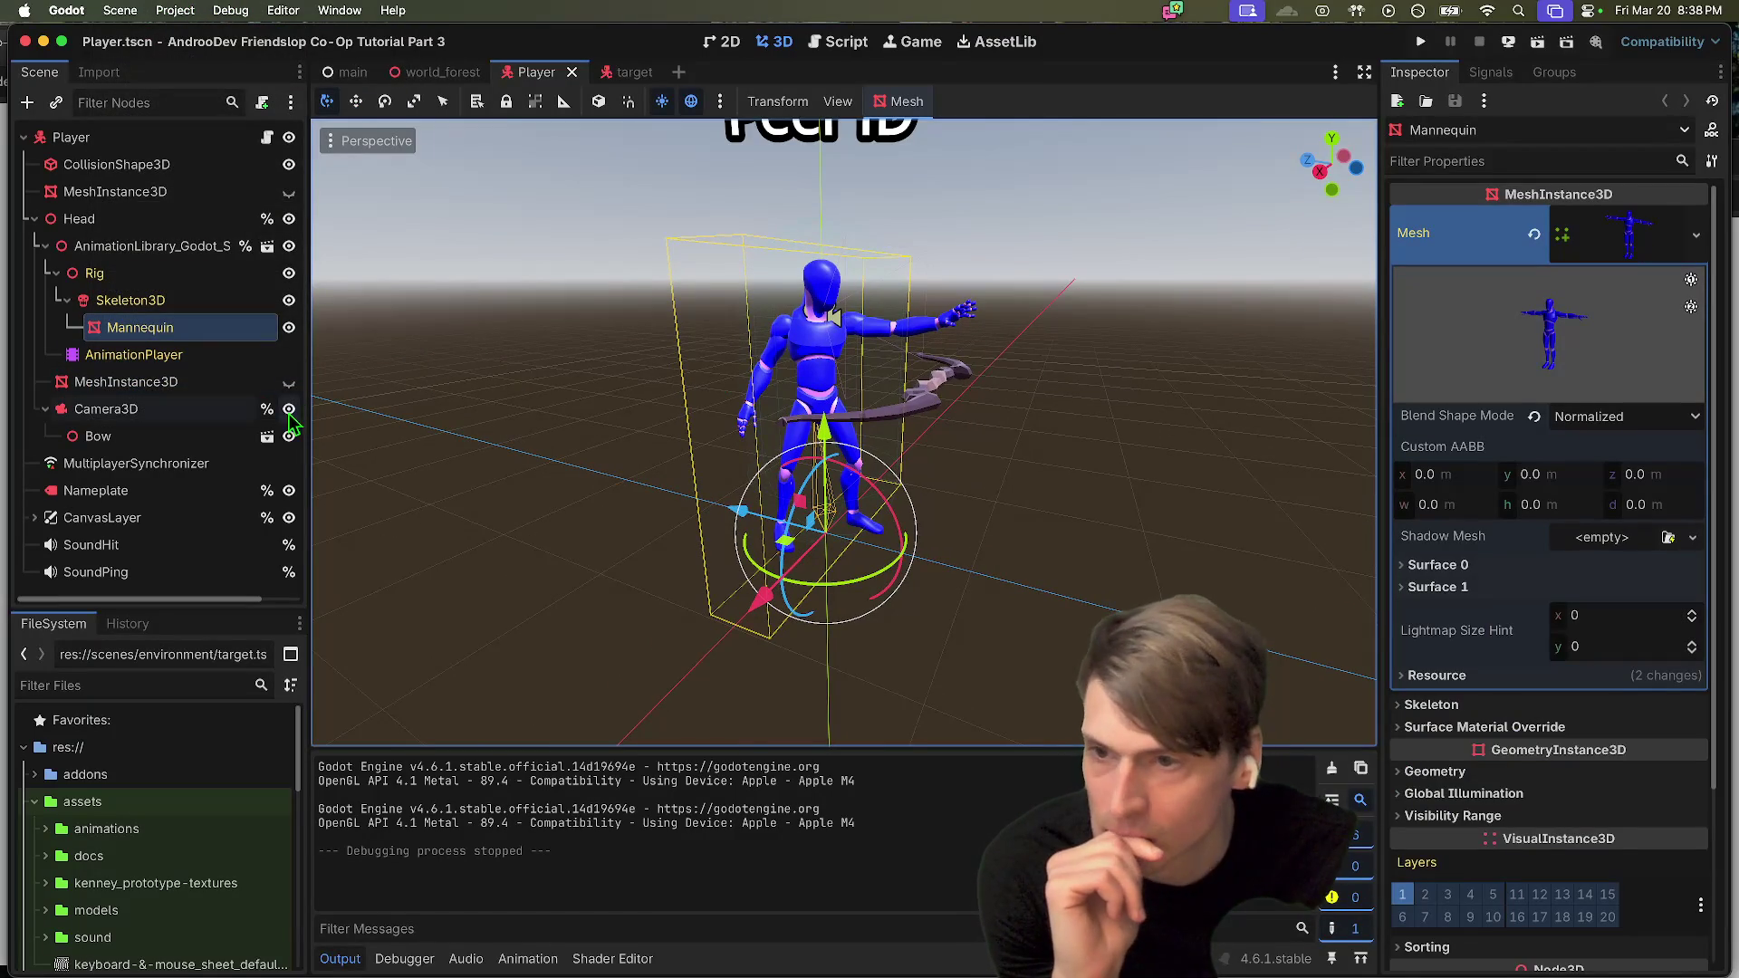
{"action": "left_click", "coordinate": [1578, 678]}
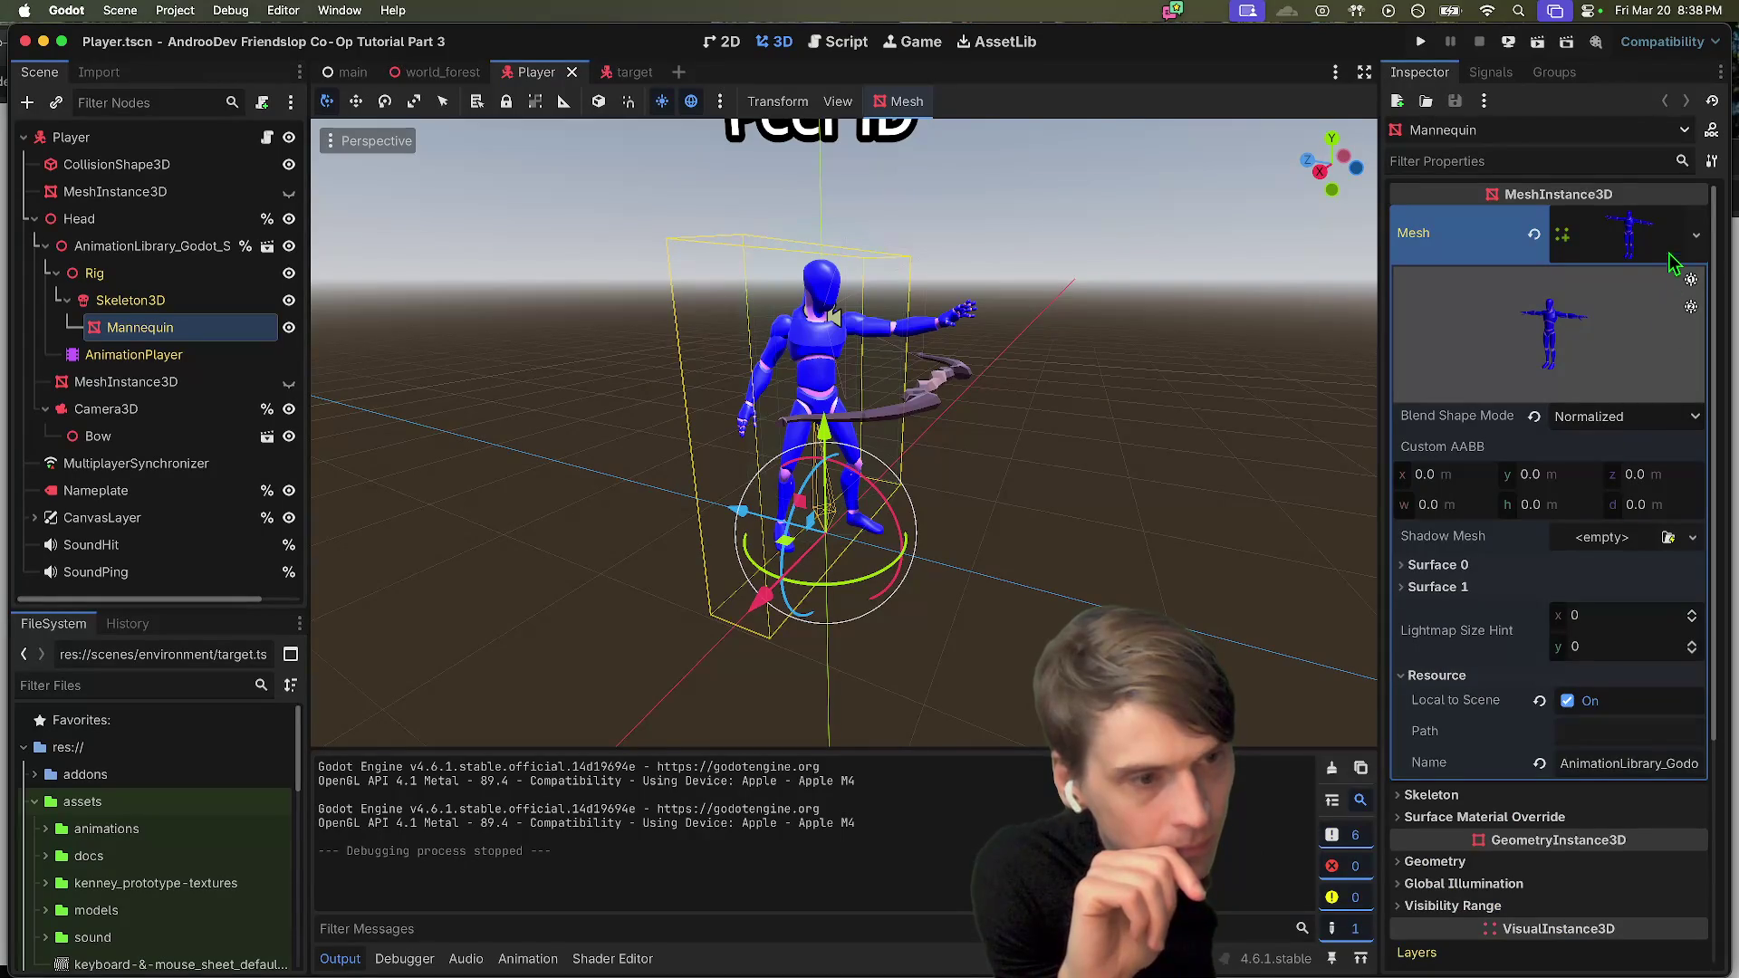
{"action": "left_click", "coordinate": [1641, 237]}
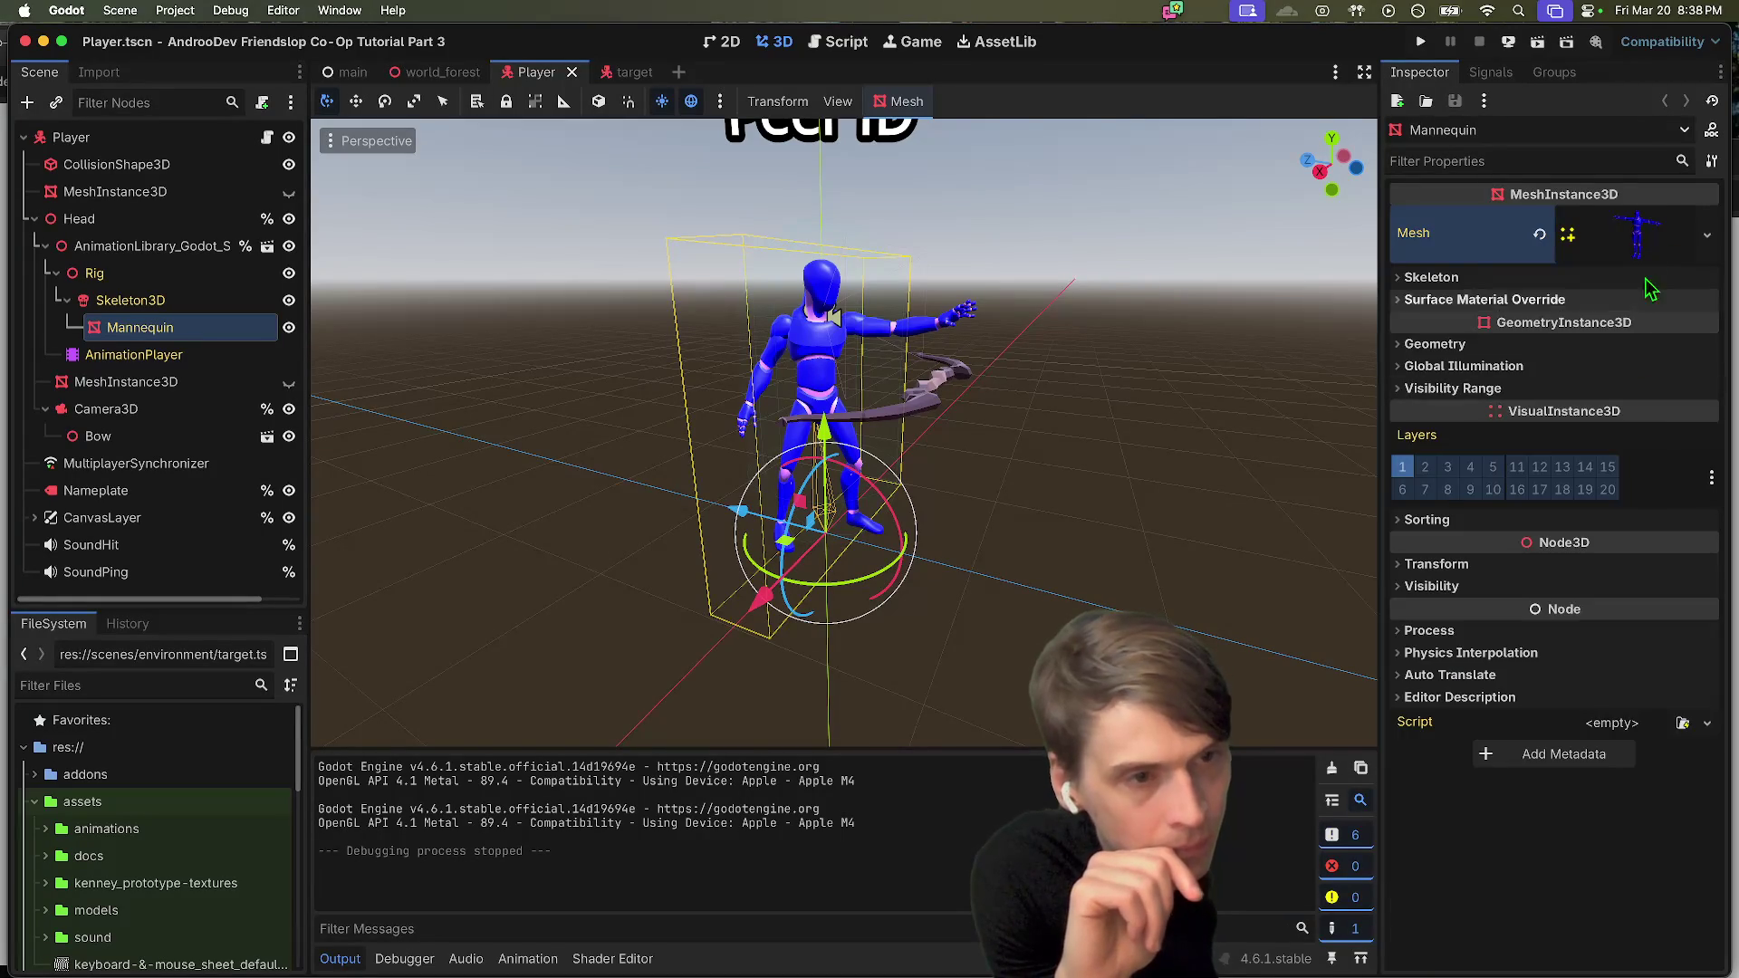
{"action": "left_click", "coordinate": [1662, 263]}
{"action": "left_click", "coordinate": [1656, 564]}
{"action": "scroll", "coordinate": [1652, 543], "scroll_direction": "down", "scroll_amount": 3}
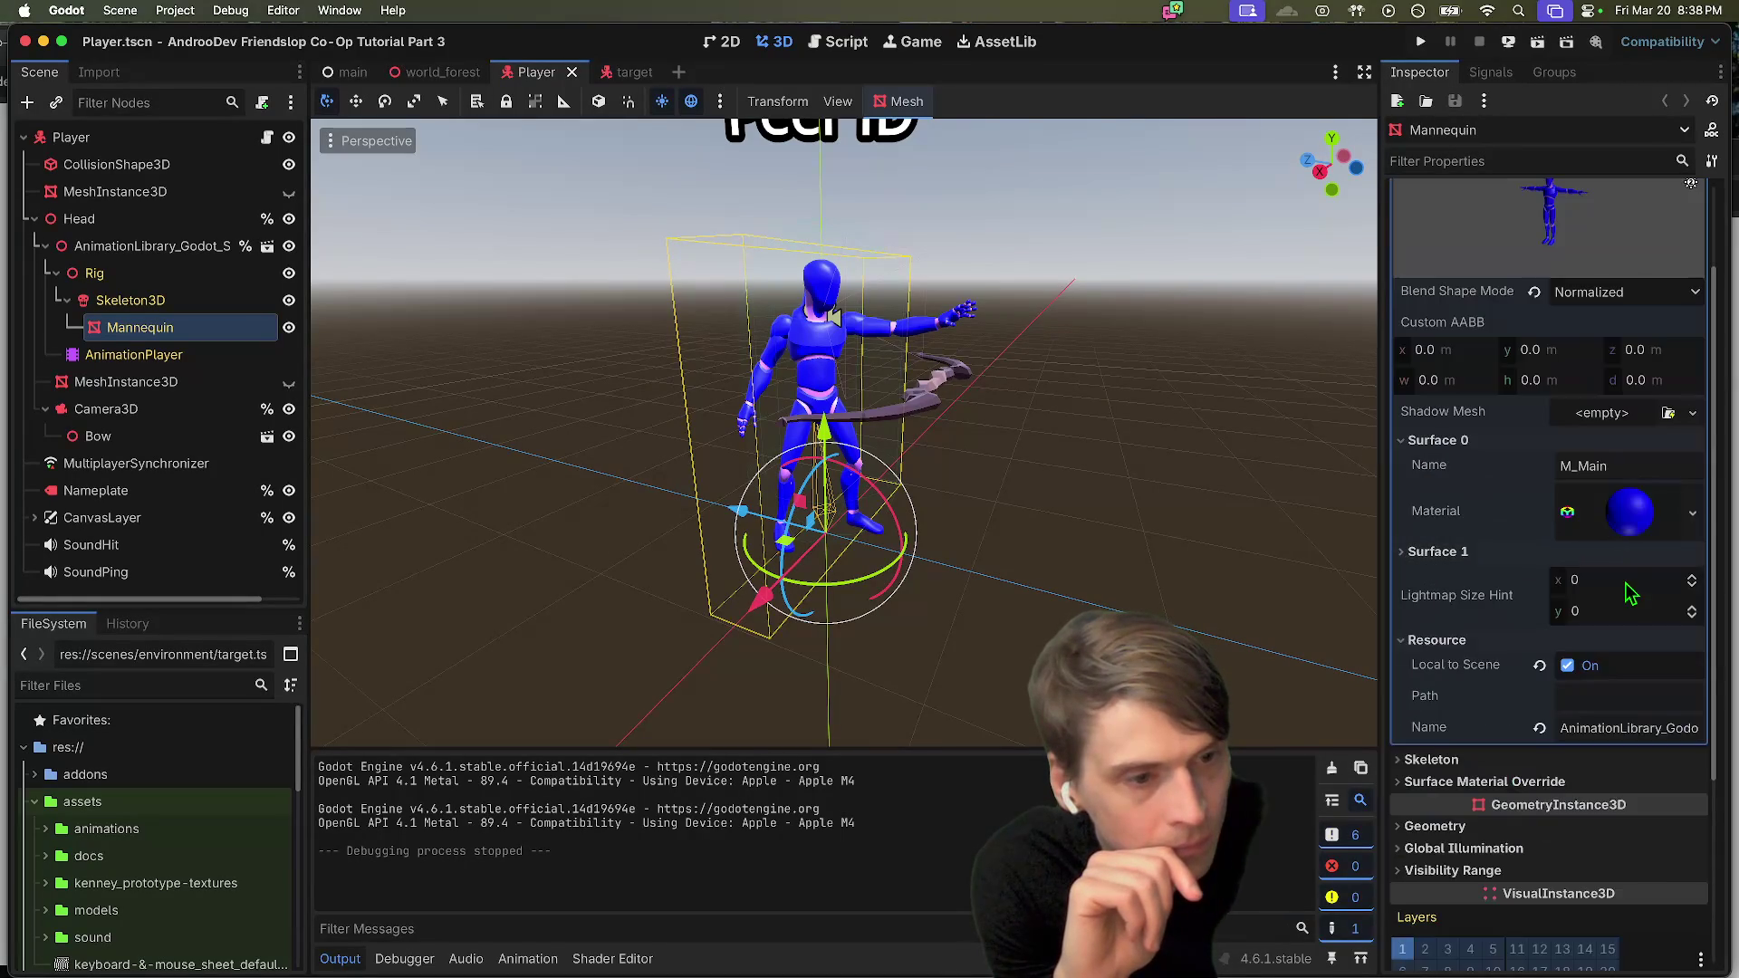
{"action": "left_click", "coordinate": [1659, 498]}
{"action": "scroll", "coordinate": [1630, 580], "scroll_direction": "down", "scroll_amount": 1}
Set the material's albedo colour to orange (ff5924), then save and run the game.
{"action": "left_click", "coordinate": [1489, 726]}
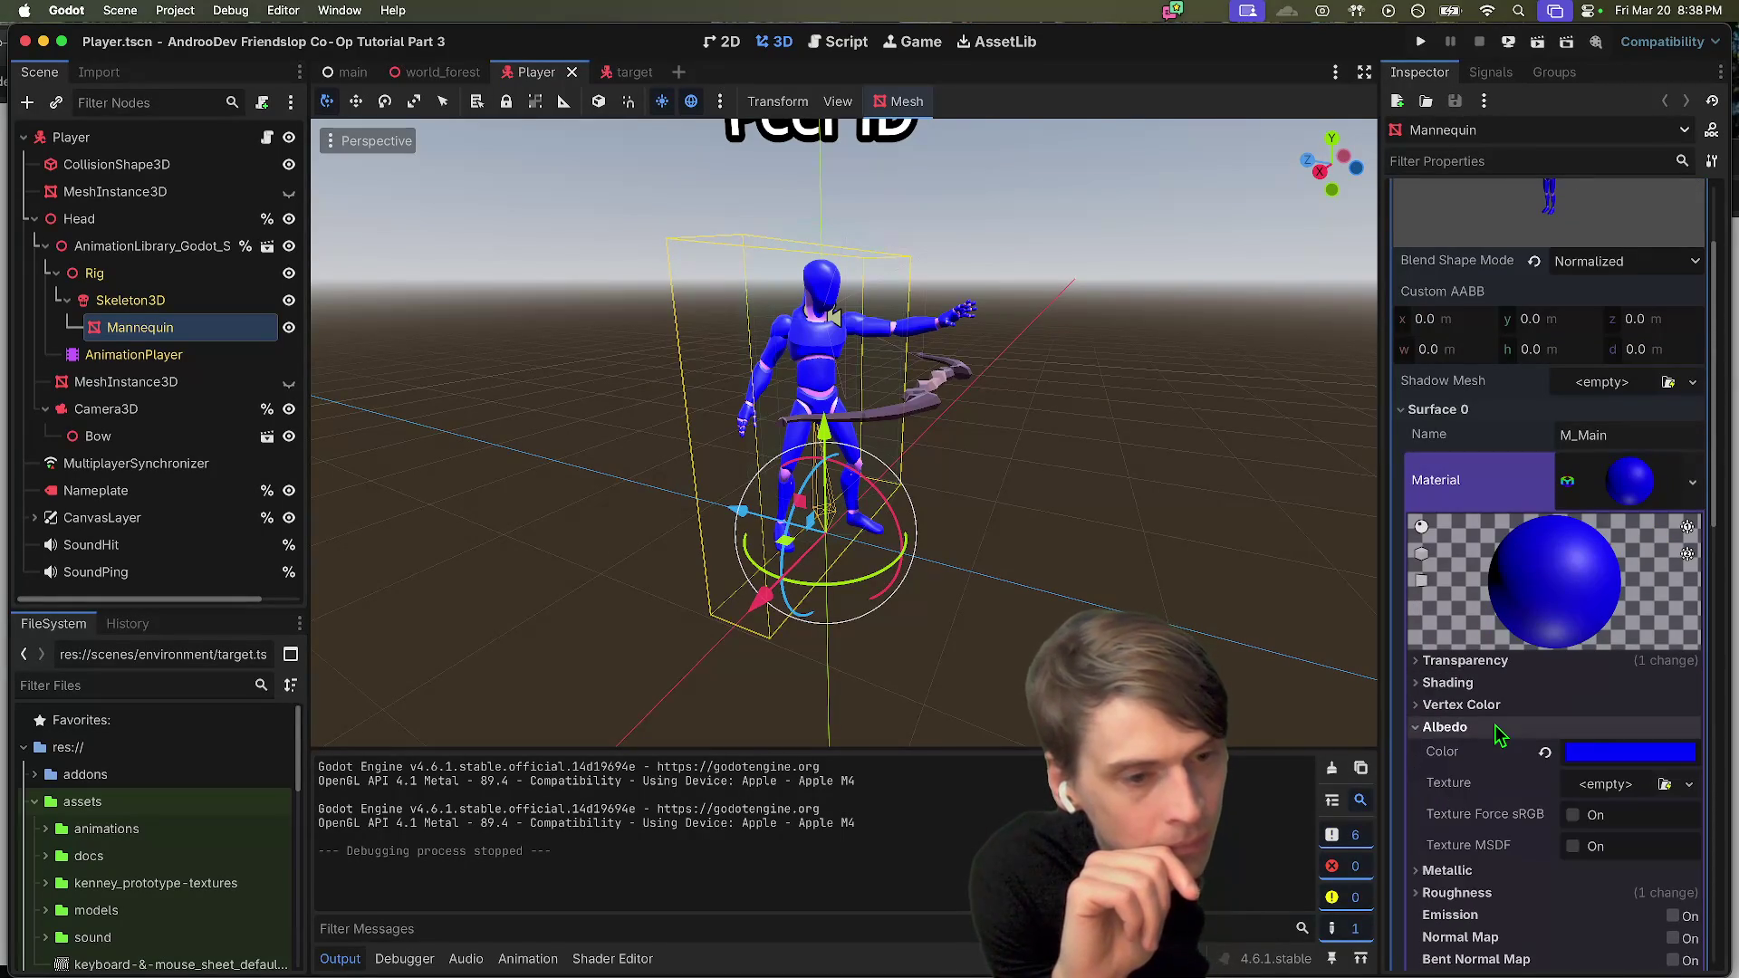
{"action": "left_click", "coordinate": [1543, 754]}
{"action": "left_click", "coordinate": [1637, 759]}
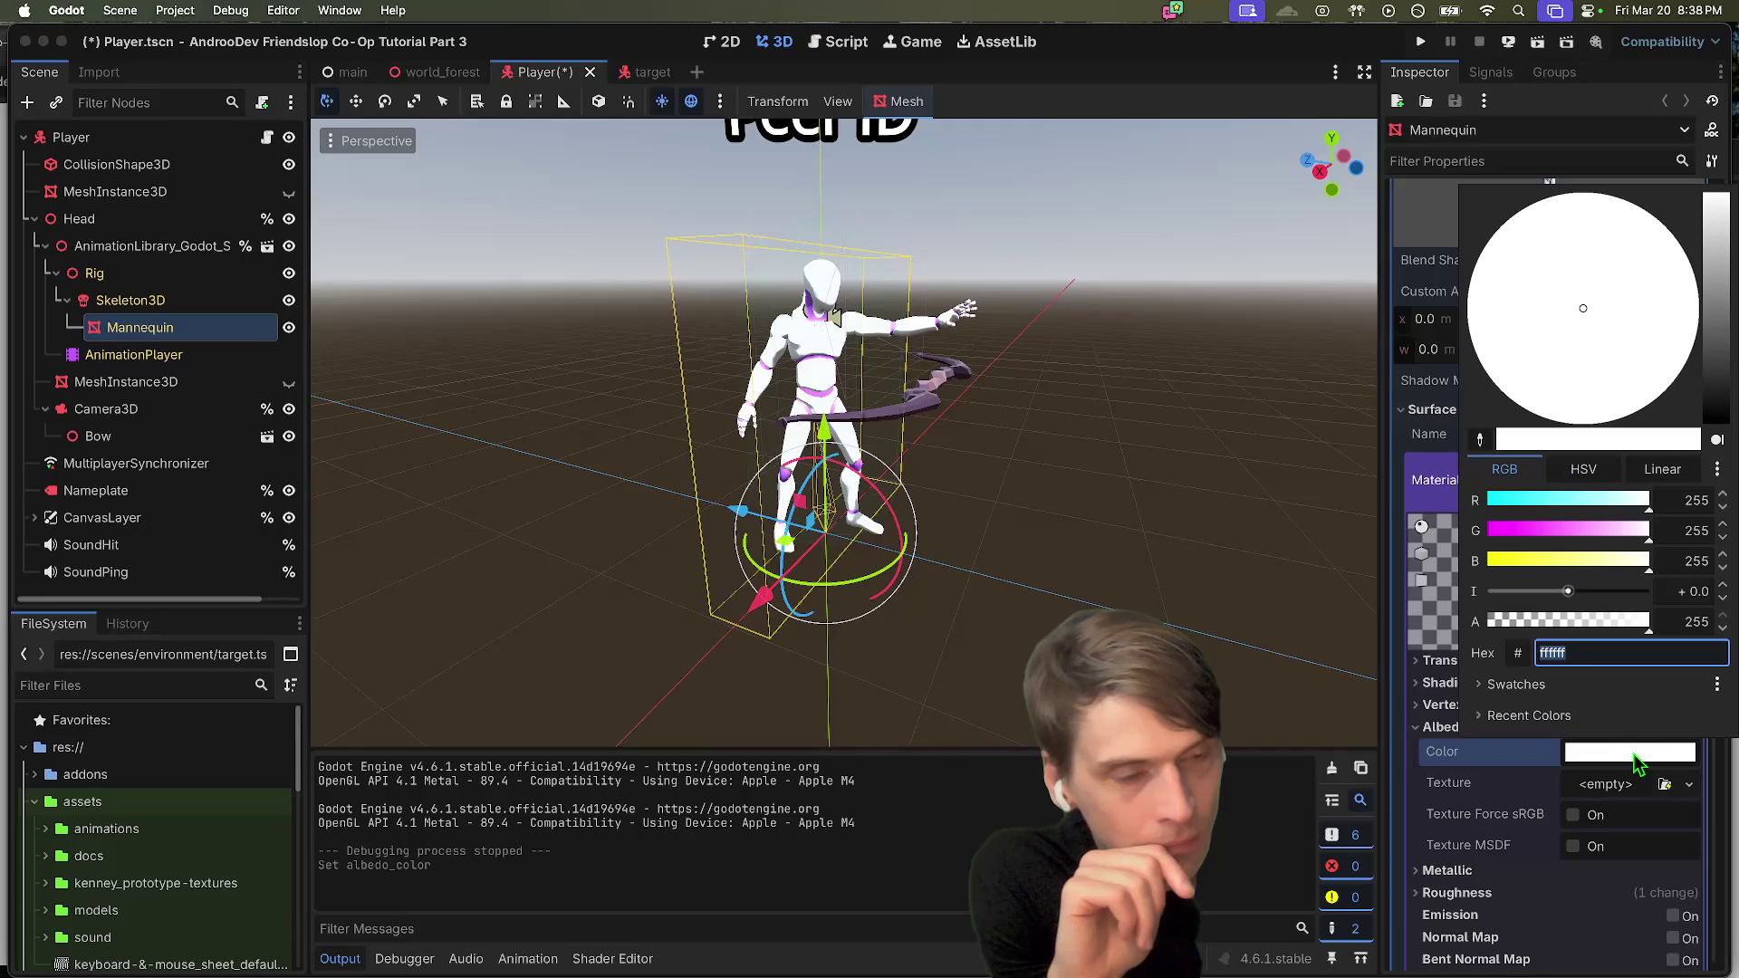
{"action": "left_click", "coordinate": [1544, 540]}
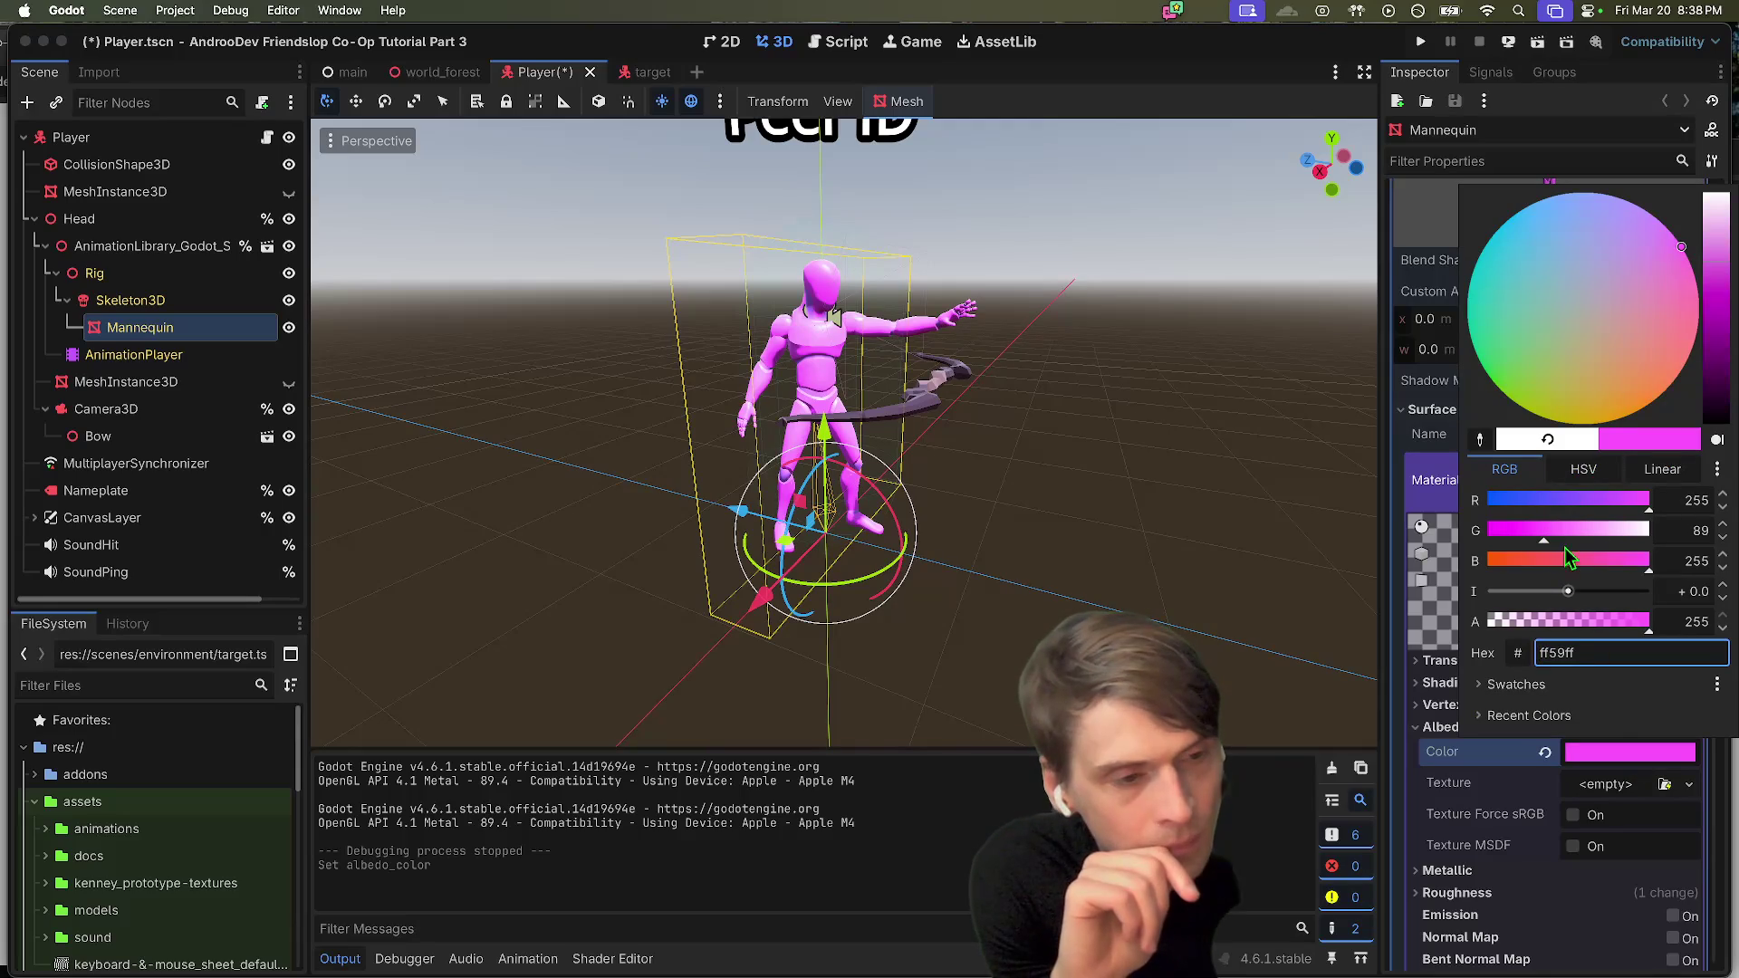
{"action": "left_click", "coordinate": [1544, 561]}
{"action": "left_click", "coordinate": [1509, 565]}
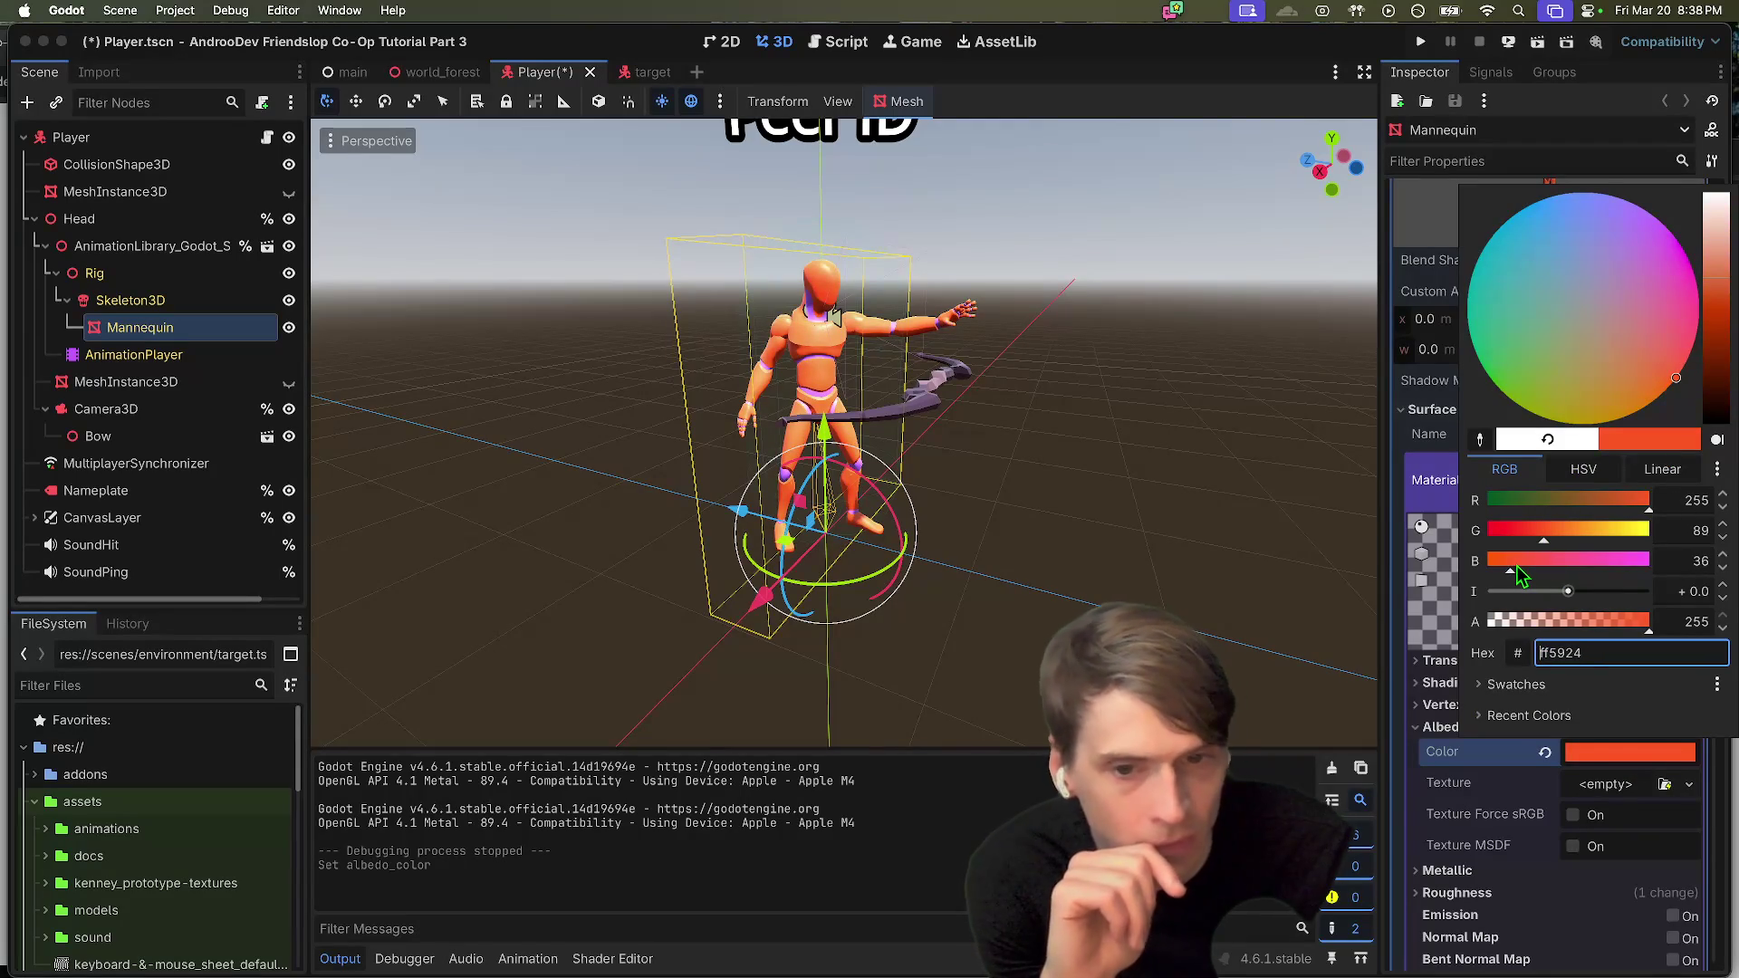
{"action": "key", "text": "Escape"}
{"action": "key", "text": "super+b"}
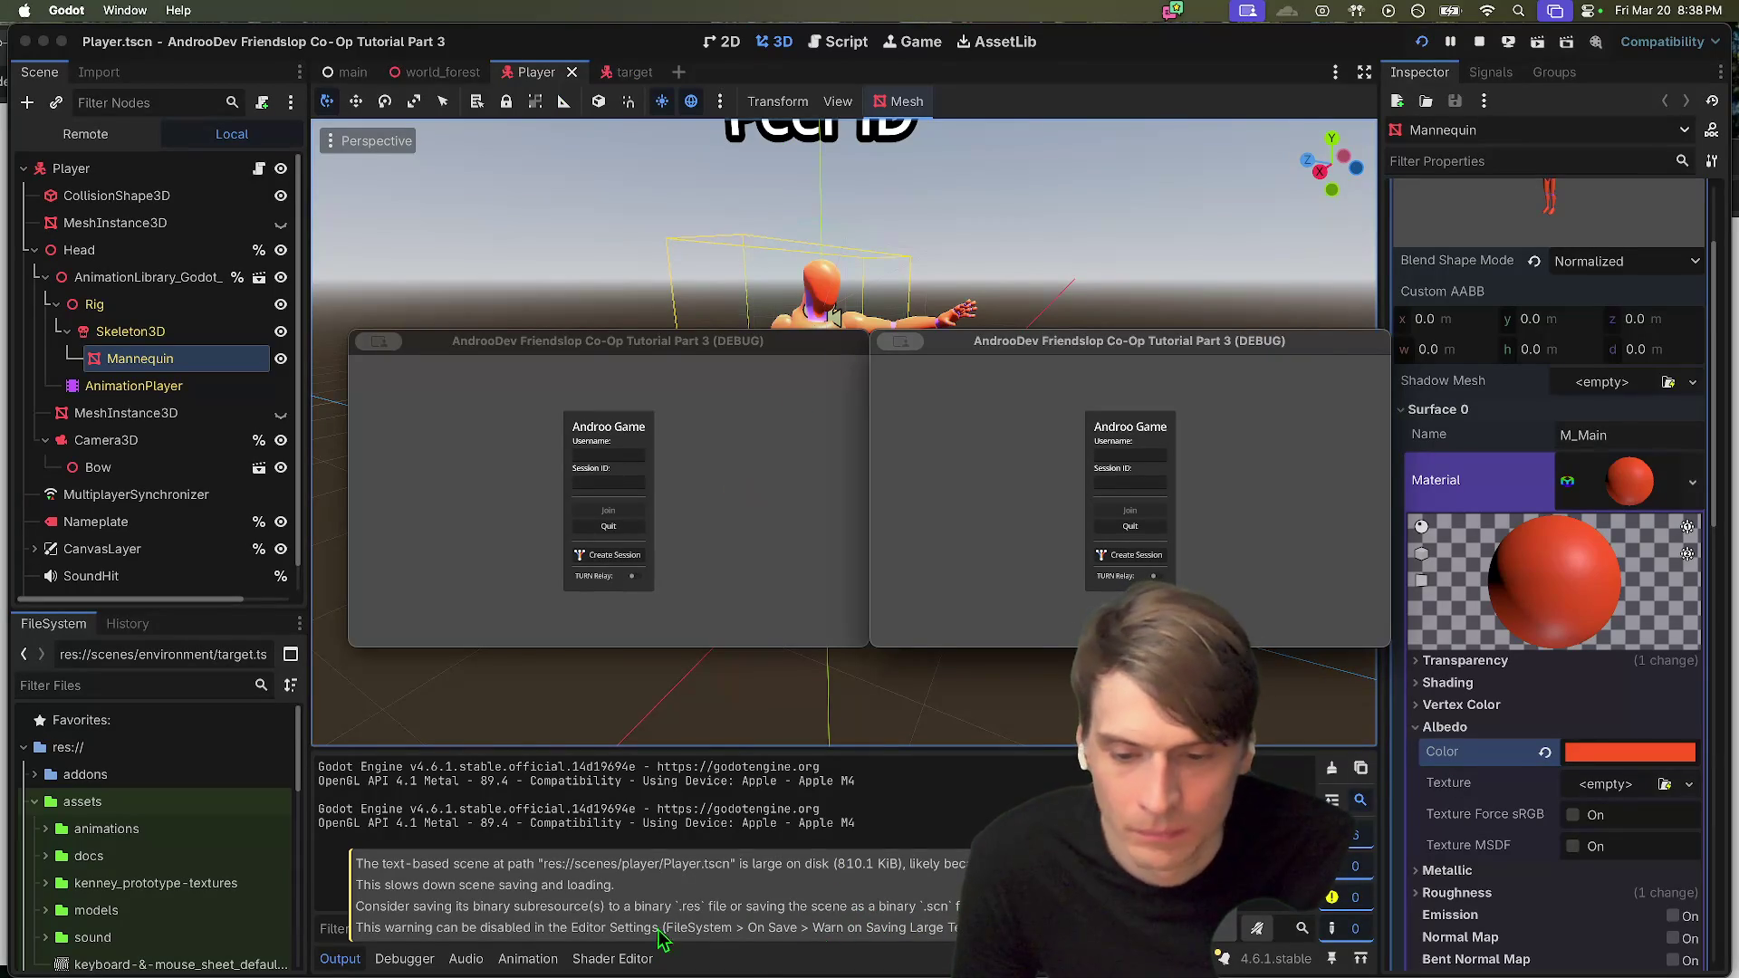
Create a session in the left game window and join it from the right one.
{"action": "left_click", "coordinate": [732, 512]}
{"action": "left_click", "coordinate": [609, 554]}
{"action": "left_click", "coordinate": [1019, 530]}
{"action": "left_click", "coordinate": [1128, 509]}
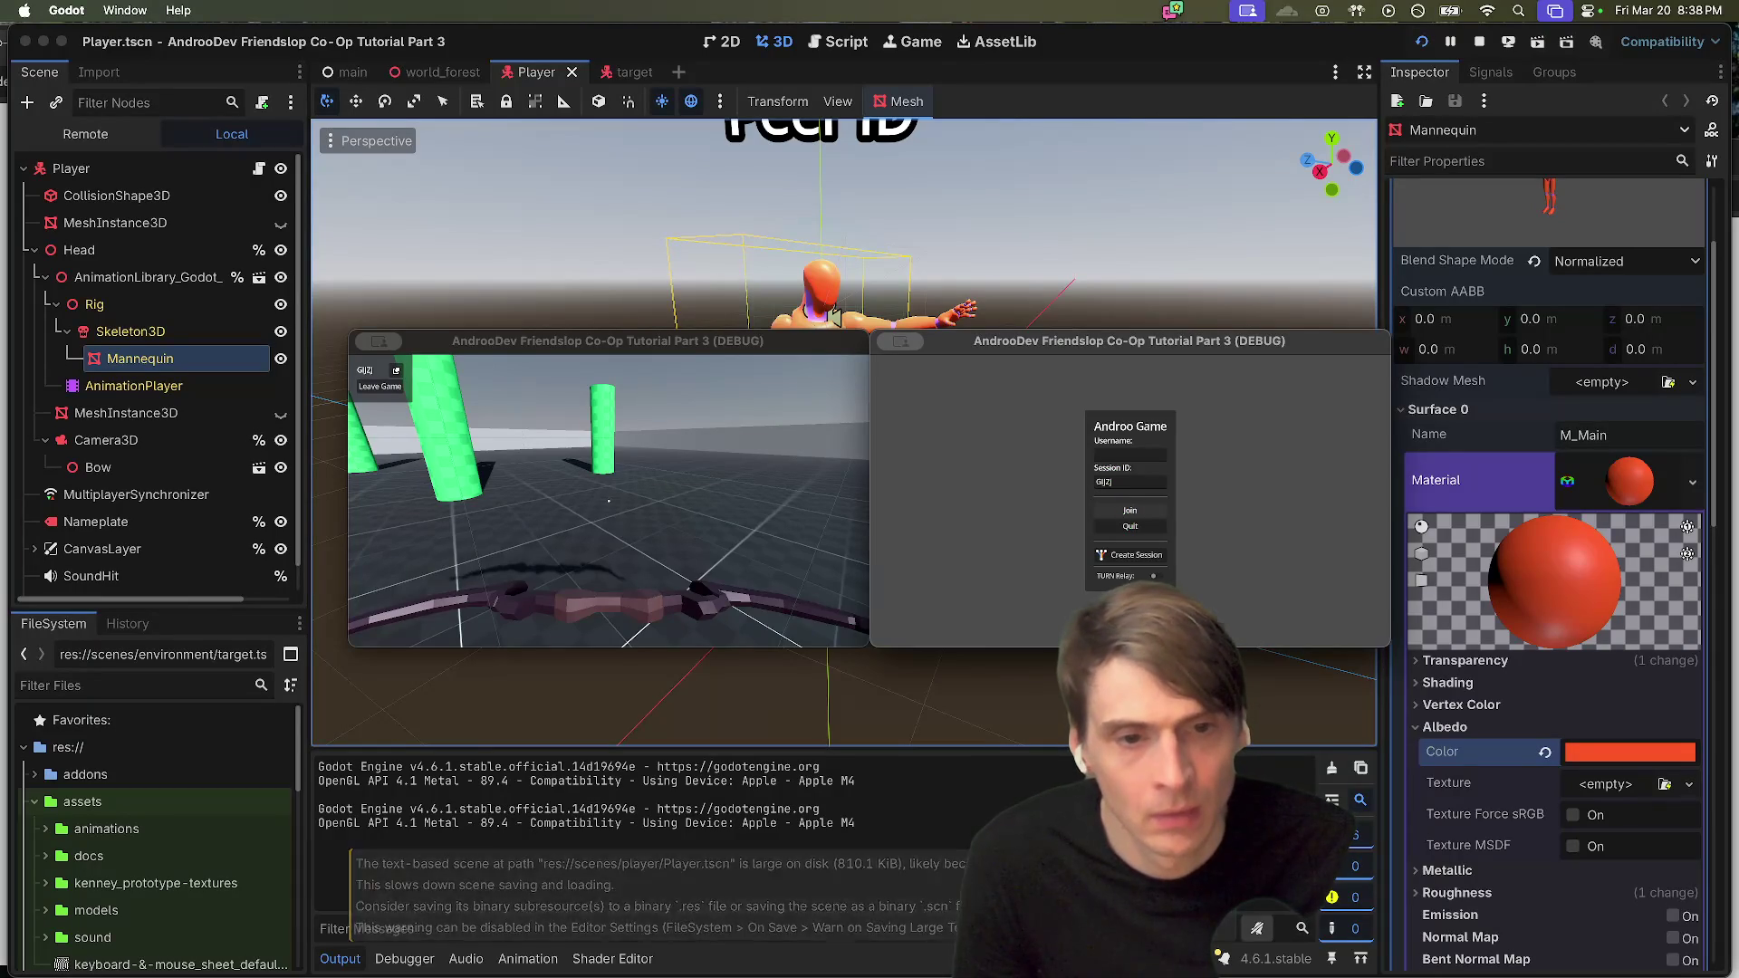
Walk the players around and fire a fireball at a blue target mannequin.
{"action": "key", "text": "w"}
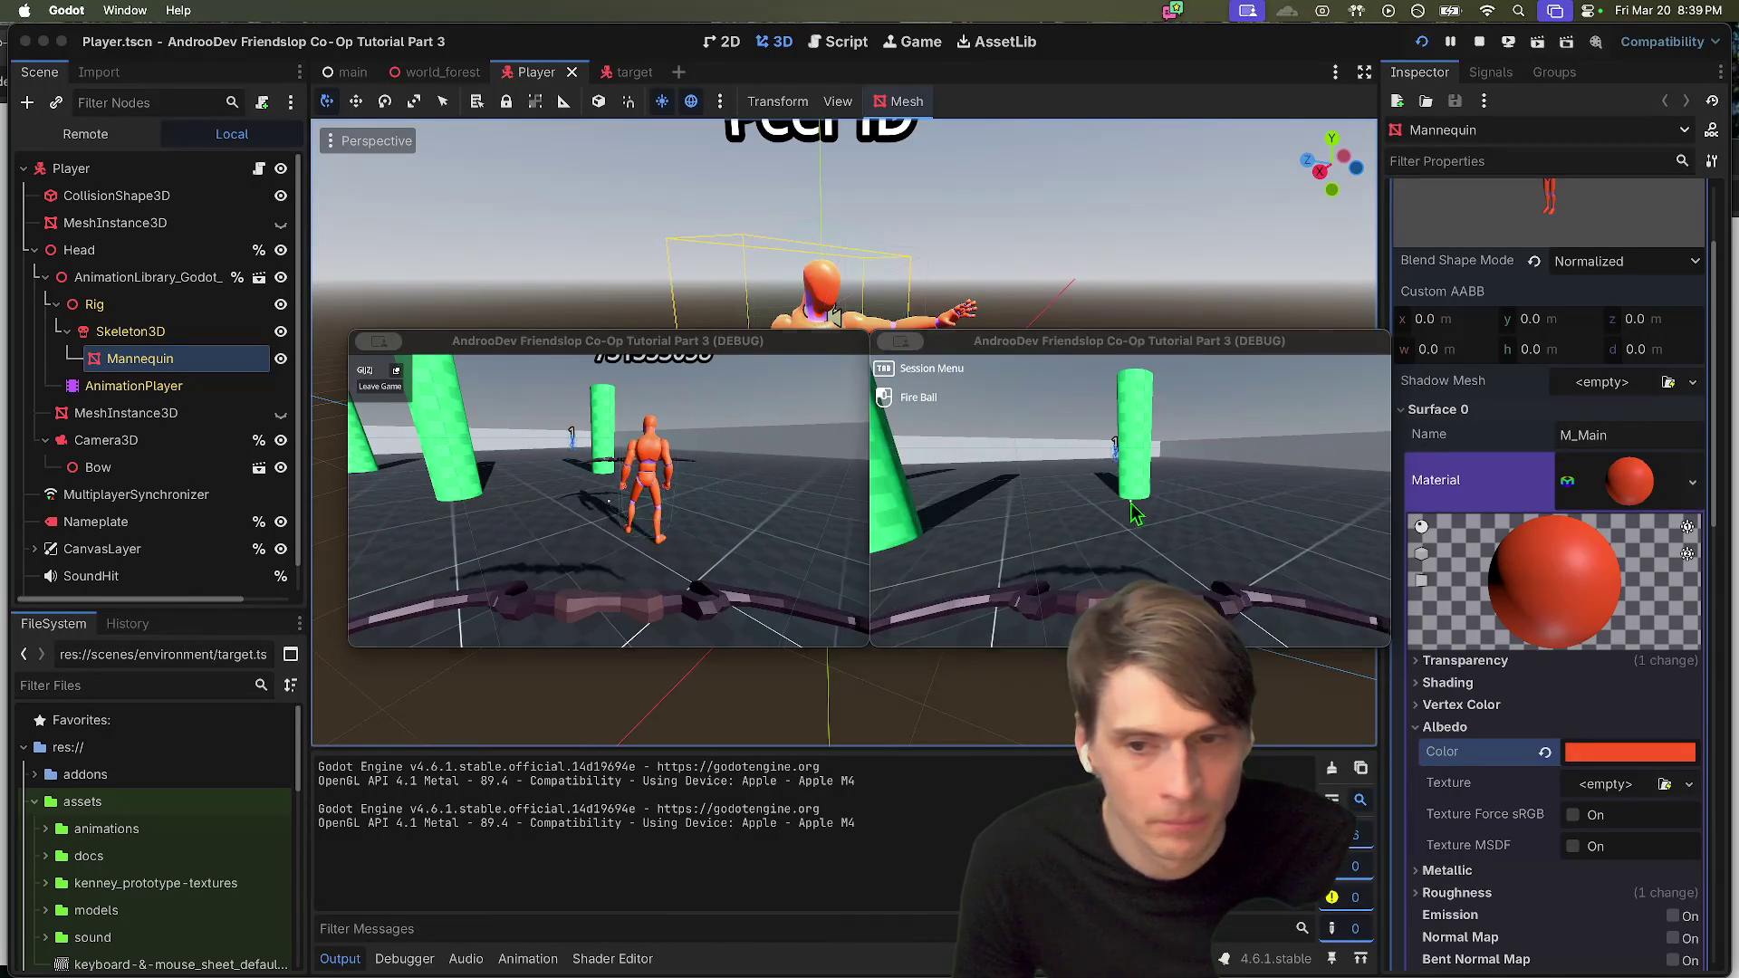
{"action": "key", "text": "w"}
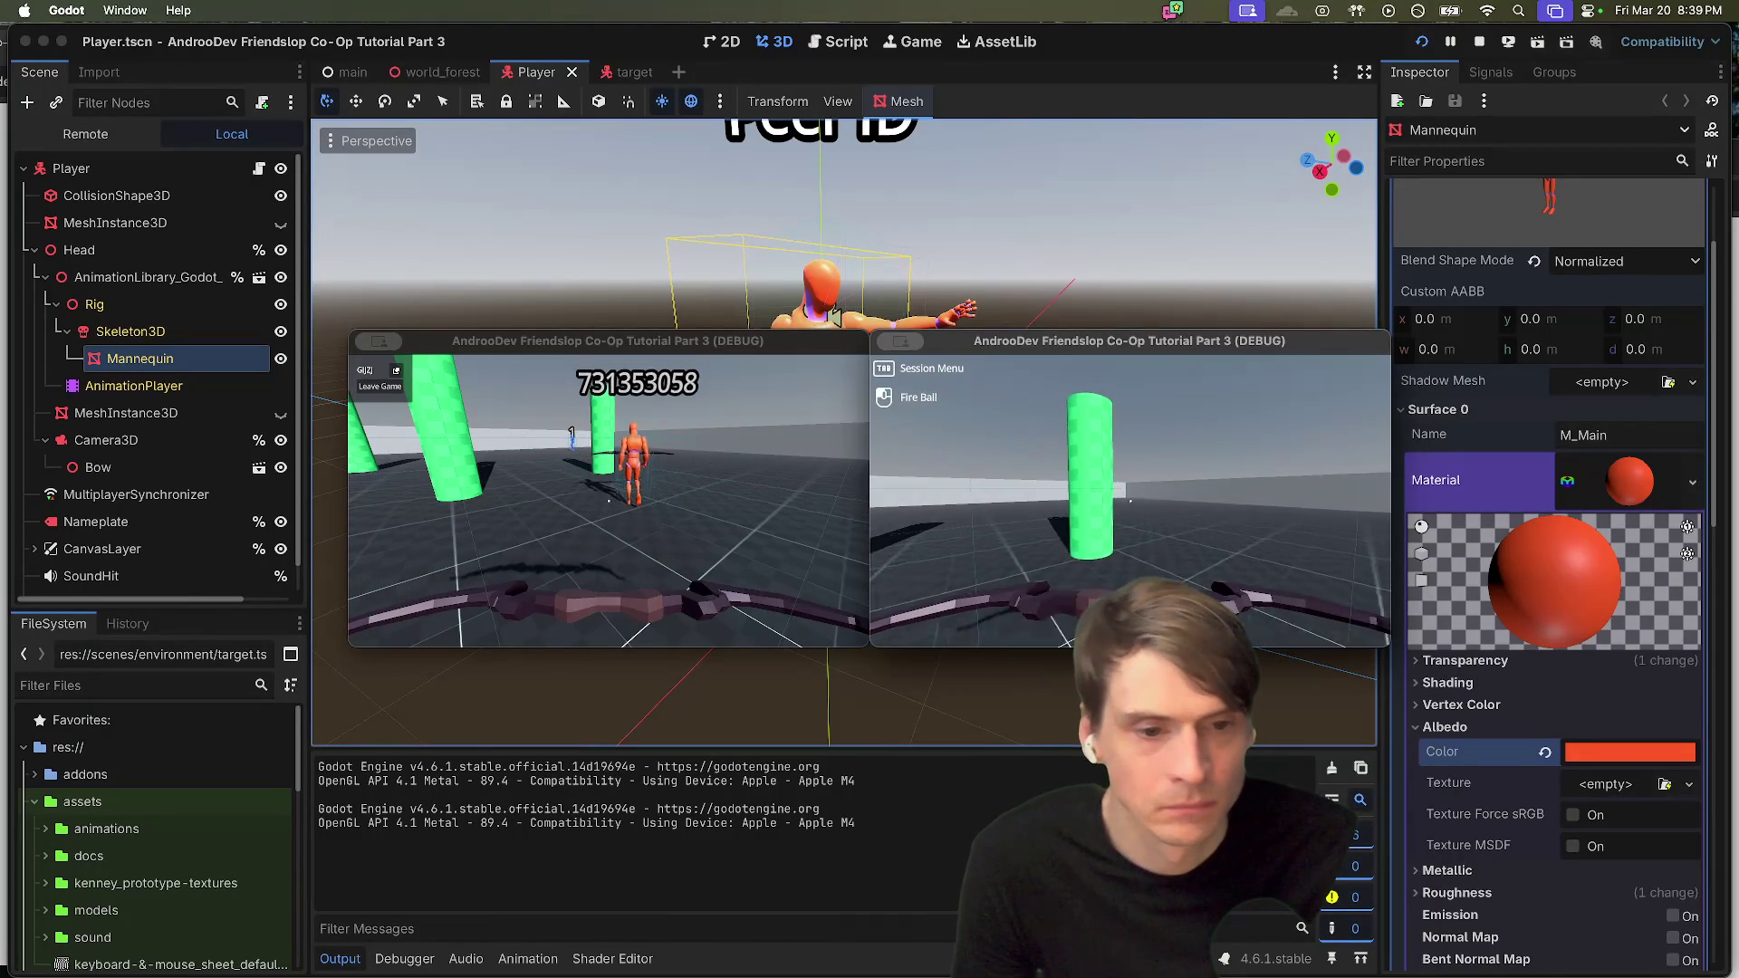
{"action": "key", "text": "super+Tab"}
{"action": "key", "text": "super+Tab"}
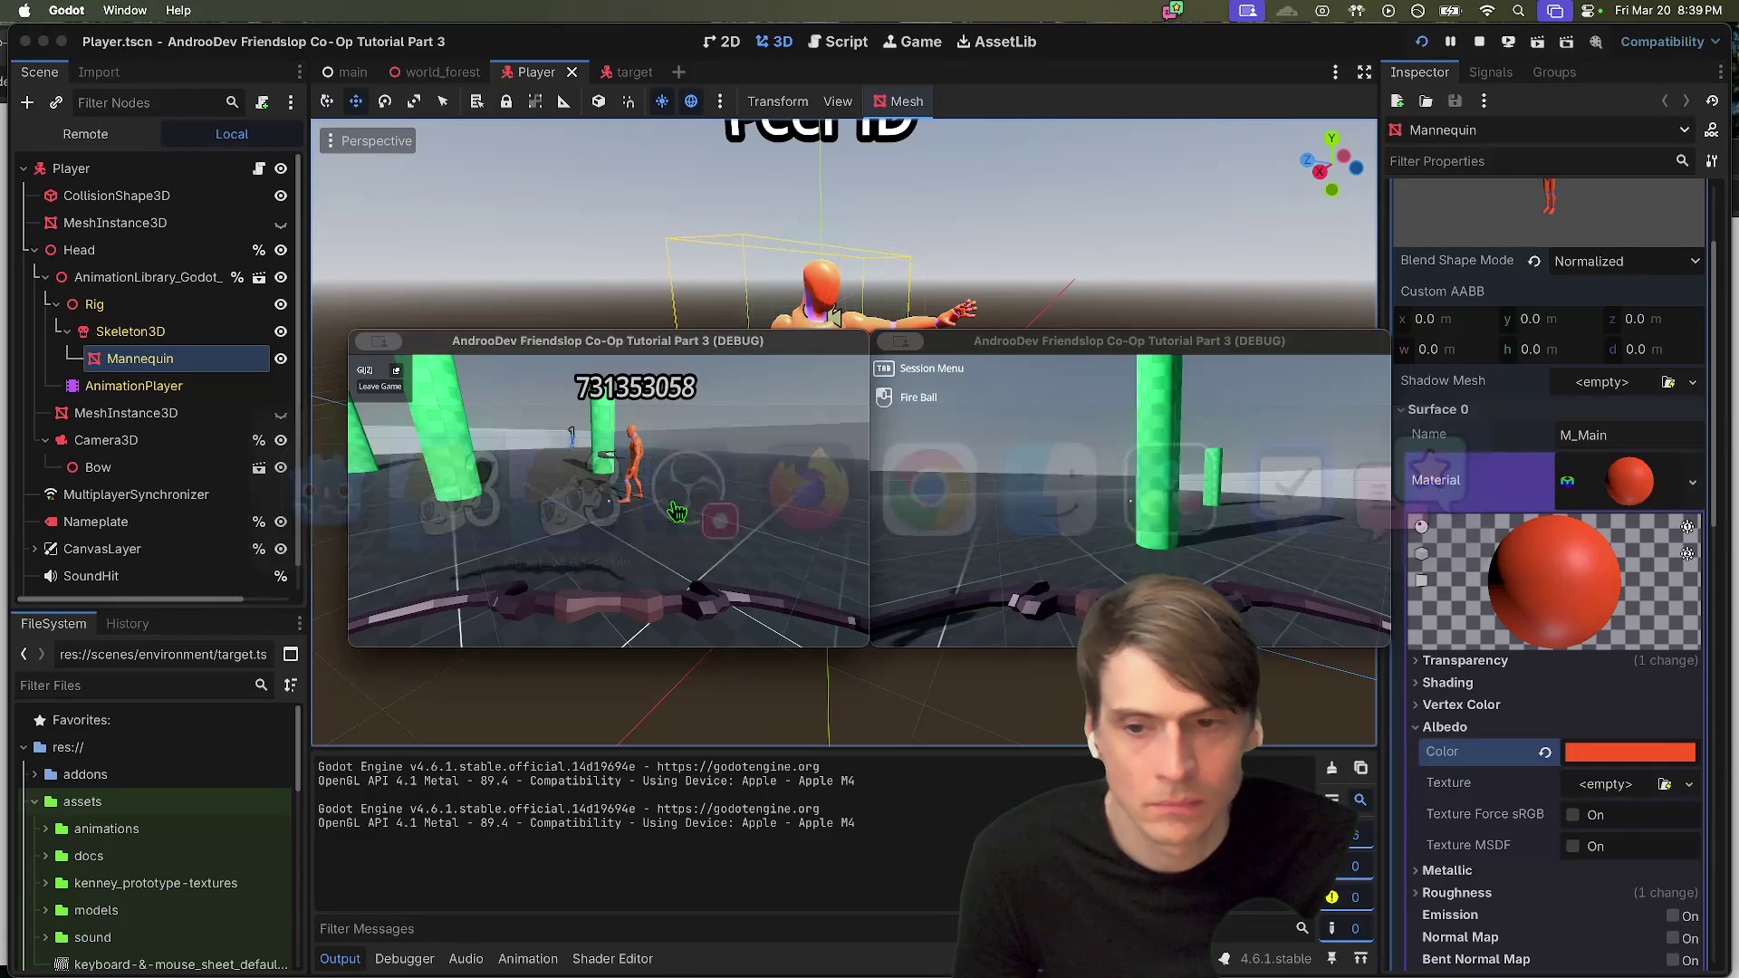
{"action": "left_click", "coordinate": [571, 521]}
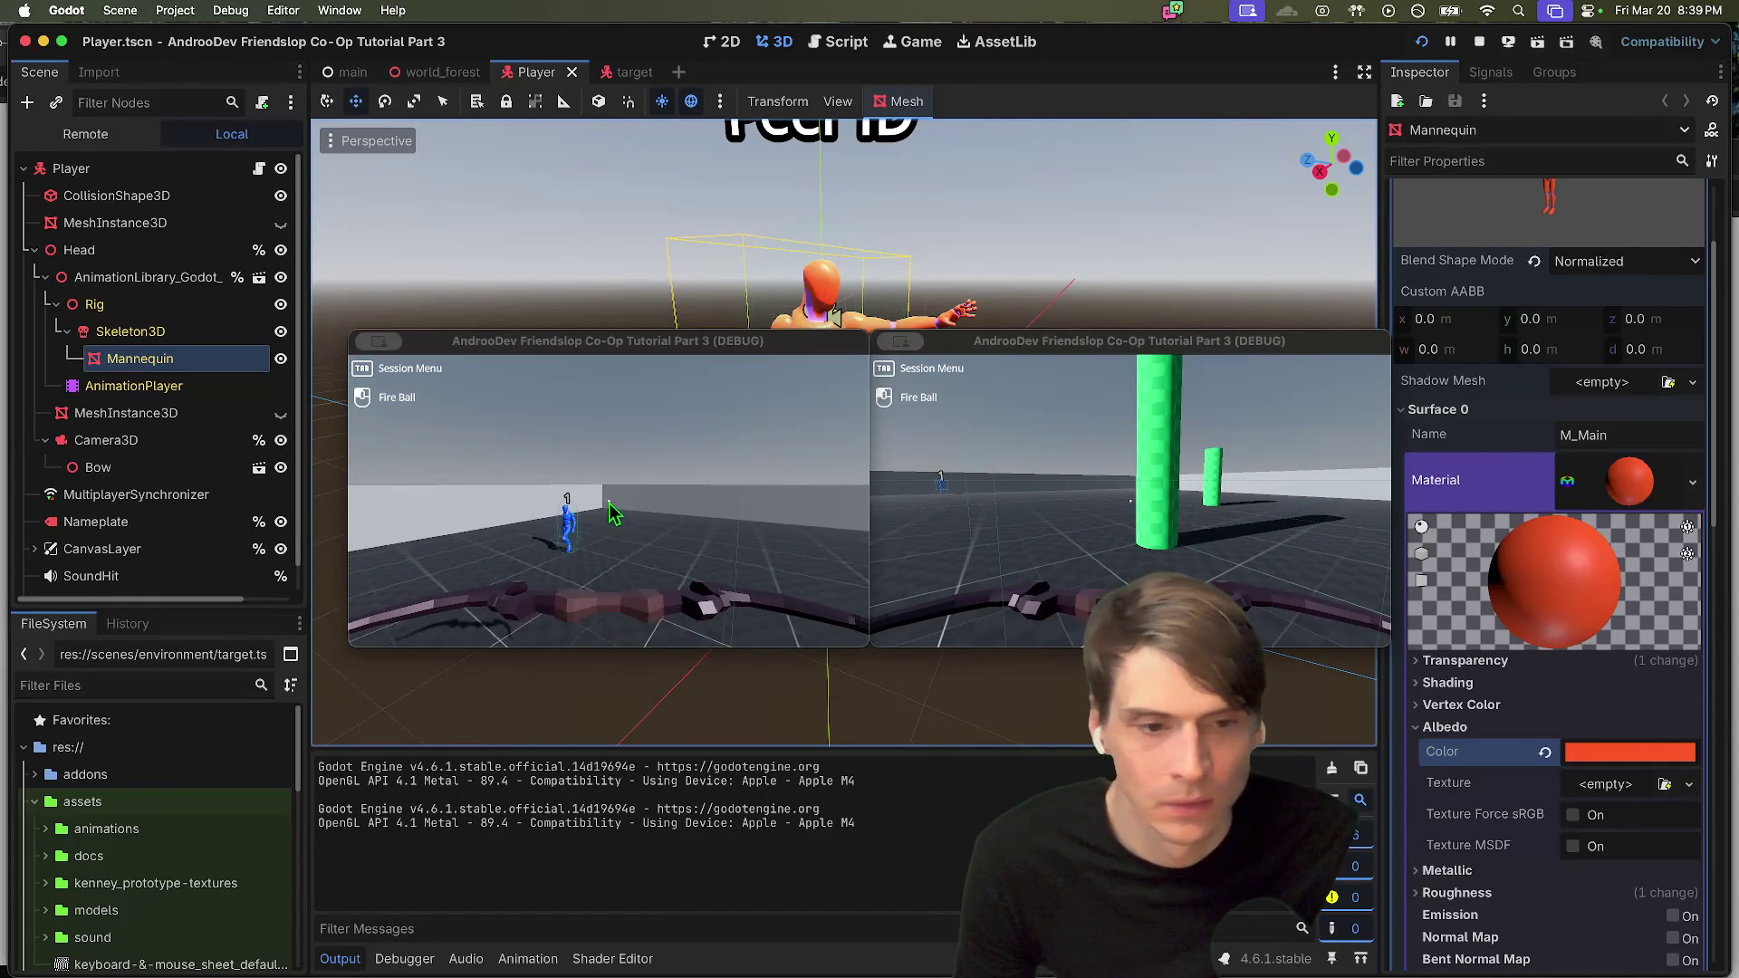
{"action": "left_click", "coordinate": [1130, 500]}
{"action": "key", "text": "w"}
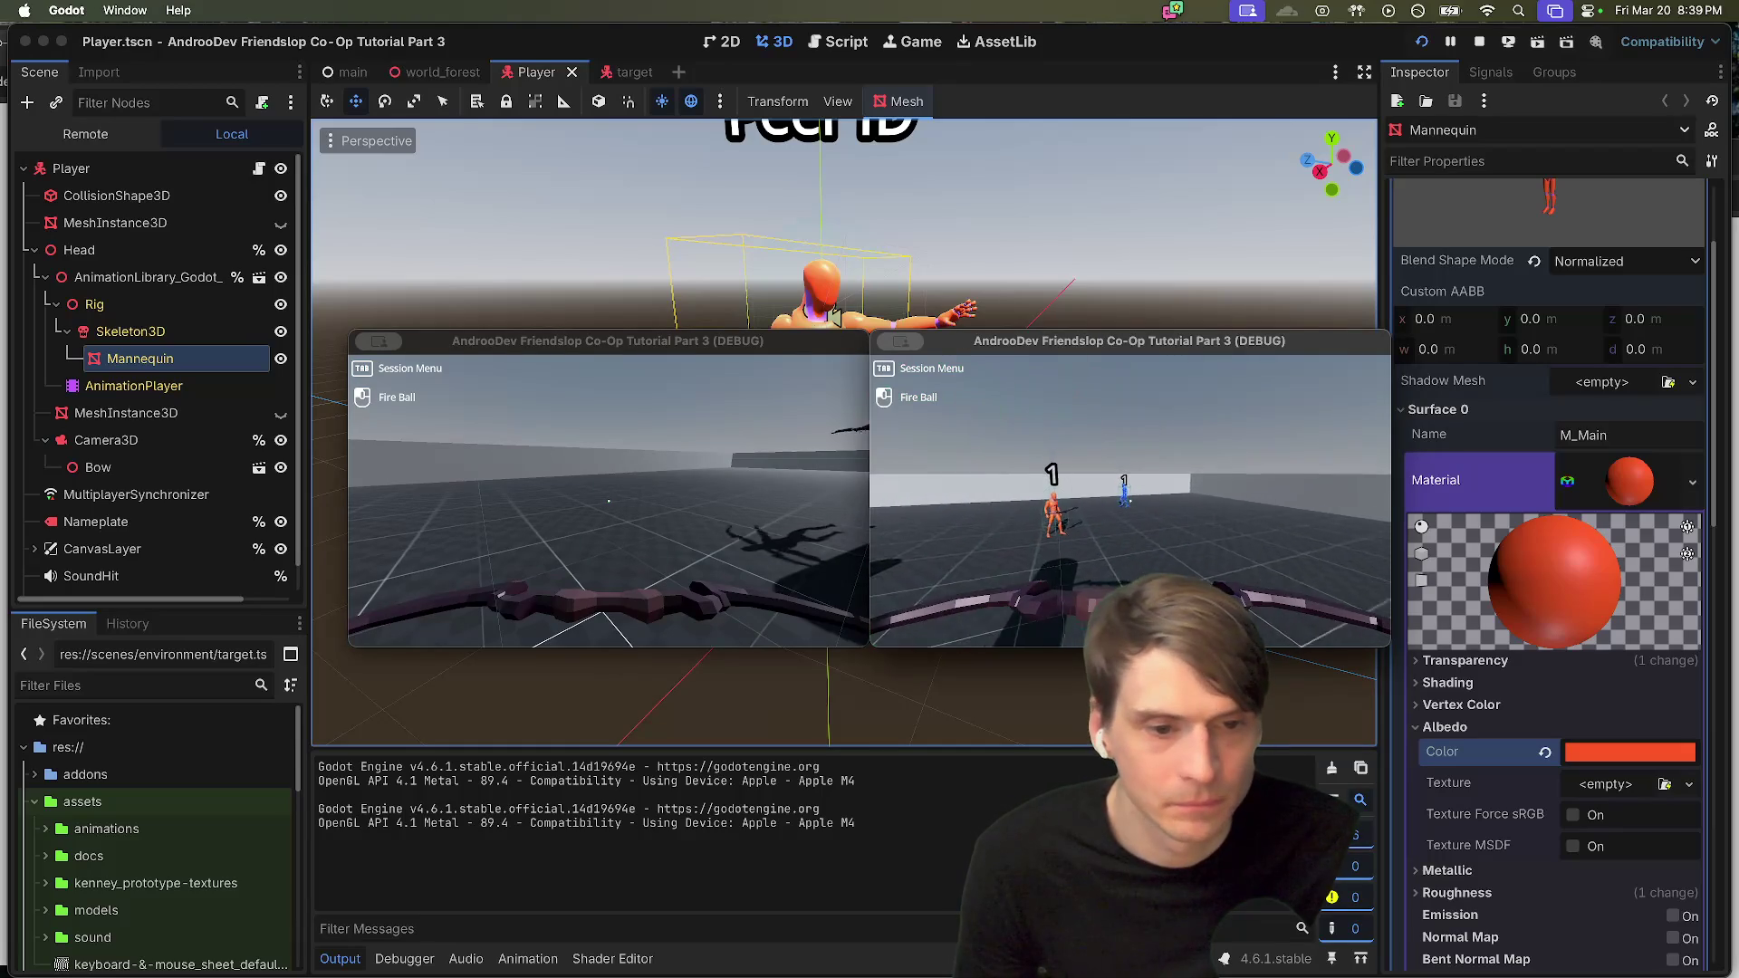
{"action": "key", "text": "Tab"}
{"action": "left_click", "coordinate": [608, 501]}
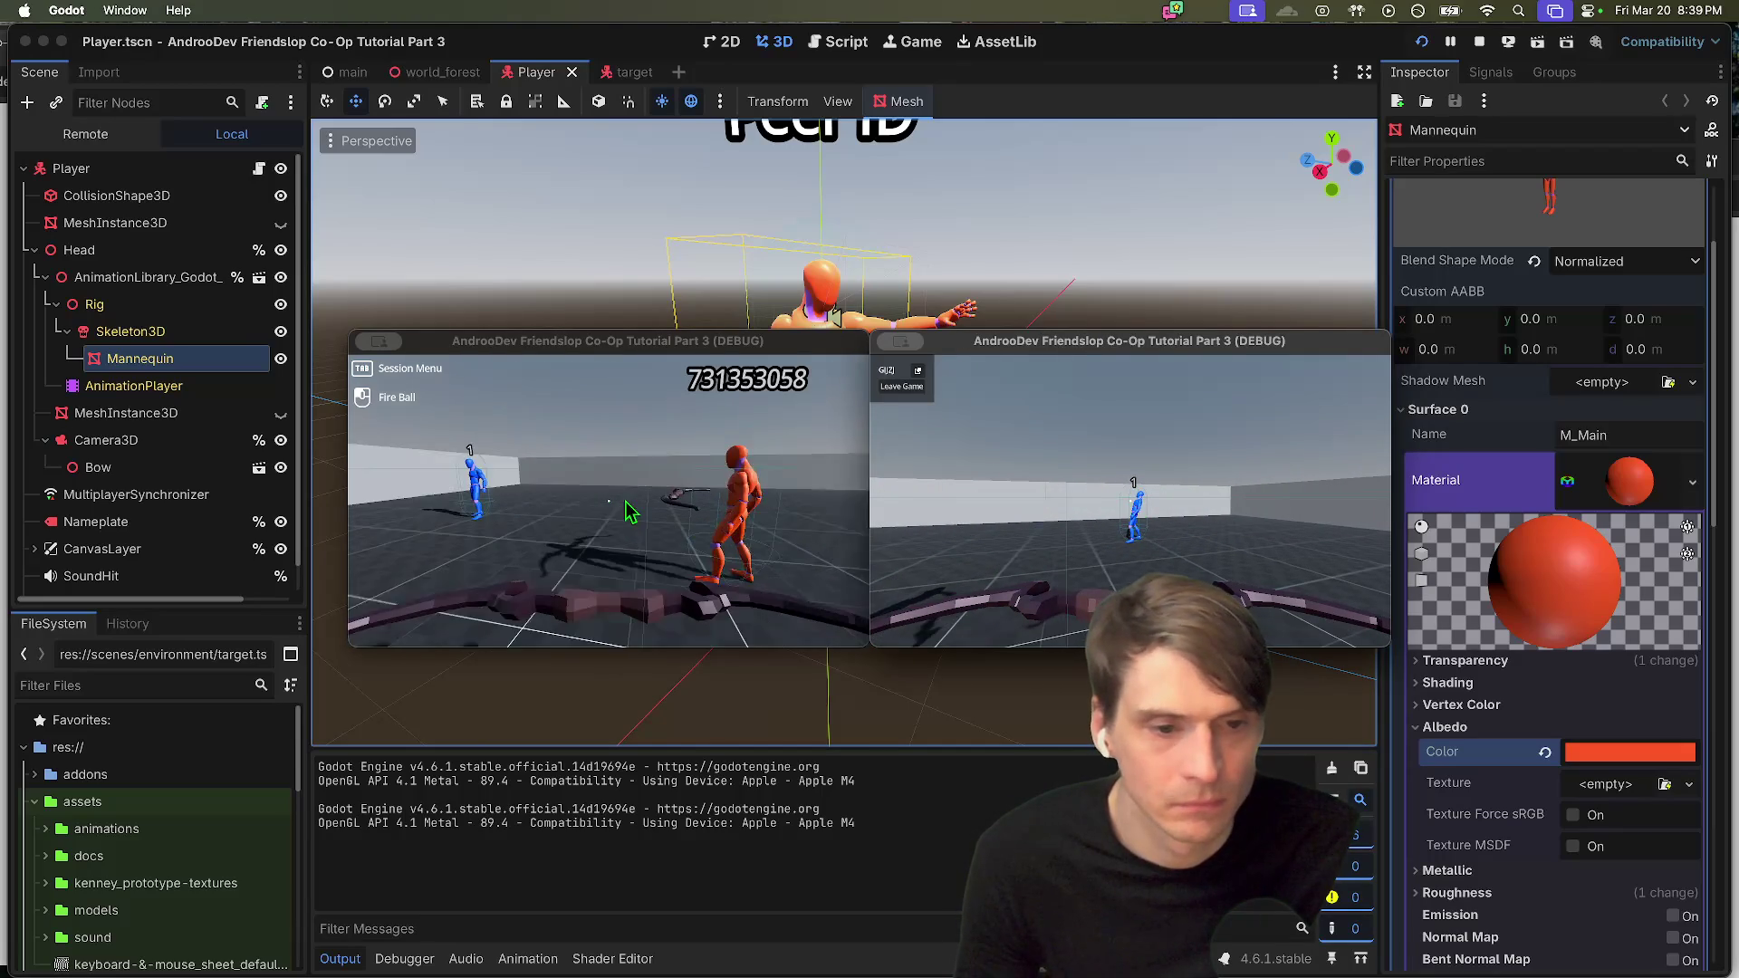
{"action": "left_click", "coordinate": [608, 501]}
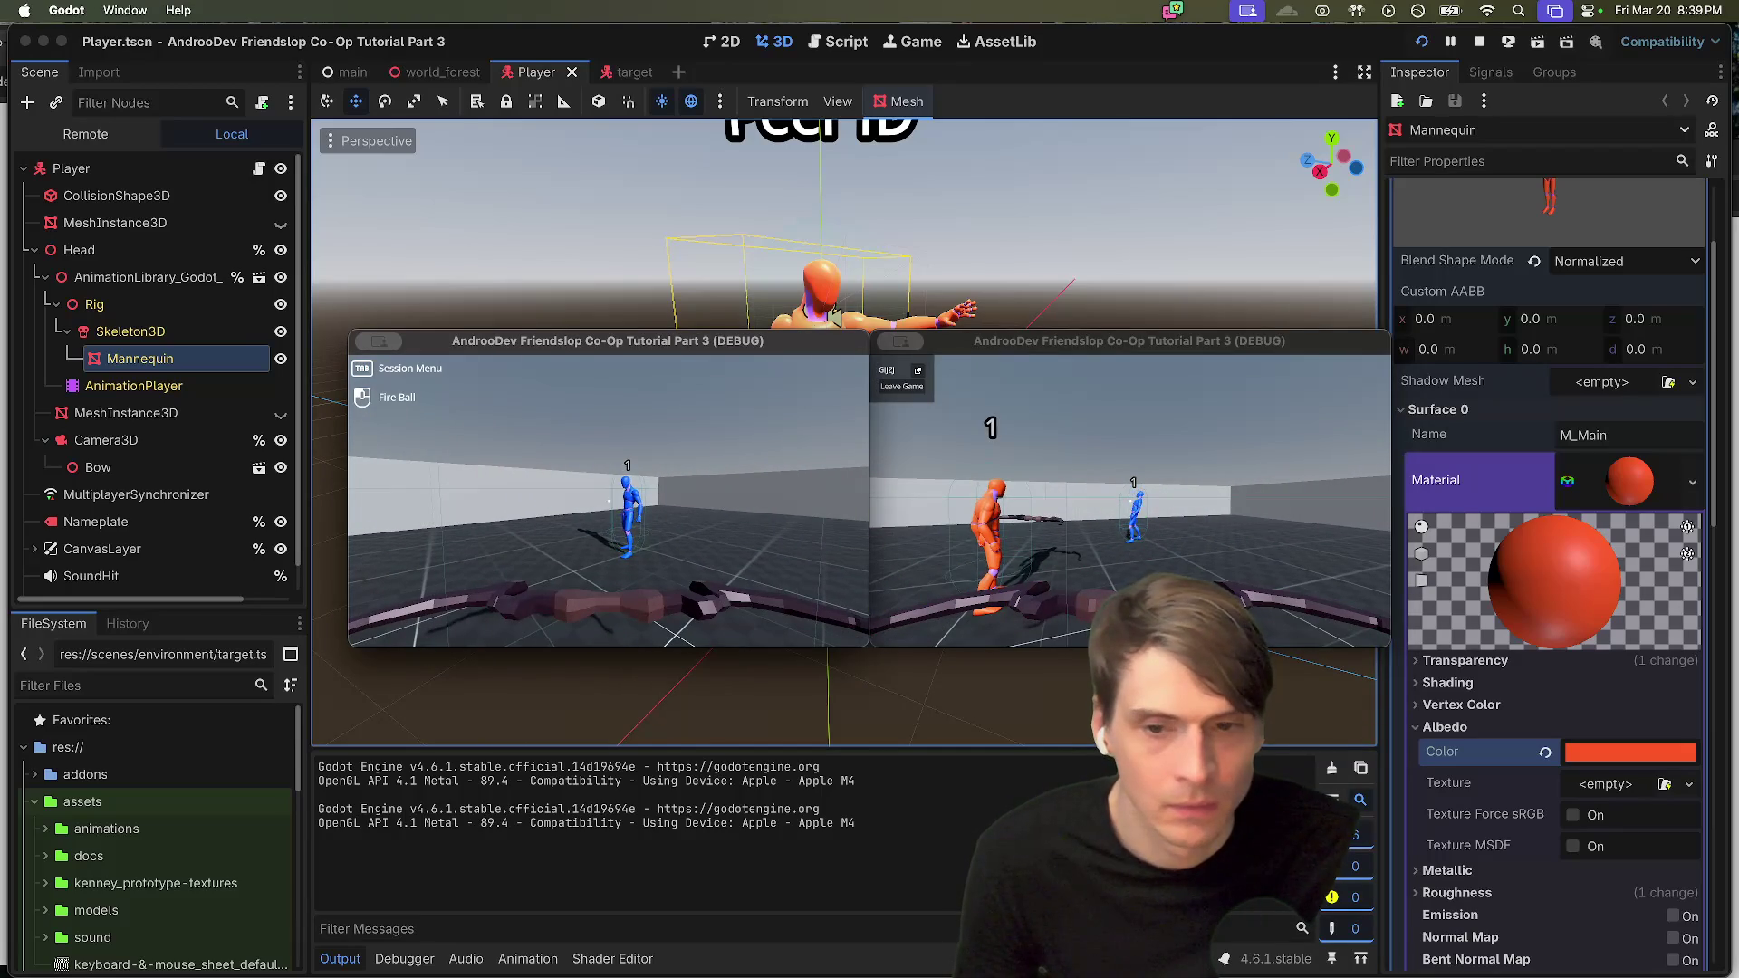
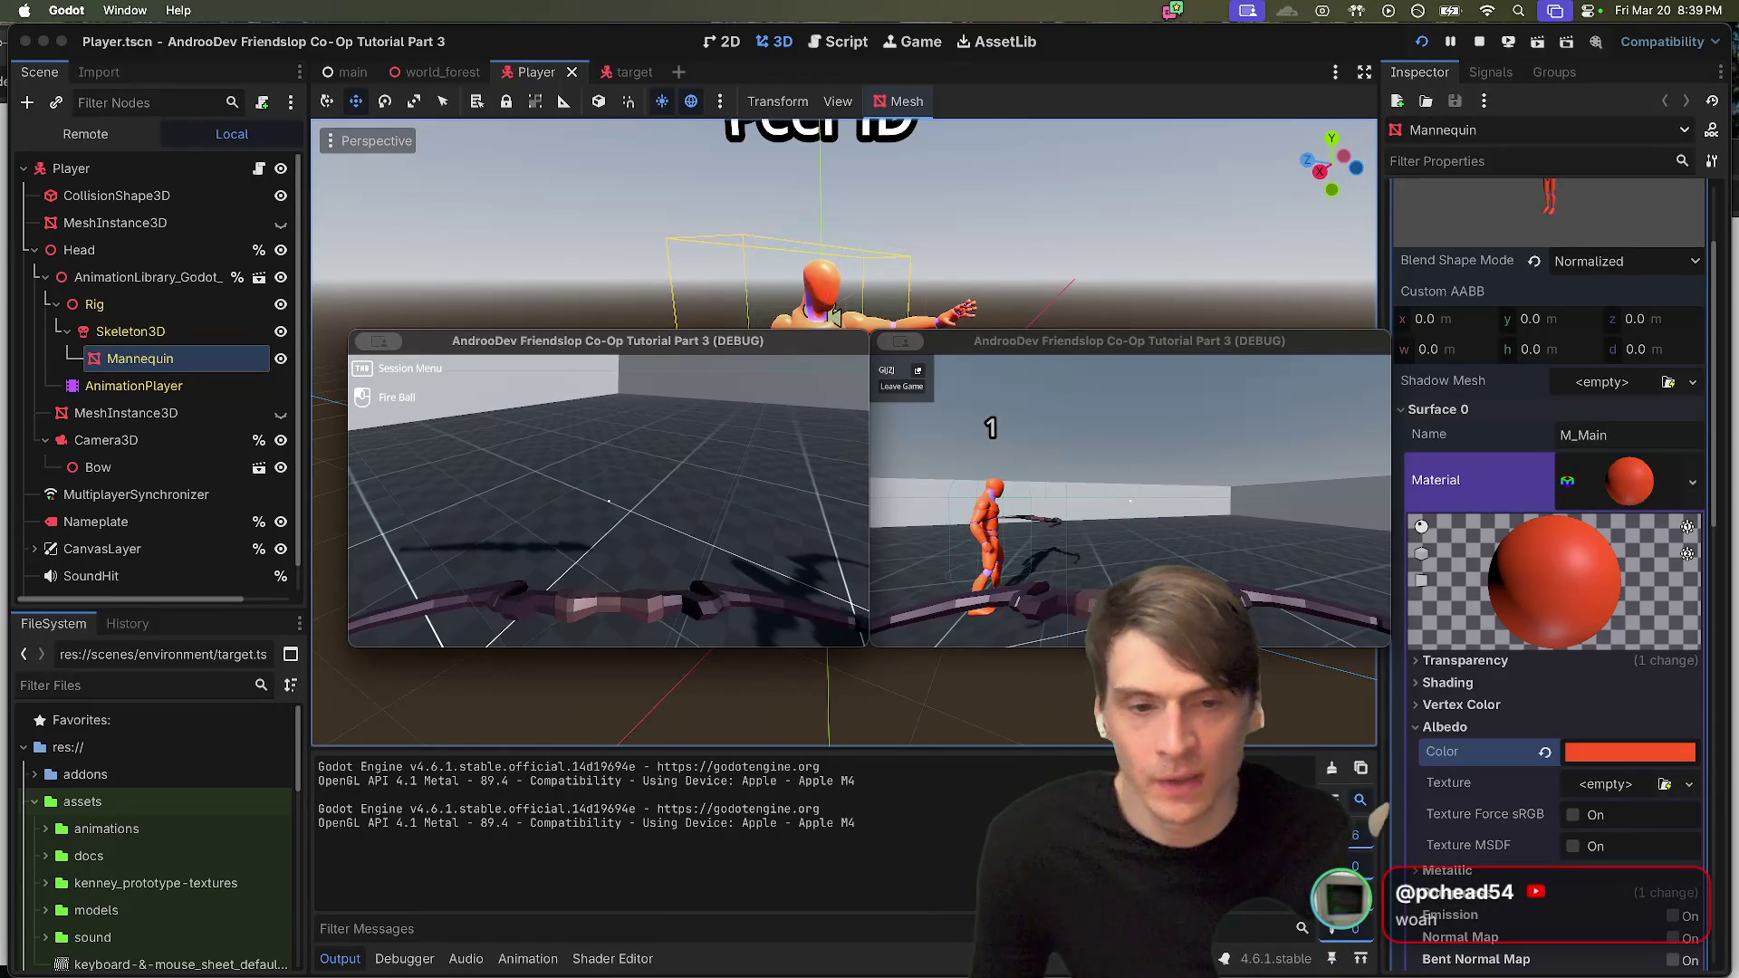
End the two-window co-op test run with Cmd+period to return to the editor.
{"action": "key", "text": "super+period"}
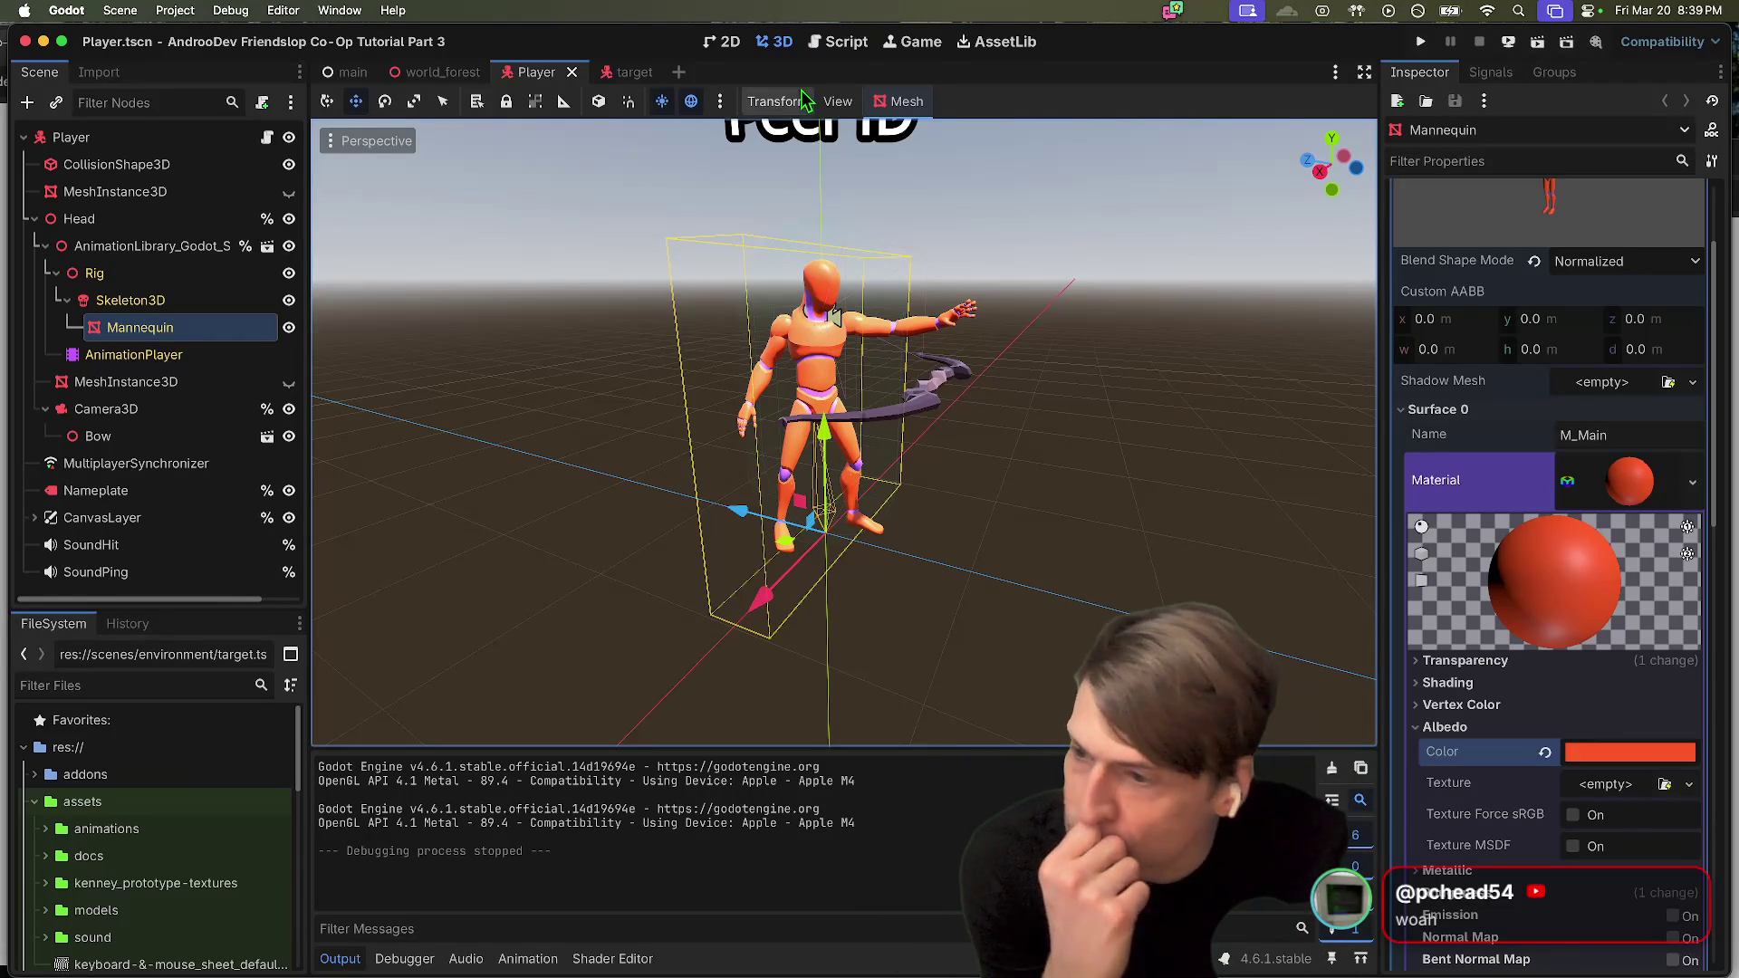
In target.gd line 19, replace Color.BLUE with Color.DARK_MAGENTA and save the script.
{"action": "left_click", "coordinate": [819, 40]}
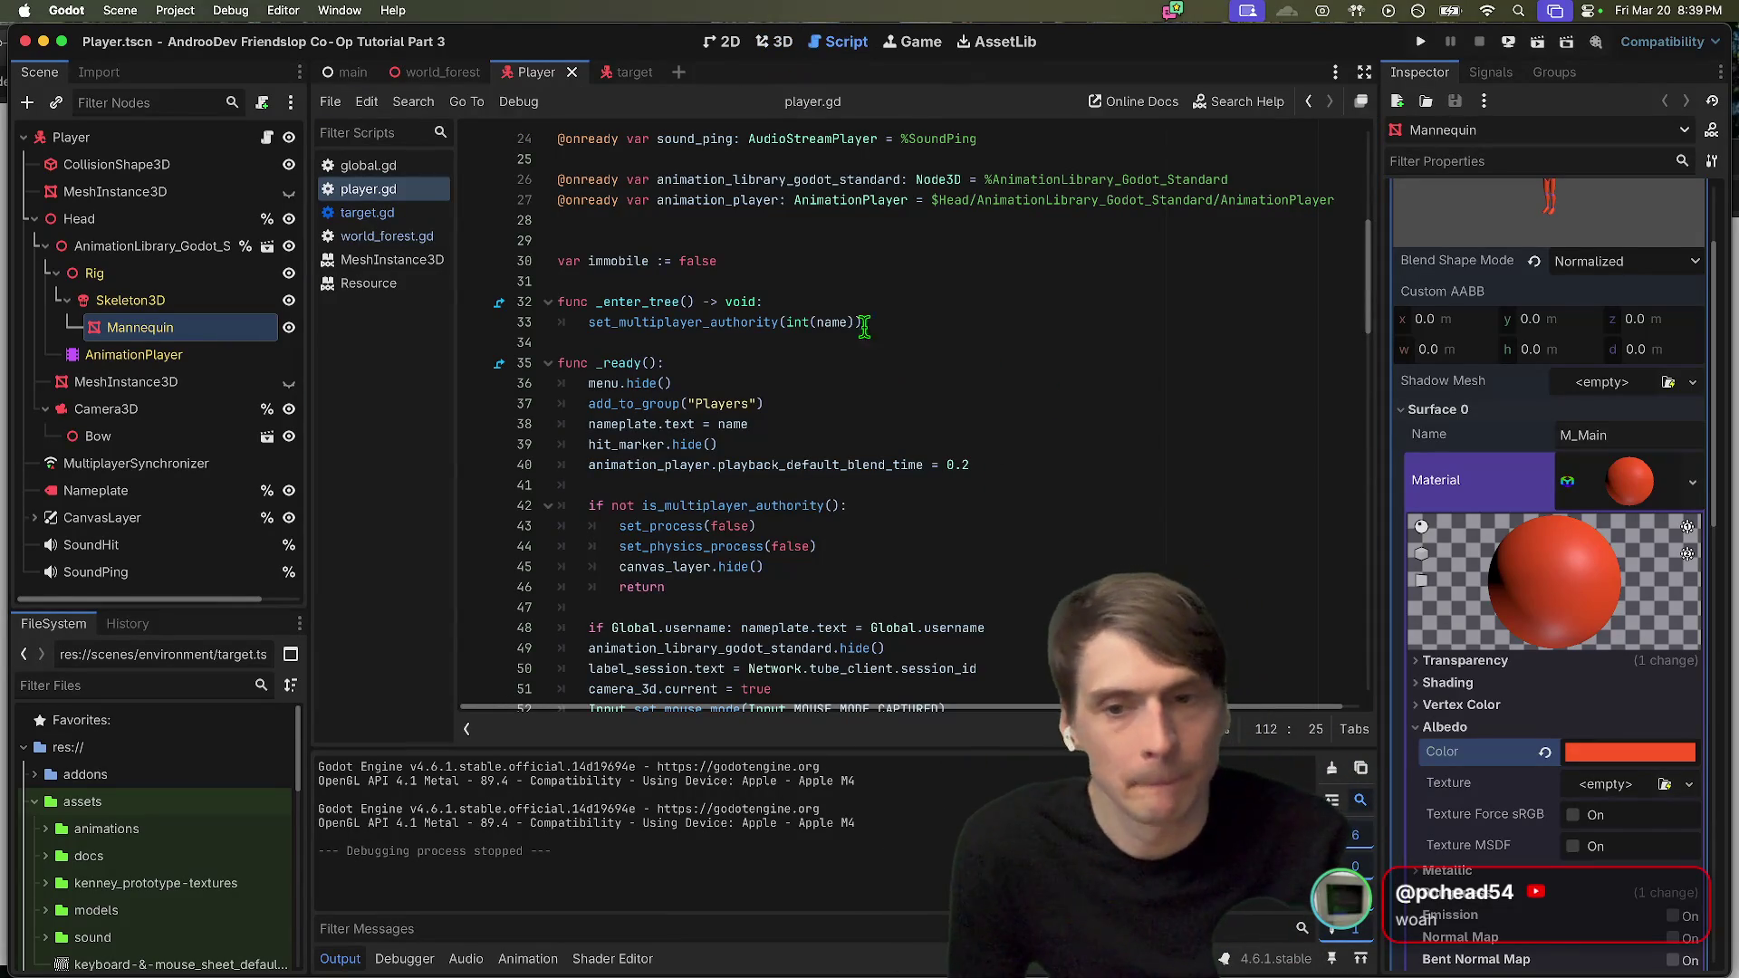
{"action": "scroll", "coordinate": [790, 238], "scroll_direction": "up", "scroll_amount": 5}
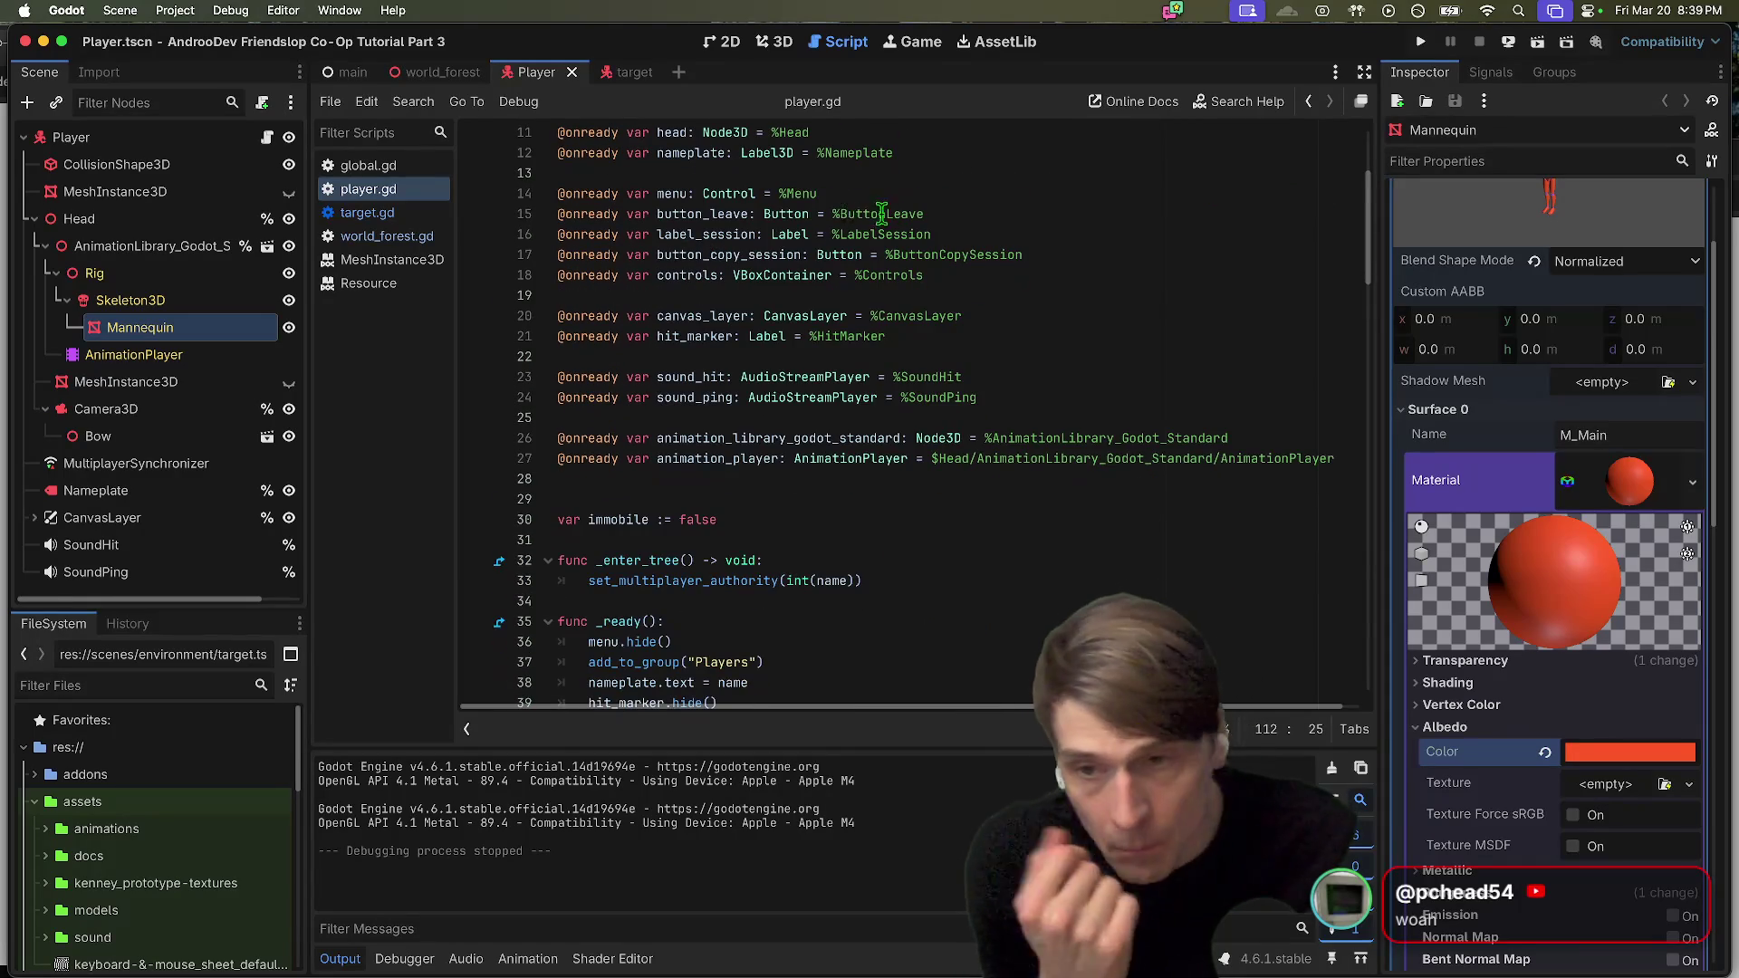
{"action": "scroll", "coordinate": [1205, 379], "scroll_direction": "down", "scroll_amount": 5}
{"action": "scroll", "coordinate": [1205, 379], "scroll_direction": "down", "scroll_amount": 1}
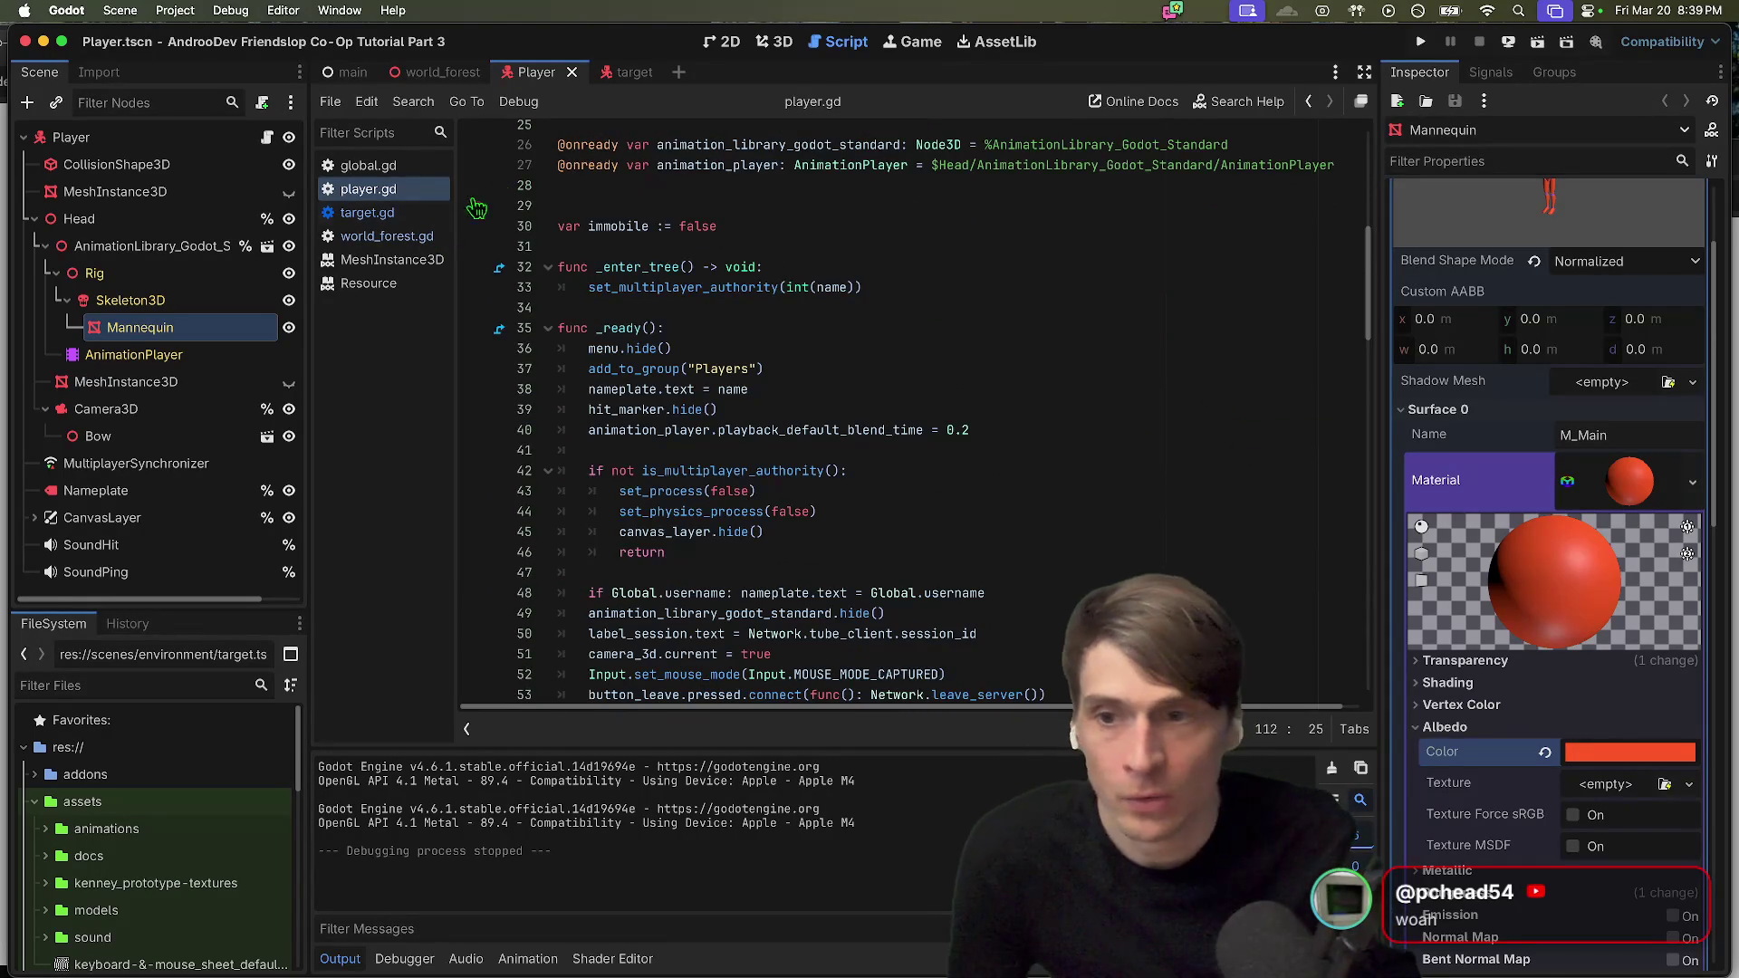
{"action": "left_click", "coordinate": [381, 214]}
{"action": "left_click", "coordinate": [957, 467]}
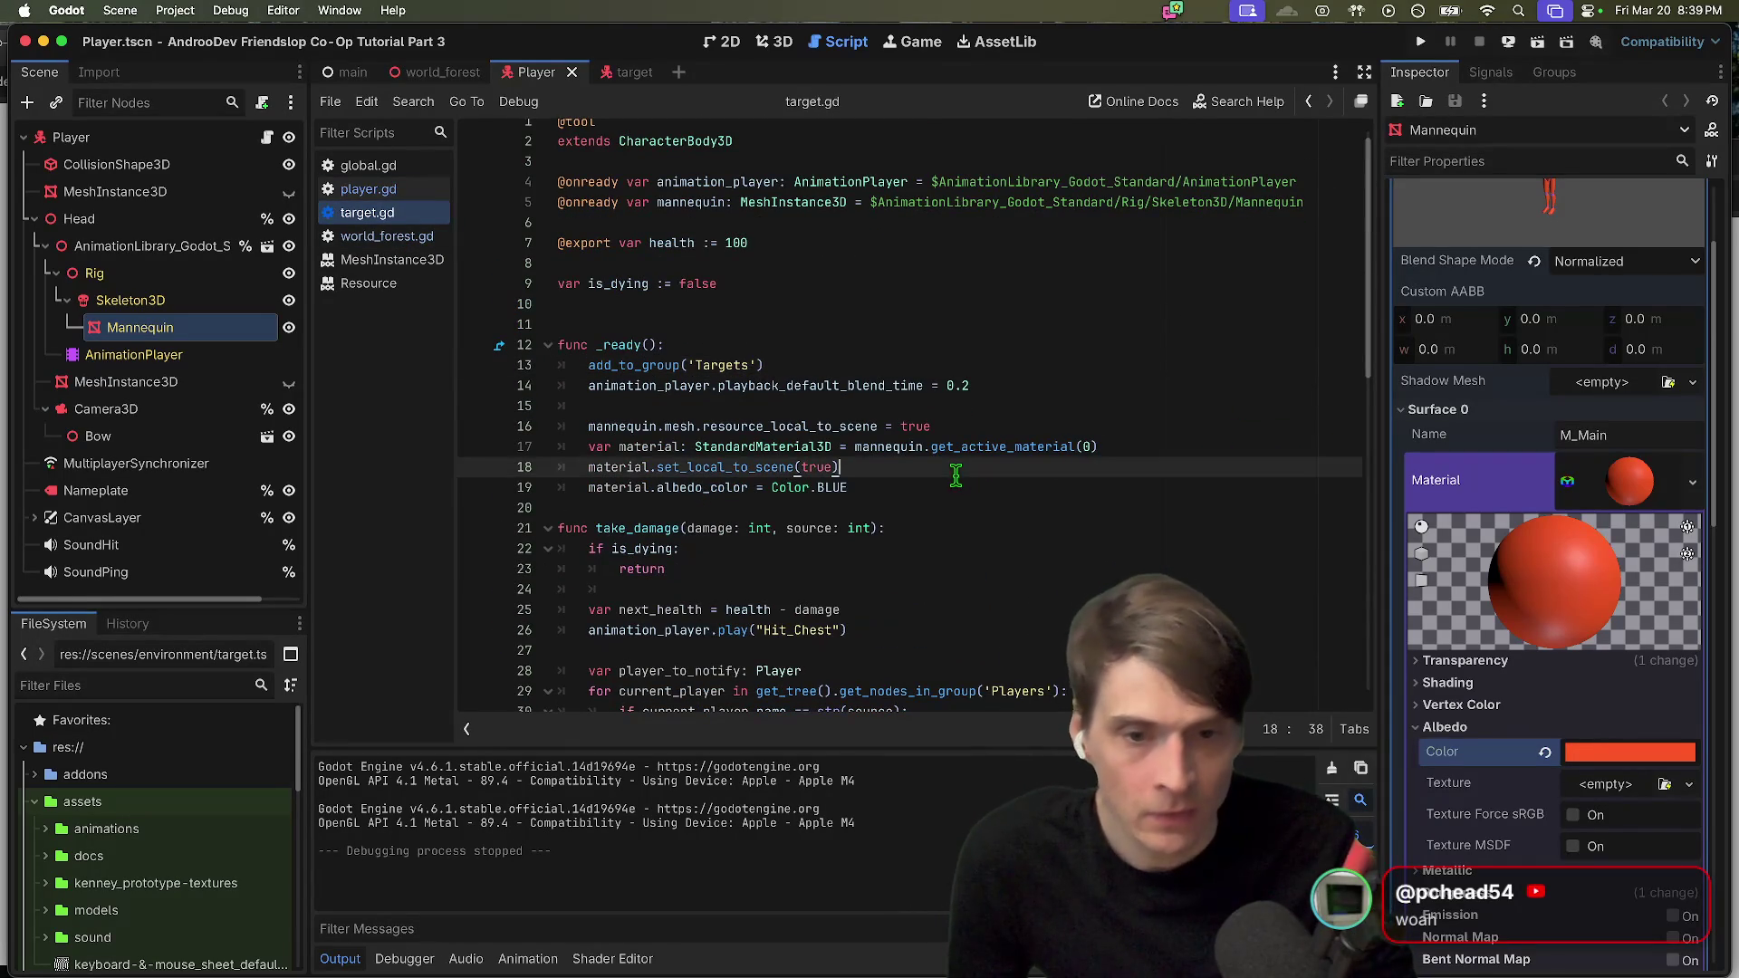
{"action": "left_click", "coordinate": [957, 479]}
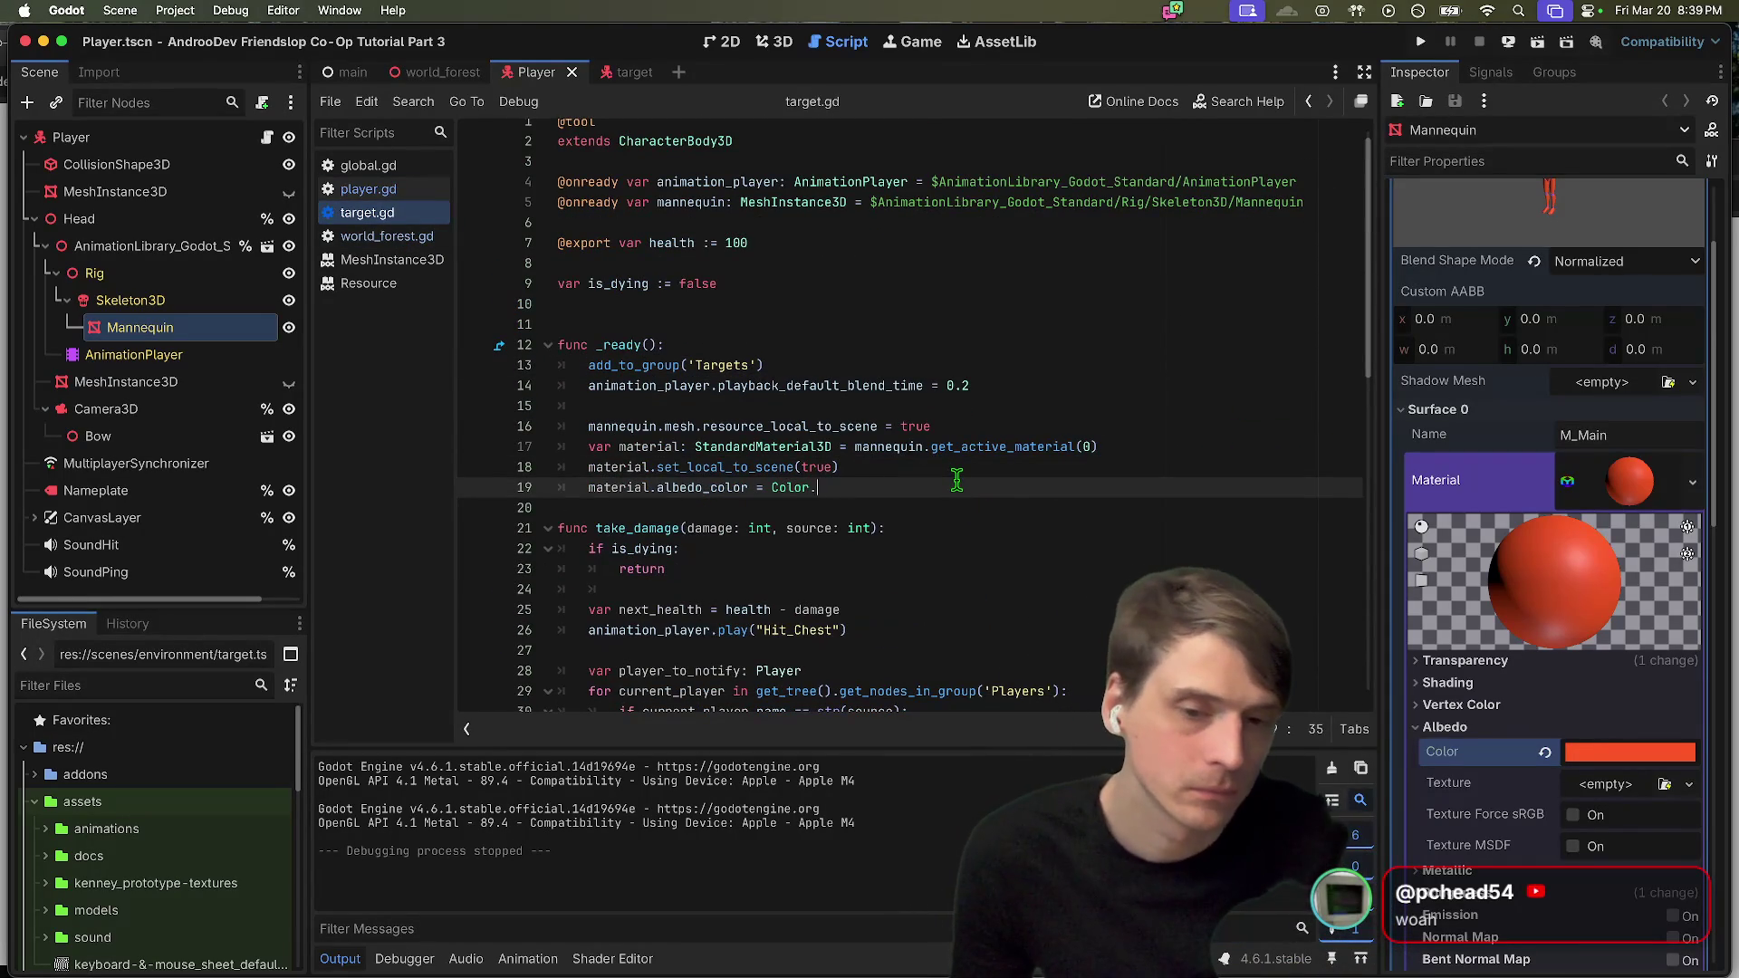
{"action": "type", "text": "darkma"}
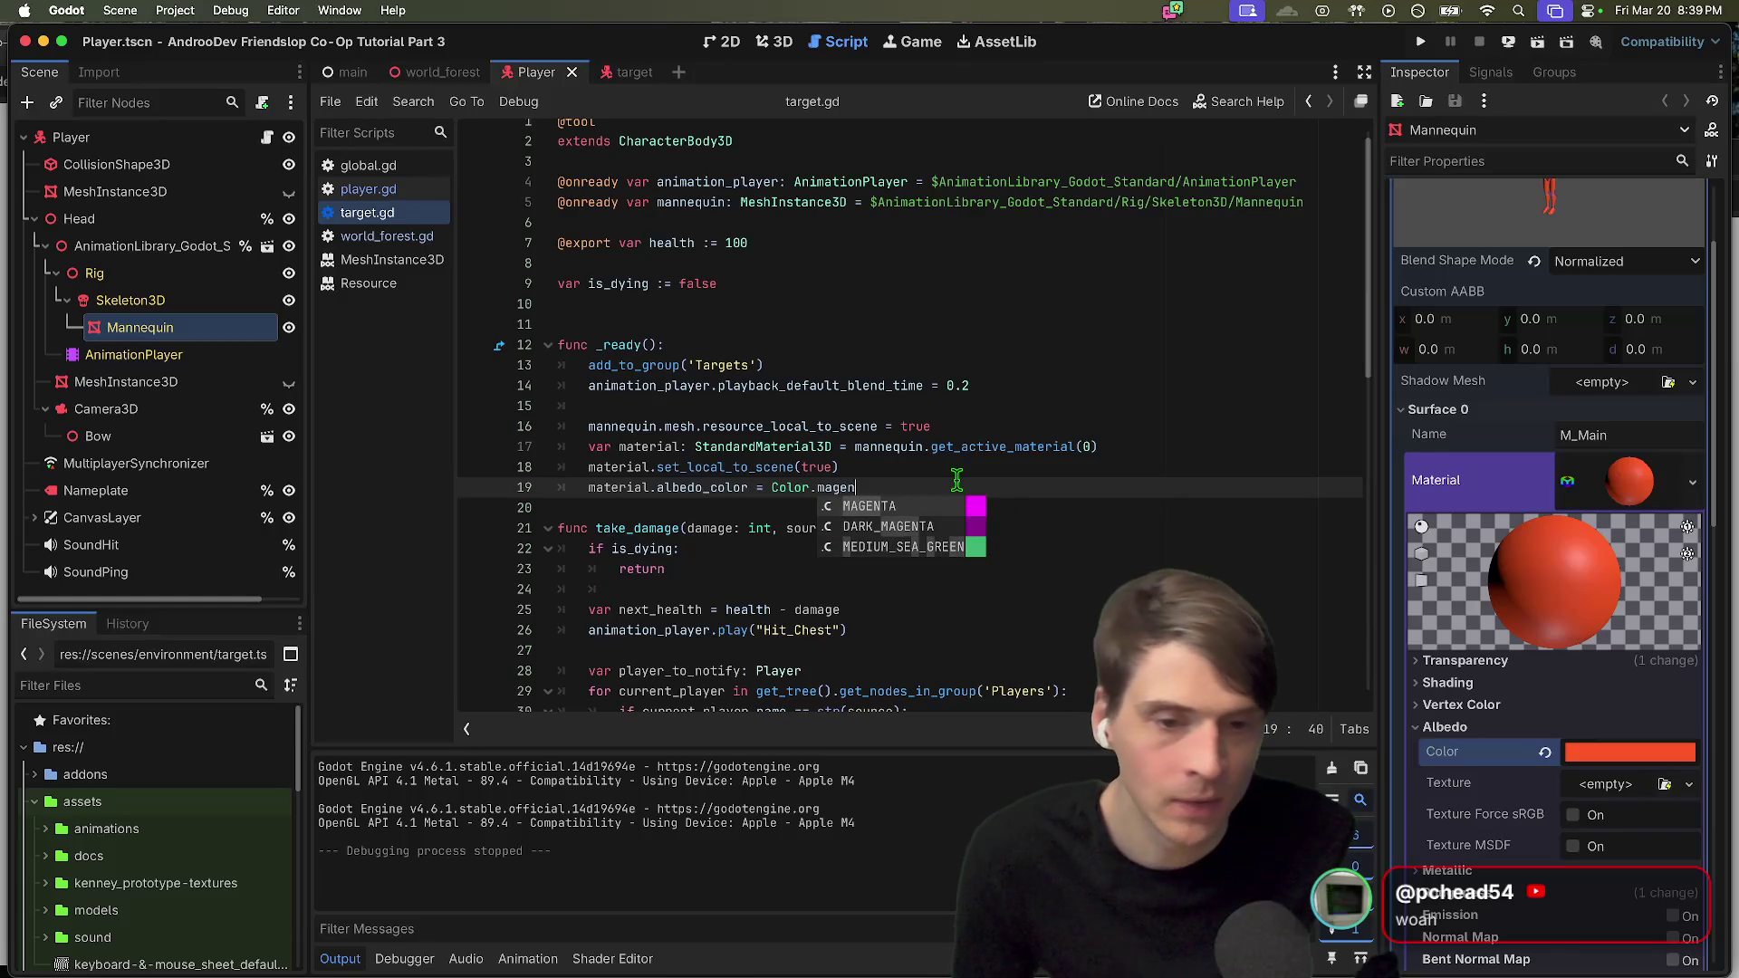
{"action": "key", "text": "Return"}
{"action": "key", "text": "super+s"}
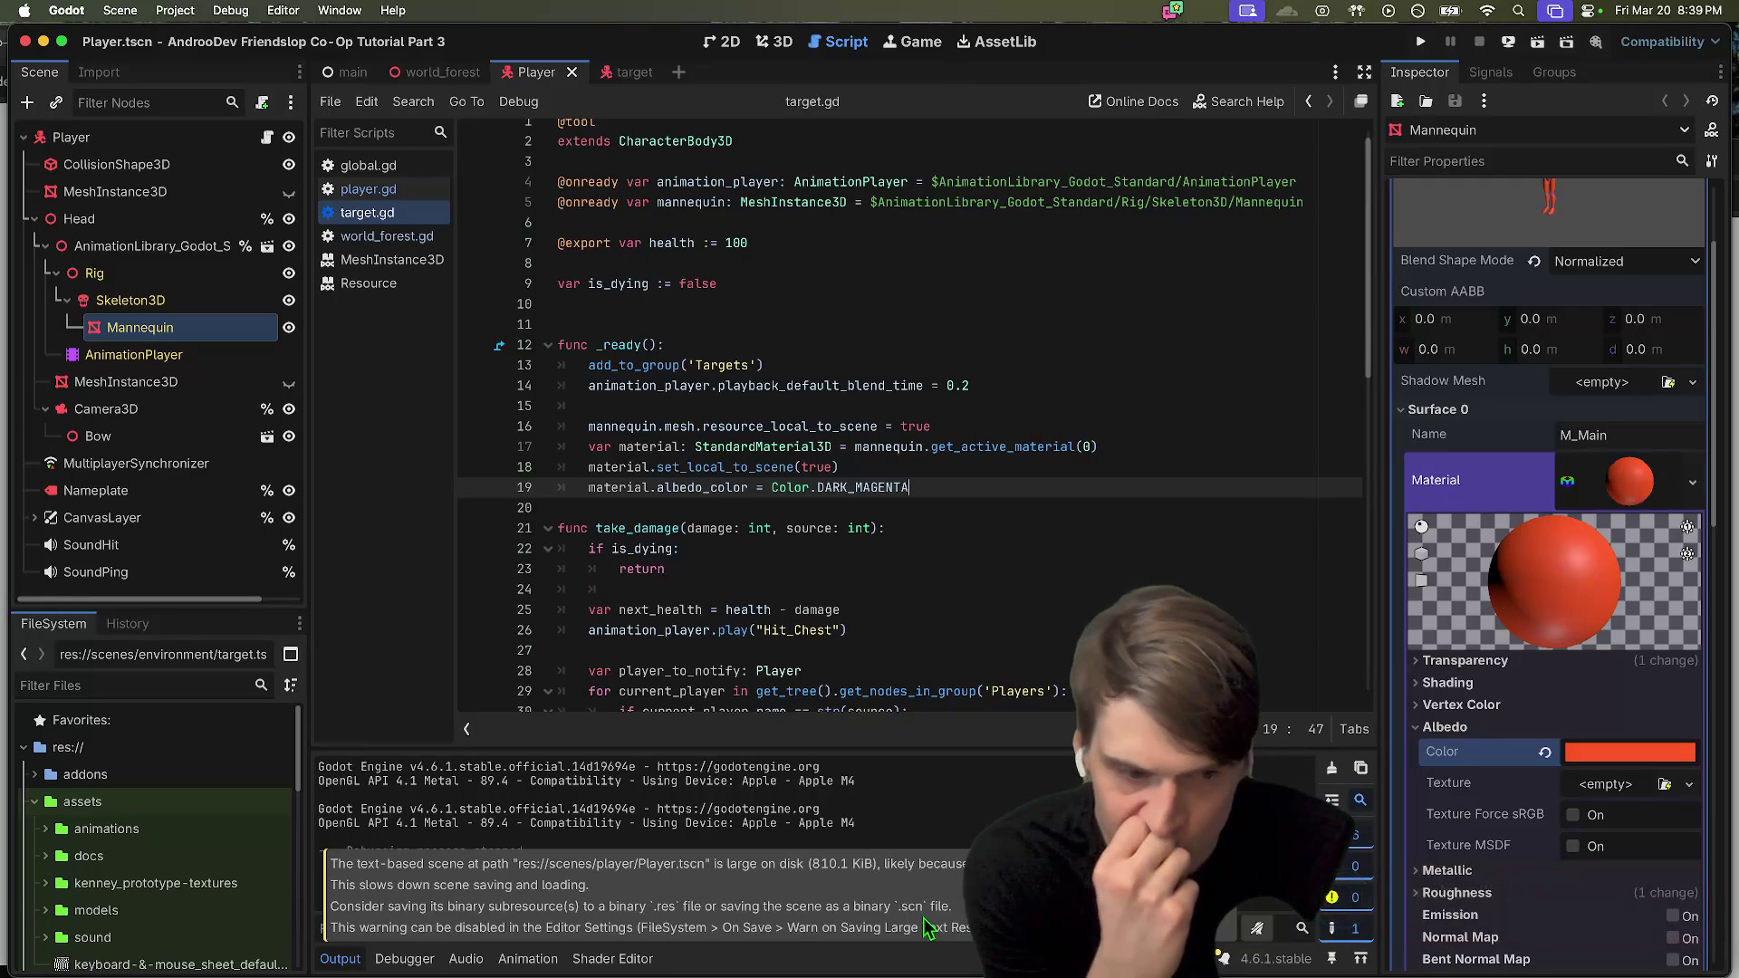
{"action": "scroll", "coordinate": [1661, 892], "scroll_direction": "down", "scroll_amount": 5}
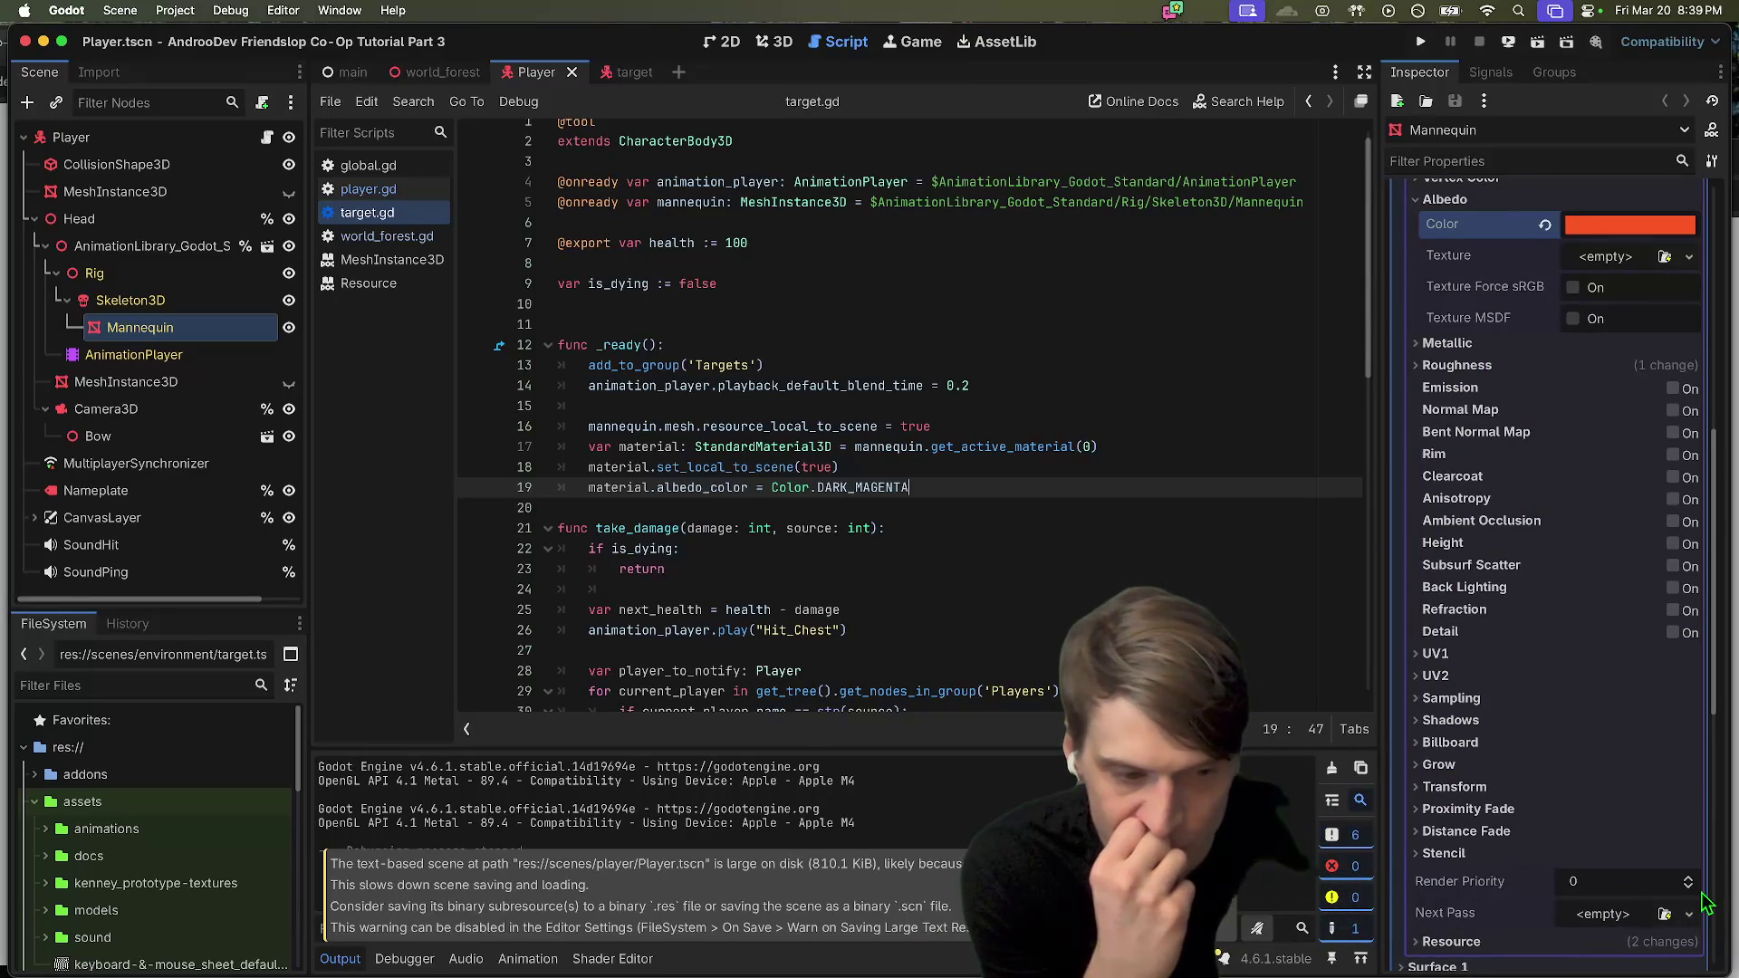
Delete the mesh local-to-scene line from target.gd and save.
{"action": "left_click", "coordinate": [1635, 942]}
{"action": "scroll", "coordinate": [1632, 955], "scroll_direction": "down", "scroll_amount": 3}
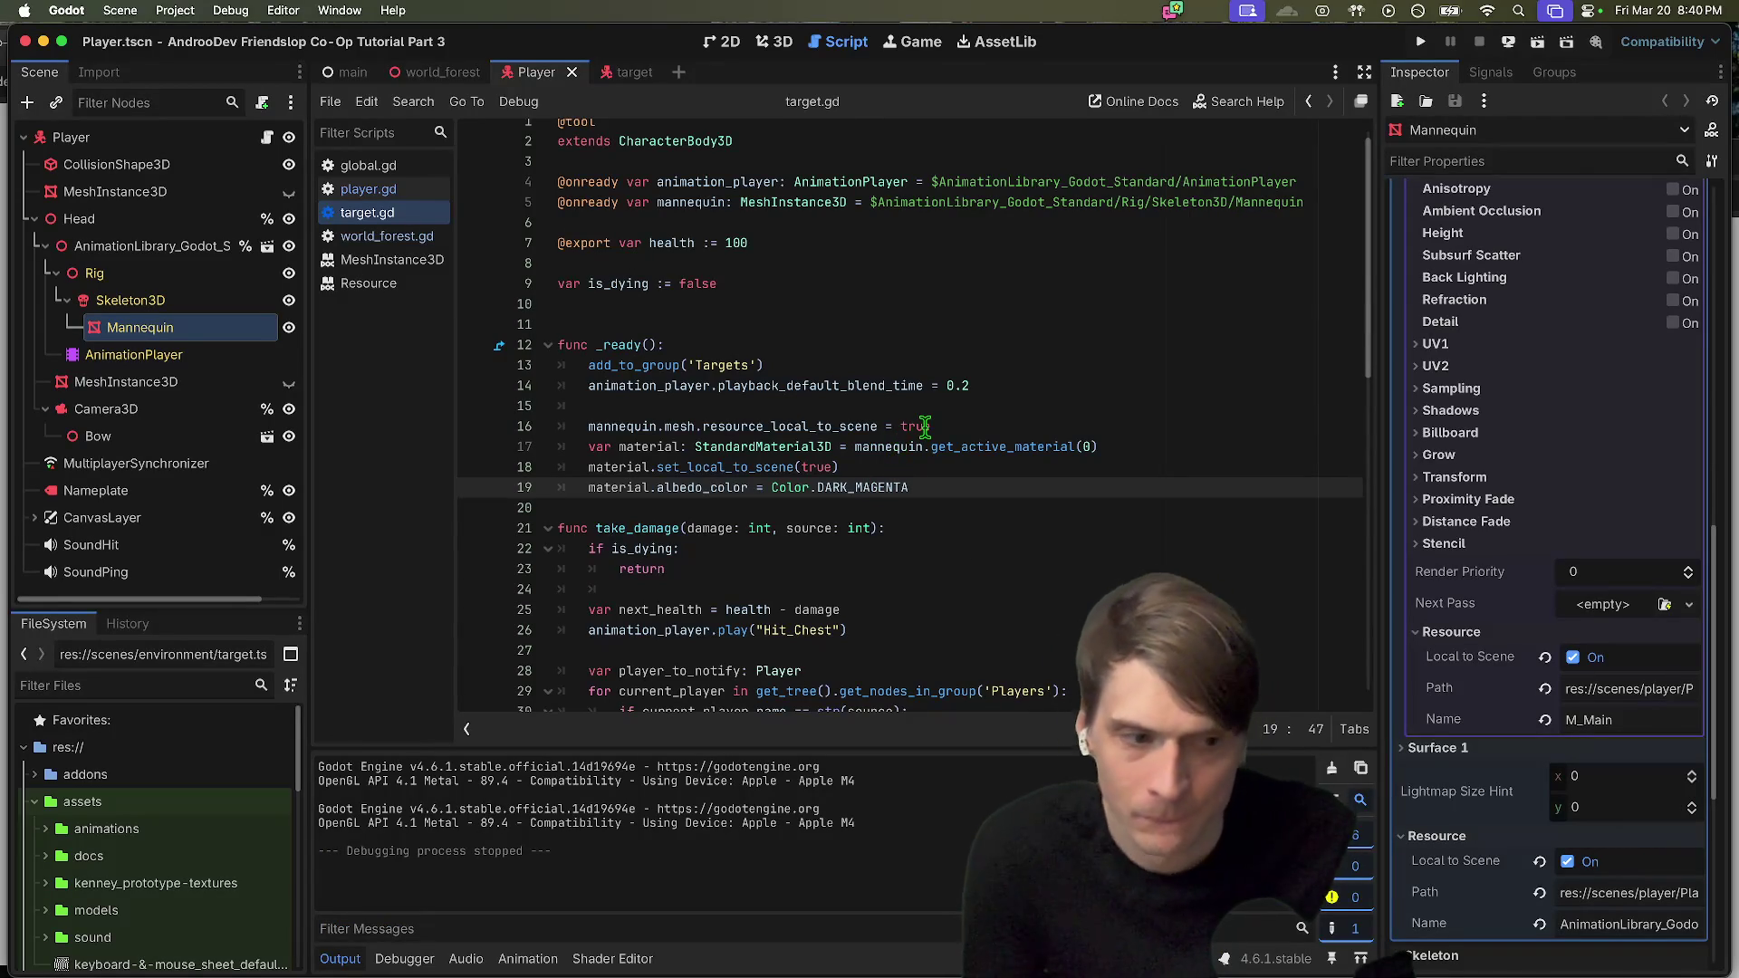
{"action": "scroll", "coordinate": [1557, 453], "scroll_direction": "up", "scroll_amount": 10}
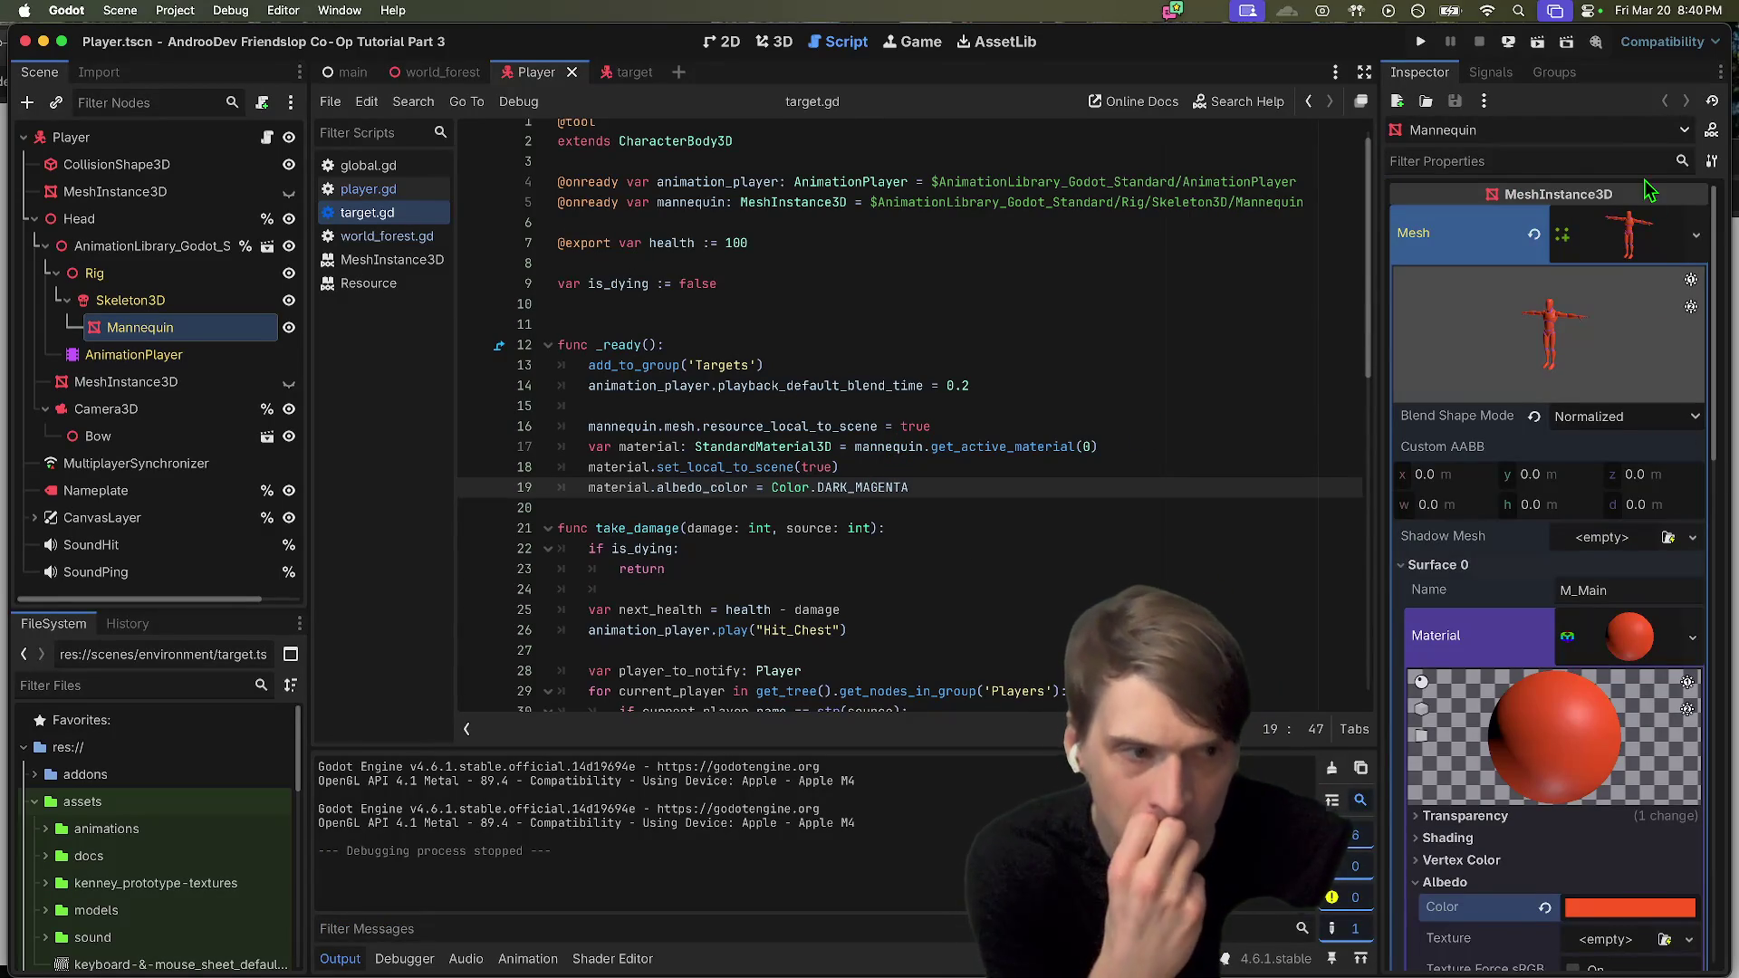
{"action": "left_click", "coordinate": [1641, 240]}
{"action": "left_click", "coordinate": [1640, 240]}
{"action": "triple_click", "coordinate": [1204, 420]}
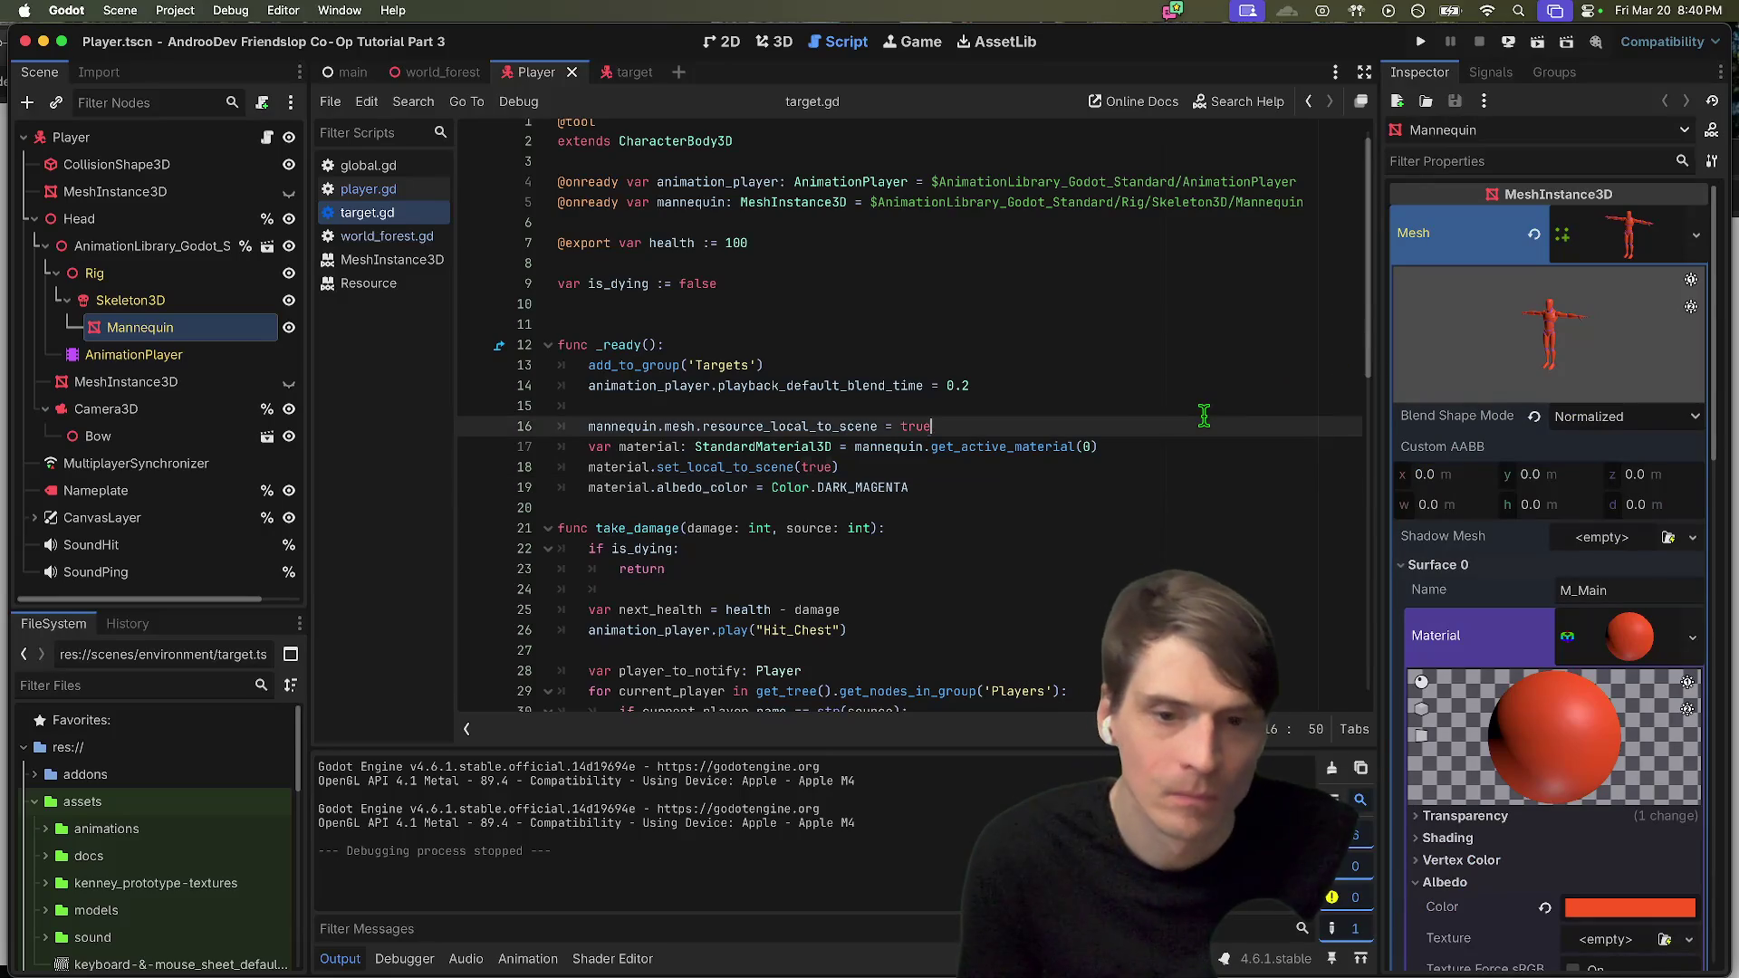
{"action": "key", "text": "BackSpace"}
{"action": "key", "text": "super+s"}
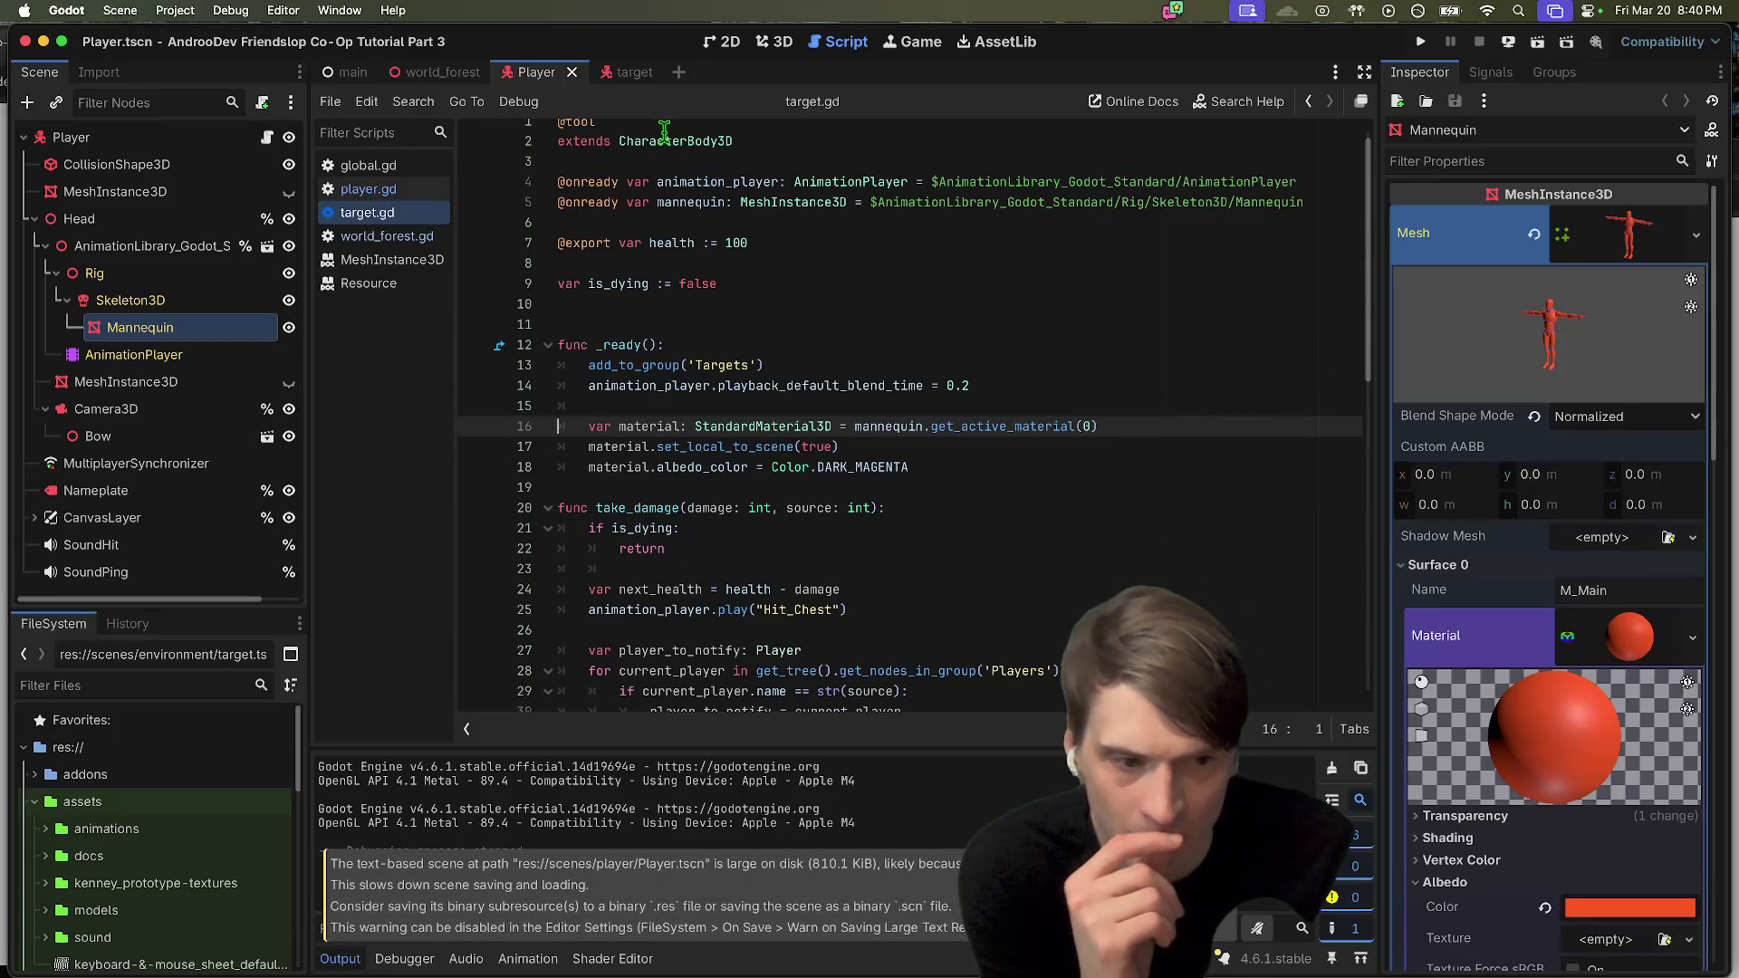
Untick Local to Scene on the mannequin's material and mesh, revert their Path and Name, and run the game.
{"action": "scroll", "coordinate": [1721, 791], "scroll_direction": "down", "scroll_amount": 5}
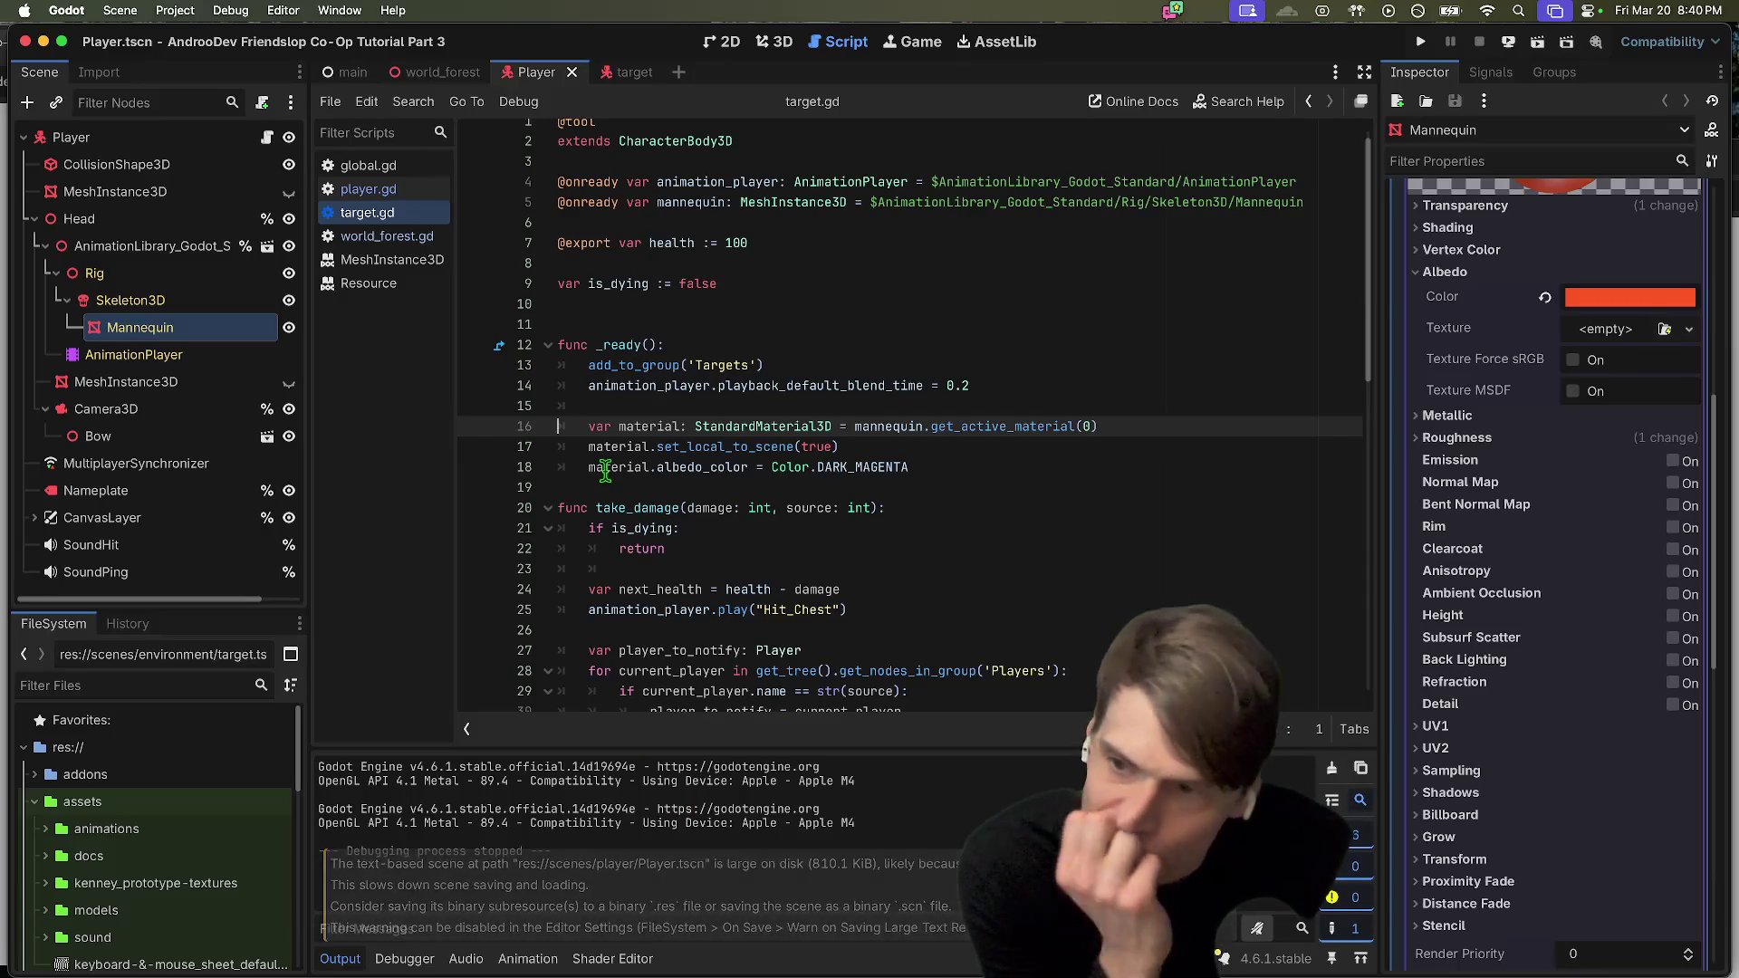
{"action": "scroll", "coordinate": [1463, 802], "scroll_direction": "down", "scroll_amount": 3}
{"action": "left_click", "coordinate": [1573, 770]}
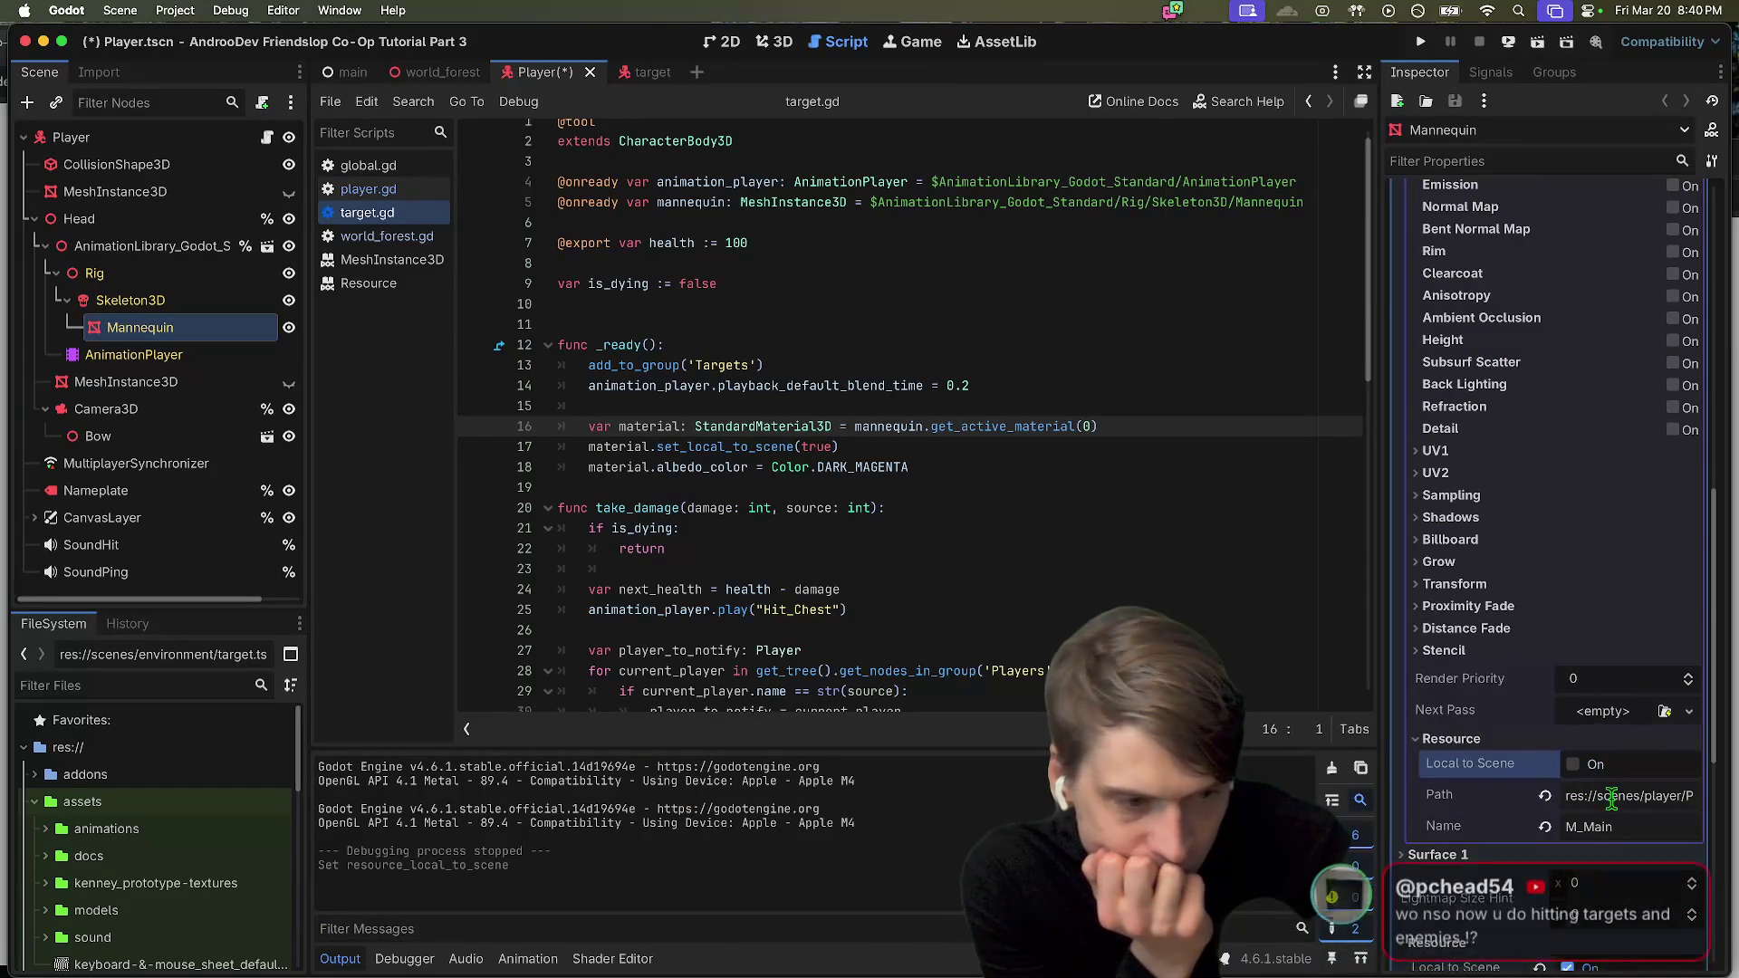
{"action": "scroll", "coordinate": [1594, 724], "scroll_direction": "down", "scroll_amount": 4}
{"action": "left_click", "coordinate": [1609, 623]}
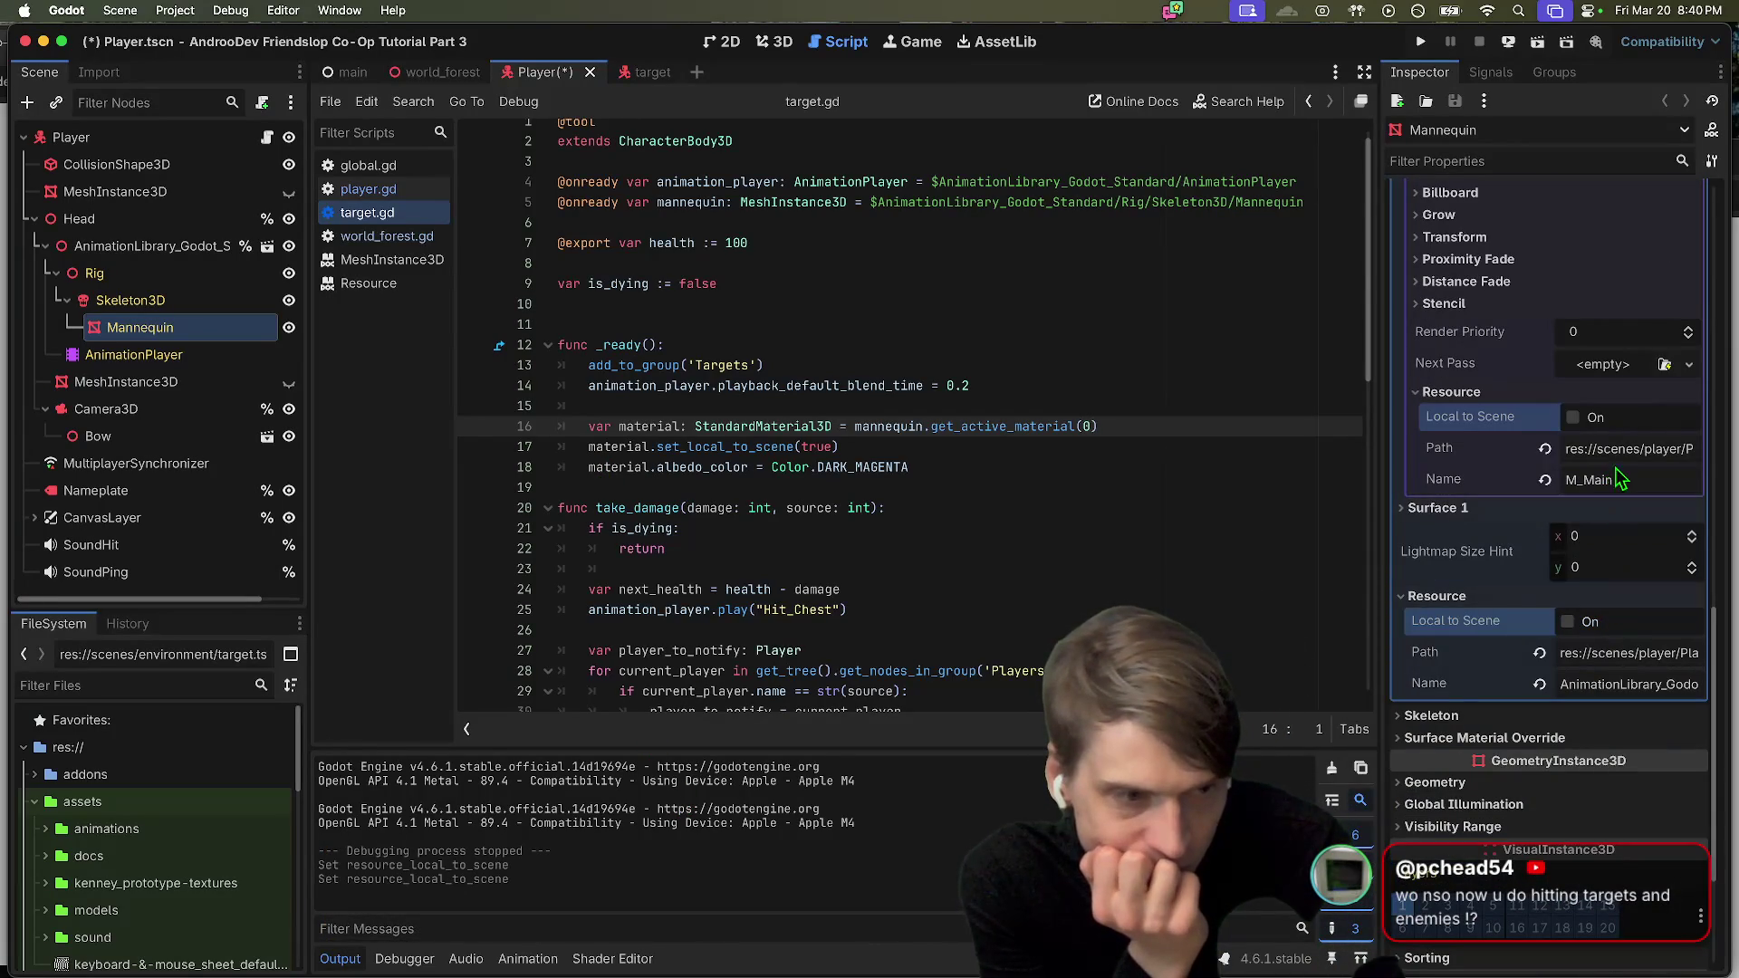
{"action": "left_click", "coordinate": [1544, 449]}
{"action": "left_click", "coordinate": [1544, 479]}
{"action": "left_click", "coordinate": [1538, 653]}
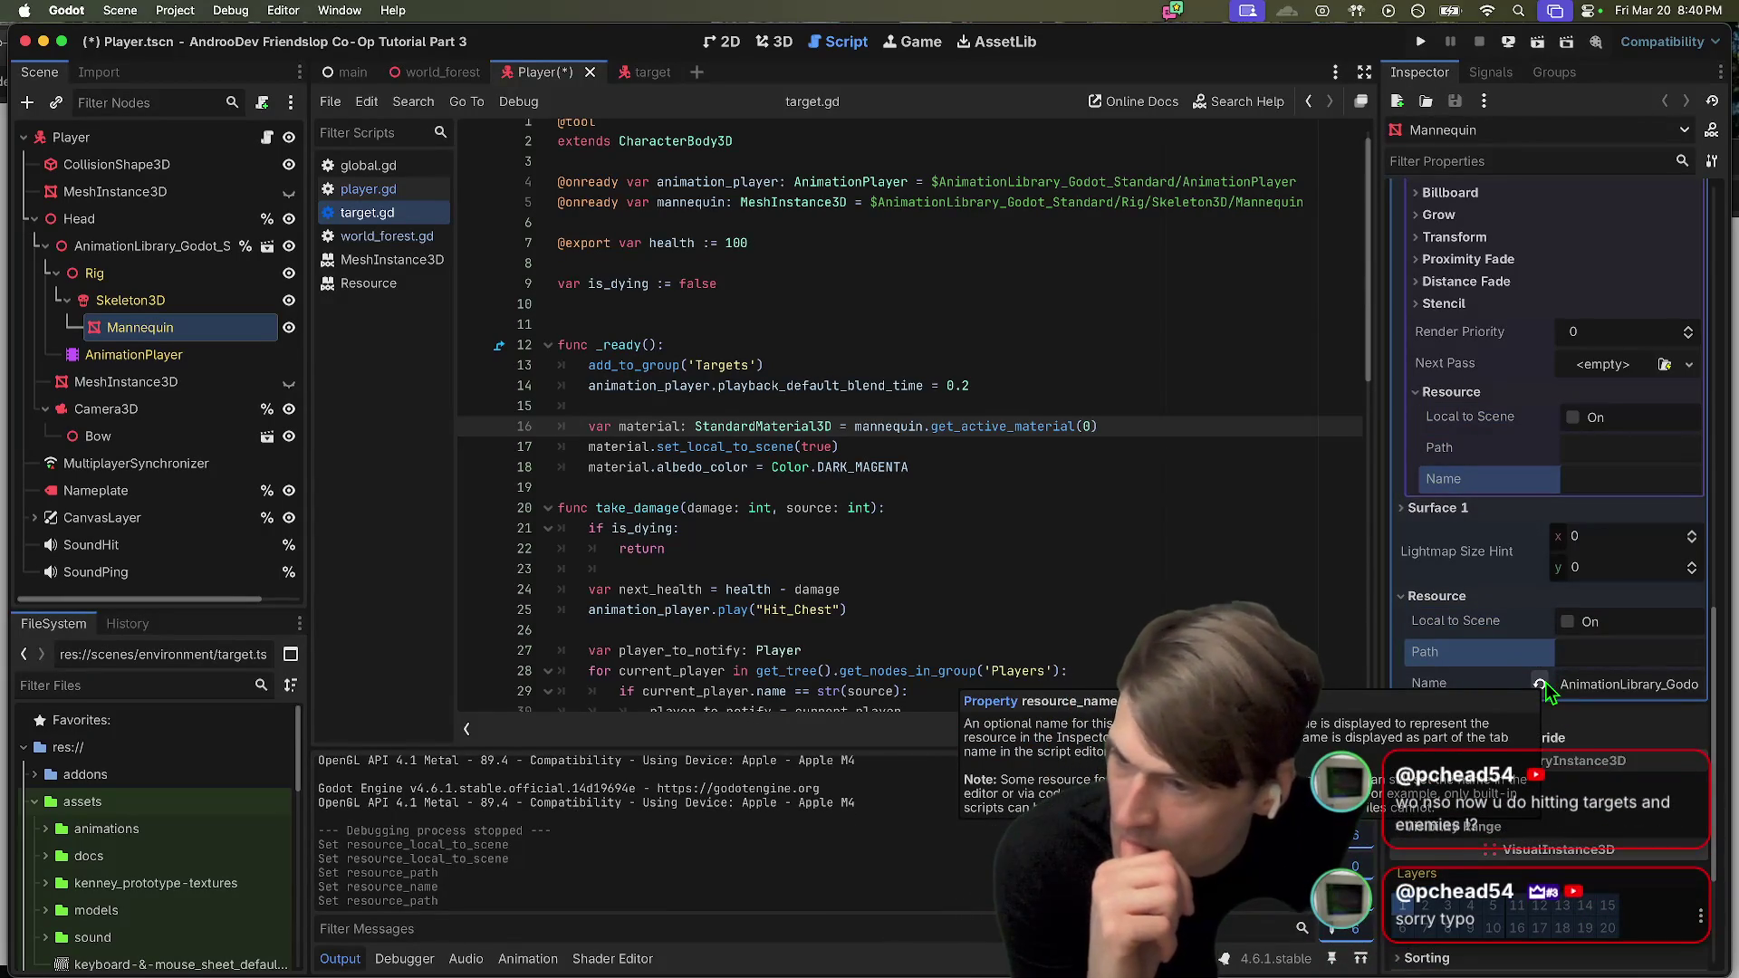
{"action": "left_click", "coordinate": [1259, 324]}
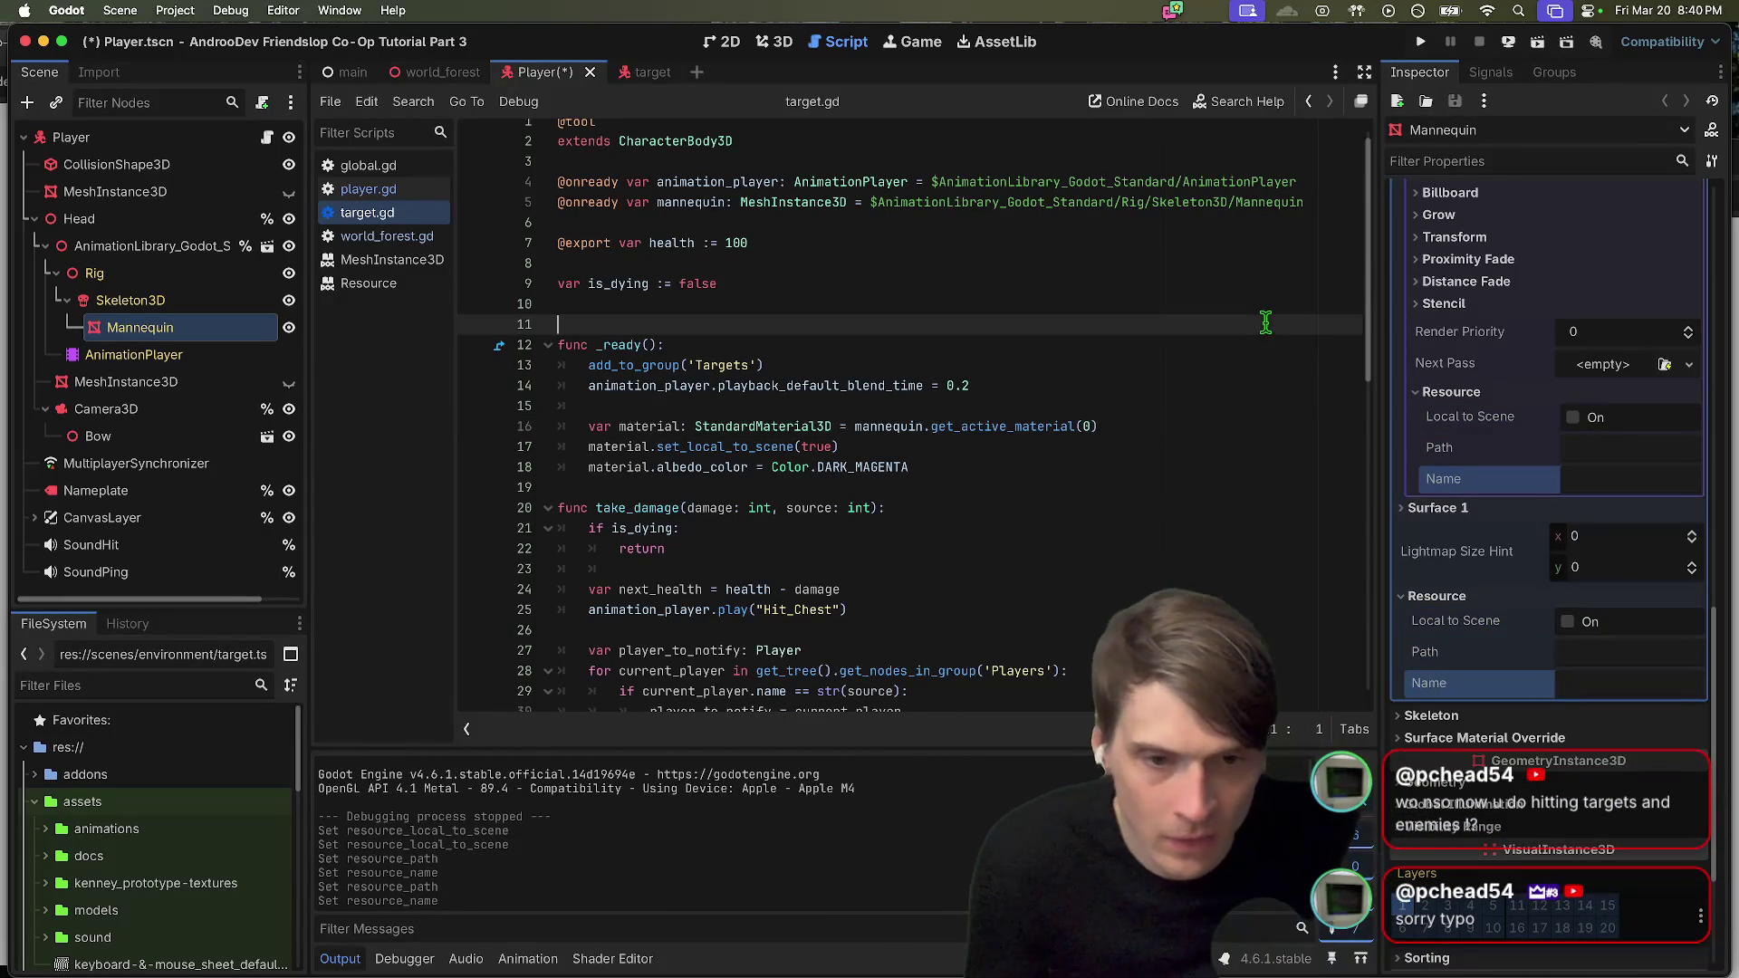
{"action": "key", "text": "super+b"}
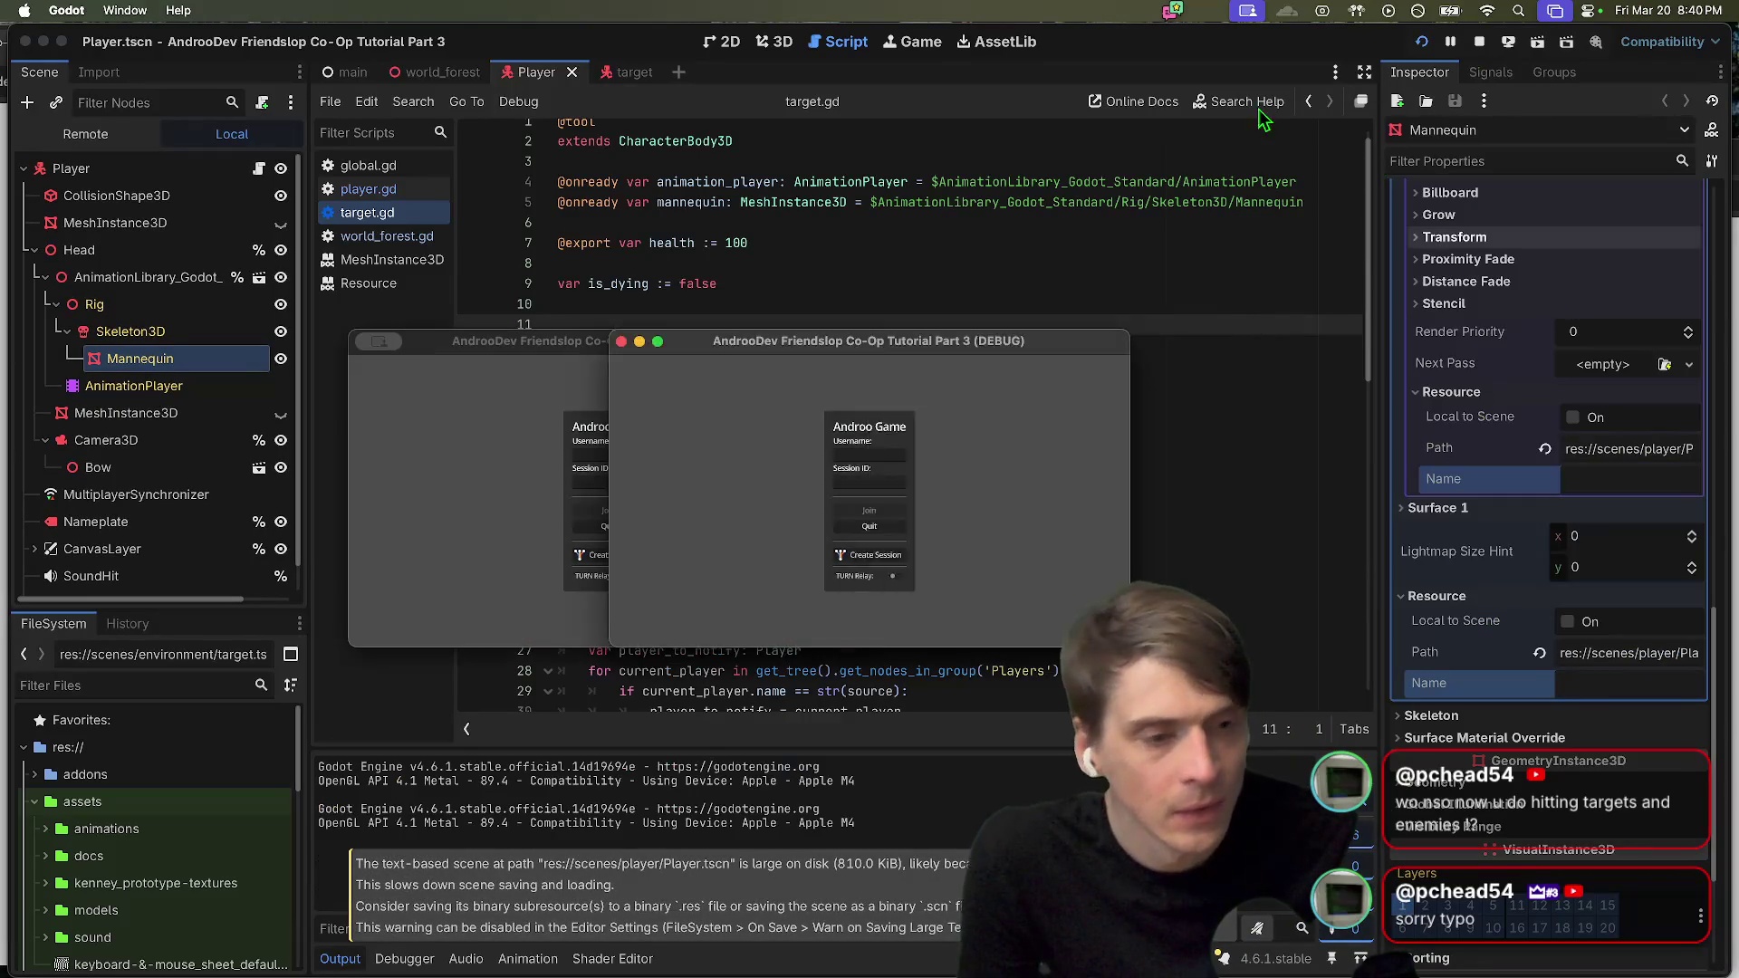
Stop the game and select DARK_MAGENTA on the albedo colour line.
{"action": "left_click", "coordinate": [1480, 42]}
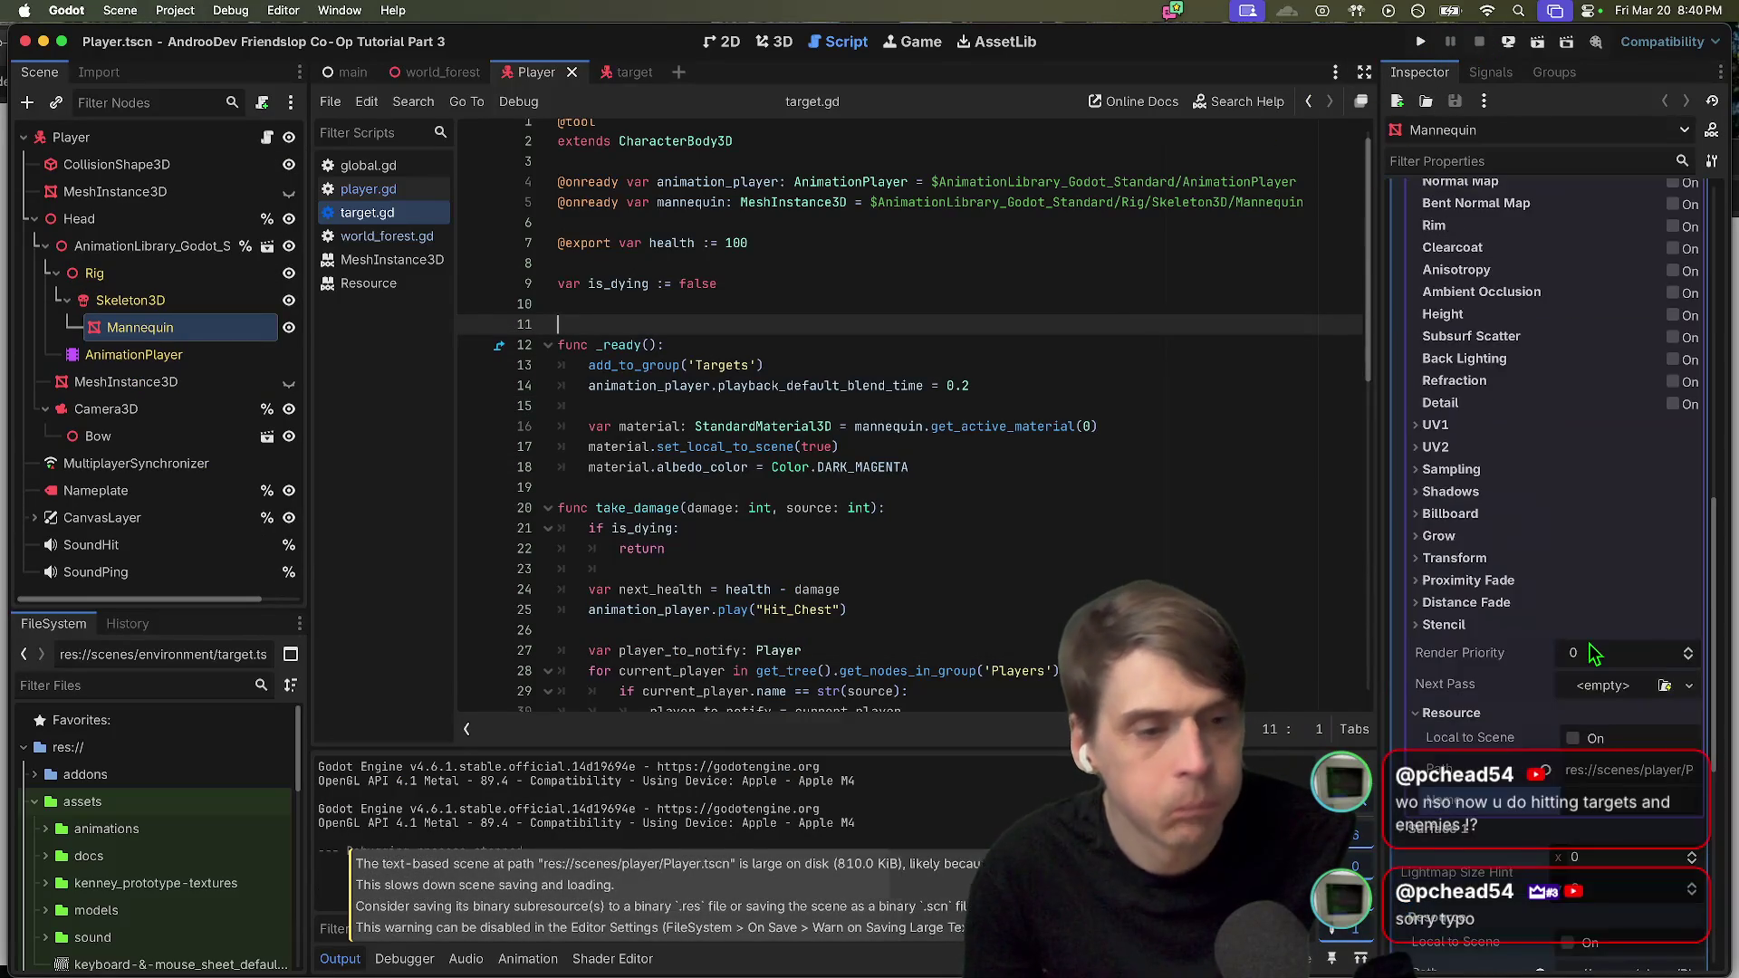
{"action": "left_click", "coordinate": [1114, 468]}
{"action": "double_click", "coordinate": [862, 468]}
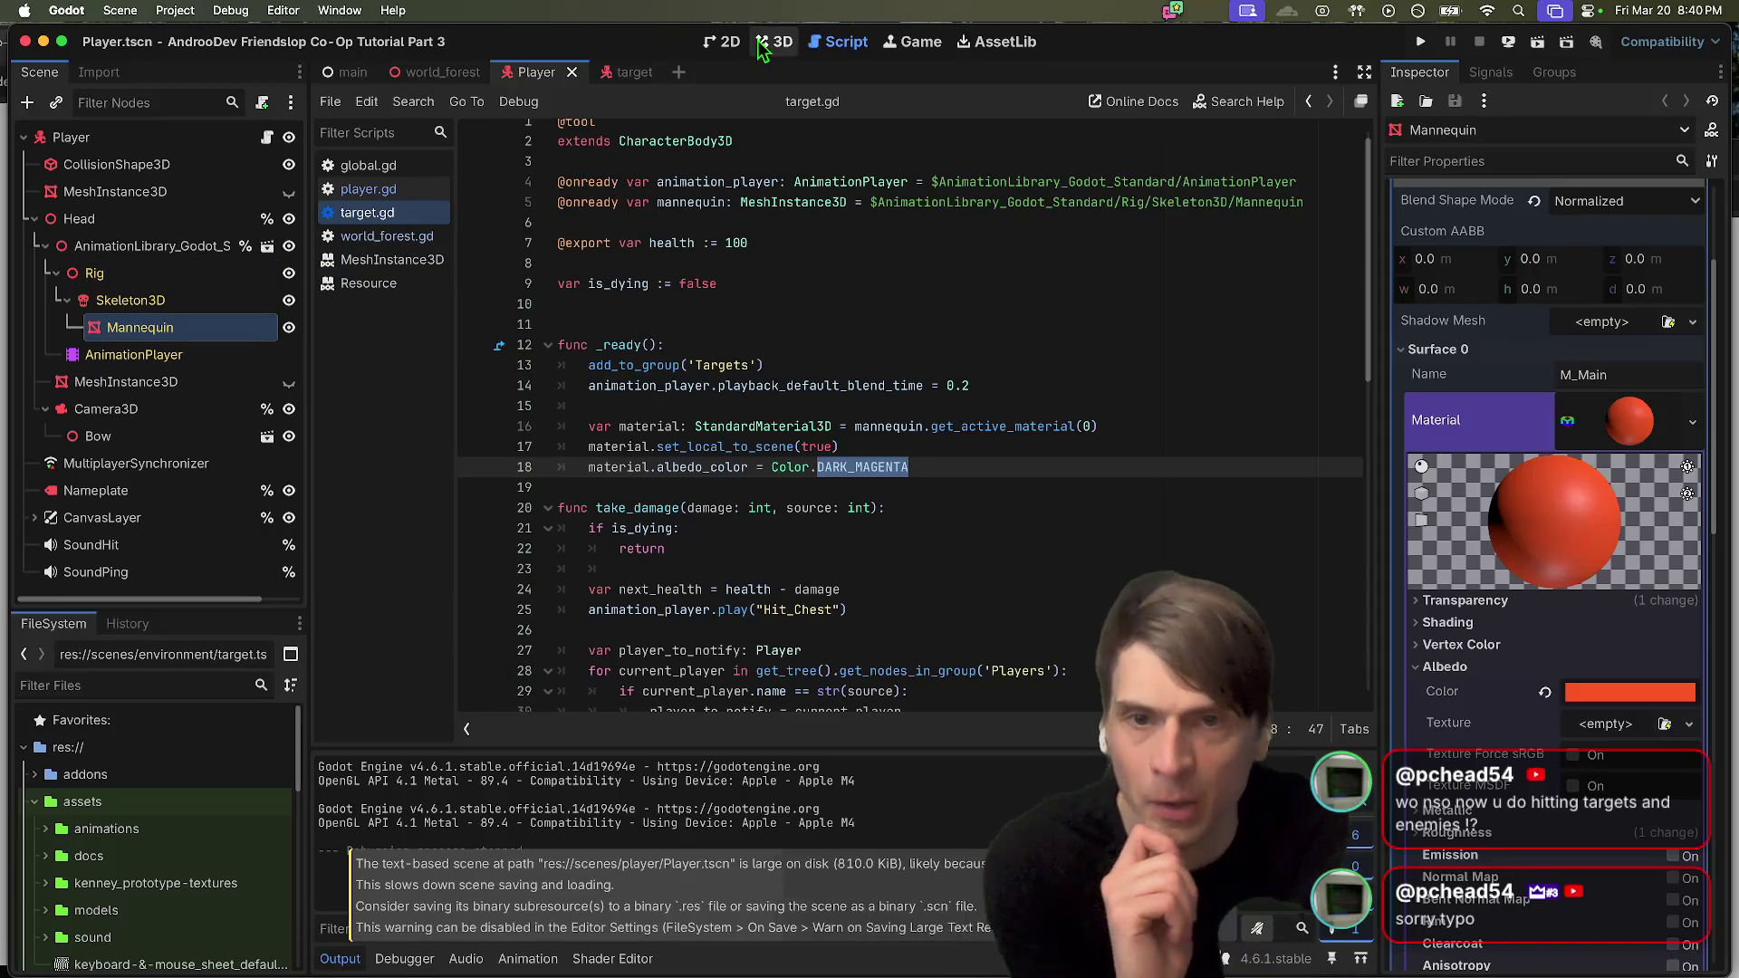
Delete the material.set_local_to_scene(true) line from target.gd.
{"action": "left_click", "coordinate": [628, 79]}
{"action": "scroll", "coordinate": [1555, 769], "scroll_direction": "down", "scroll_amount": 2}
{"action": "scroll", "coordinate": [1554, 770], "scroll_direction": "up", "scroll_amount": 2}
{"action": "key", "text": "Down"}
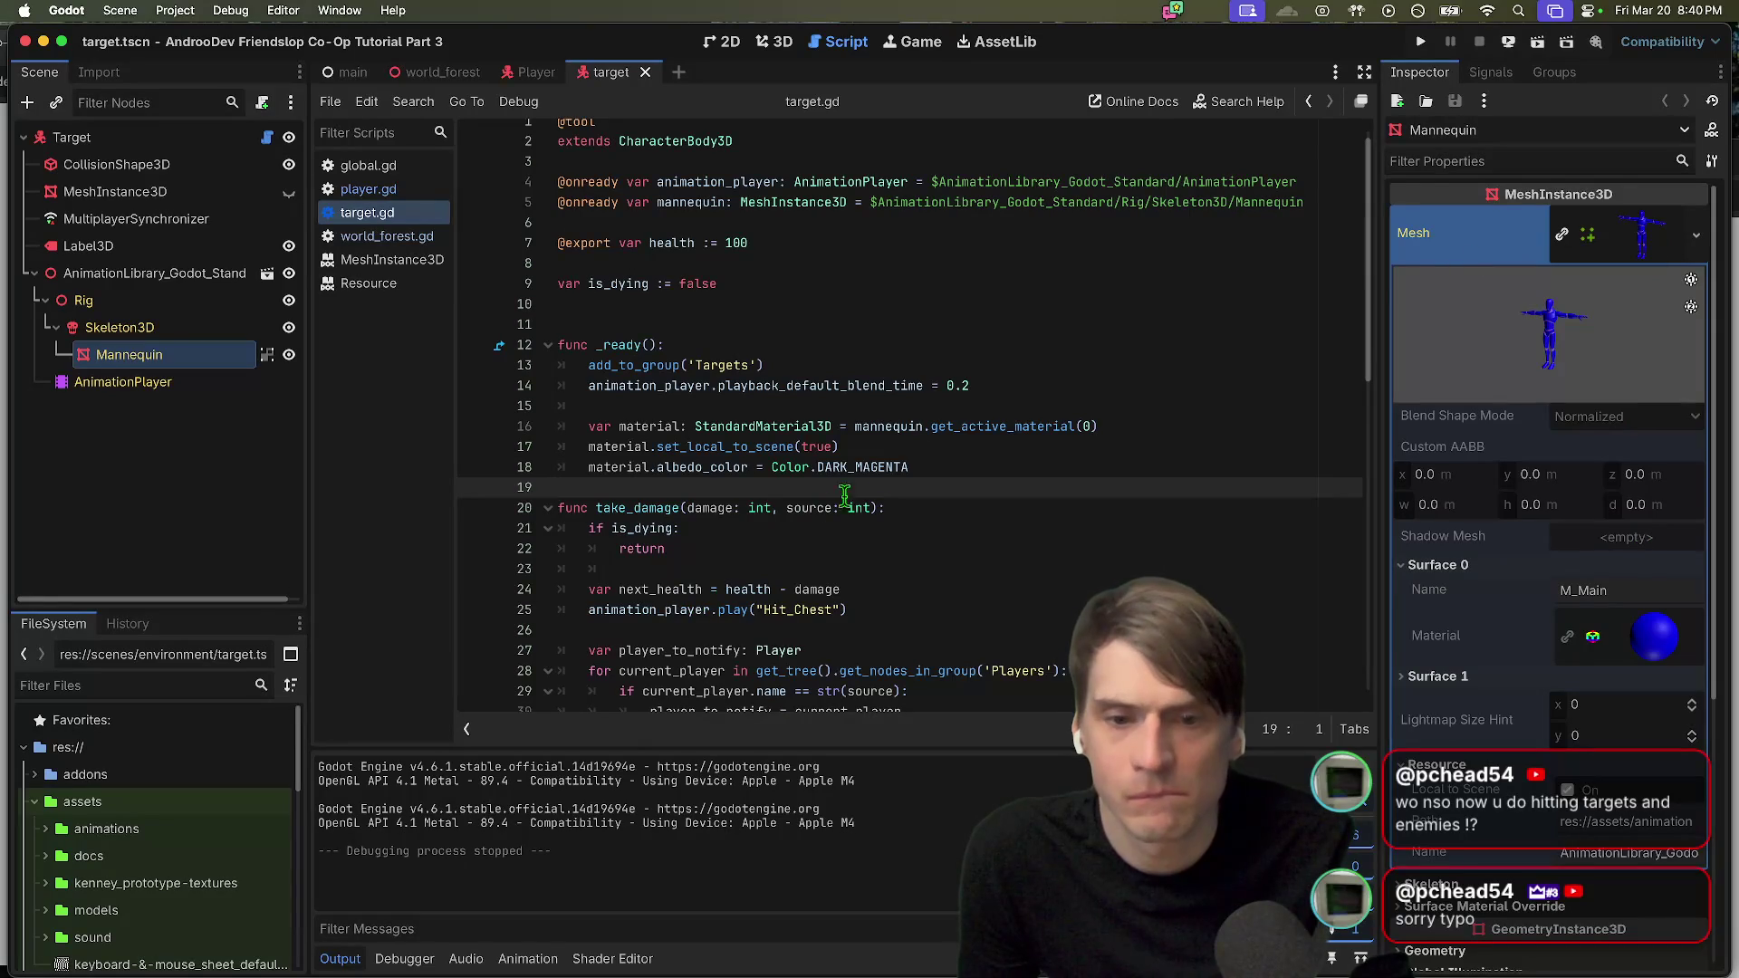
{"action": "triple_click", "coordinate": [887, 450]}
{"action": "key", "text": "BackSpace"}
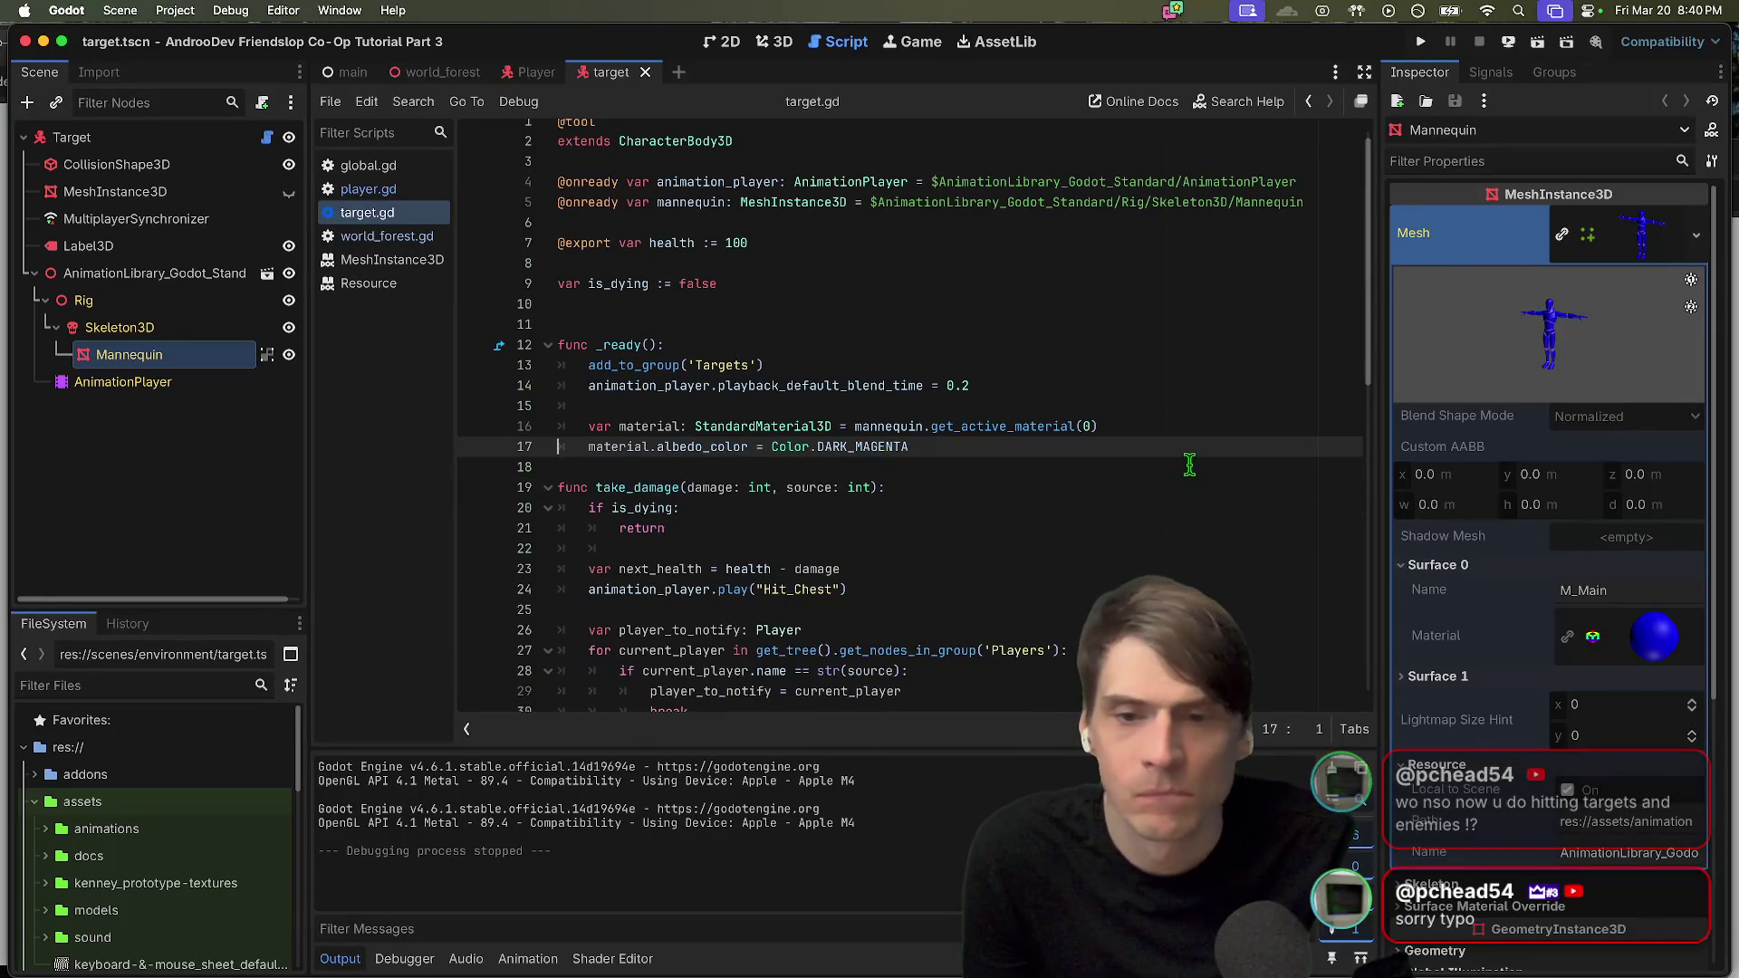
{"action": "scroll", "coordinate": [1572, 849], "scroll_direction": "down", "scroll_amount": 3}
Reload the current project and switch back to the Player scene.
{"action": "left_click", "coordinate": [175, 10]}
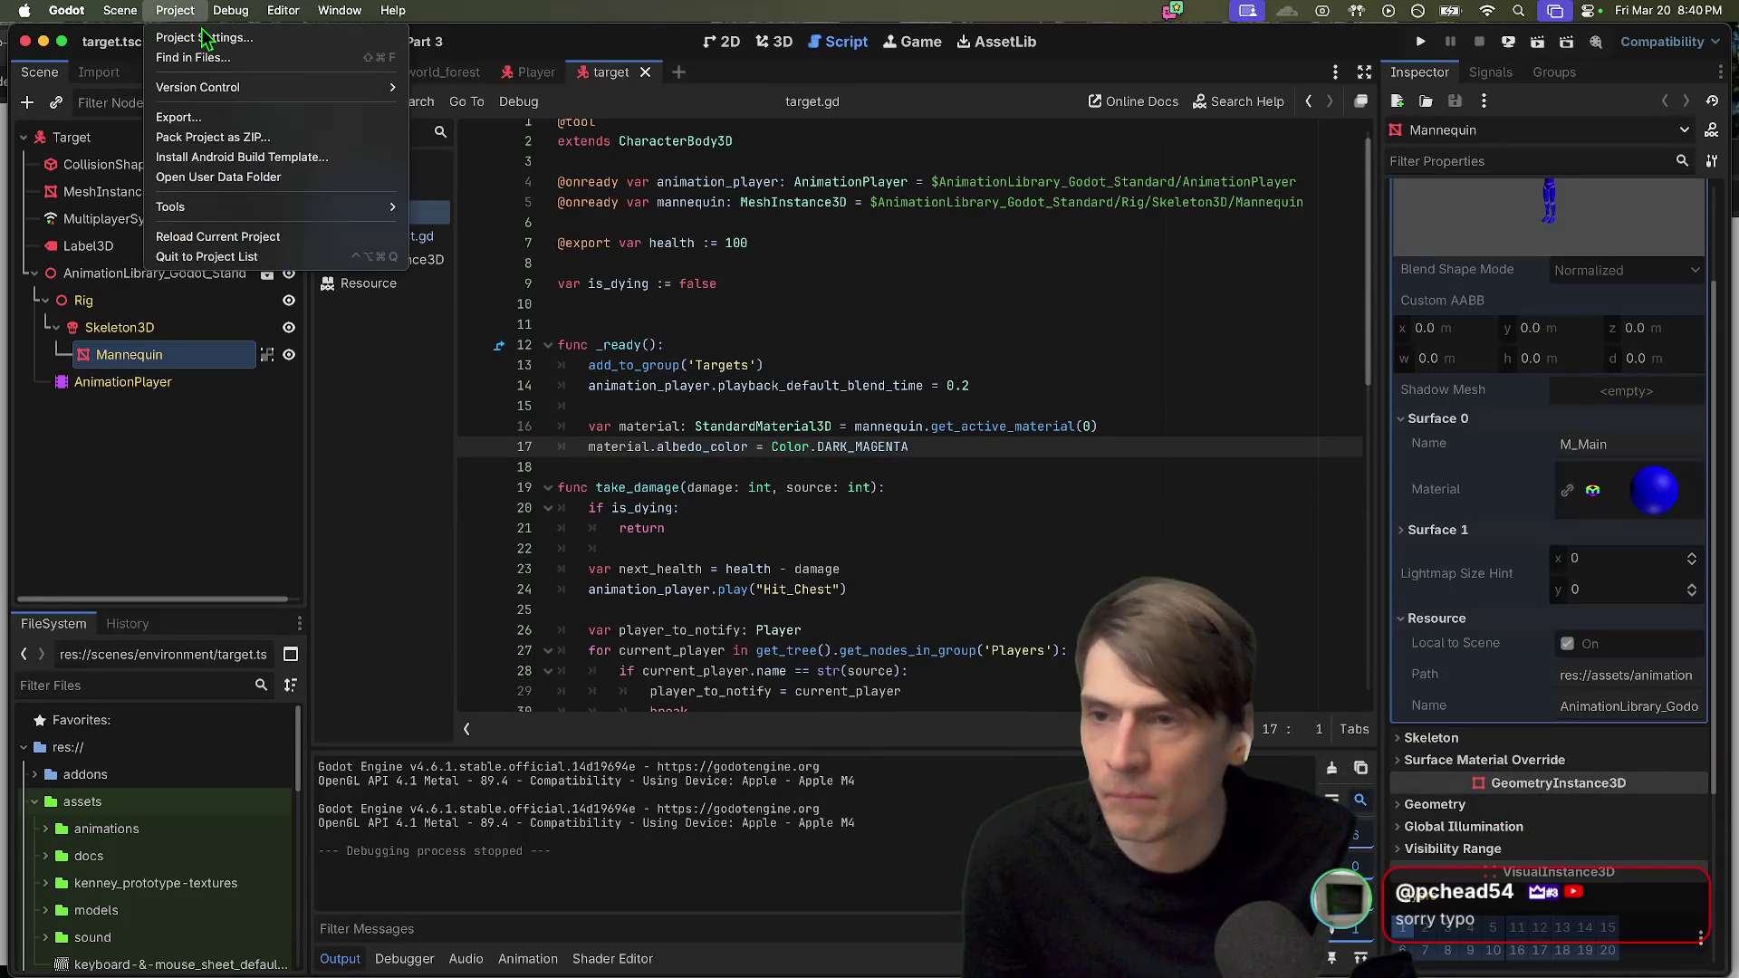
{"action": "left_click", "coordinate": [210, 233]}
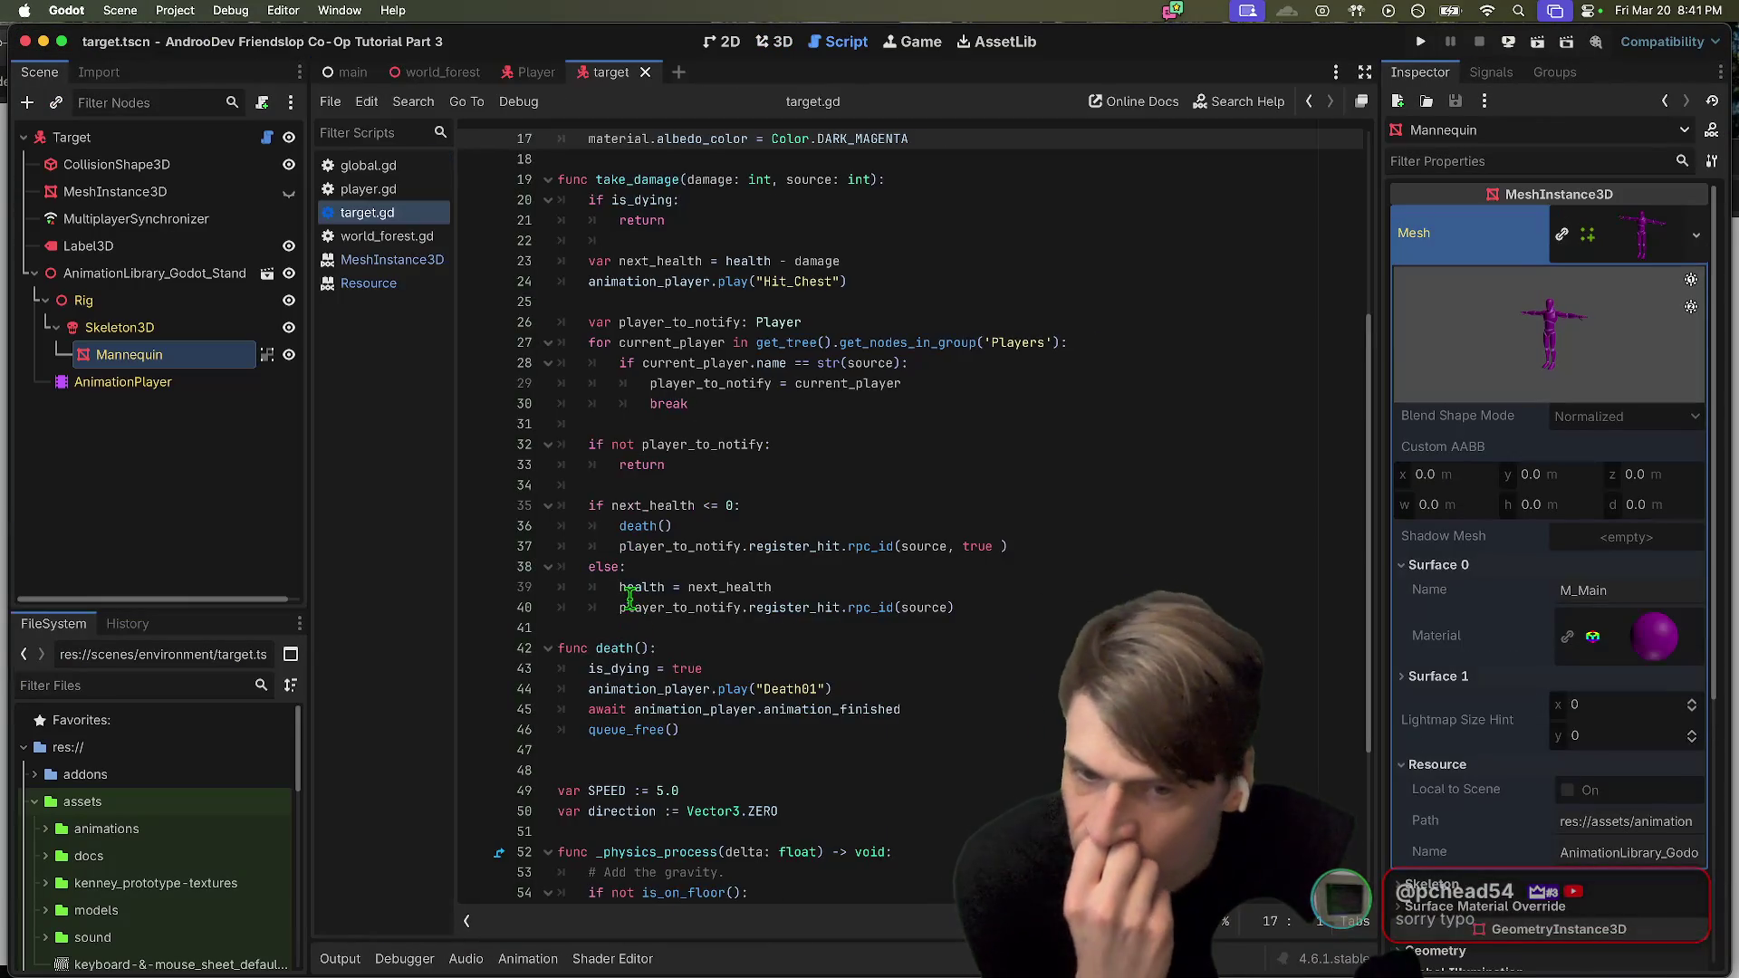
{"action": "left_click", "coordinate": [536, 72]}
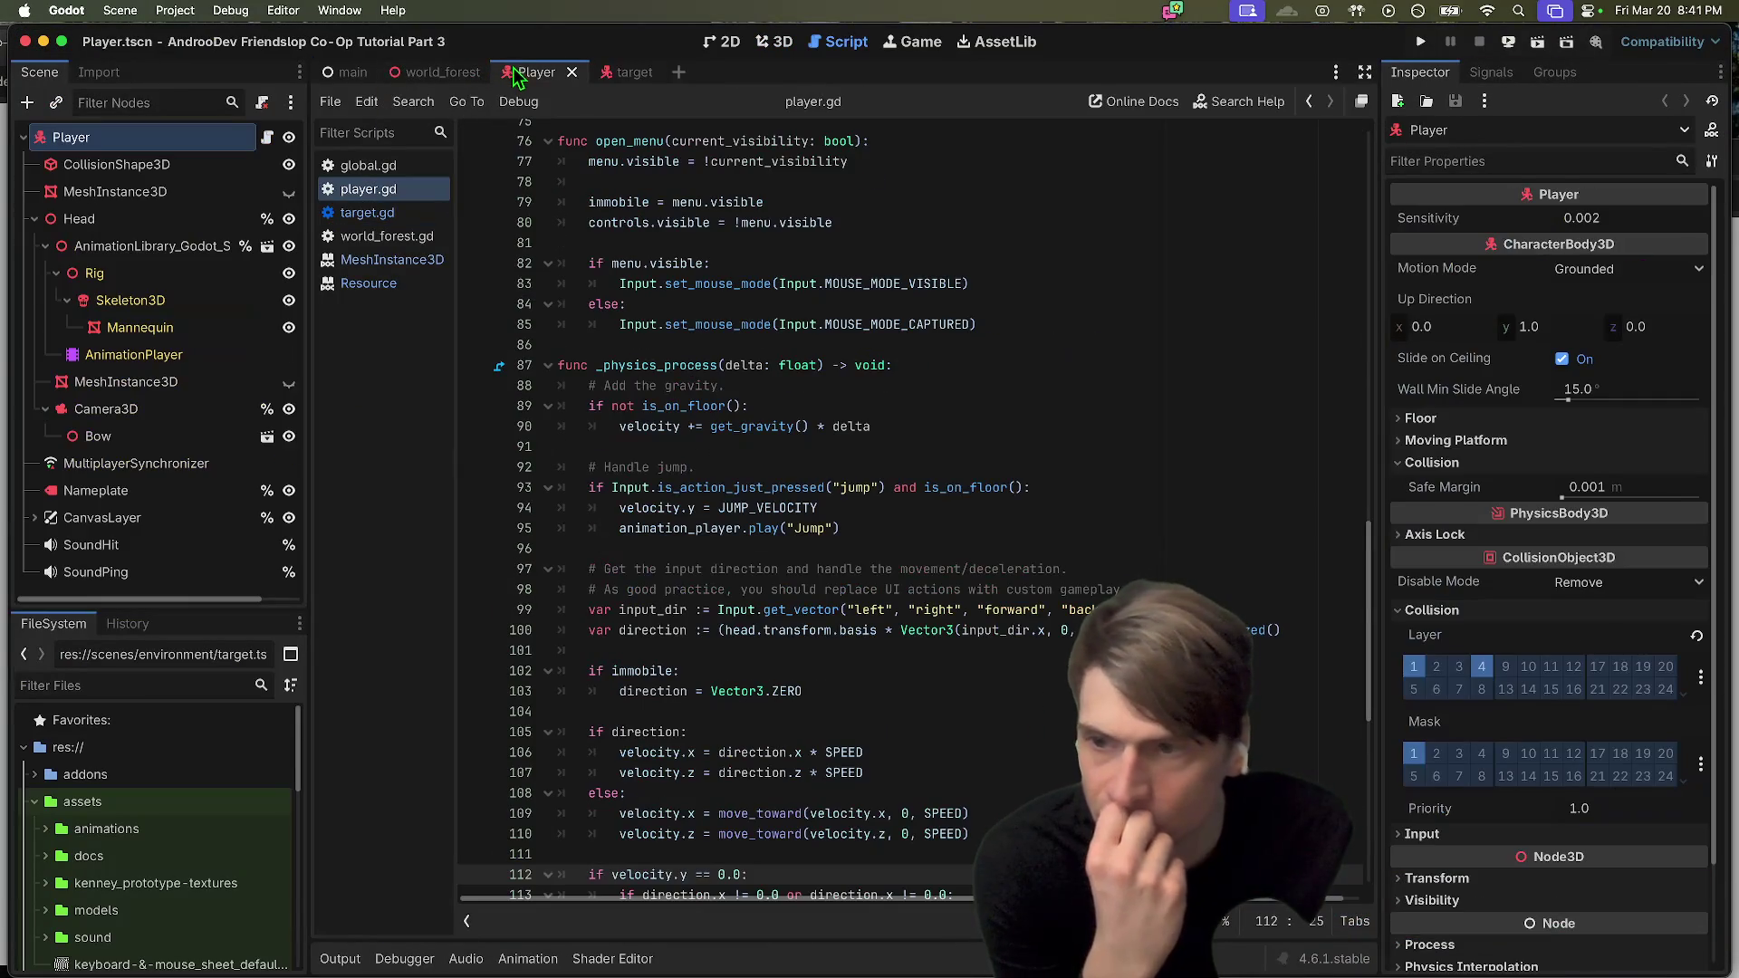
Select the Player's AnimationLibrary_Godot_Standard node, toggle off its unique name, then undo that change.
{"action": "left_click", "coordinate": [183, 333]}
{"action": "scroll", "coordinate": [1545, 649], "scroll_direction": "down", "scroll_amount": 3}
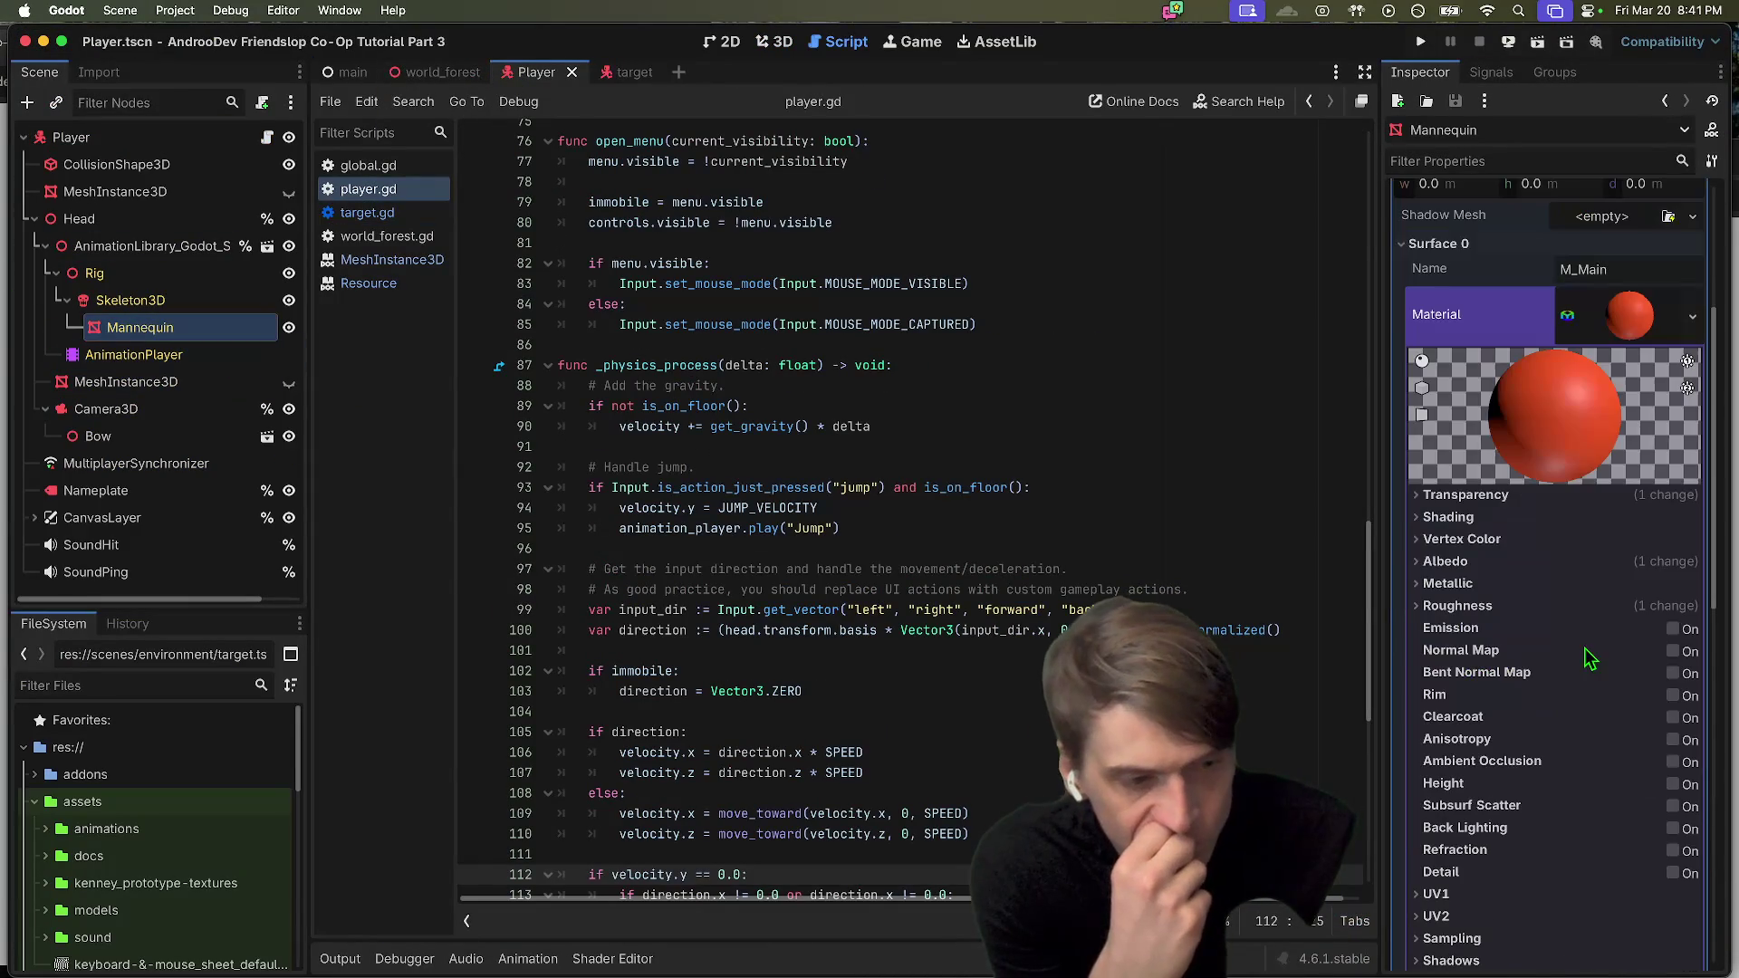
{"action": "left_click", "coordinate": [163, 249]}
{"action": "right_click", "coordinate": [163, 250]}
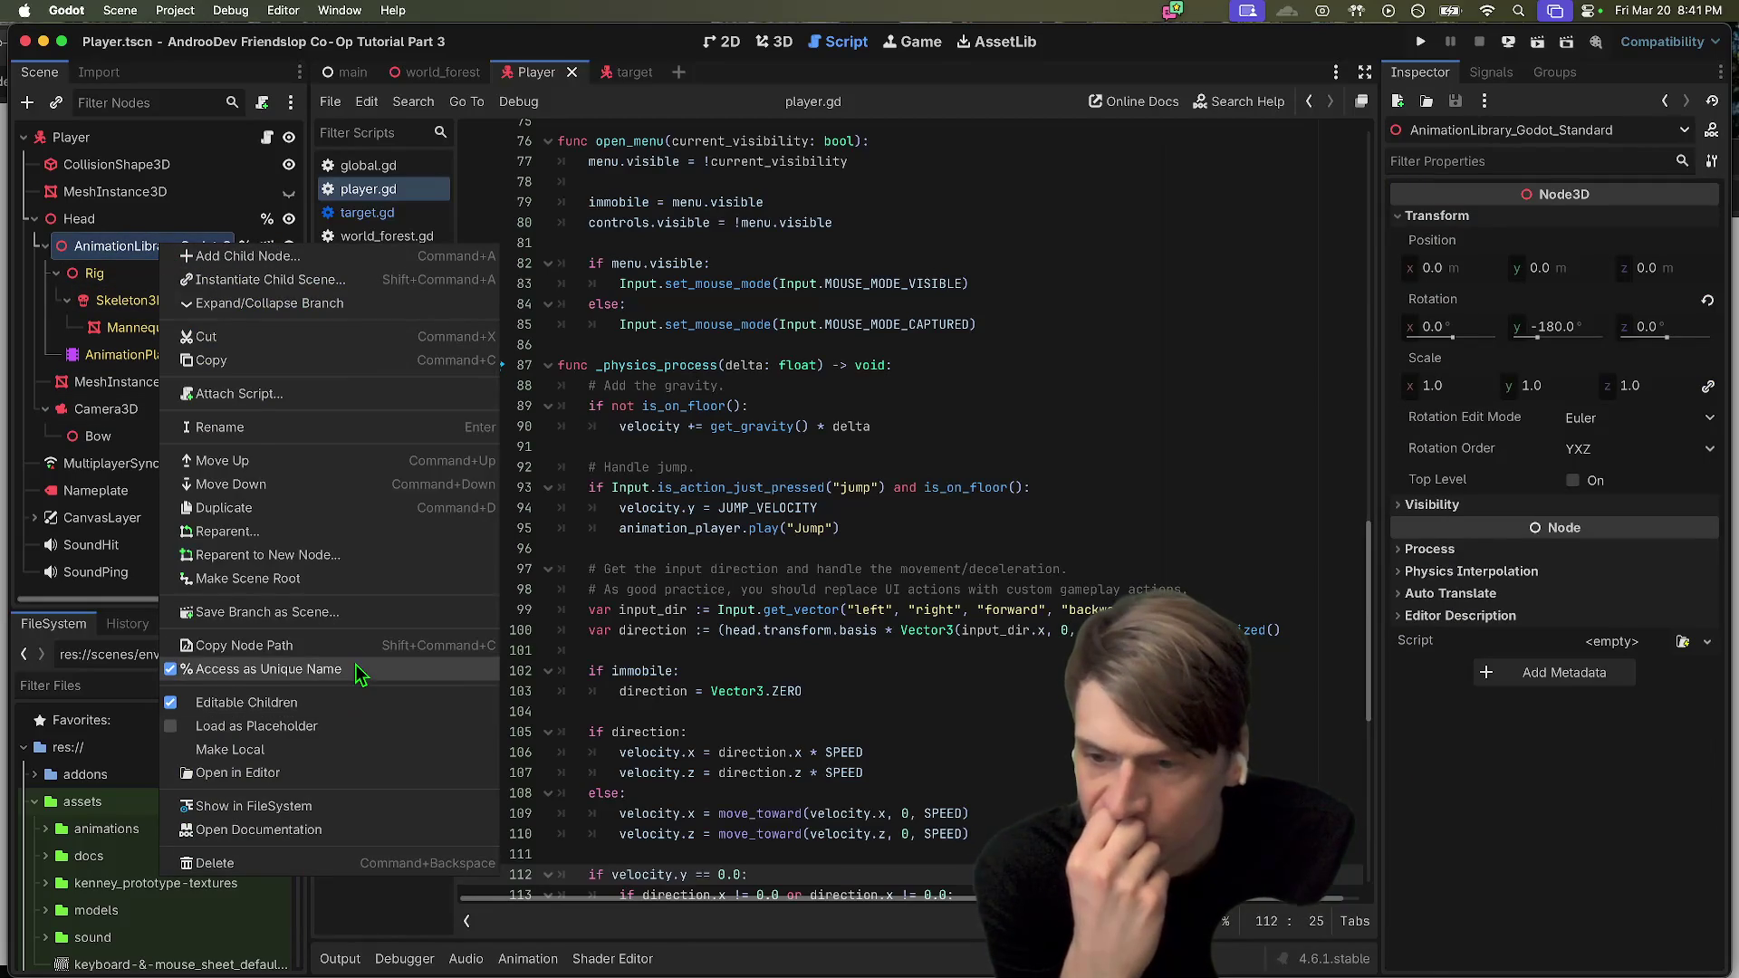
{"action": "left_click", "coordinate": [254, 669]}
{"action": "right_click", "coordinate": [178, 254]}
{"action": "key", "text": "Escape"}
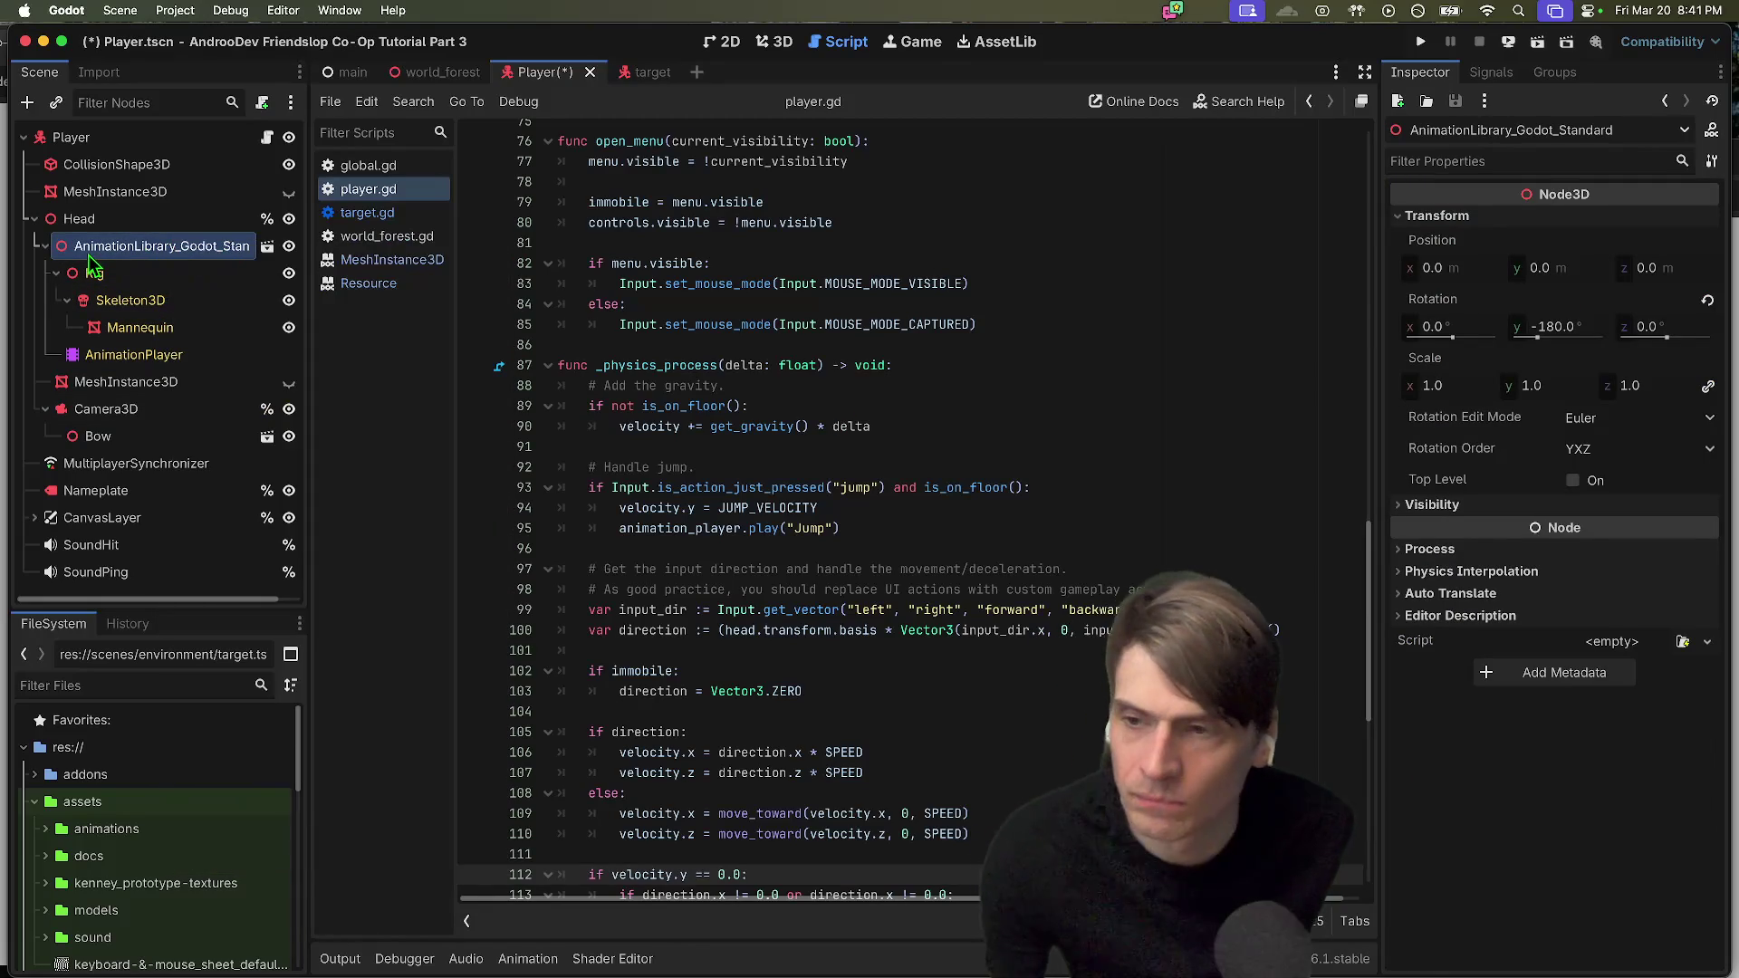
{"action": "key", "text": "super+z"}
Turn off Editable Children on the animation library, confirm, and save the Player scene.
{"action": "right_click", "coordinate": [100, 258]}
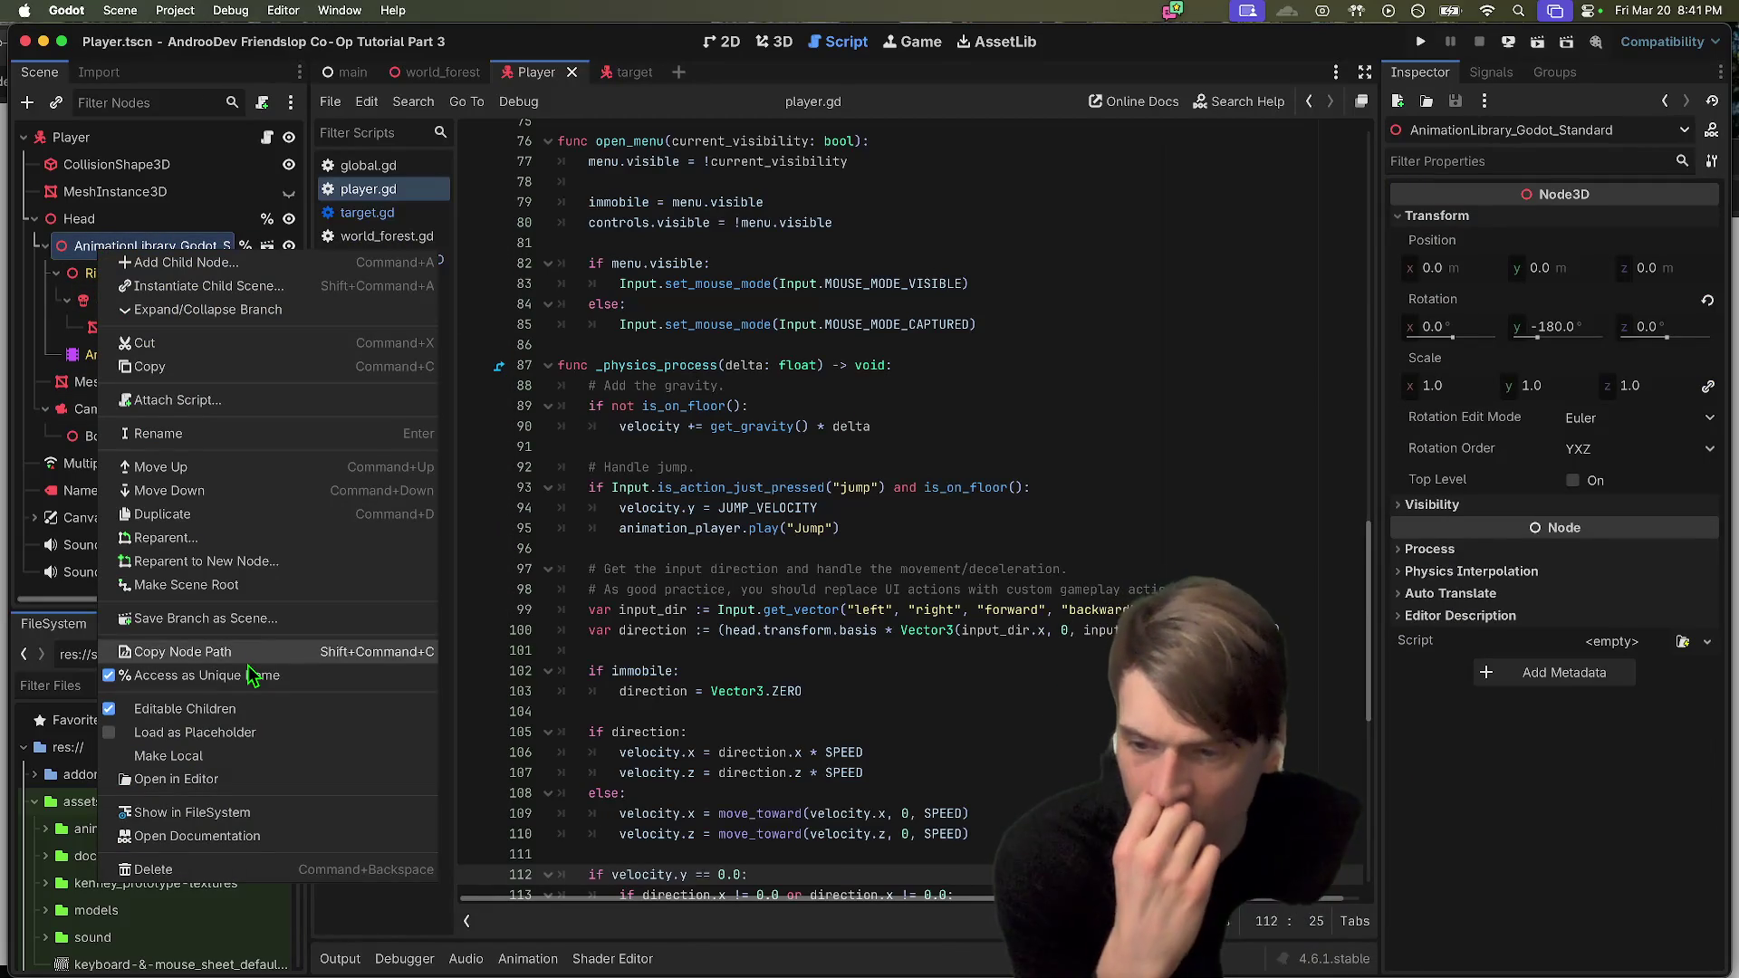
{"action": "left_click", "coordinate": [272, 708]}
{"action": "left_click", "coordinate": [1007, 506]}
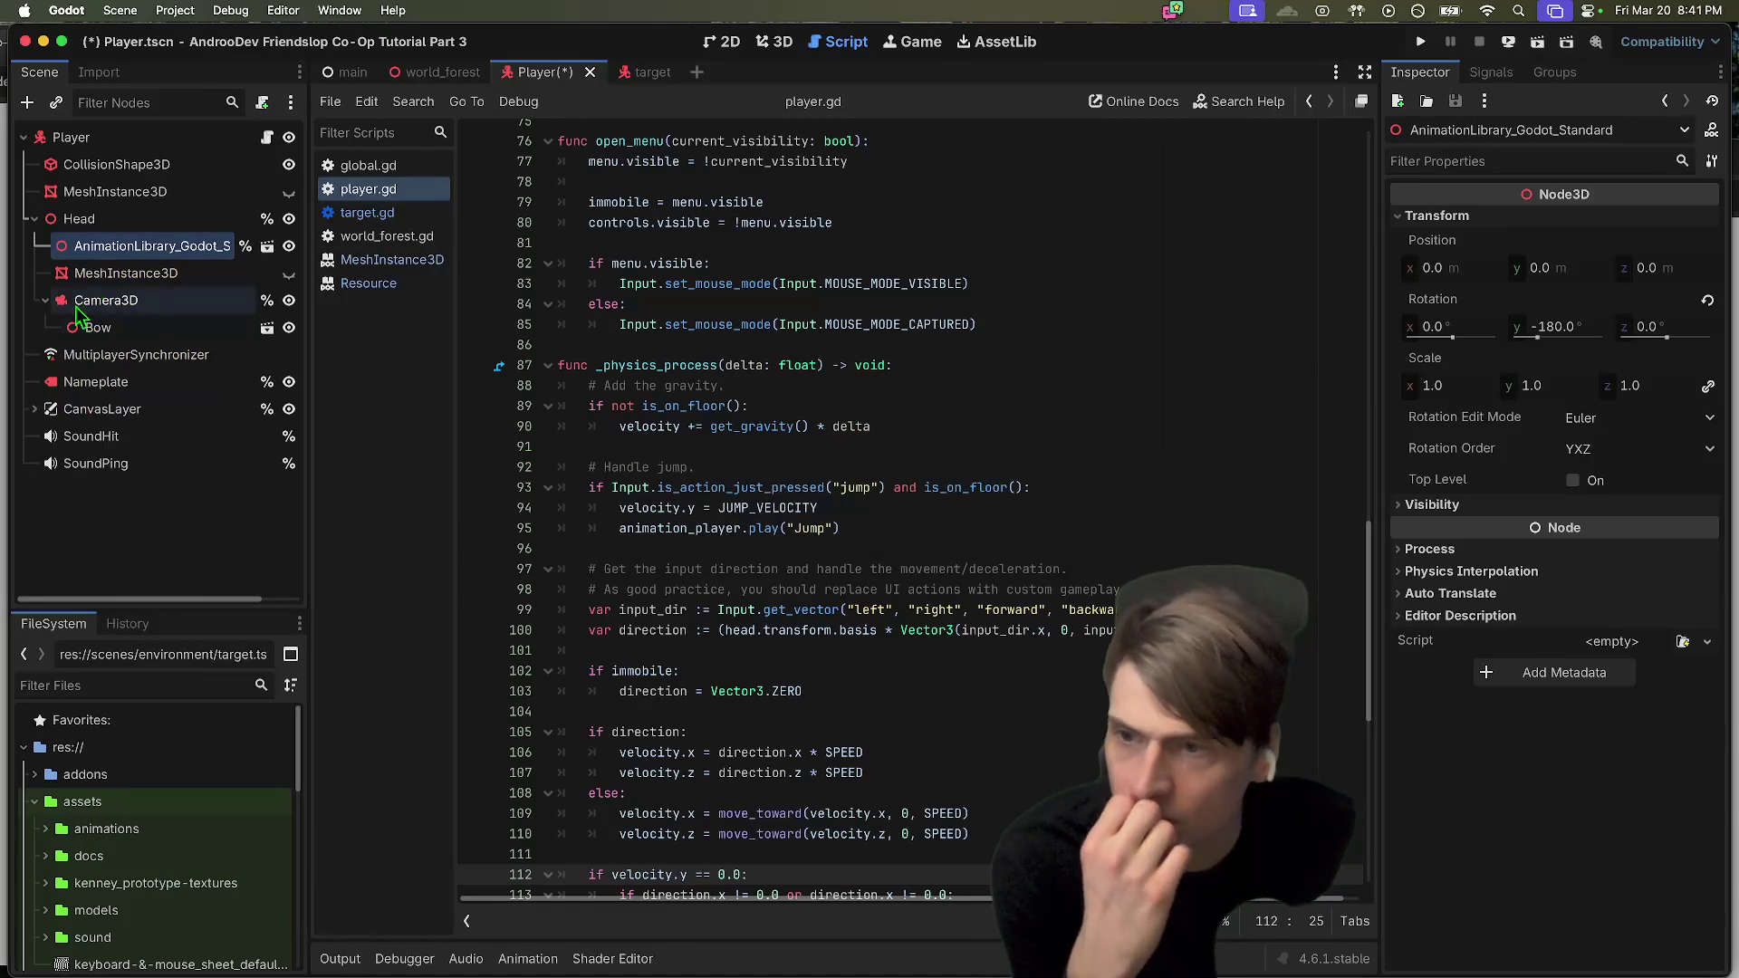
{"action": "key", "text": "alt+2"}
{"action": "key", "text": "super+s"}
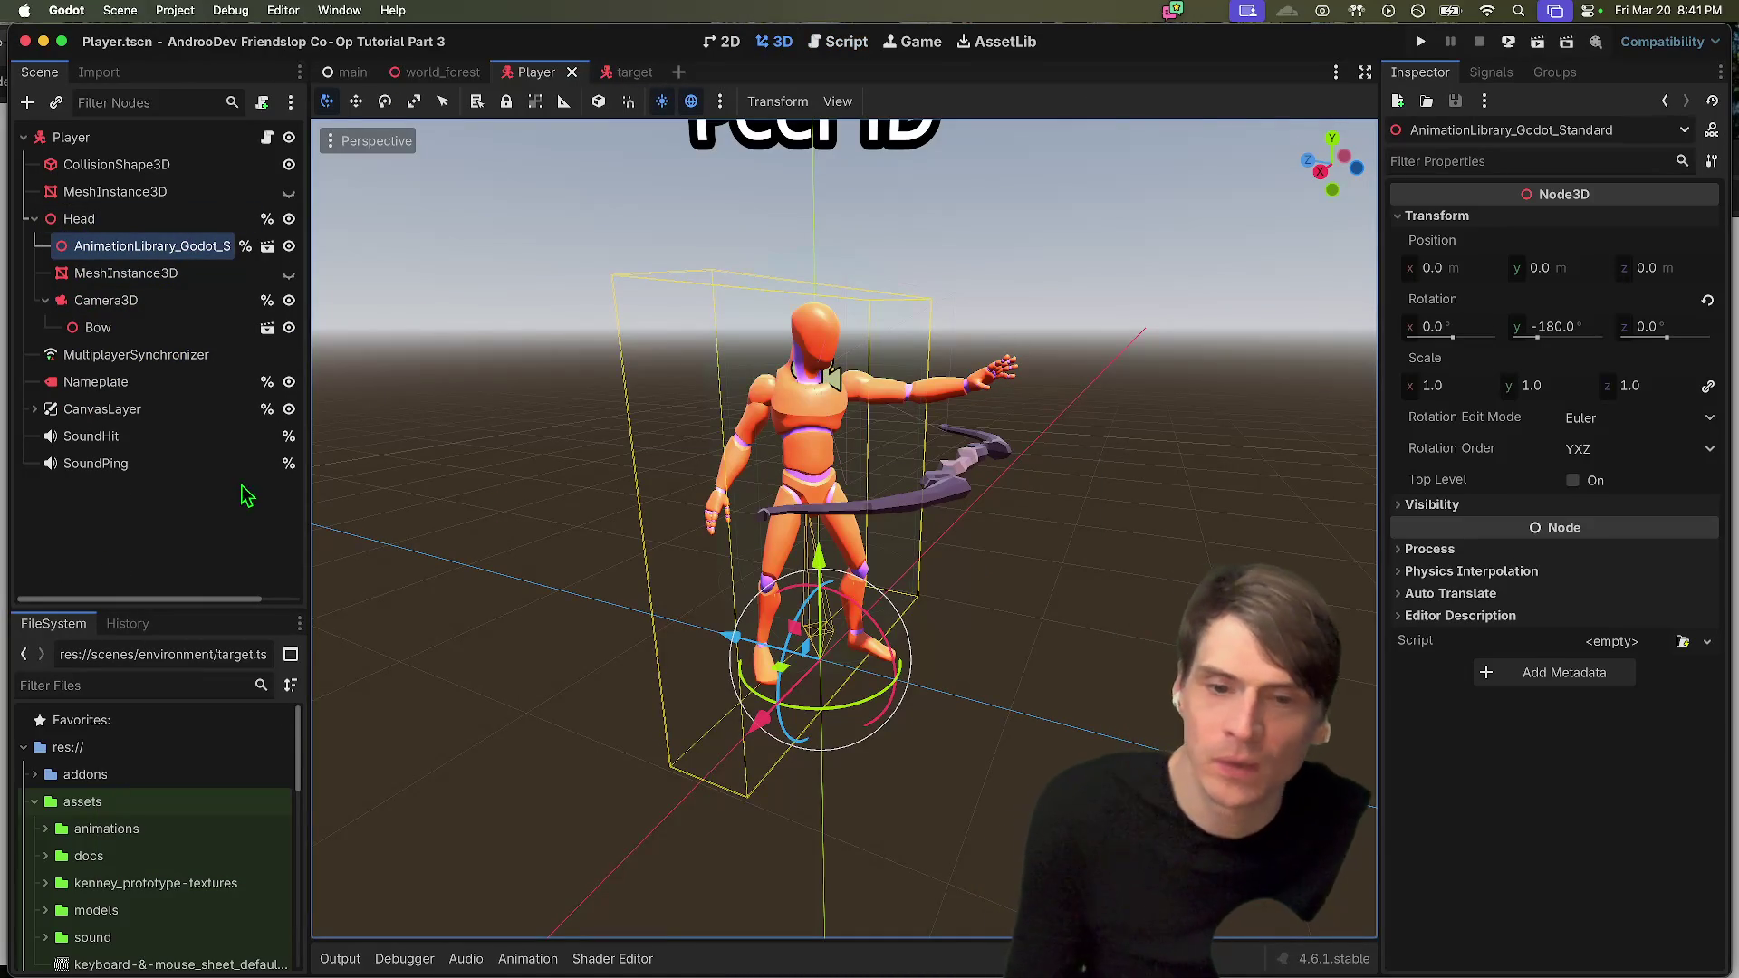
Re-enable Editable Children on the animation library and bring up the target scene.
{"action": "left_click", "coordinate": [175, 272]}
{"action": "left_click", "coordinate": [172, 247]}
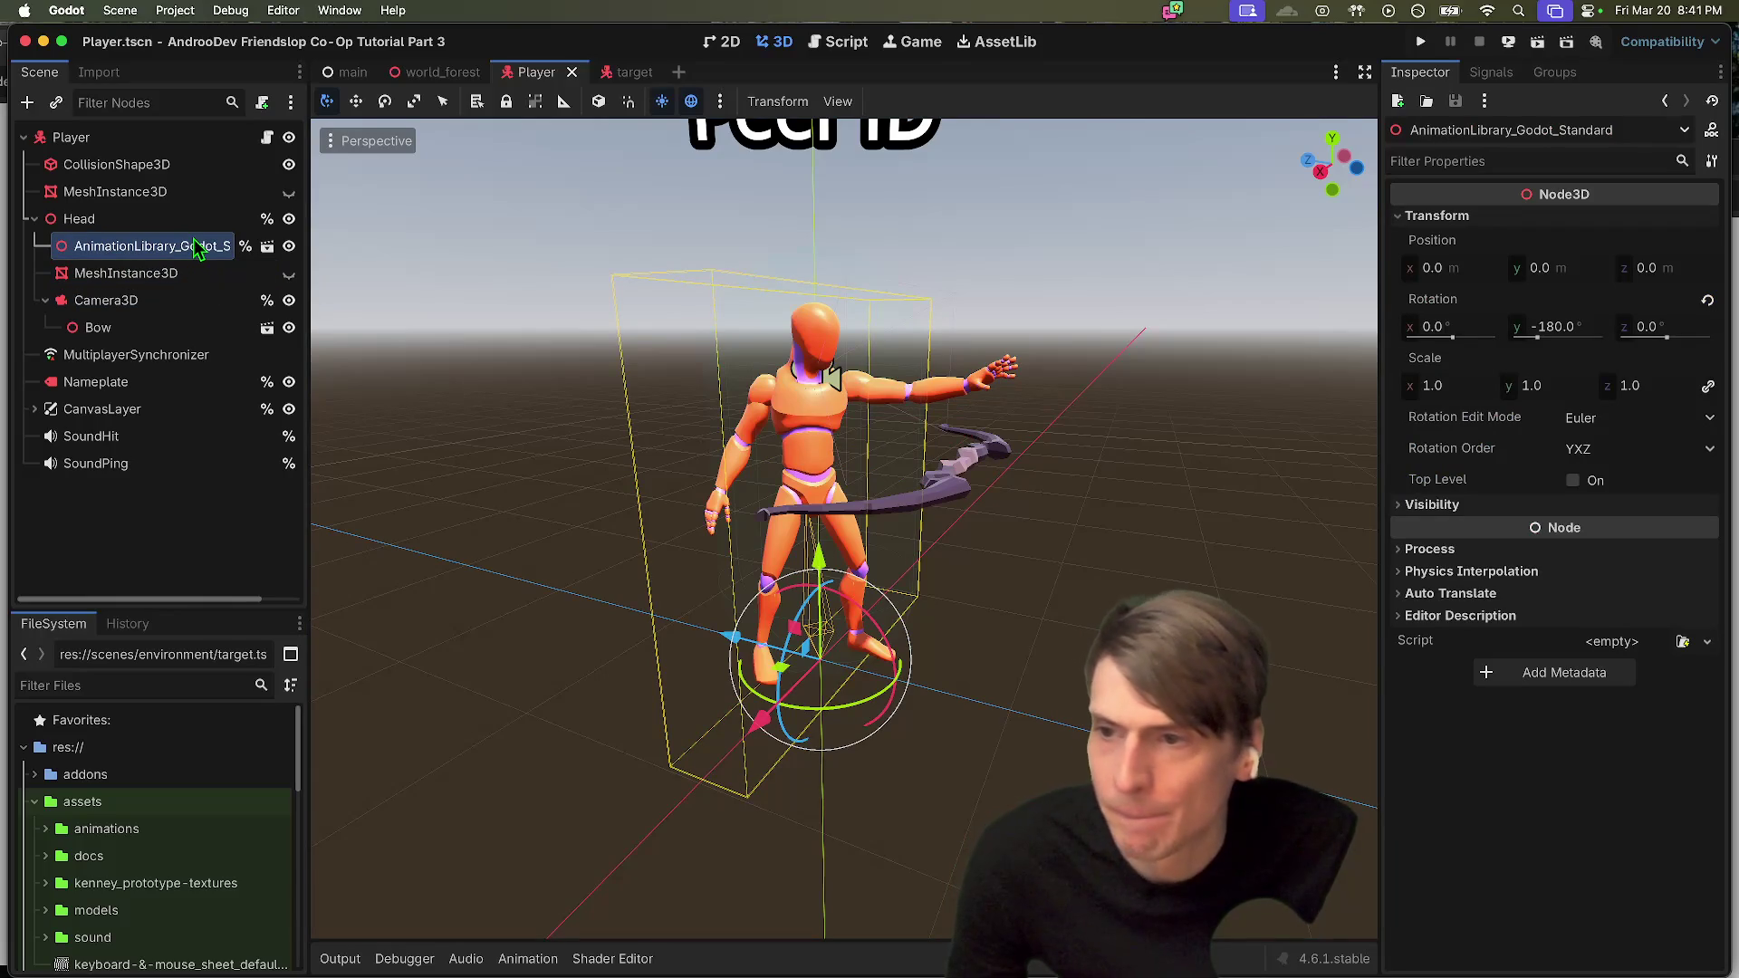
{"action": "right_click", "coordinate": [196, 249]}
{"action": "left_click", "coordinate": [348, 663]}
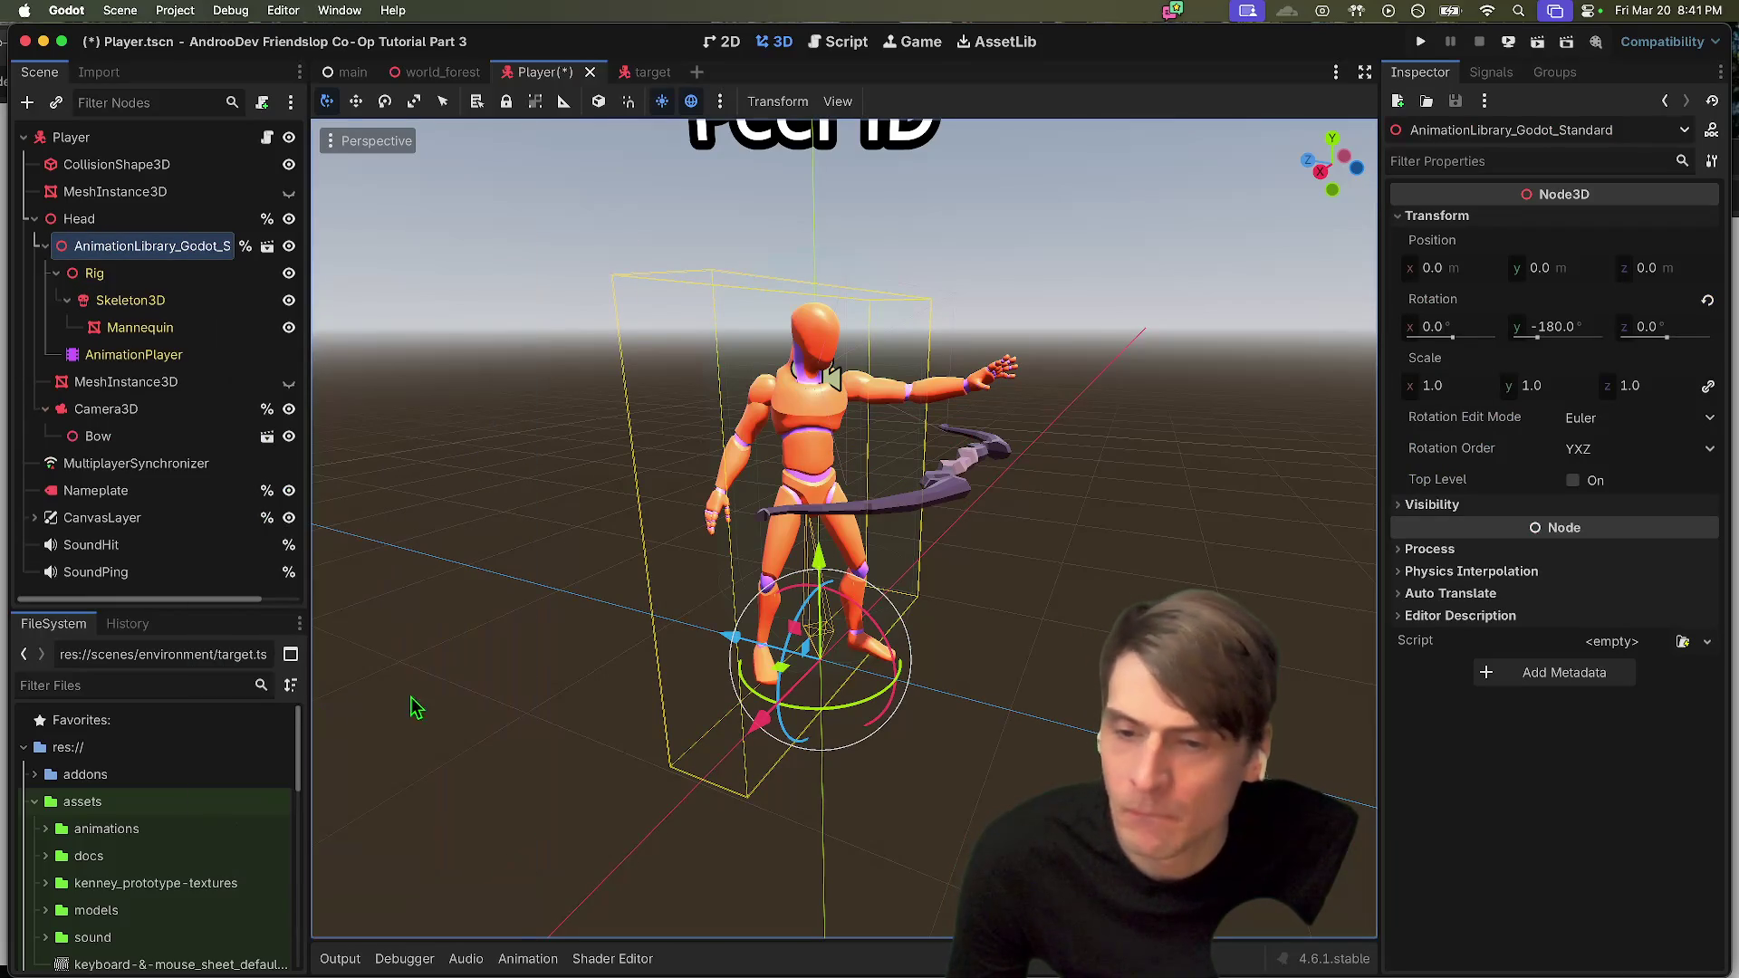
{"action": "key", "text": "ctrl+Tab"}
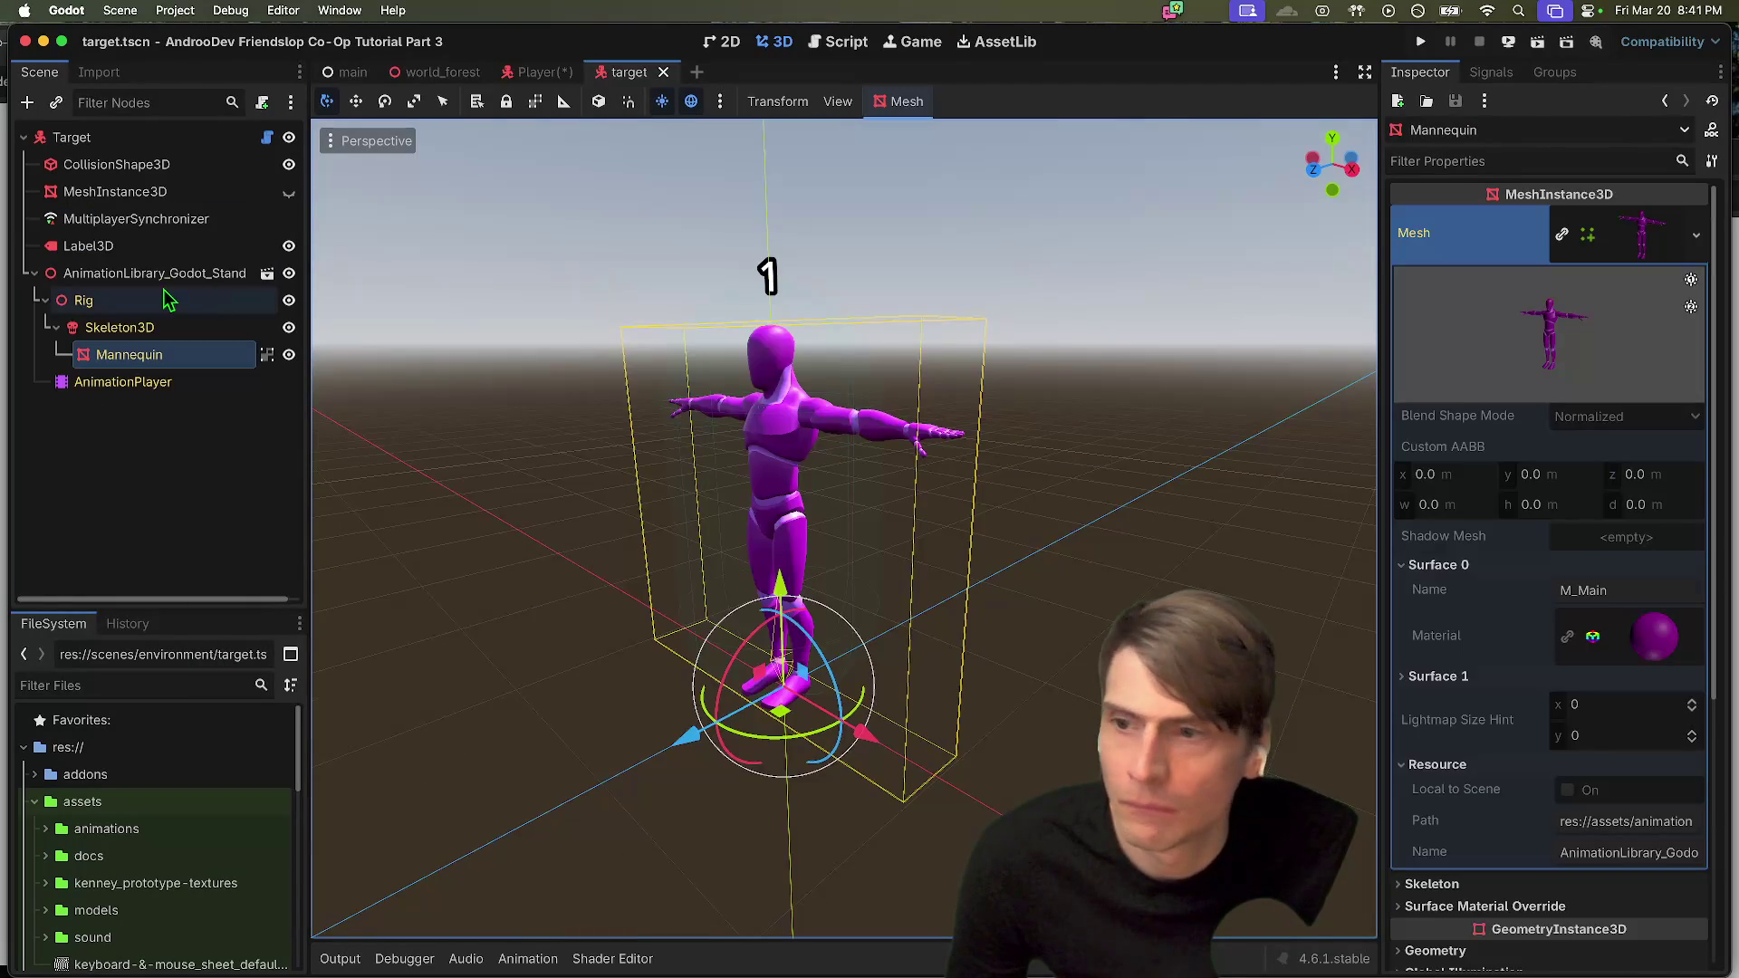
Untick and re-tick Editable Children on the target's AnimationLibrary node, then save the target scene.
{"action": "left_click", "coordinate": [166, 275]}
{"action": "right_click", "coordinate": [165, 275]}
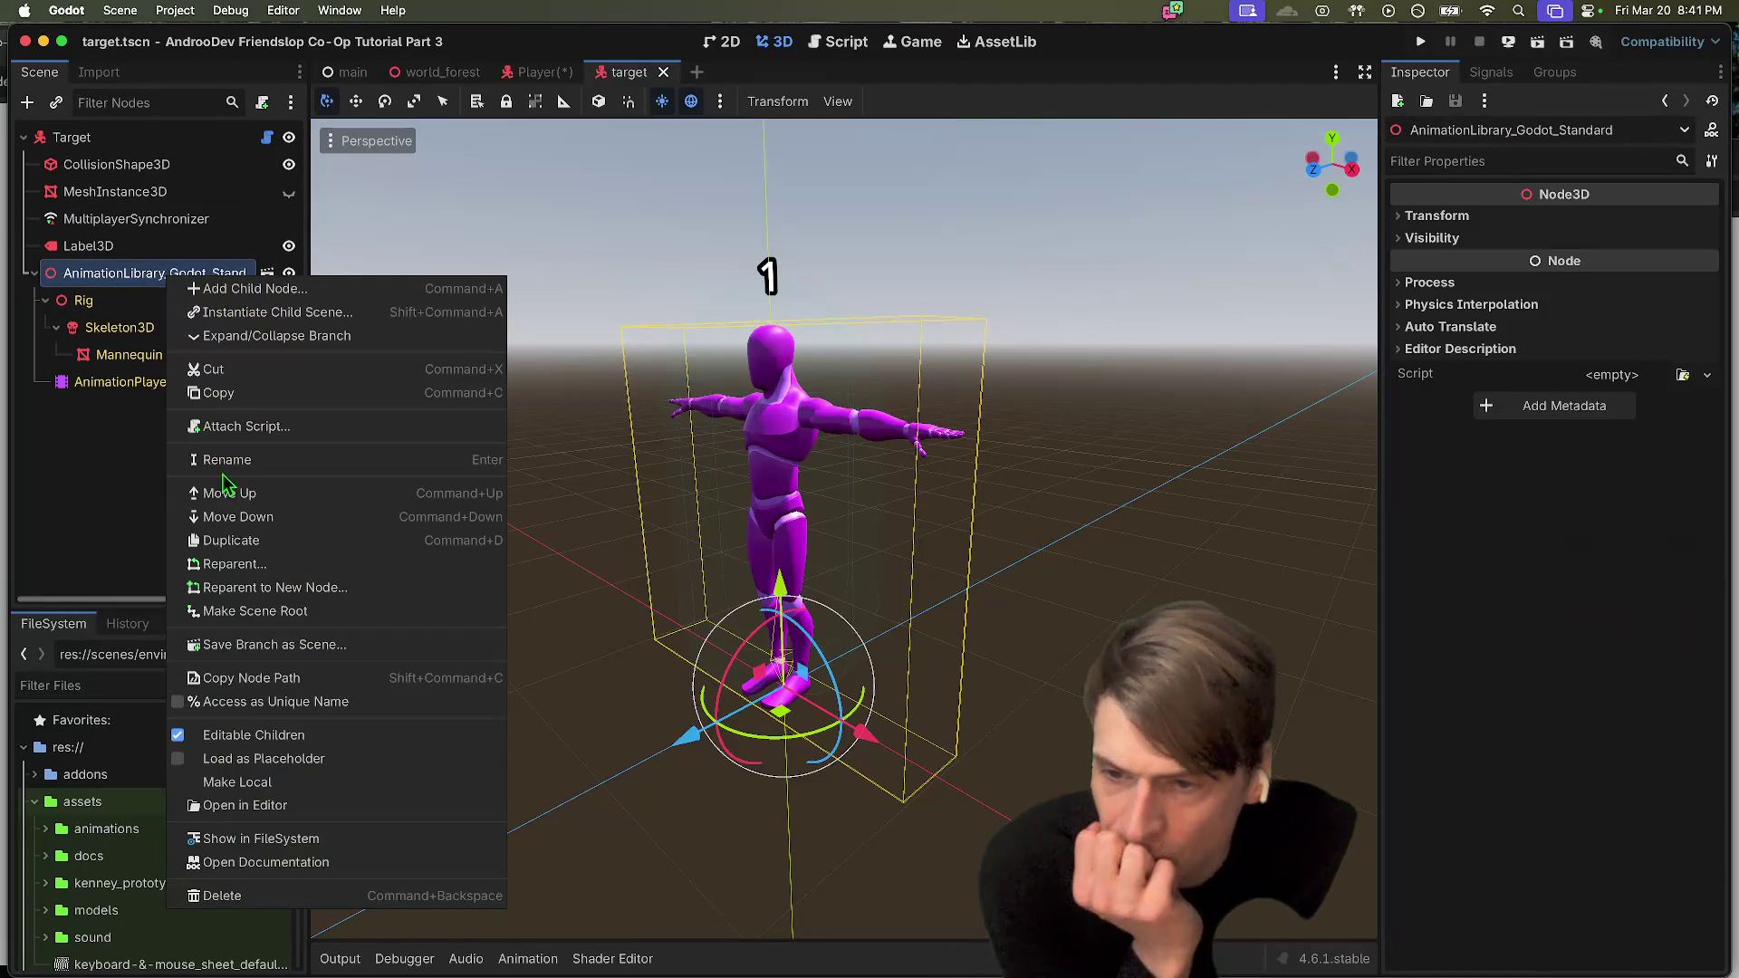
{"action": "left_click", "coordinate": [283, 735]}
{"action": "left_click", "coordinate": [1007, 505]}
{"action": "left_click", "coordinate": [163, 369]}
{"action": "right_click", "coordinate": [156, 273]}
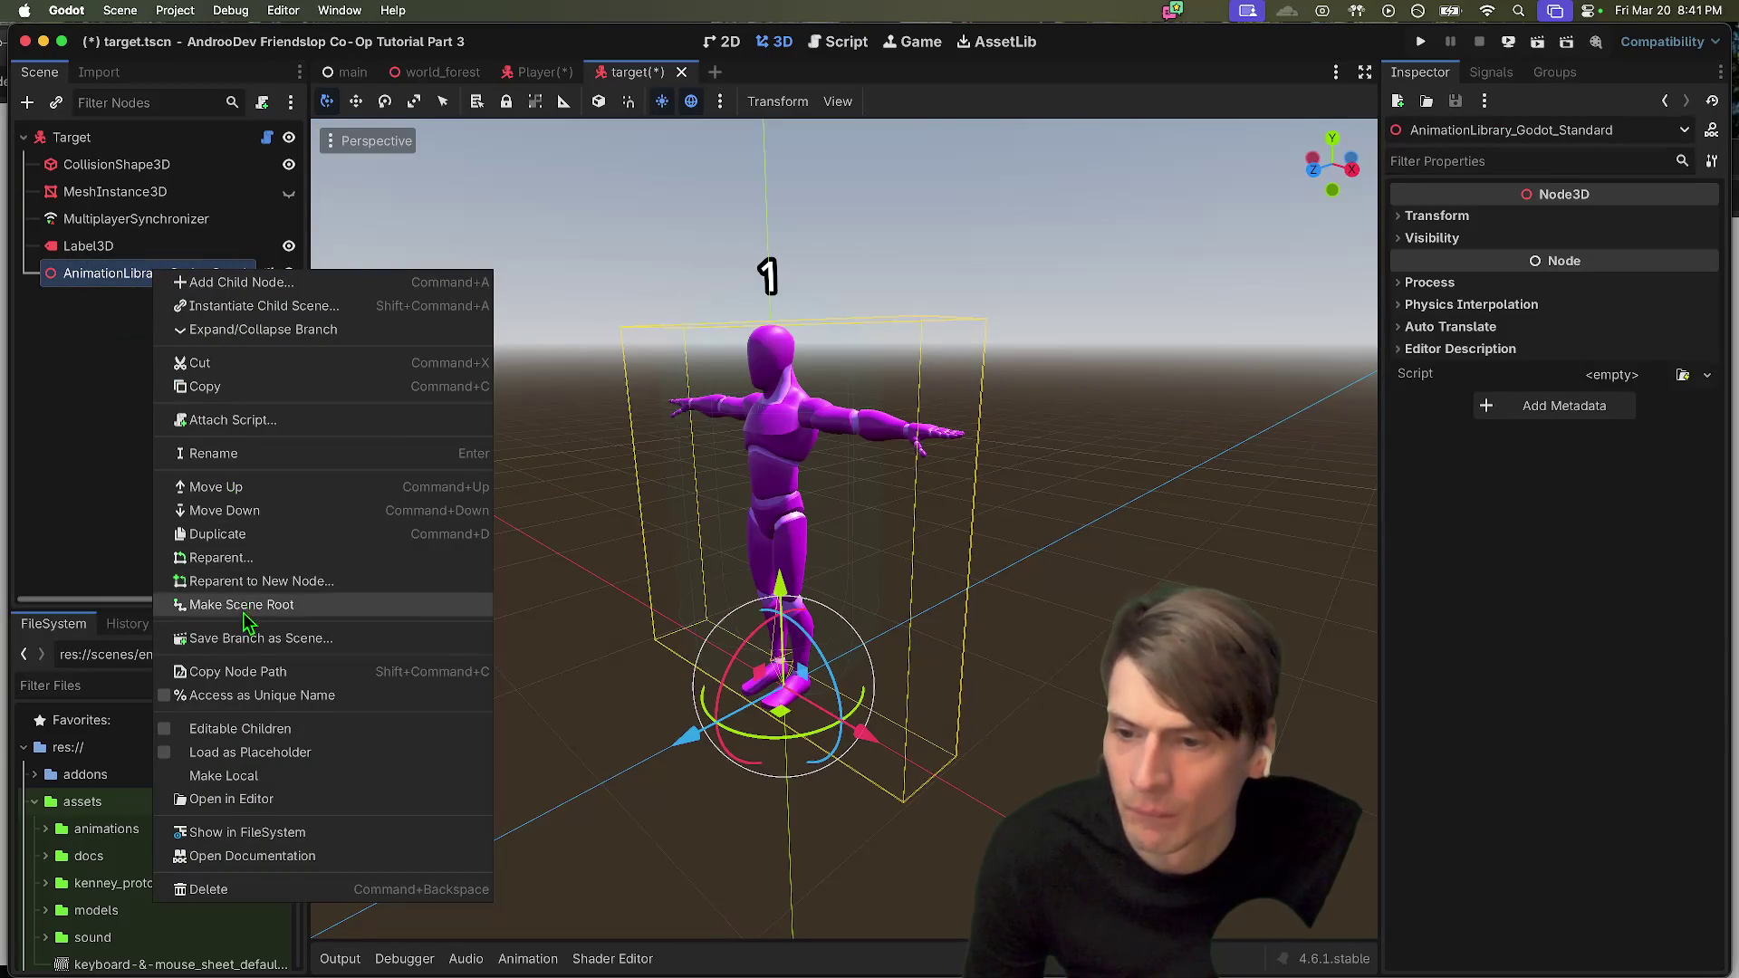
{"action": "left_click", "coordinate": [241, 728]}
{"action": "key", "text": "super+s"}
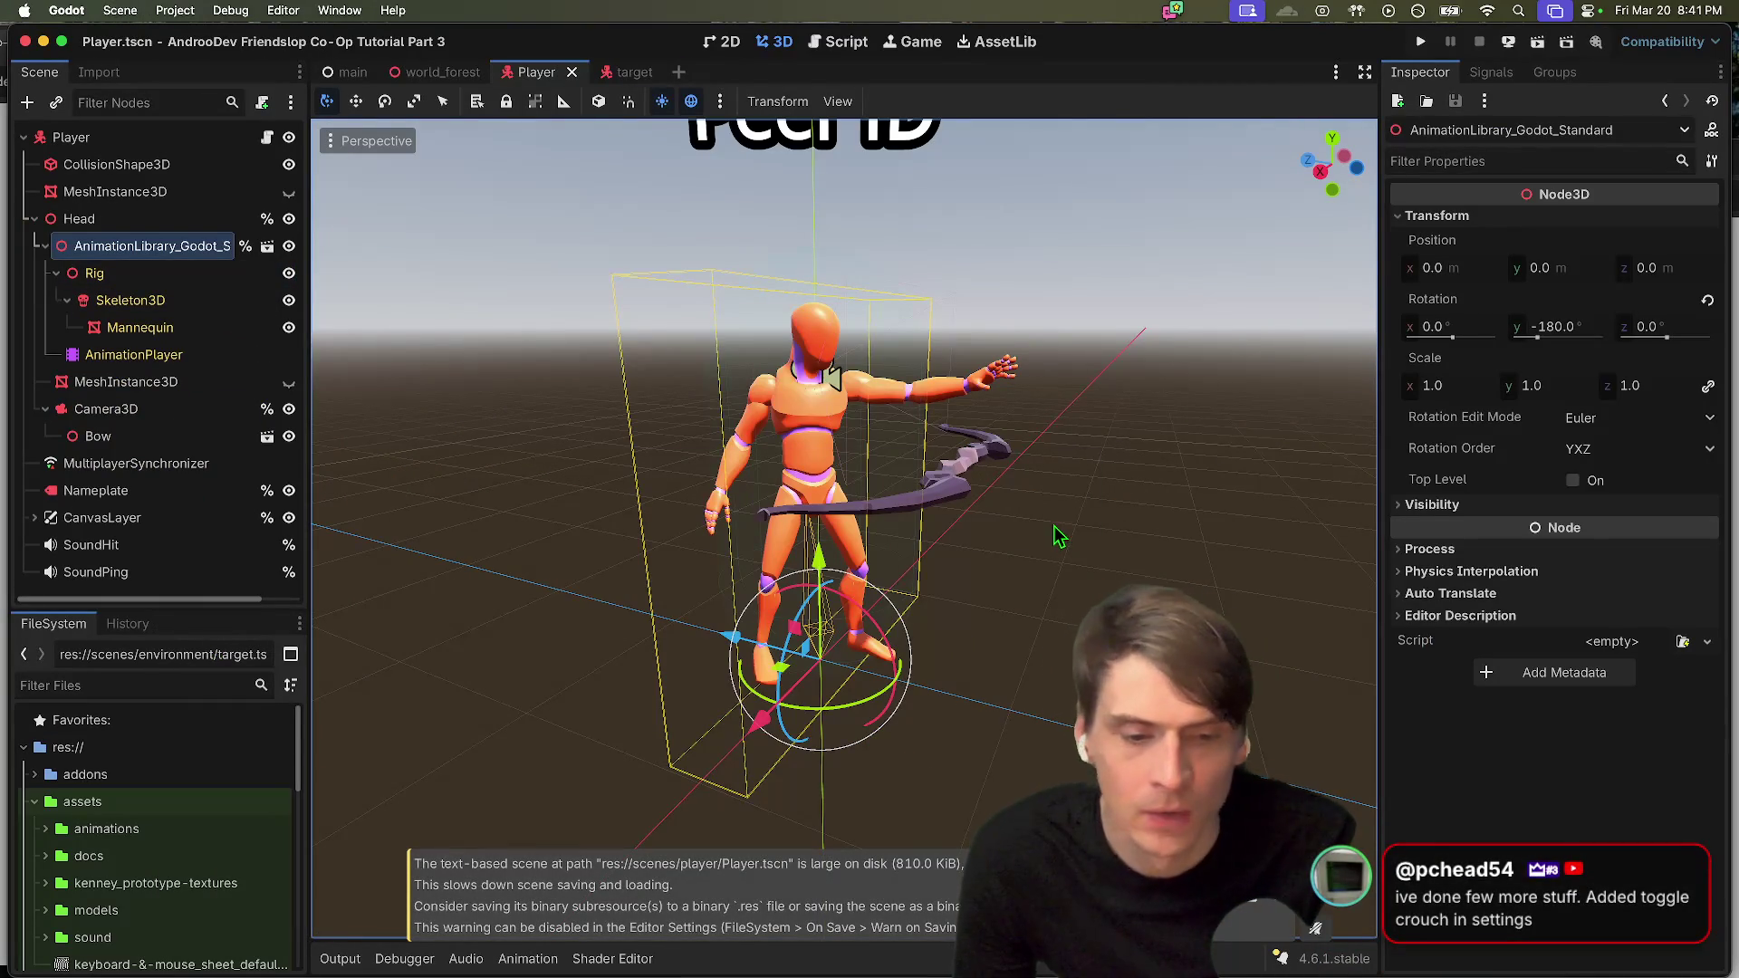
{"action": "left_click", "coordinate": [181, 322]}
Revert the Player mannequin mesh's resource Path to its default and save the Player scene.
{"action": "left_click", "coordinate": [183, 308]}
{"action": "left_click", "coordinate": [181, 327]}
{"action": "scroll", "coordinate": [1712, 652], "scroll_direction": "down", "scroll_amount": 10}
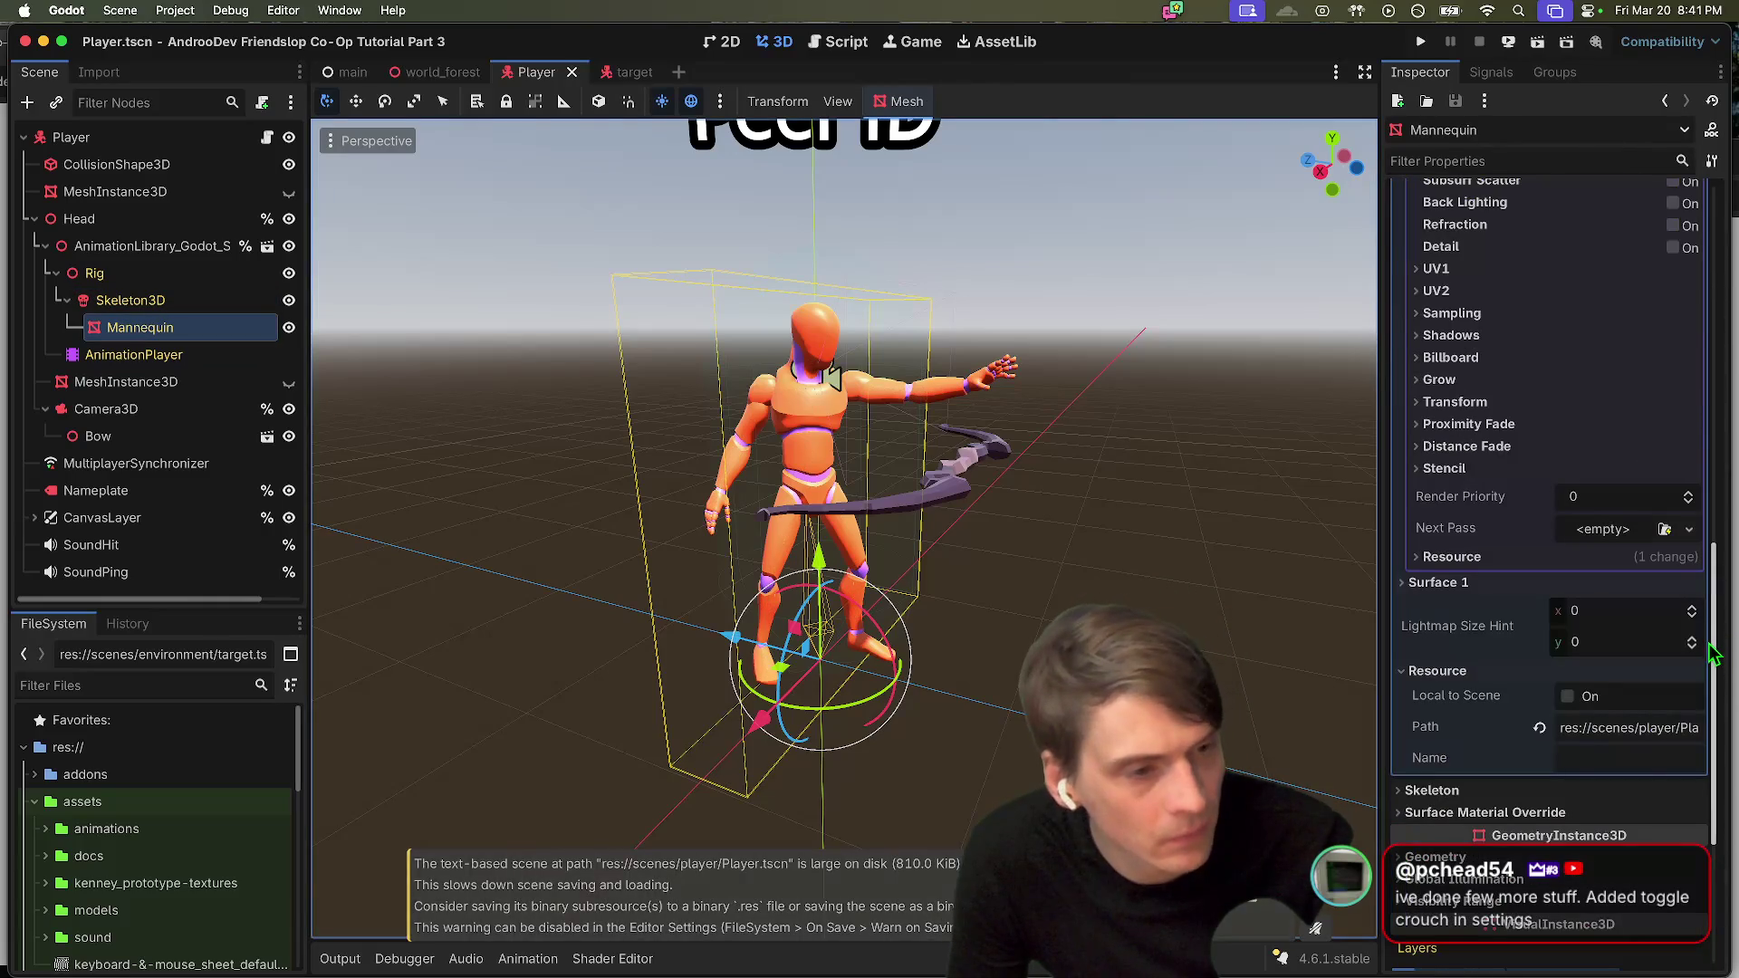
{"action": "key", "text": "super+s"}
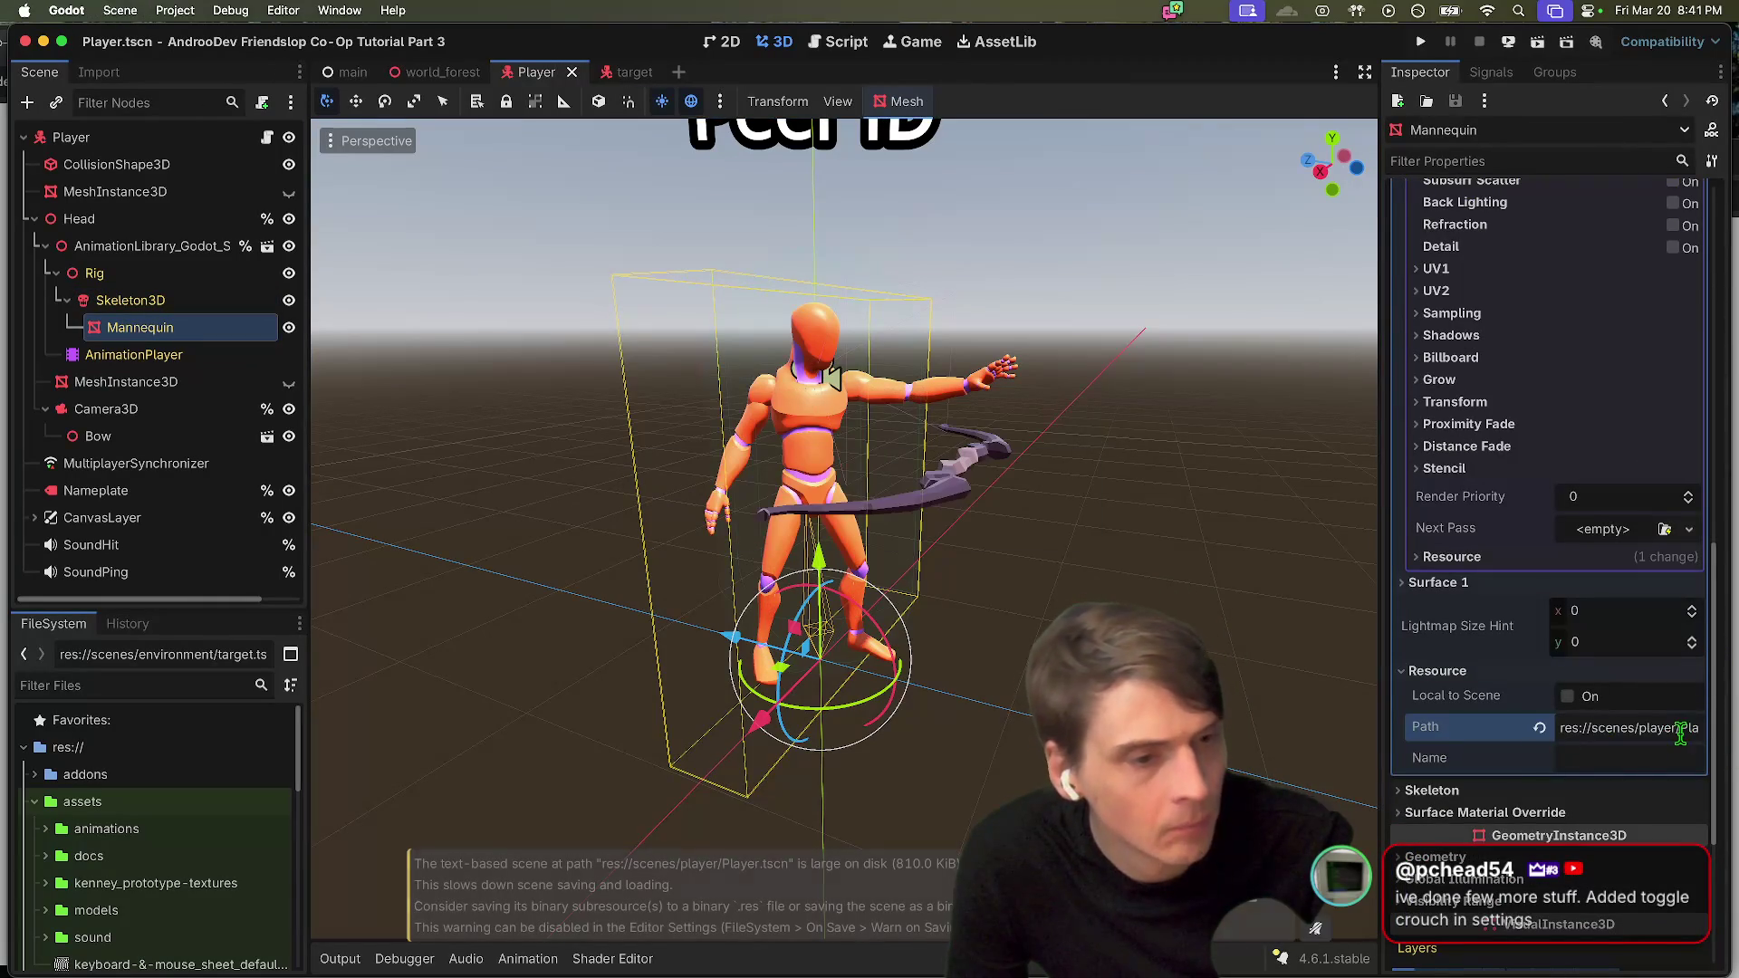
{"action": "left_click", "coordinate": [1539, 728]}
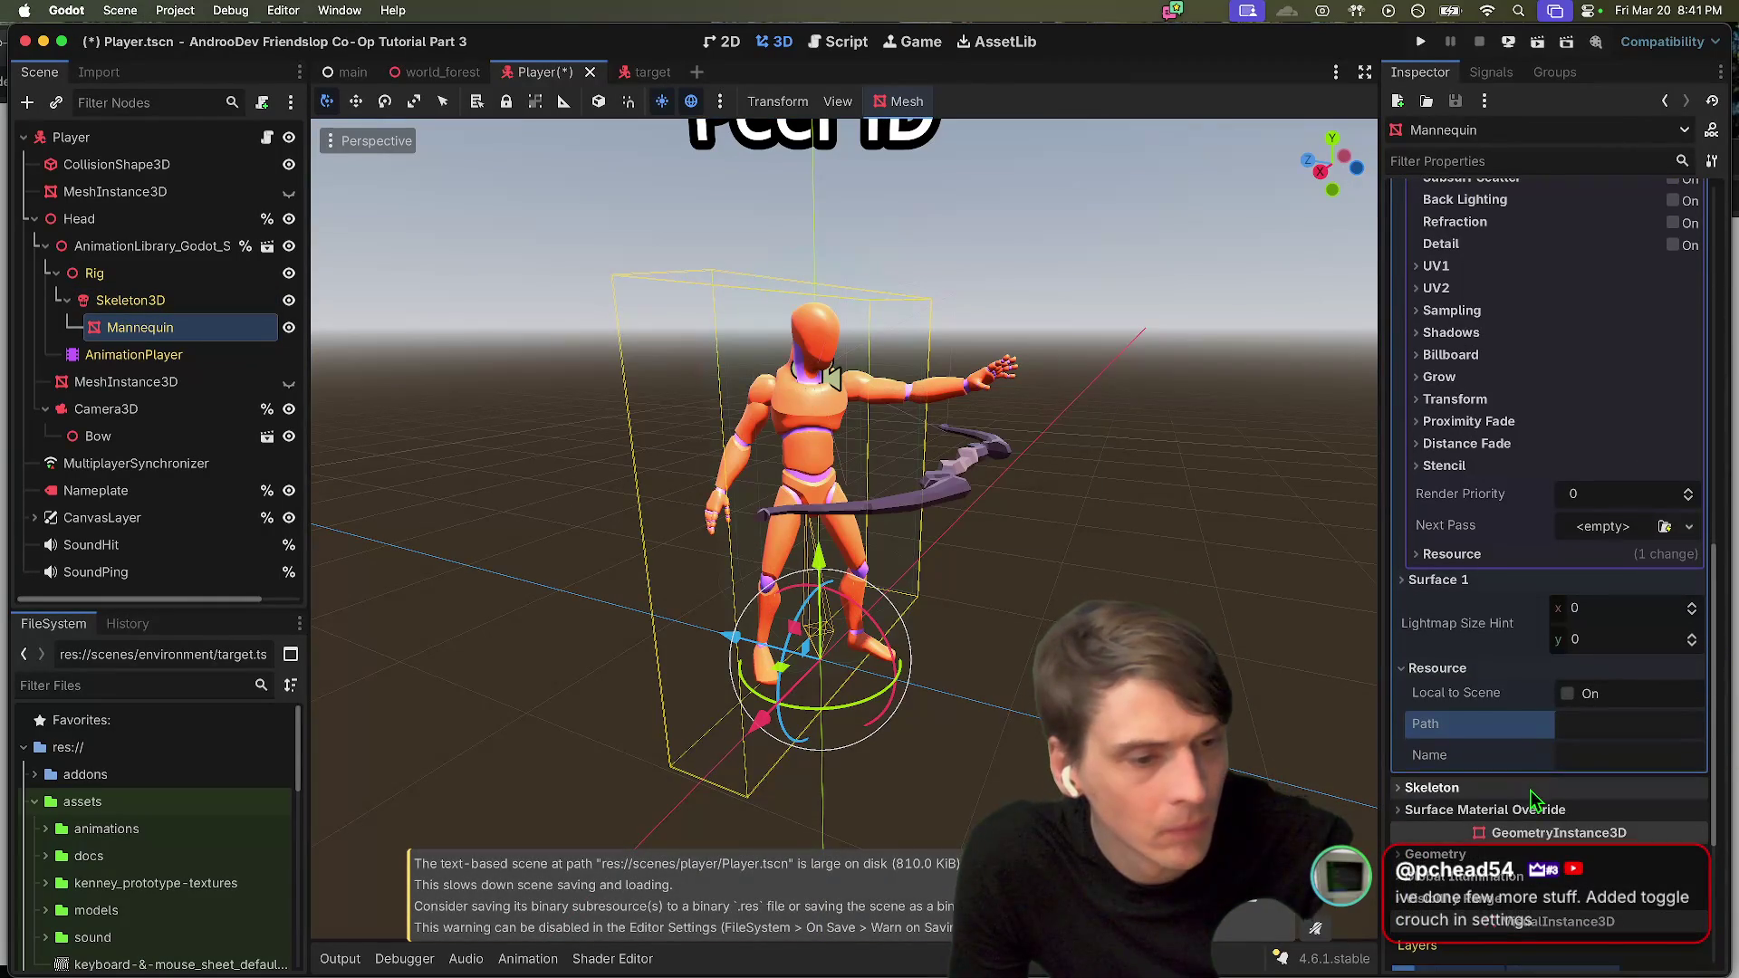
{"action": "left_click", "coordinate": [1585, 556]}
{"action": "key", "text": "super+s"}
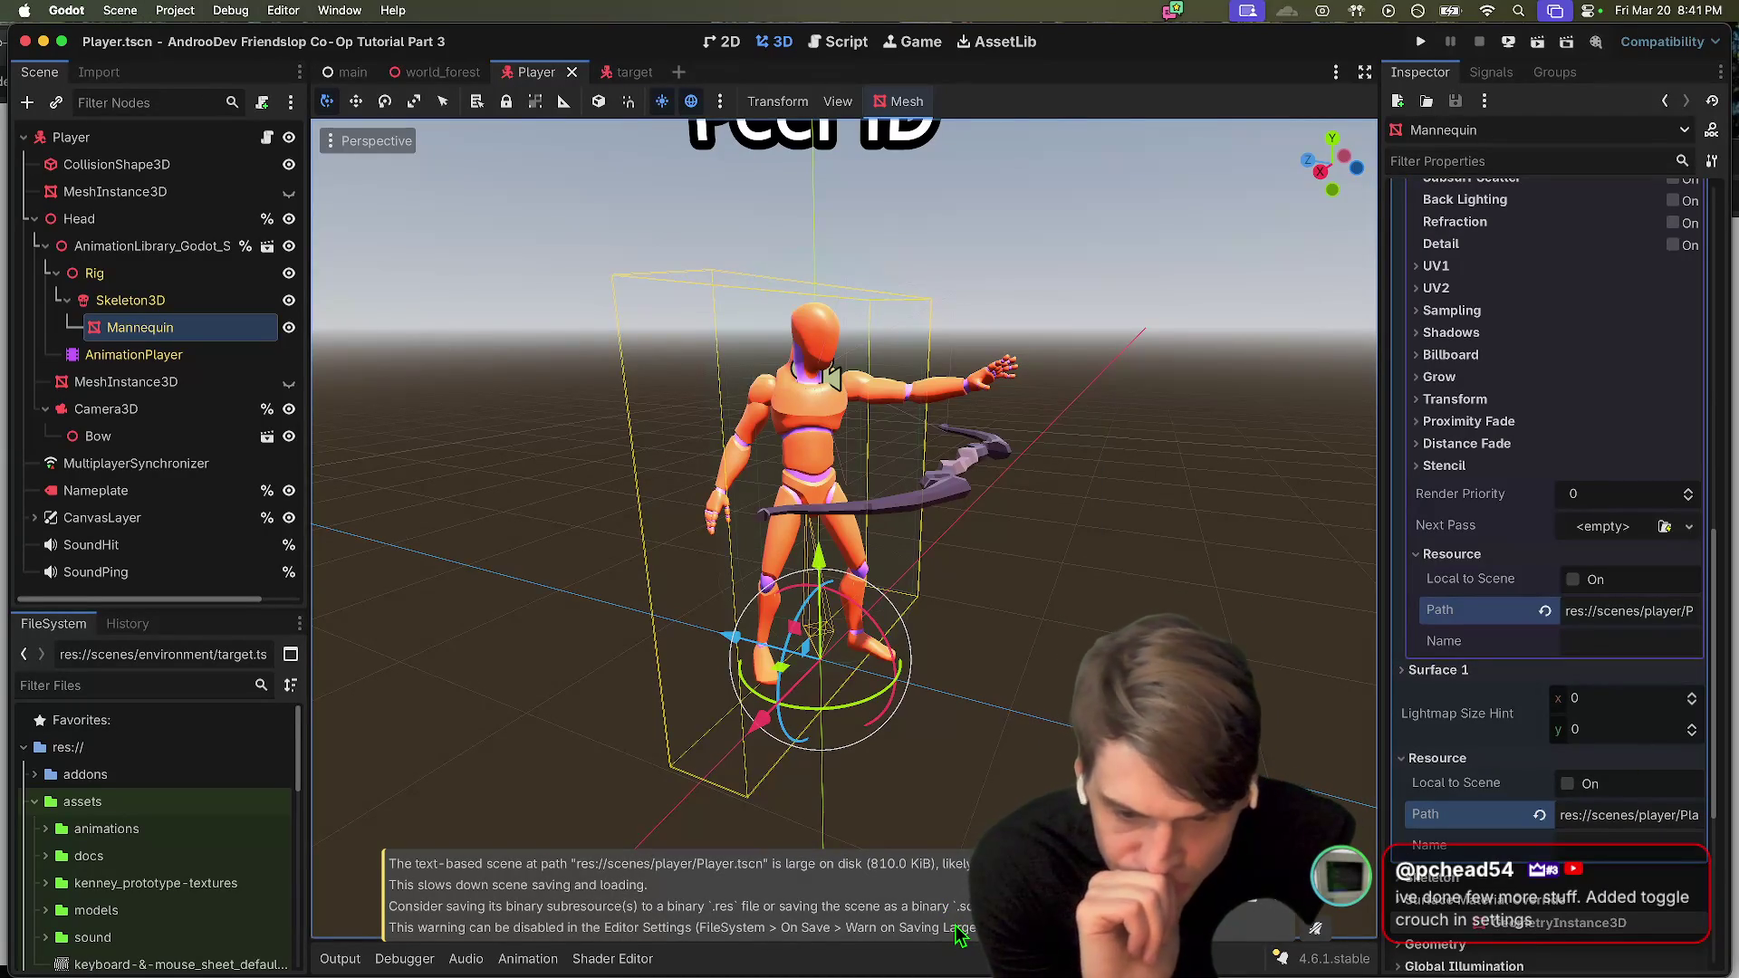
{"action": "left_click", "coordinate": [127, 258]}
{"action": "right_click", "coordinate": [127, 257]}
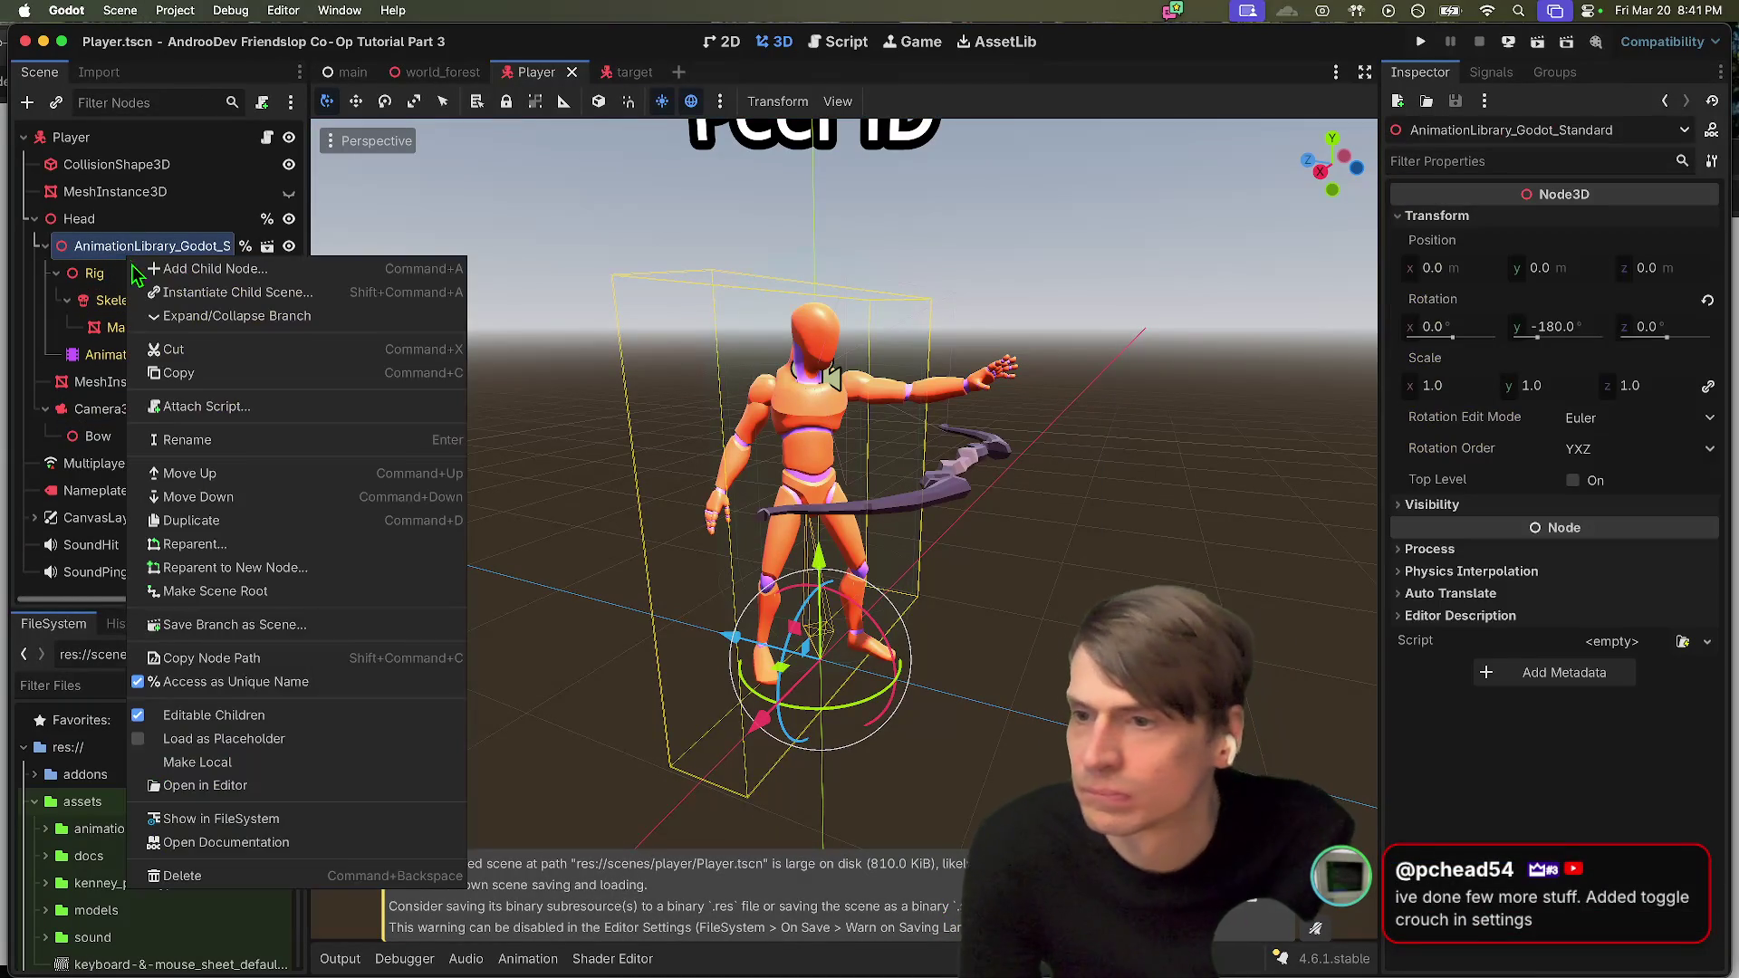
Choose Delete on AnimationLibrary_Godot_Standard, then switch to the target scene with its dark magenta mannequin.
{"action": "key", "text": "Escape"}
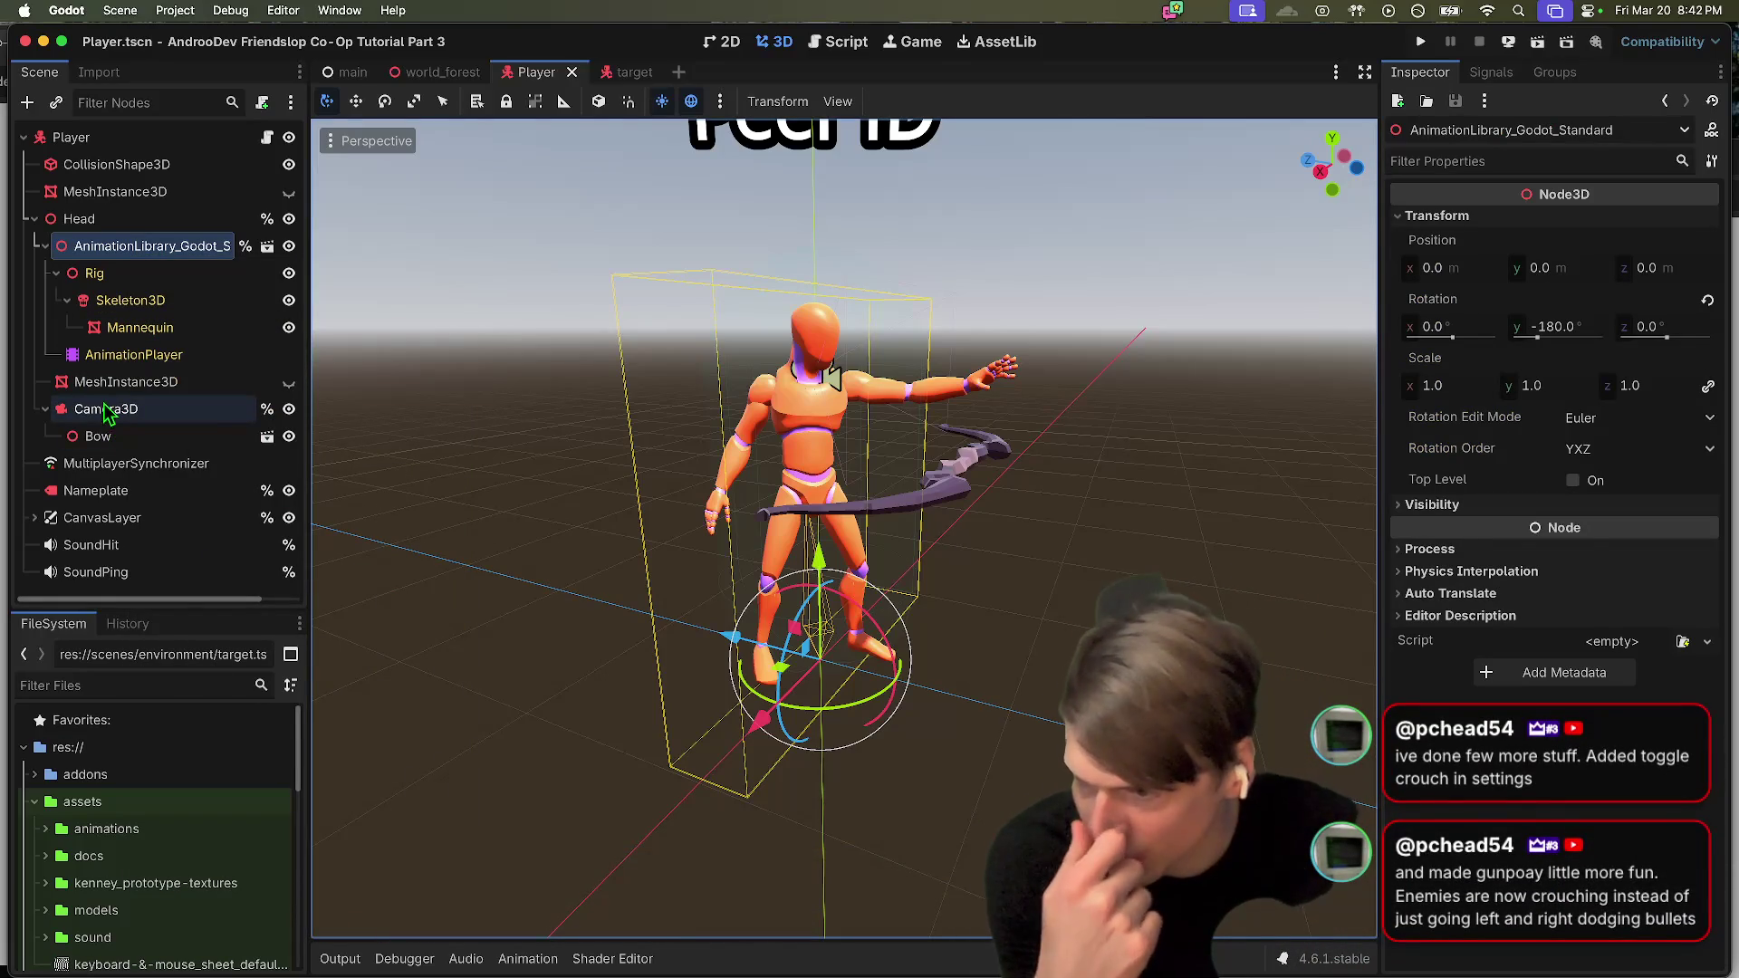
{"action": "right_click", "coordinate": [117, 238]}
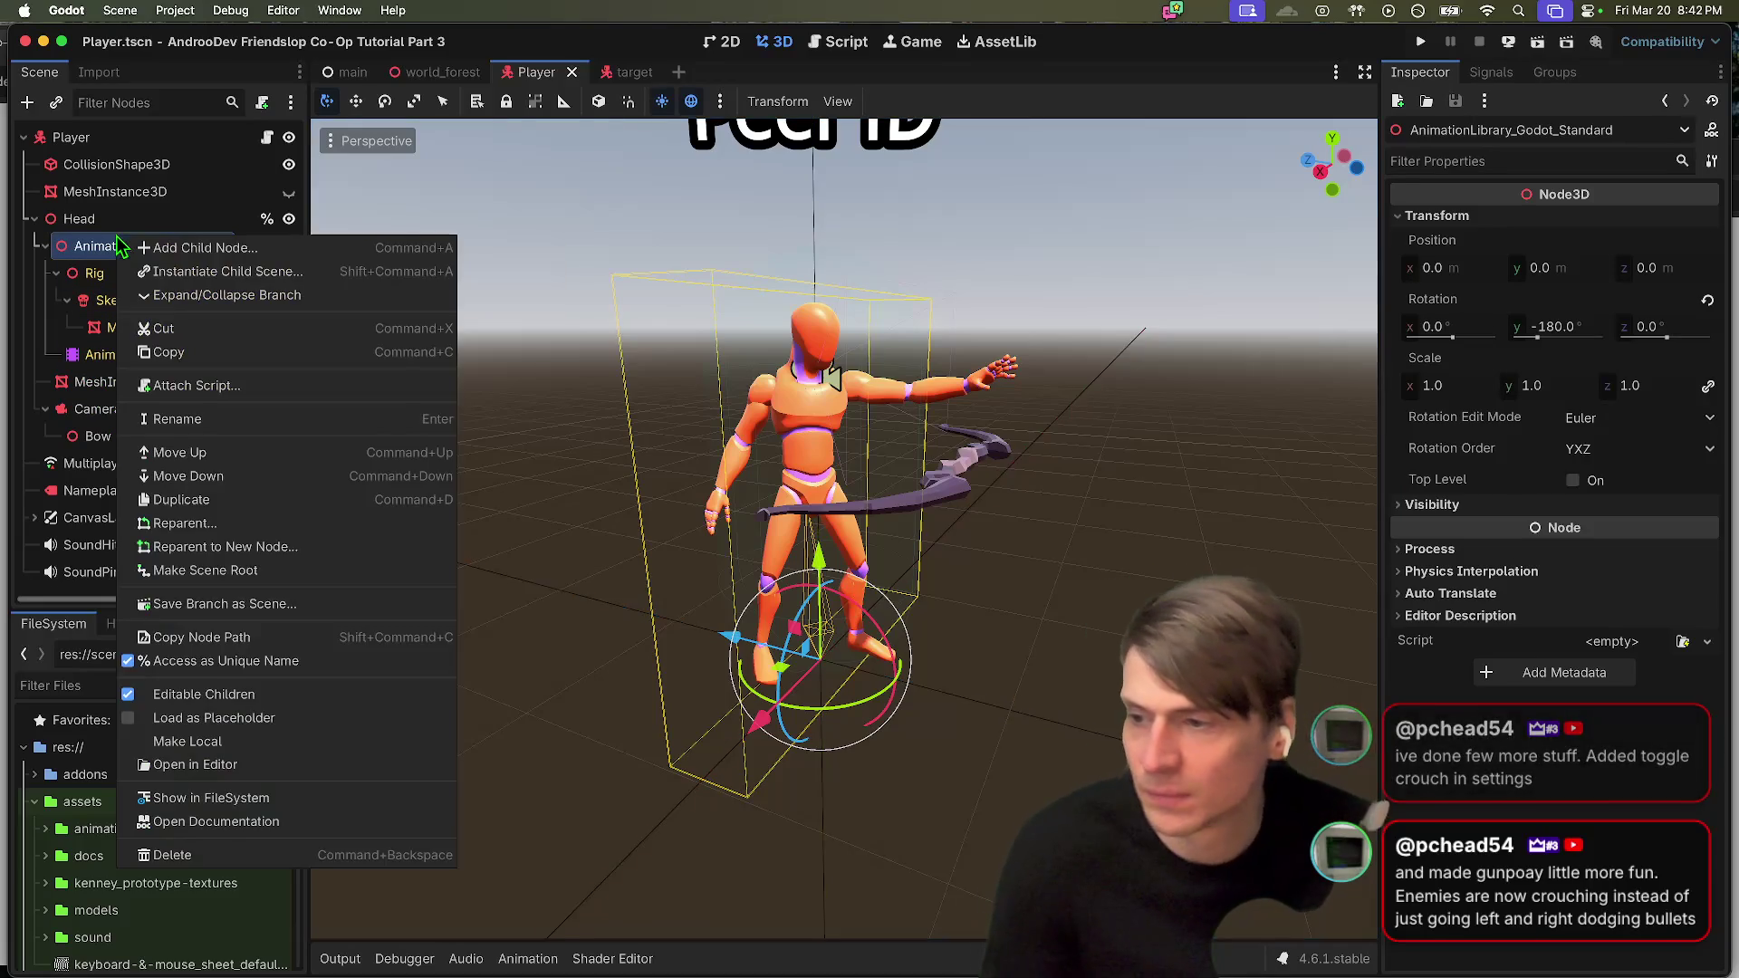
{"action": "left_click", "coordinate": [343, 853]}
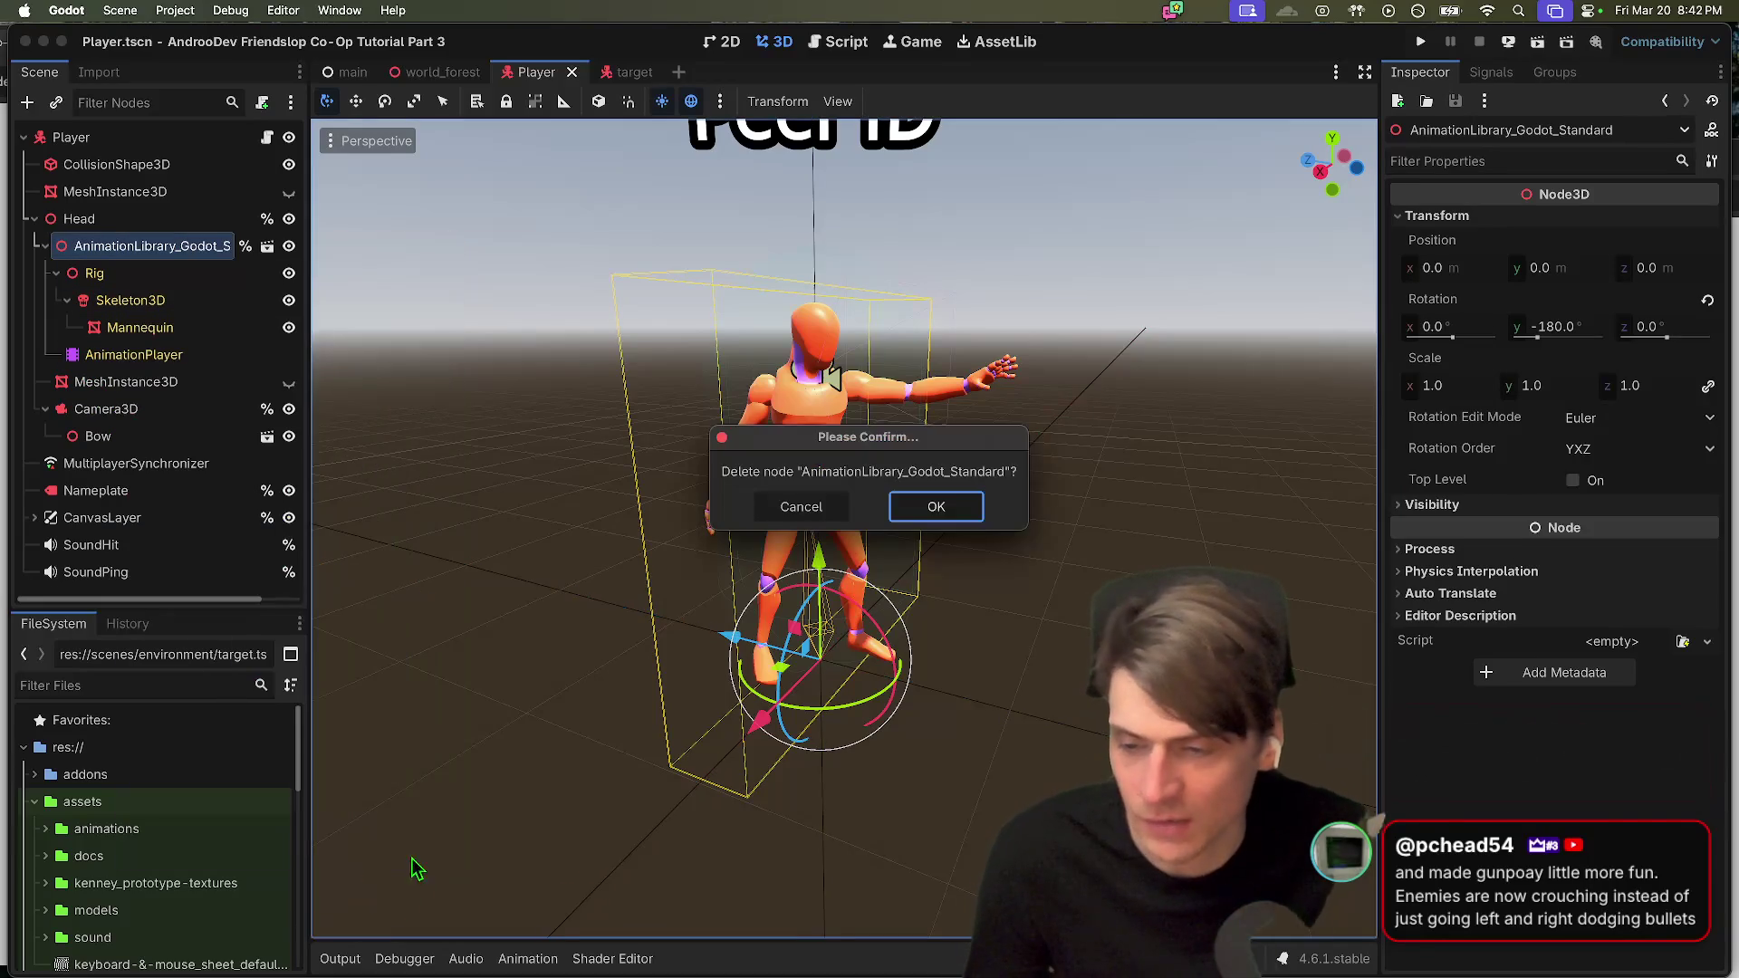
{"action": "left_click", "coordinate": [937, 507]}
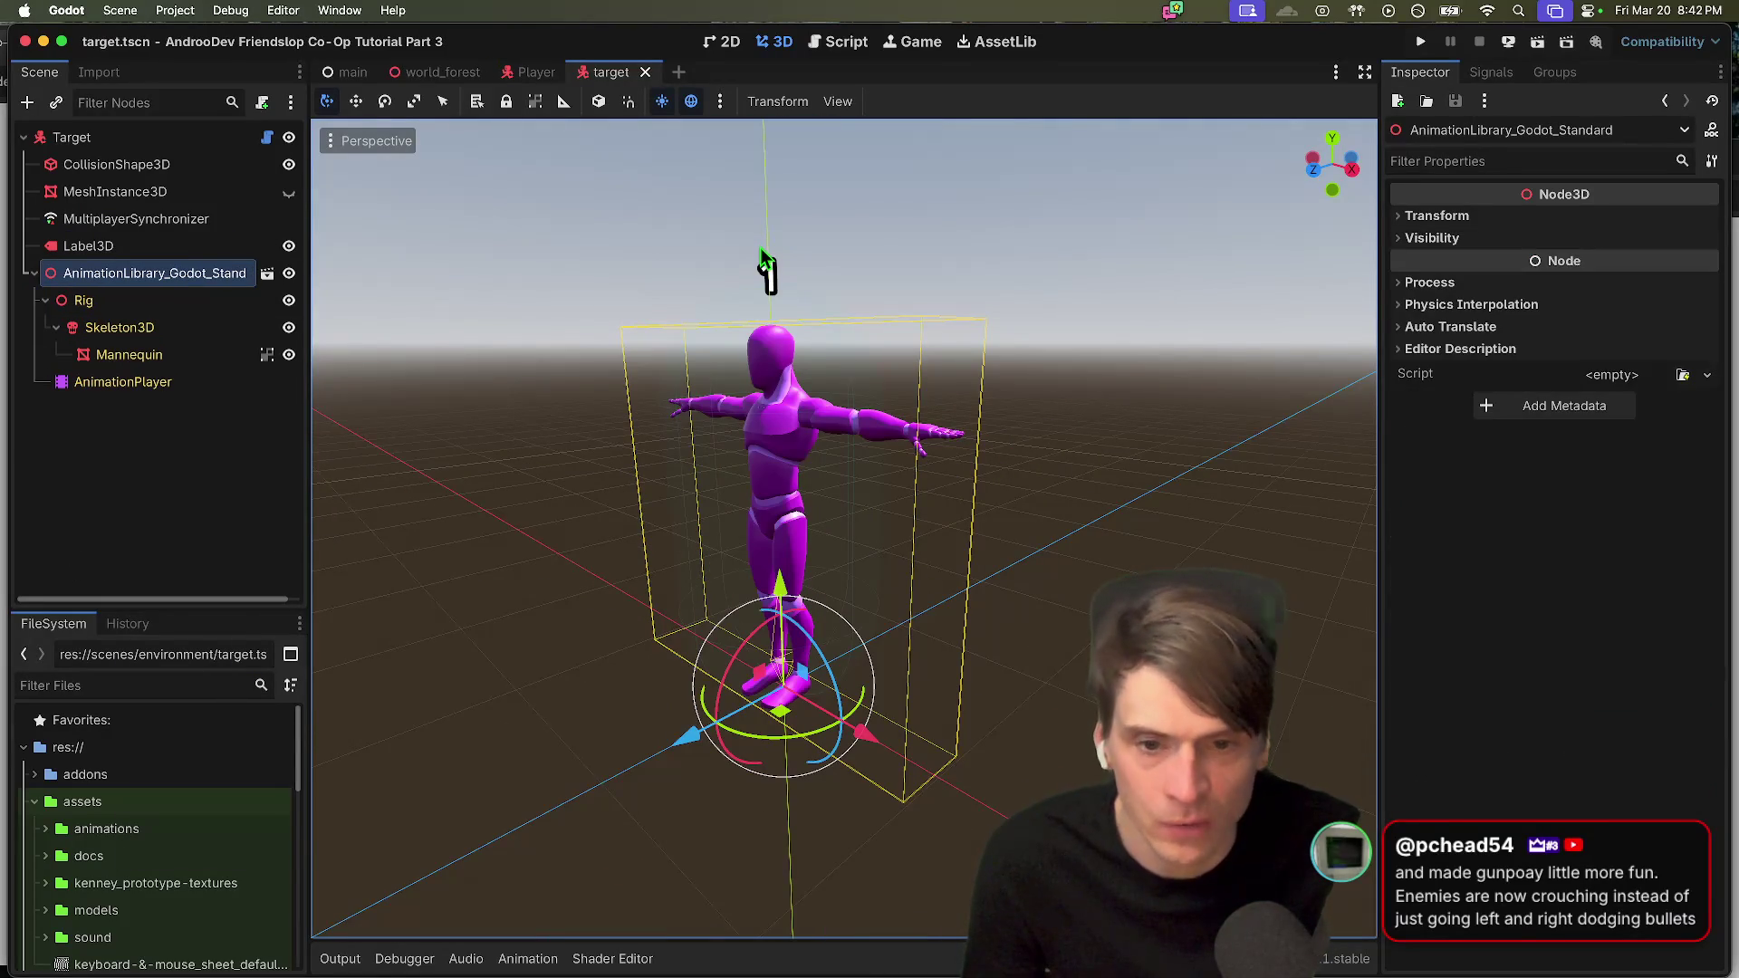
Add var new_material = material.duplicate() above the albedo colour line in target.gd.
{"action": "left_click", "coordinate": [267, 137]}
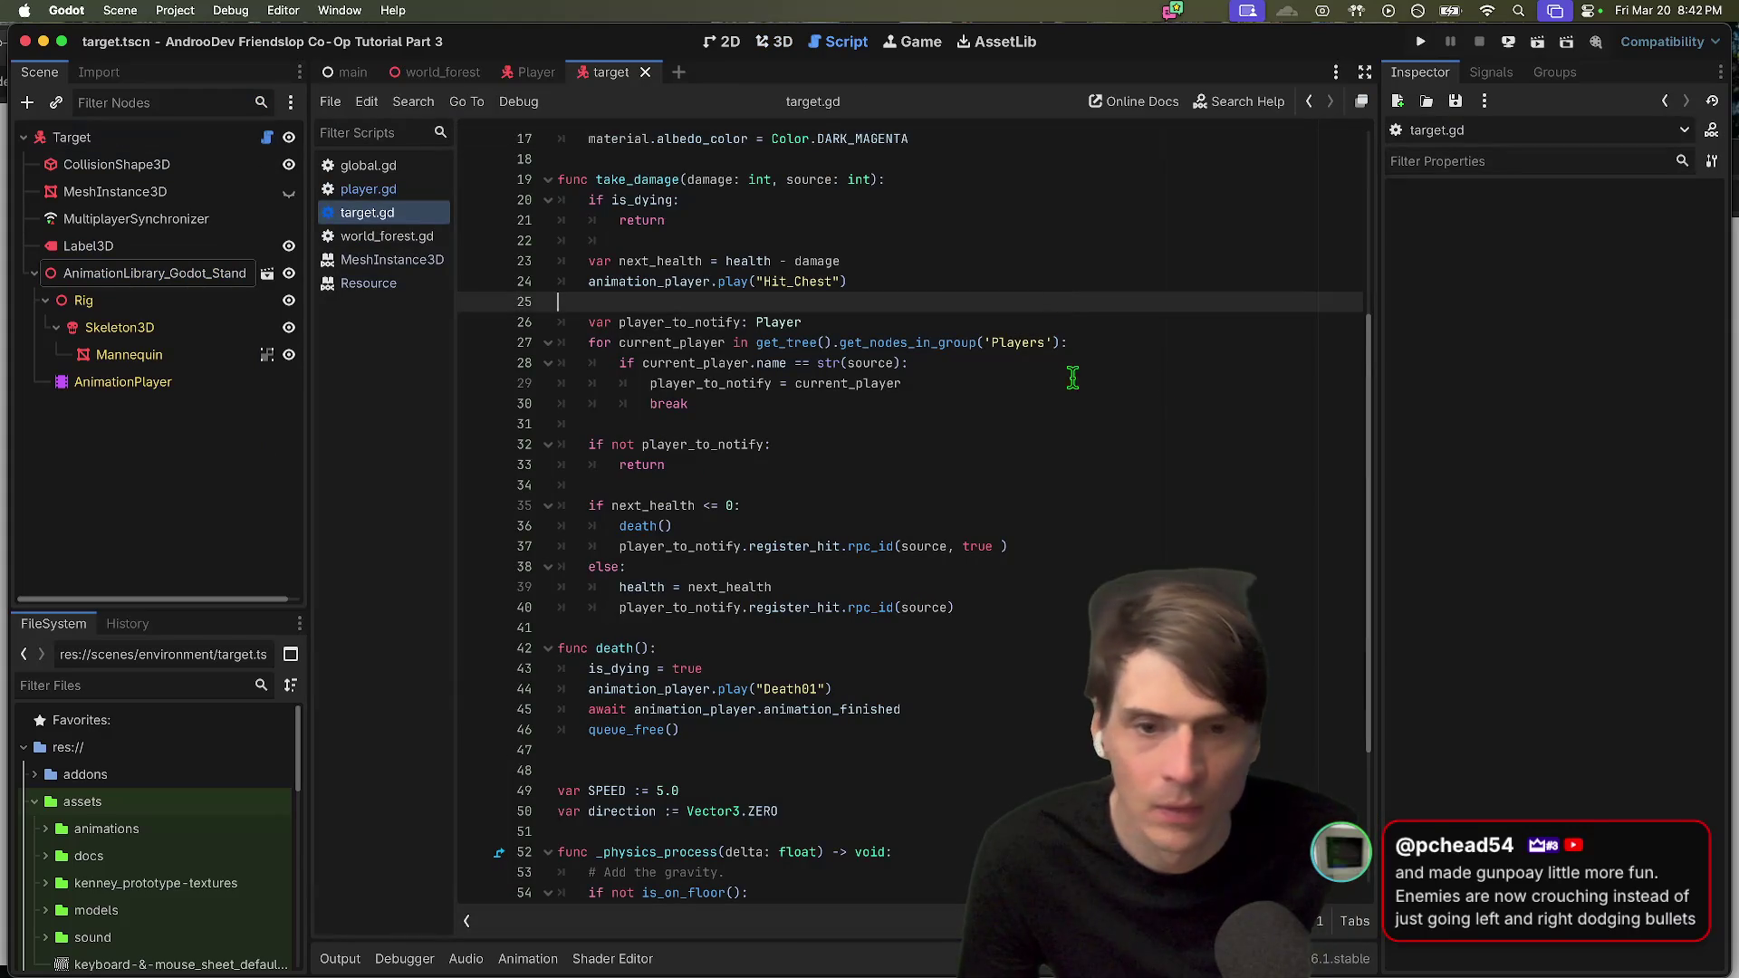
{"action": "scroll", "coordinate": [988, 377], "scroll_direction": "up", "scroll_amount": 5}
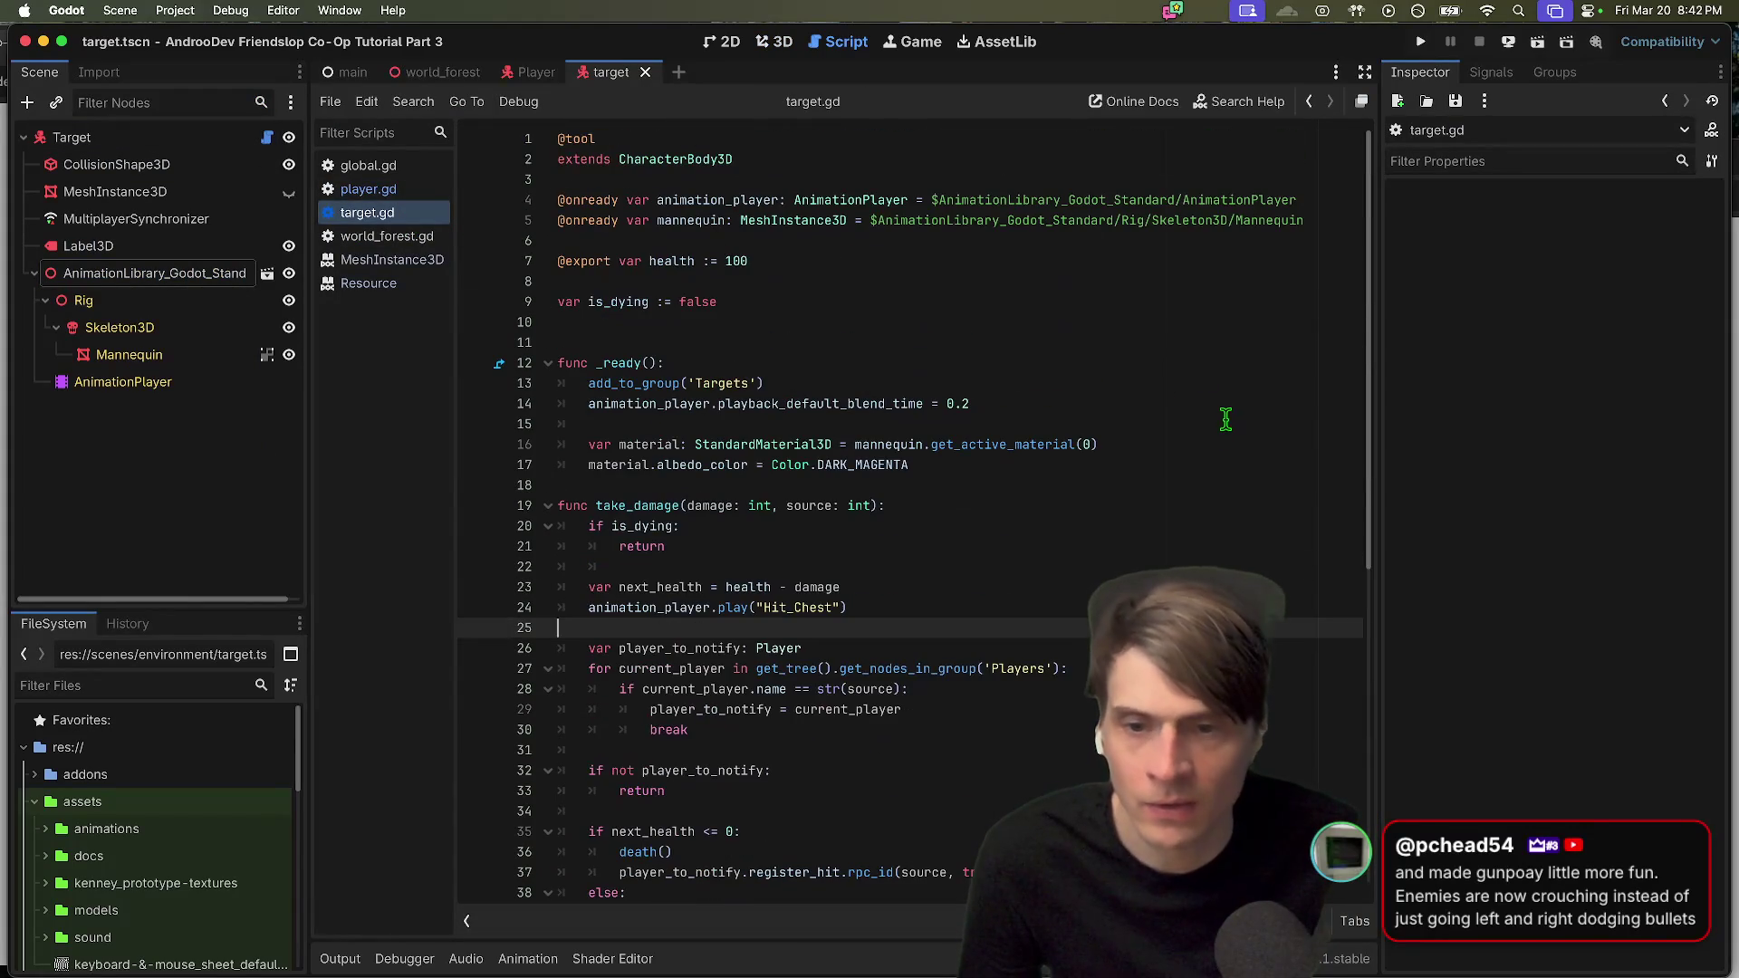
{"action": "left_click", "coordinate": [1175, 473]}
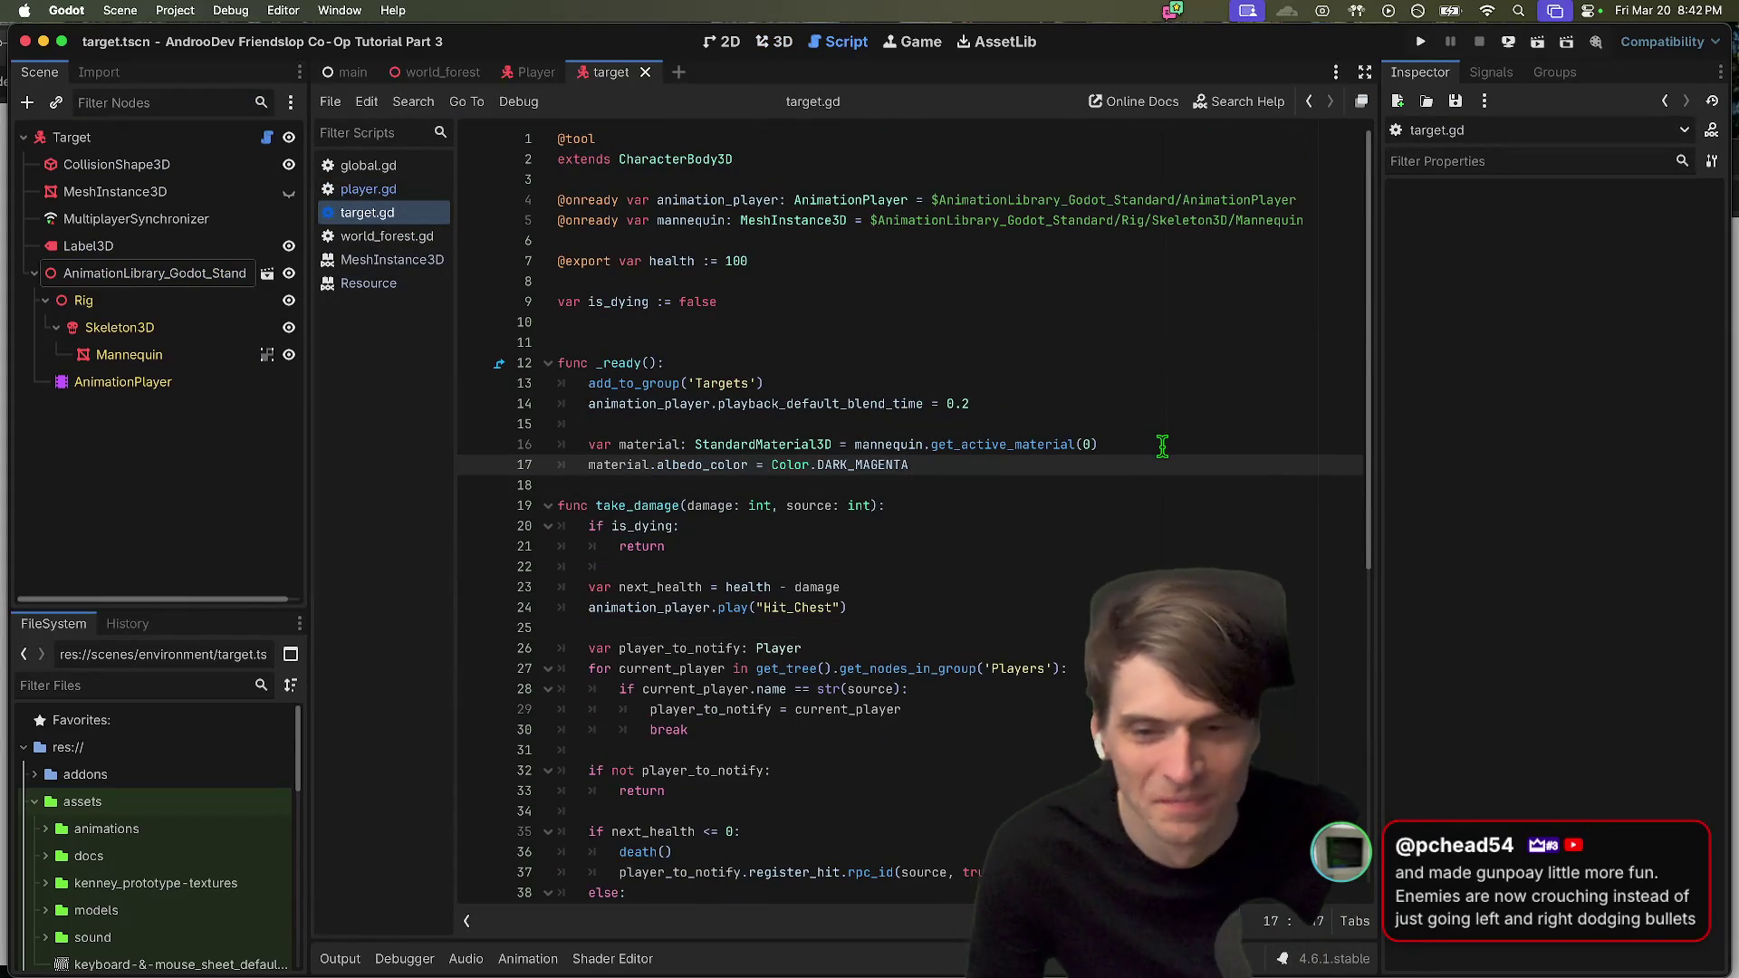
{"action": "key", "text": "Return"}
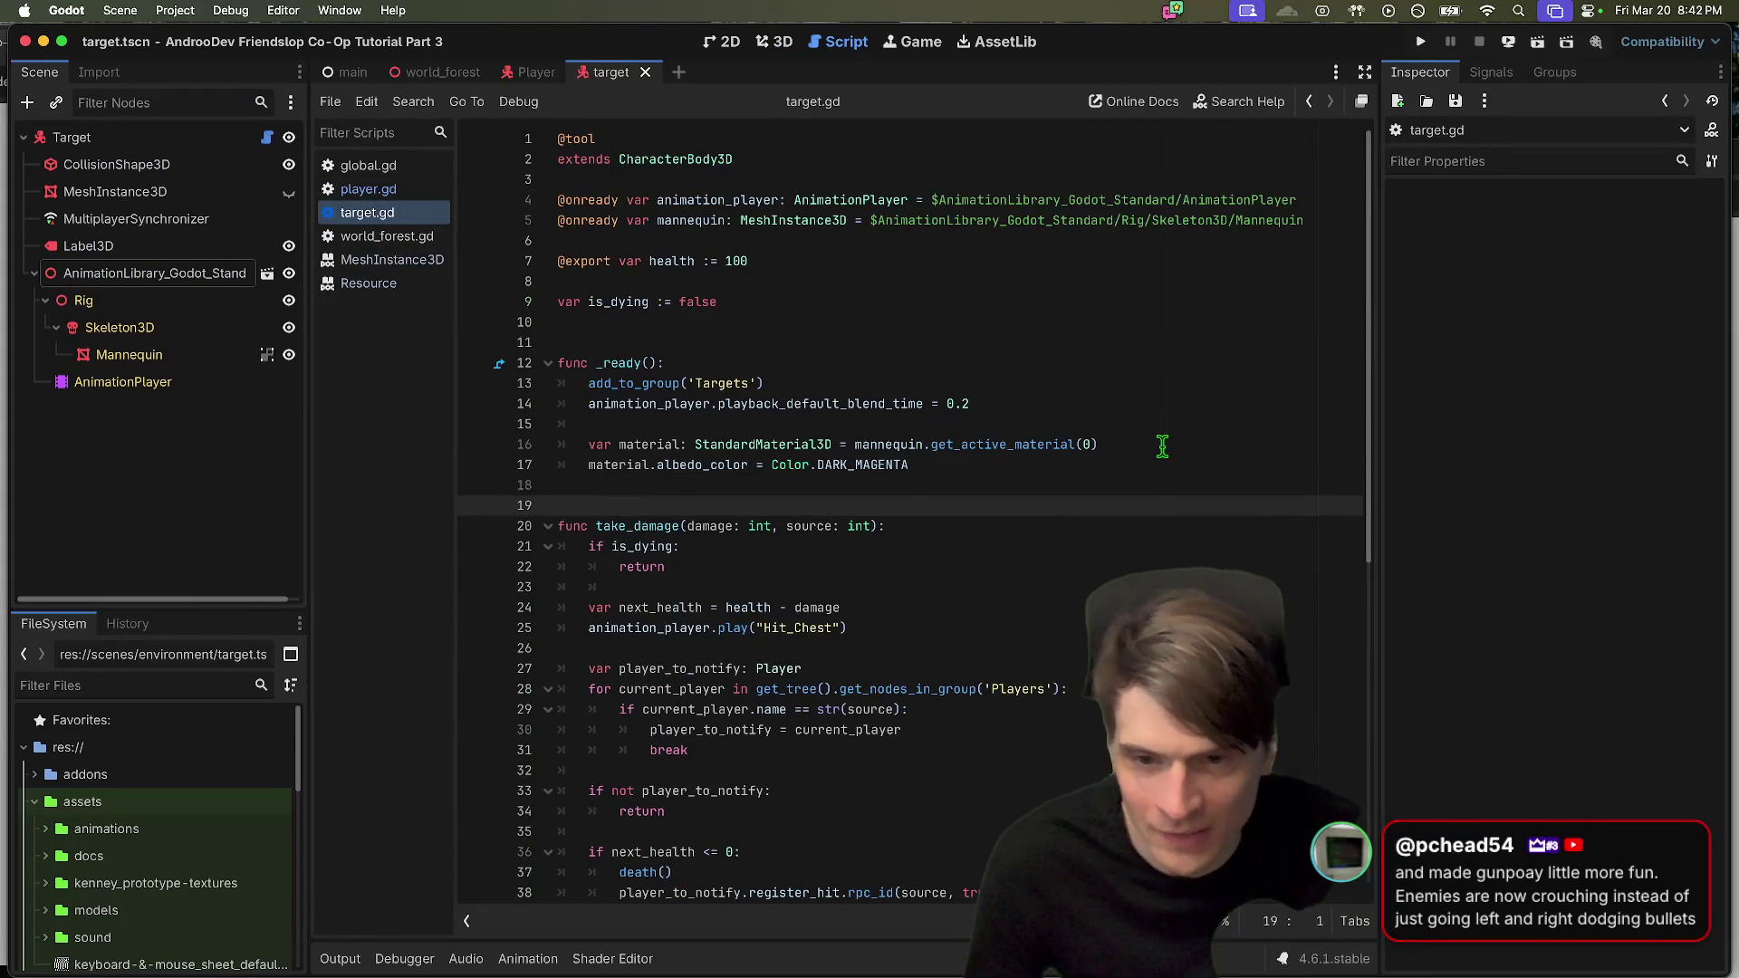
{"action": "key", "text": "BackSpace"}
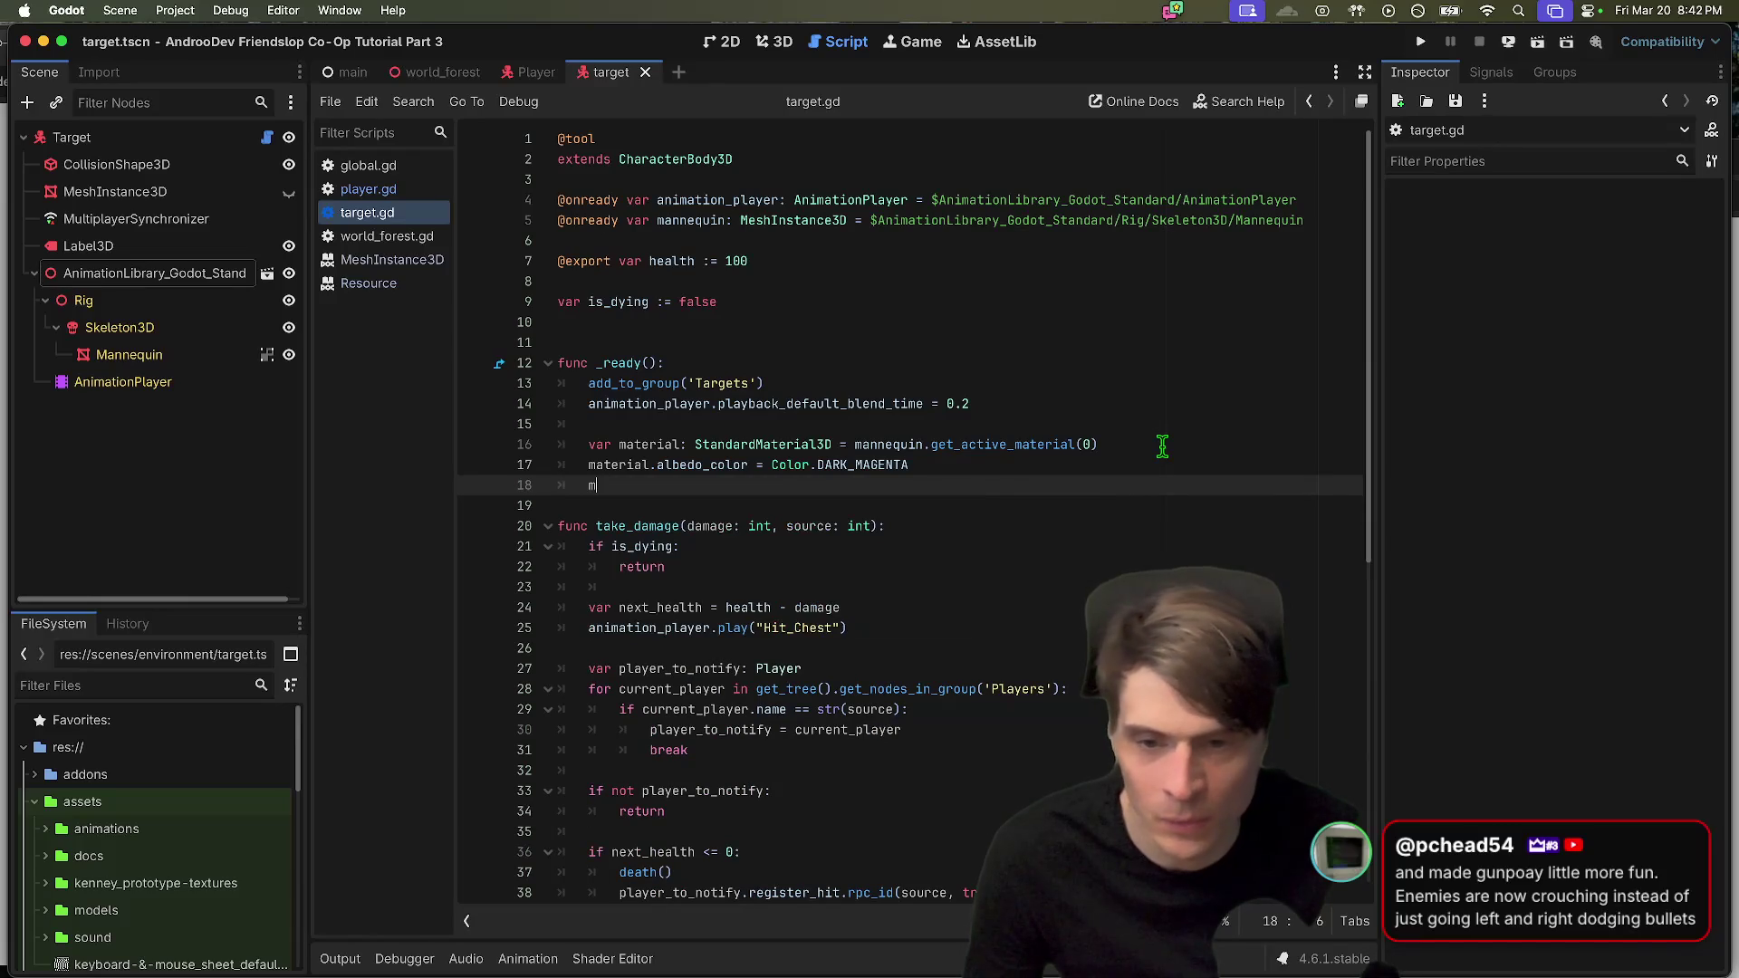
{"action": "key", "text": "Up"}
{"action": "key", "text": "Return"}
{"action": "key", "text": "Up"}
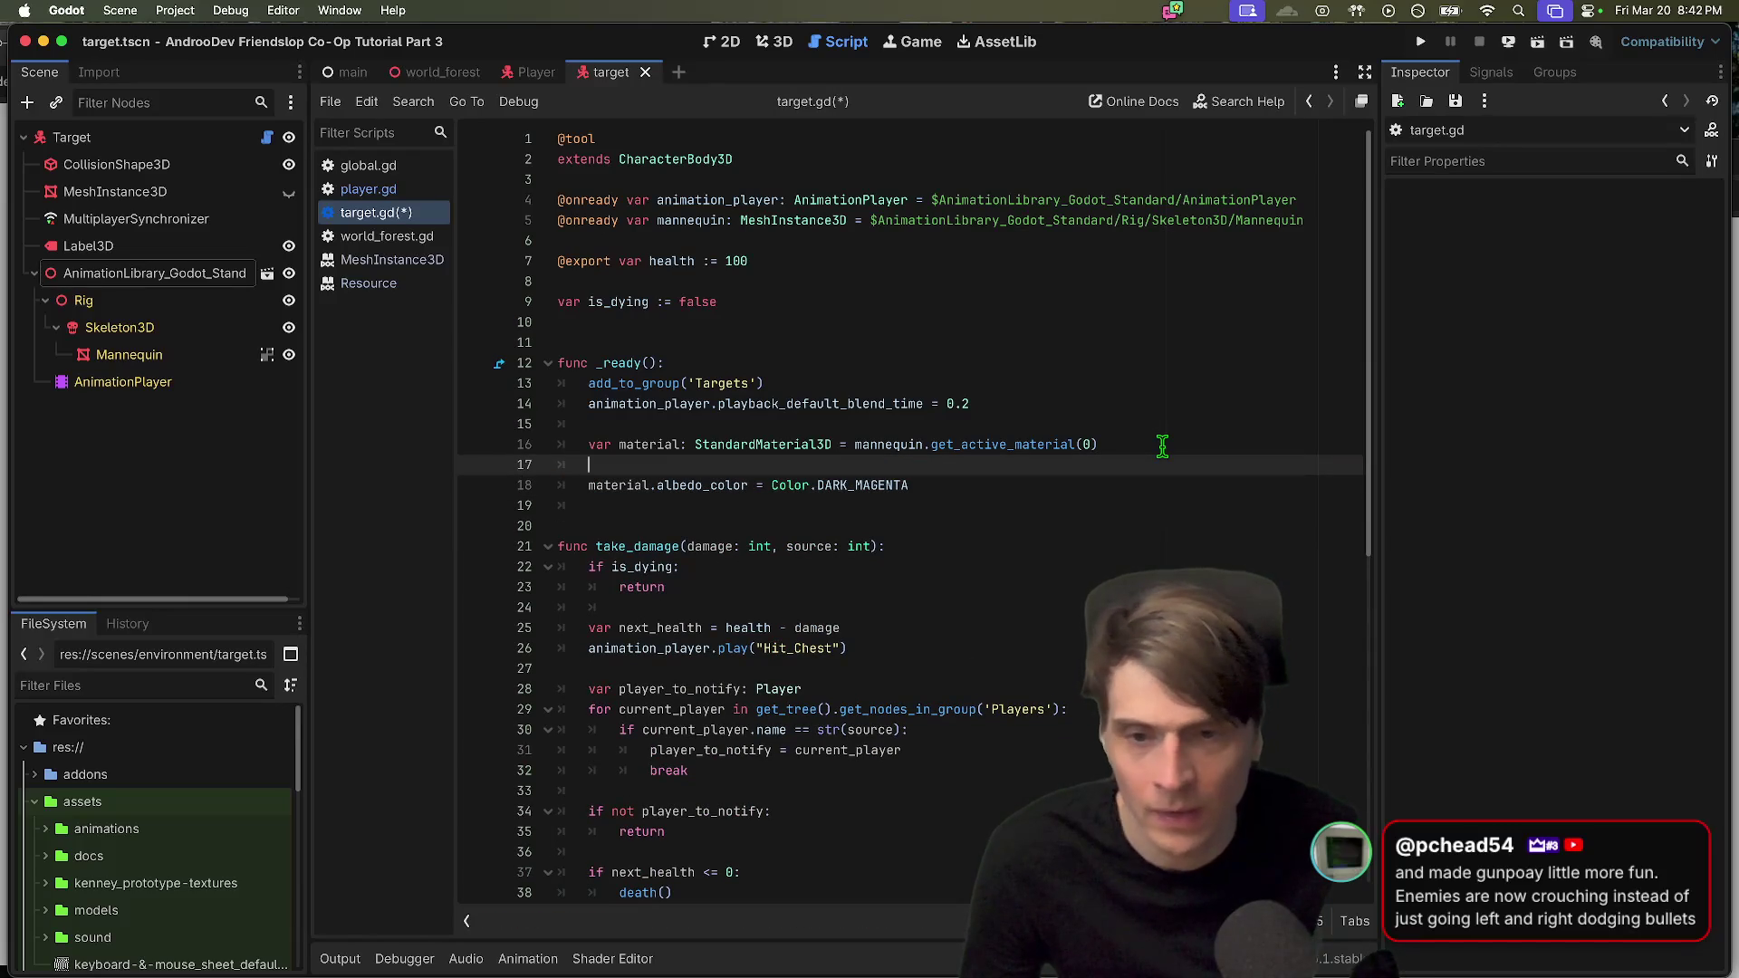
{"action": "type", "text": "new"}
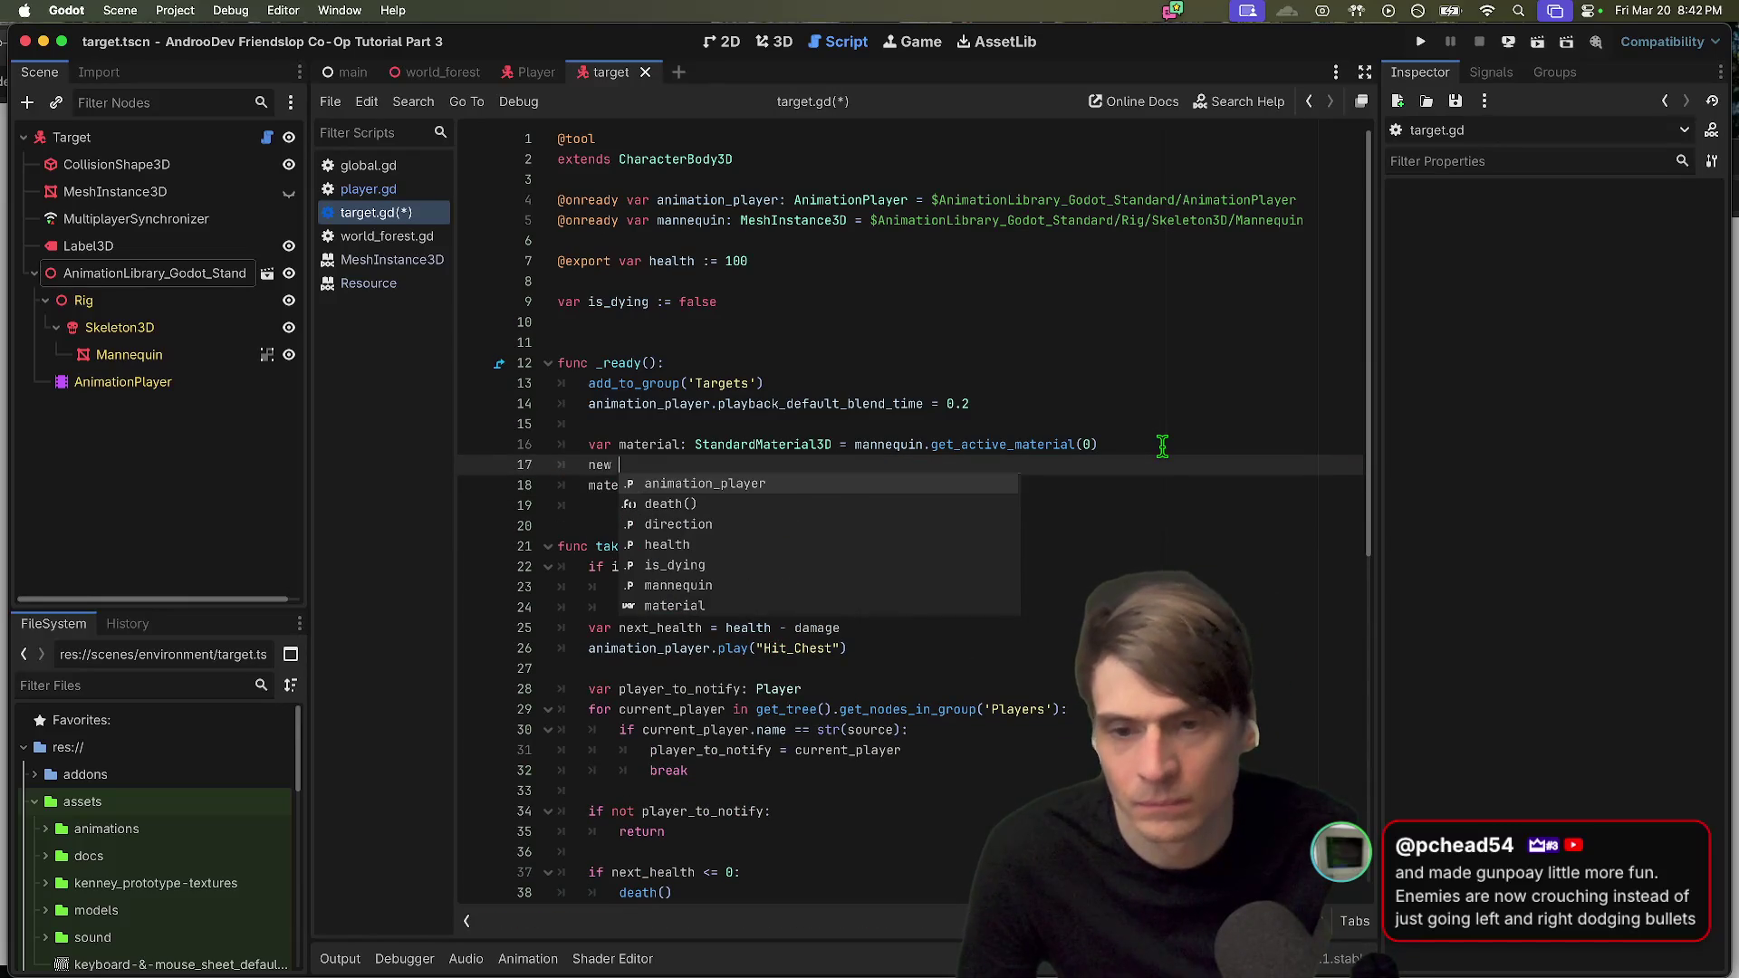
{"action": "key", "text": "BackSpace"}
{"action": "key", "text": "BackSpace"}
{"action": "key", "text": "BackSpace"}
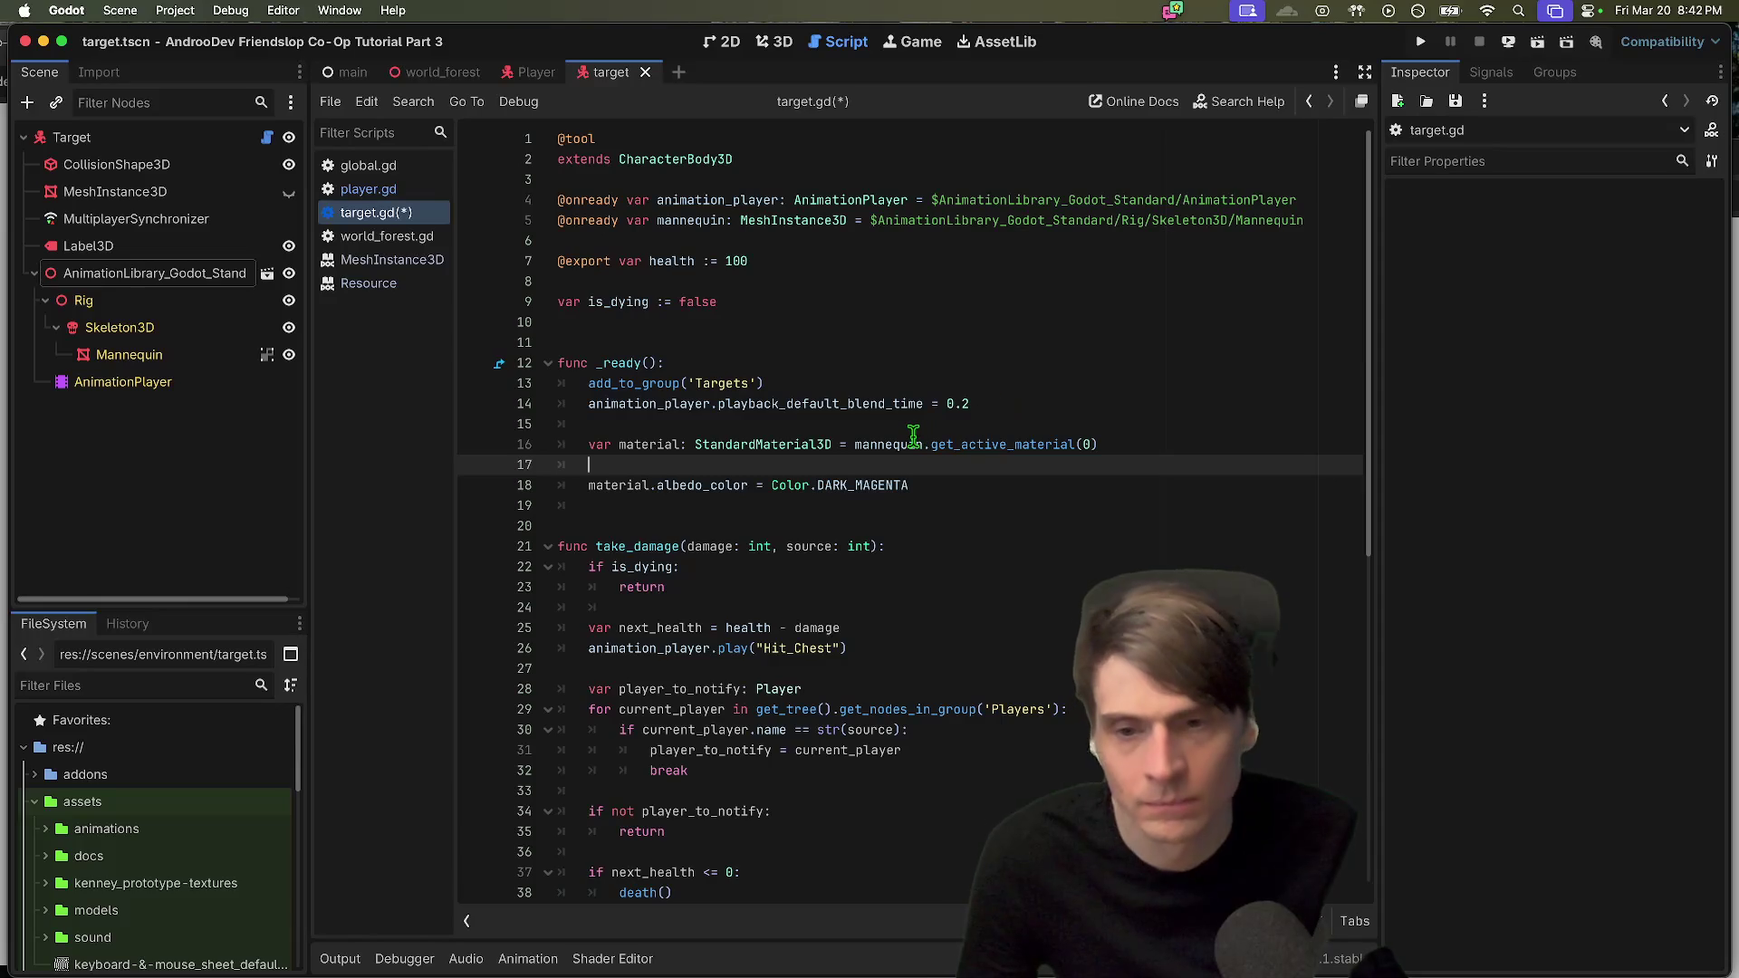
{"action": "mouse_move", "coordinate": [927, 442]}
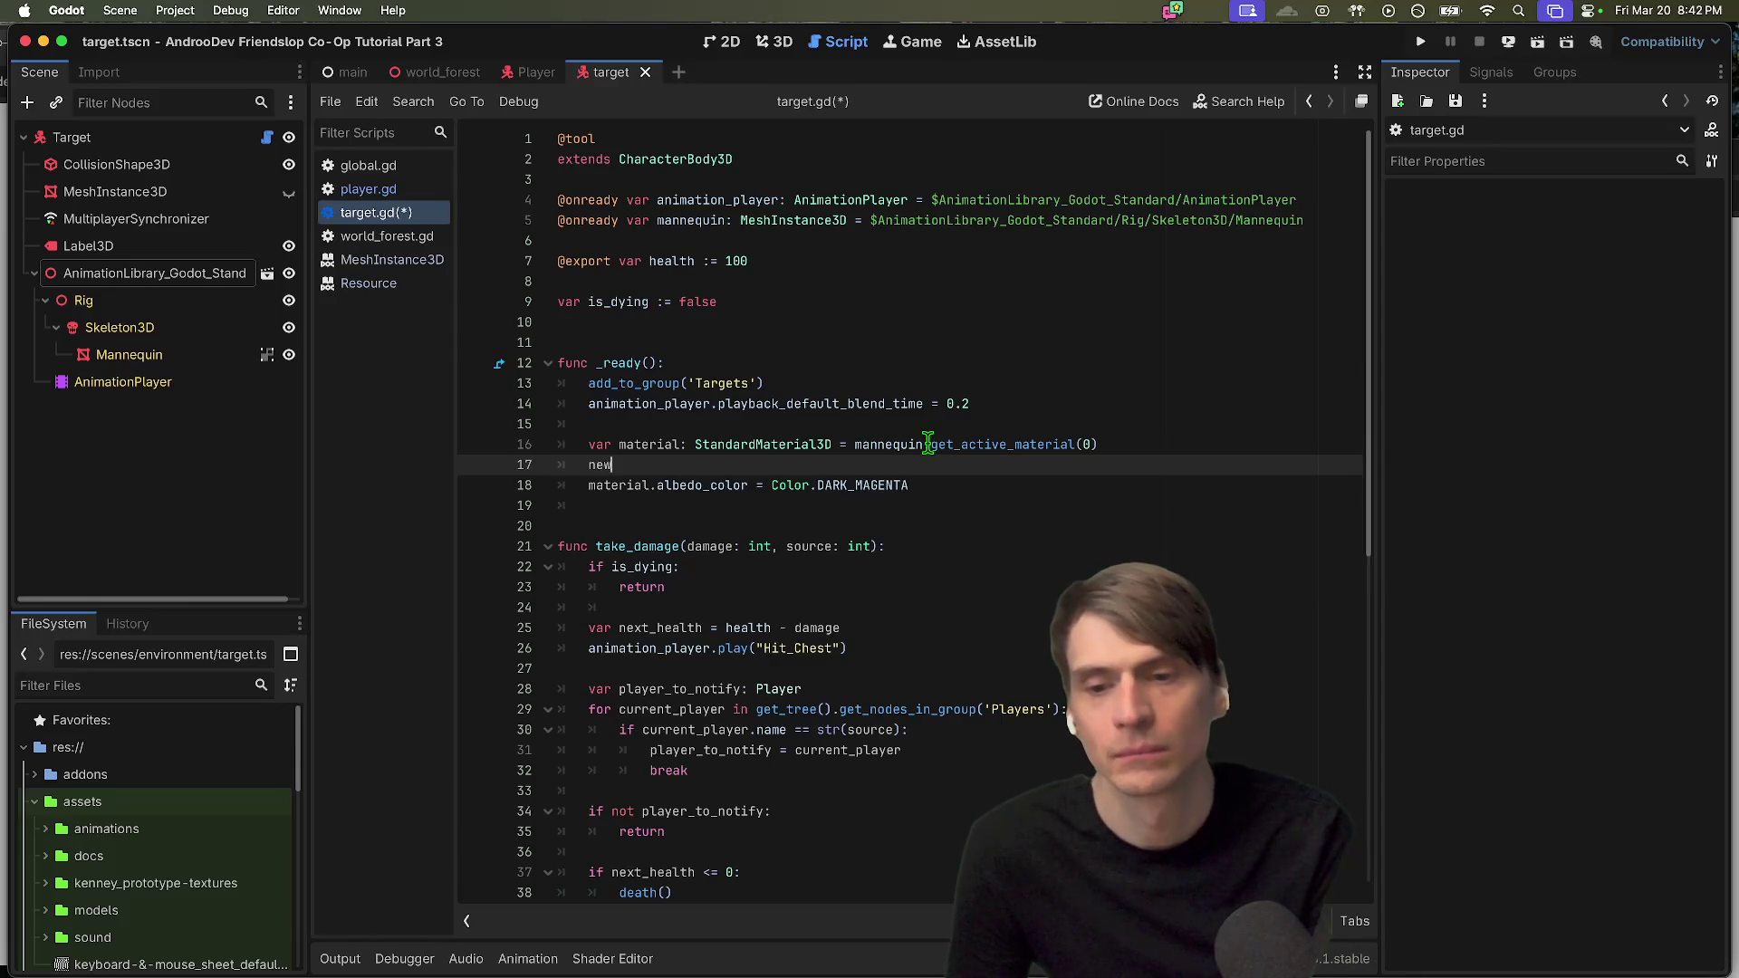
{"action": "type", "text": "material.dup"}
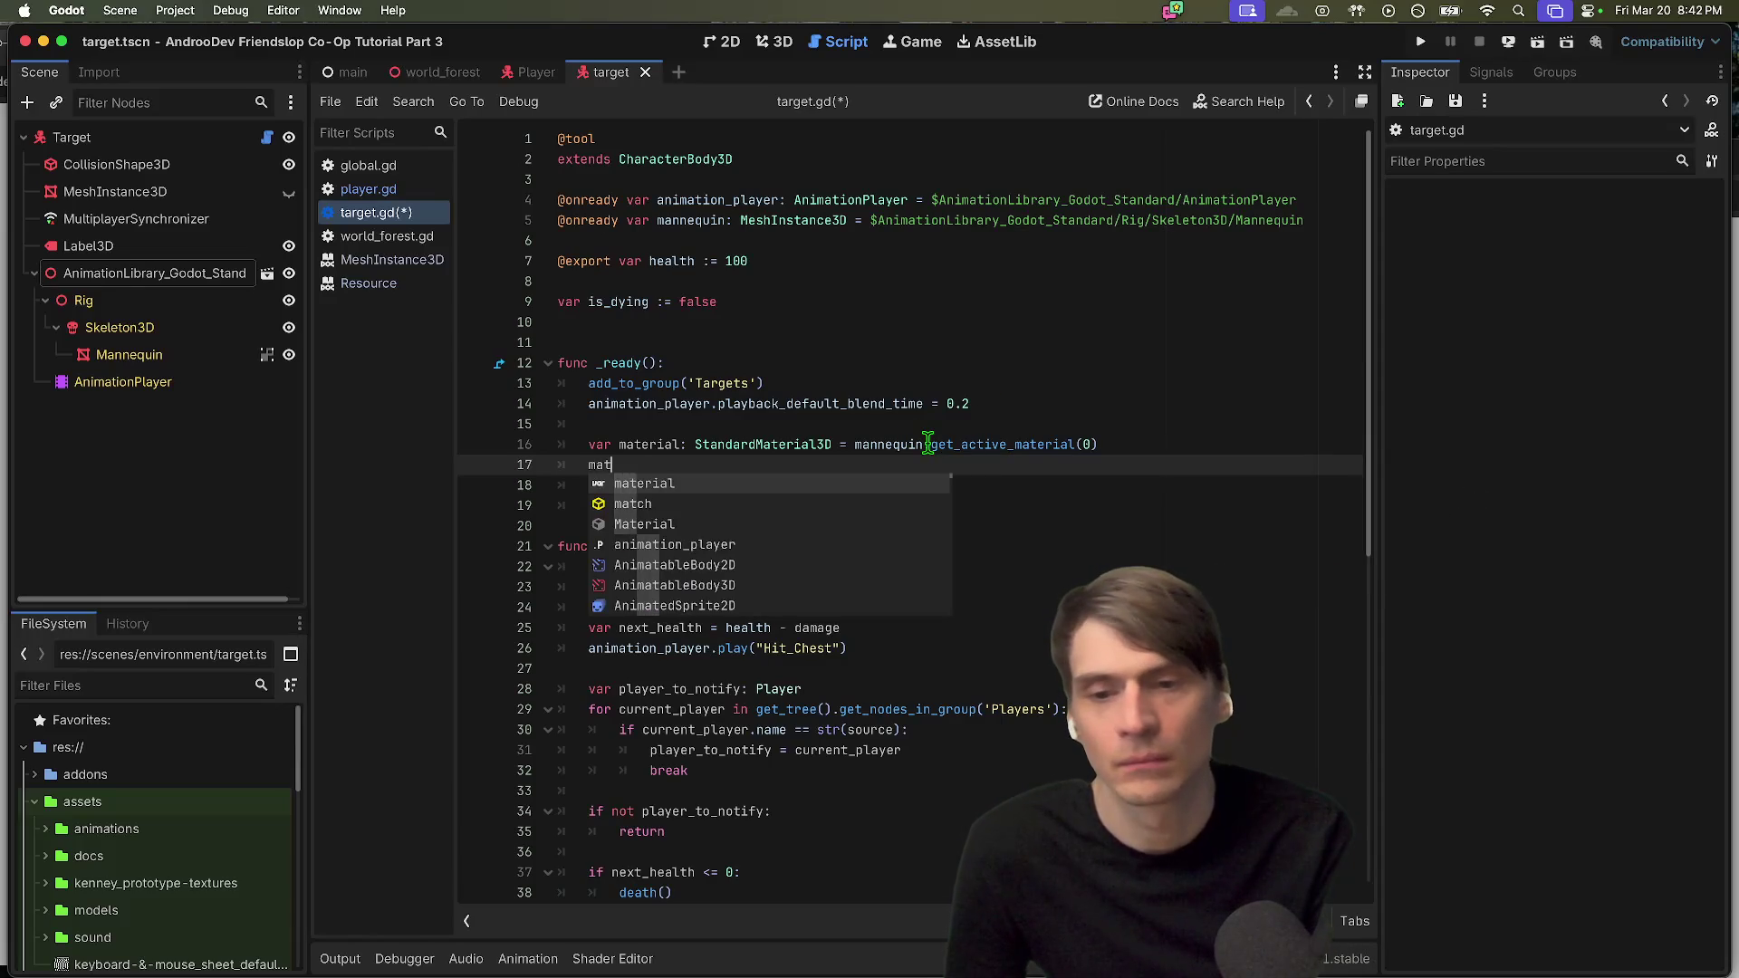
{"action": "key", "text": "Return"}
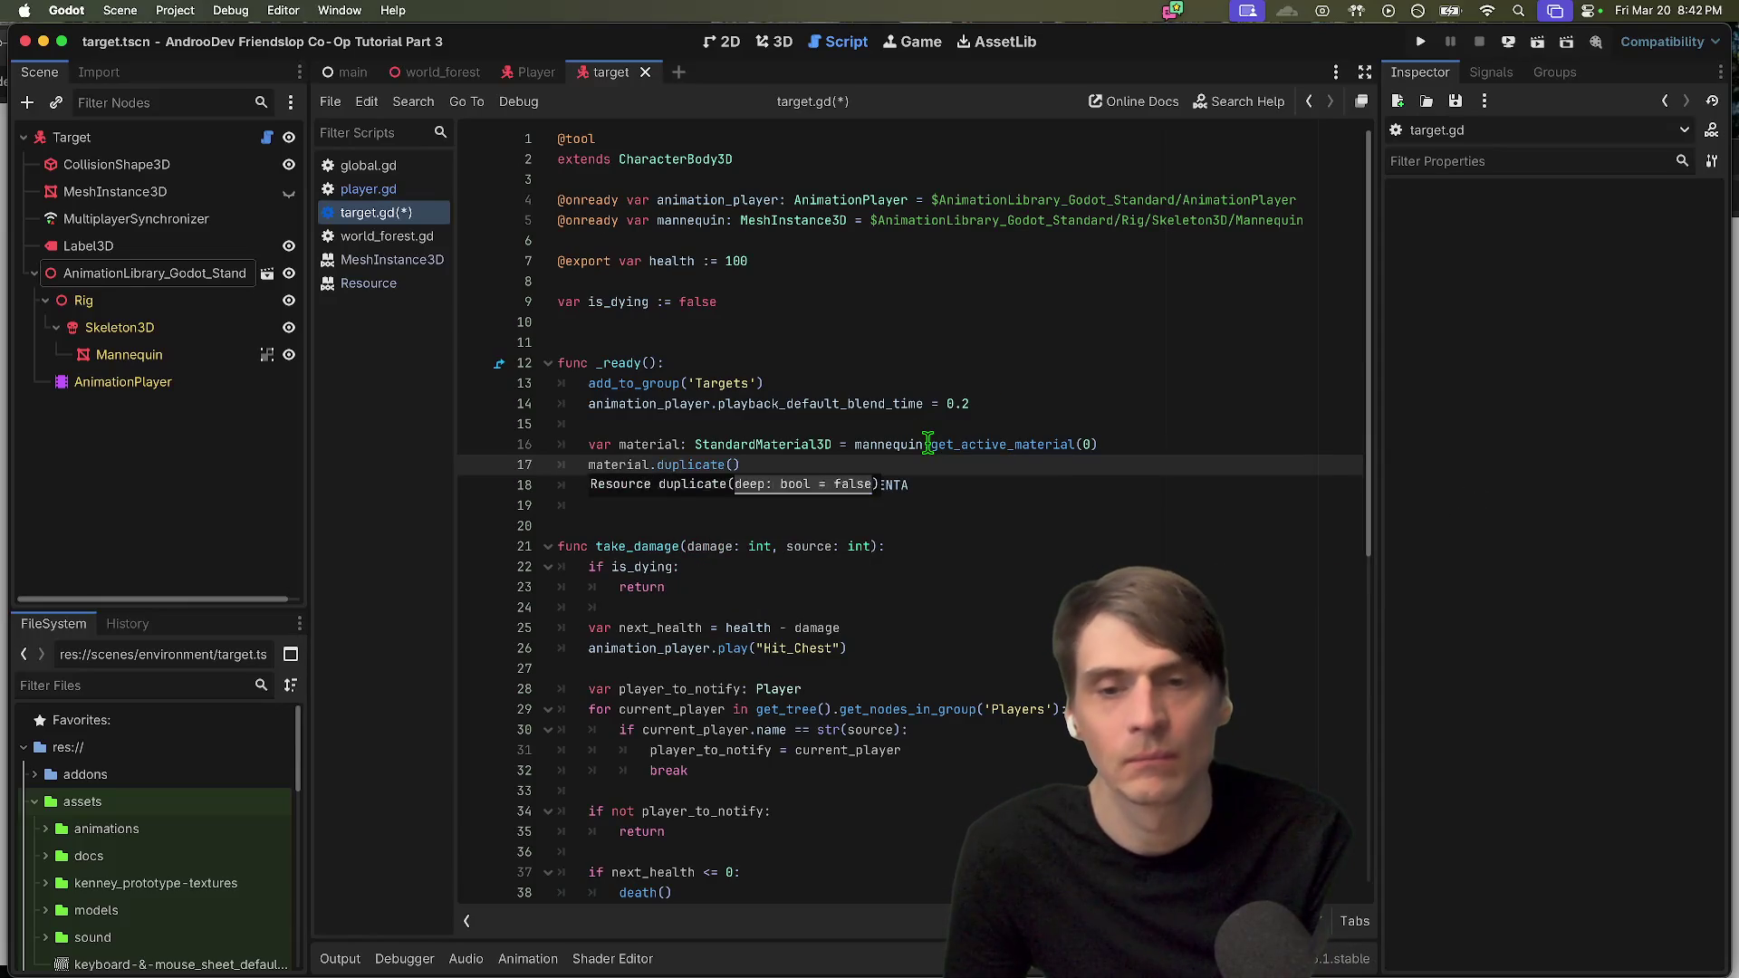
{"action": "key", "text": "Home"}
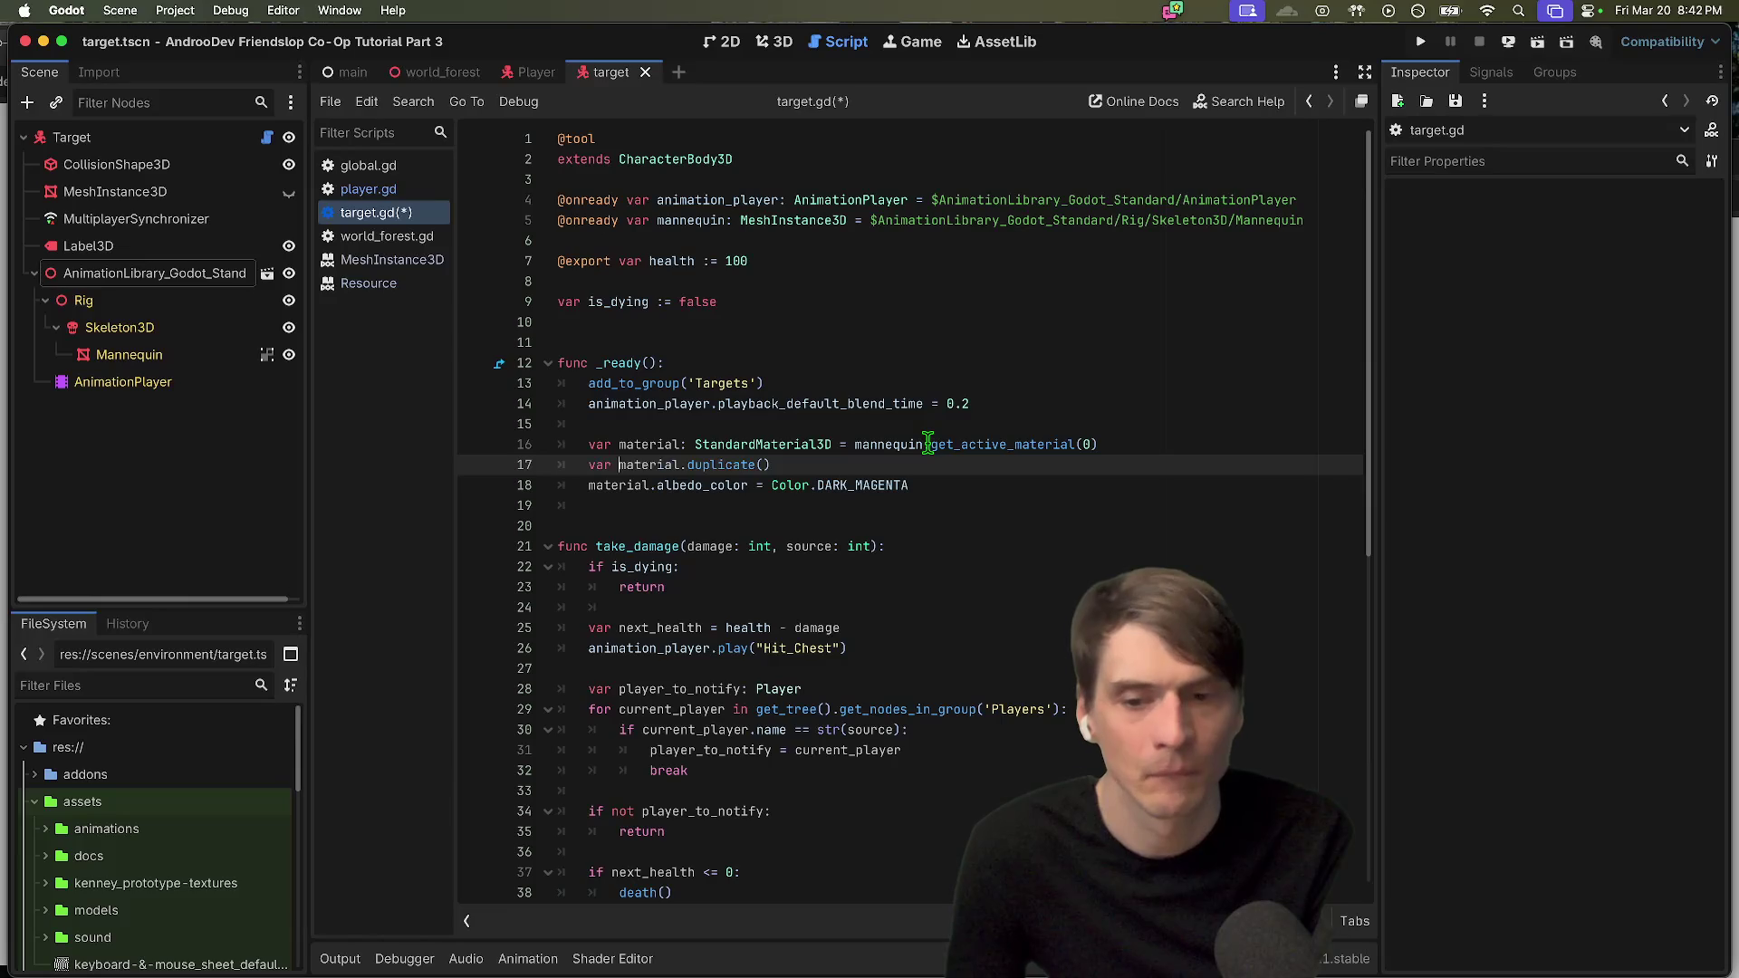
{"action": "type", "text": "_mat"}
{"action": "type", "text": "erial ="}
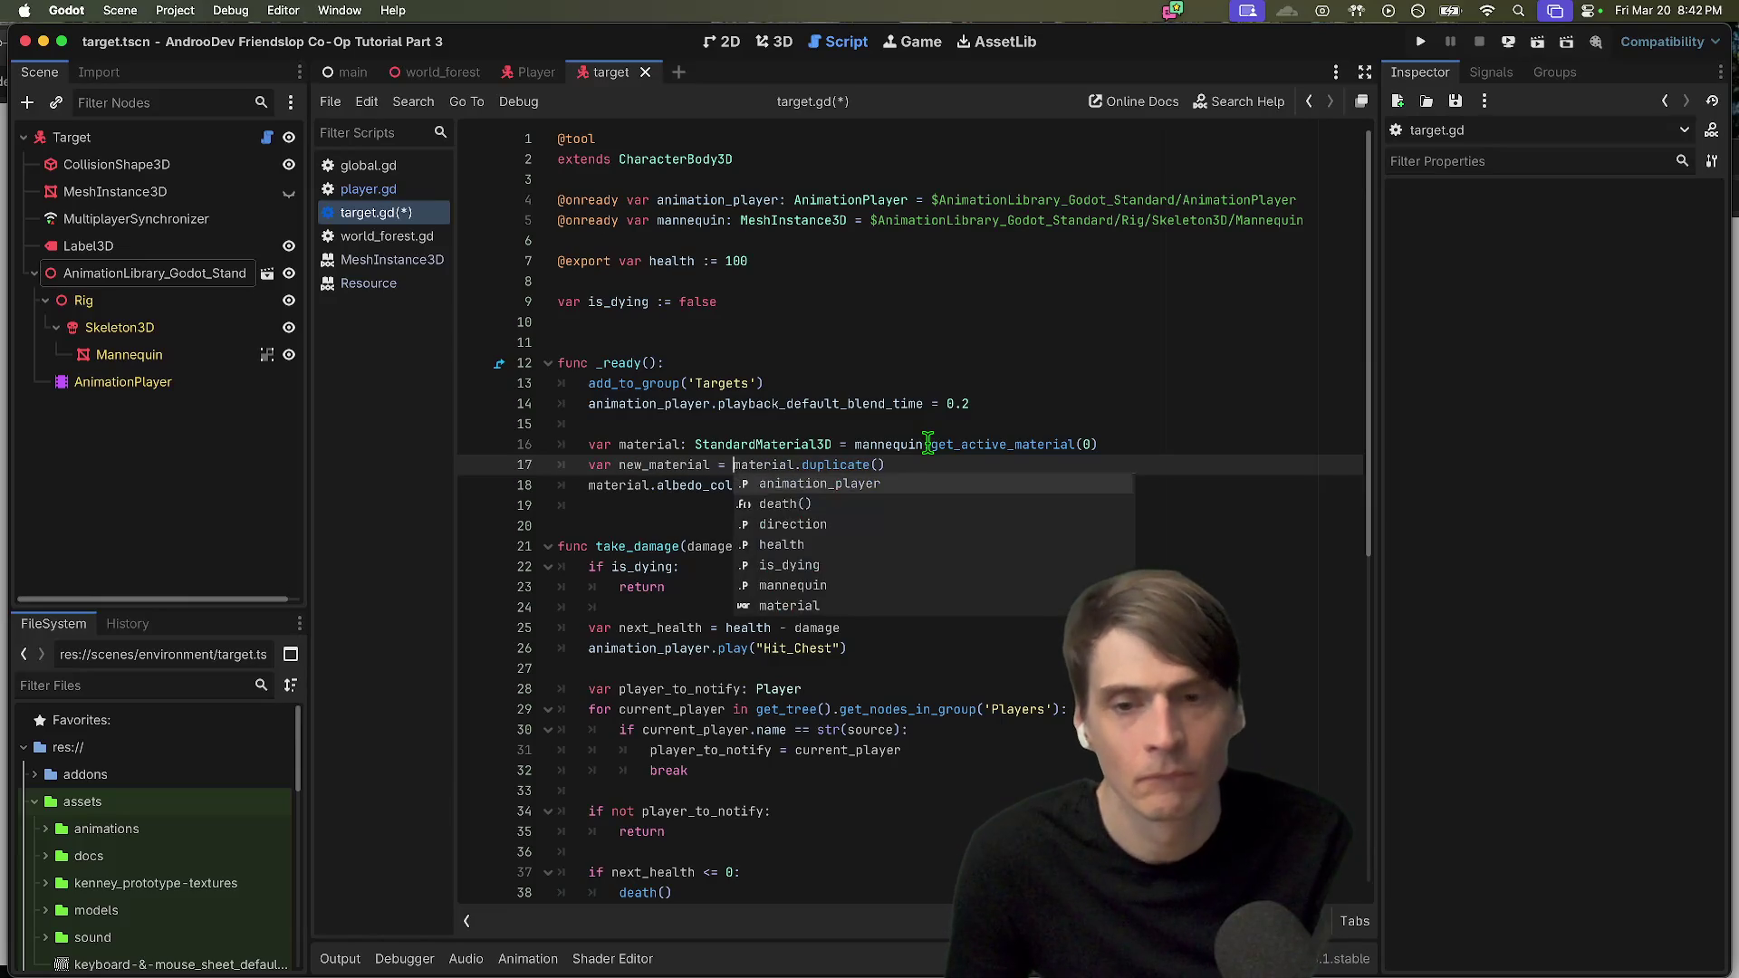
{"action": "key", "text": "Escape"}
{"action": "key", "text": "Down"}
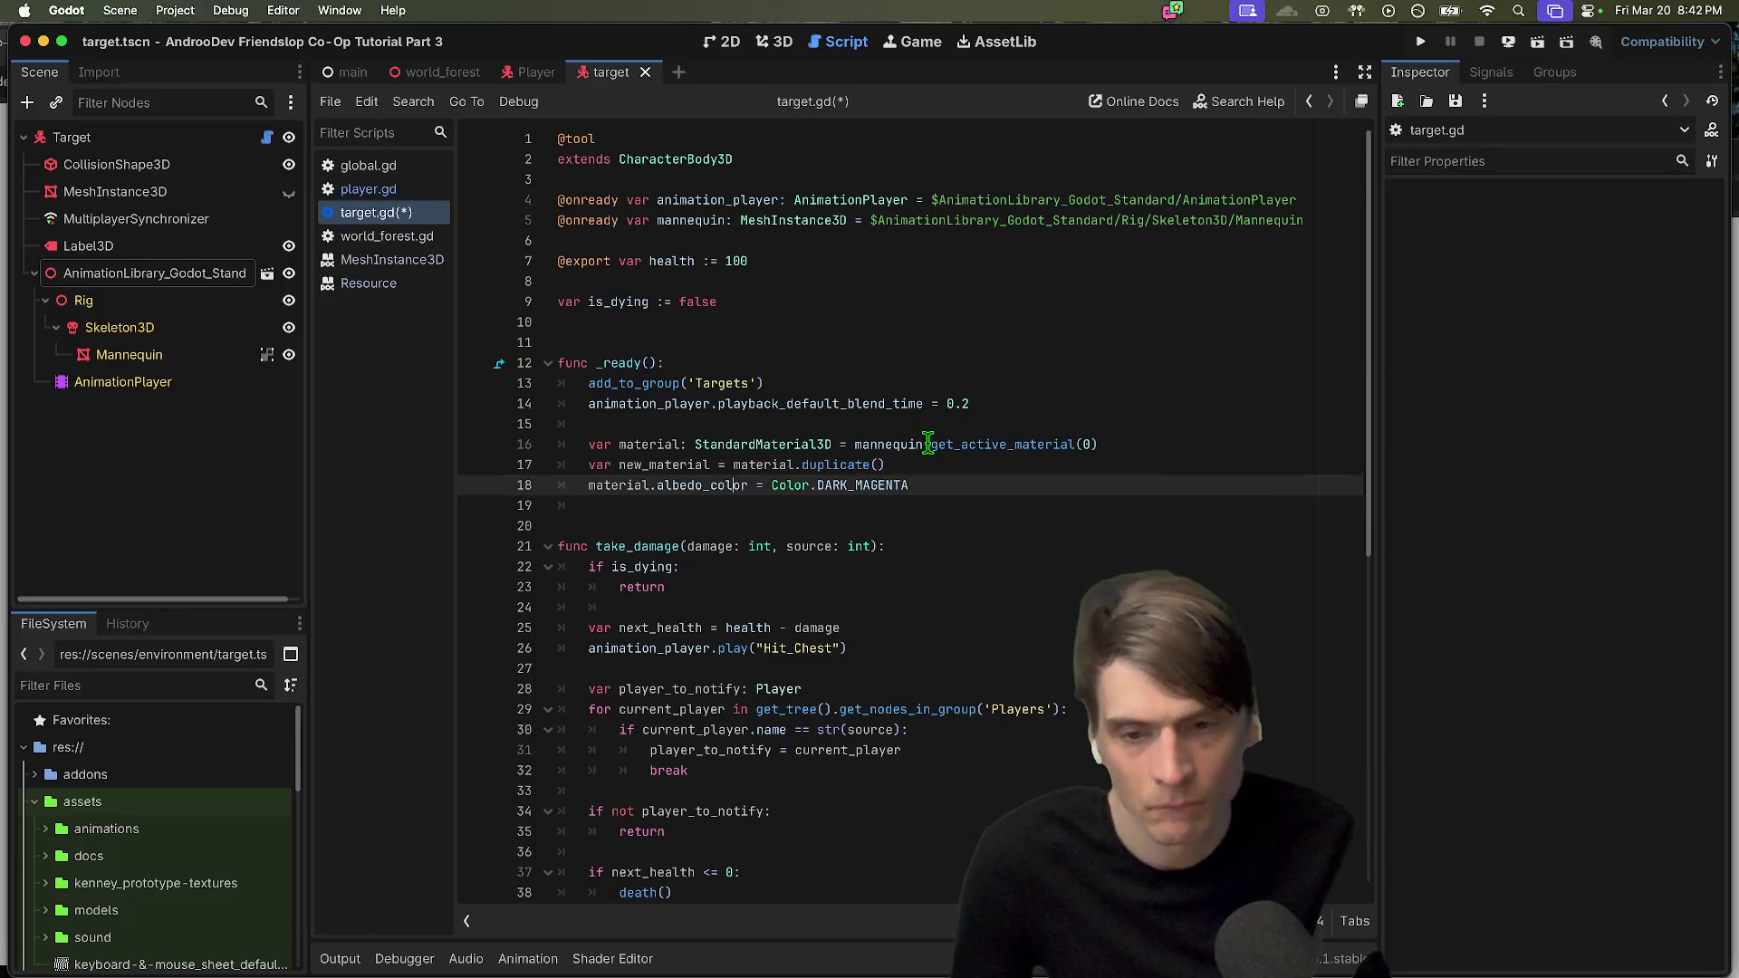
Make the albedo colour assignment use new_material instead of material.
{"action": "double_click", "coordinate": [648, 464]}
{"action": "key", "text": "ctrl+c"}
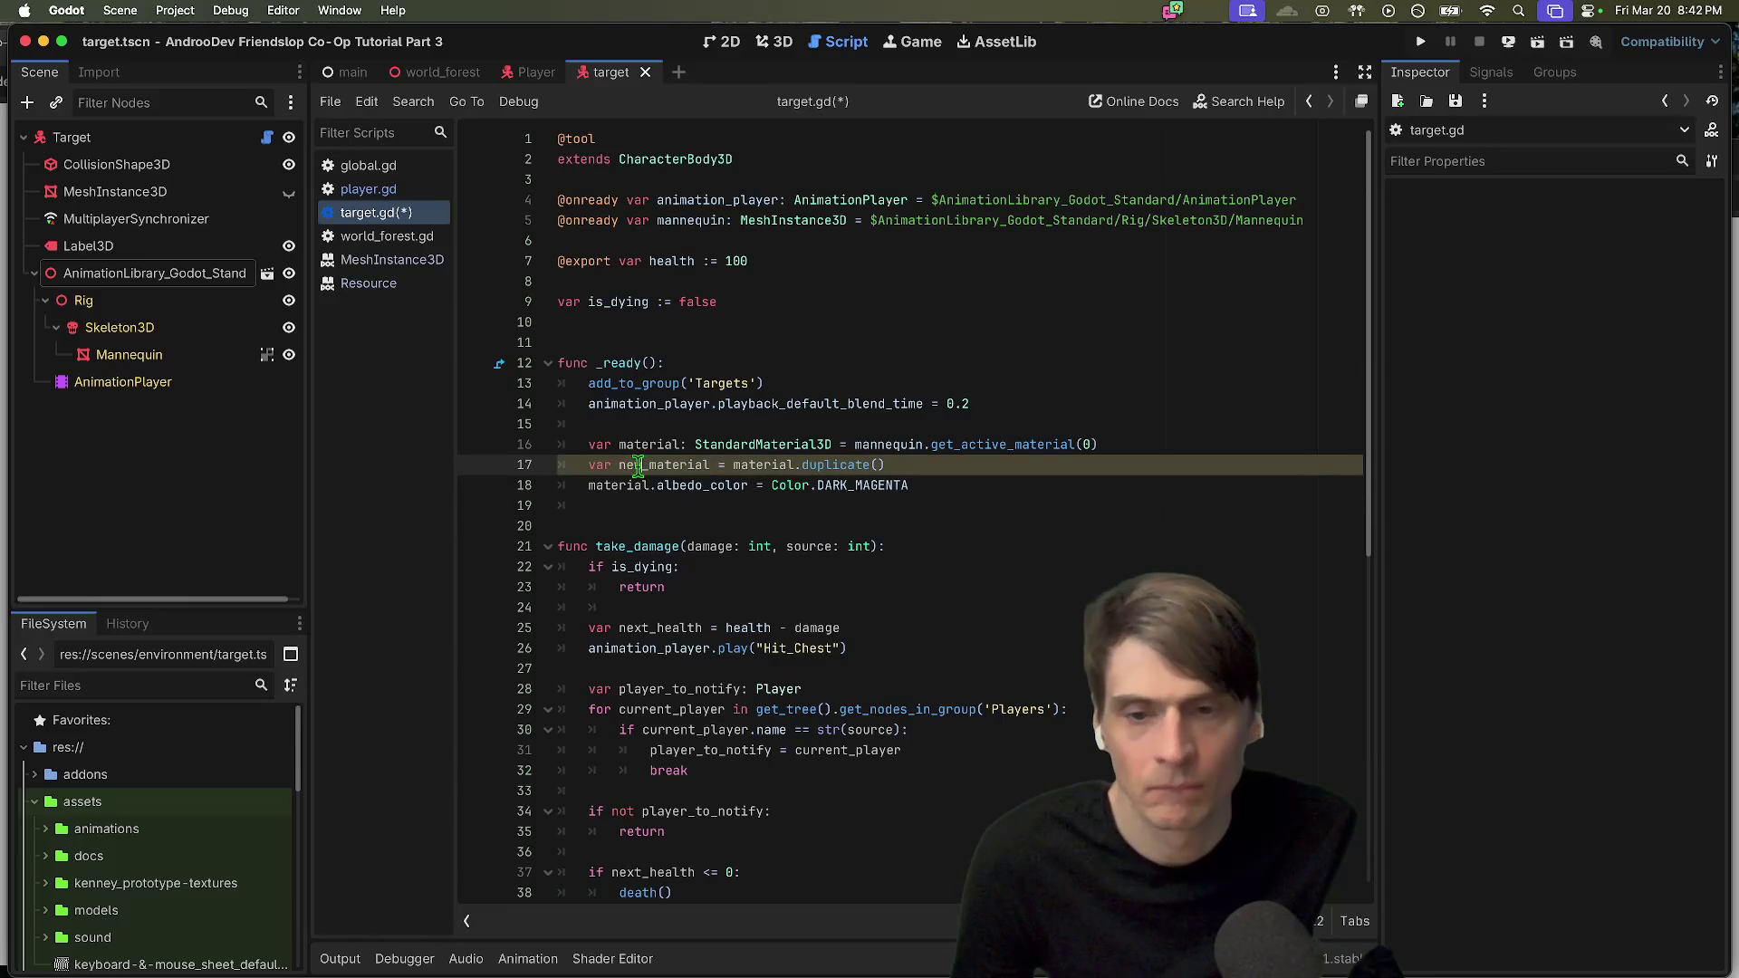
{"action": "left_click", "coordinate": [623, 485]}
{"action": "double_click", "coordinate": [623, 484]}
{"action": "key", "text": "ctrl+v"}
Add mannequin.set_surface_override_material(new_material) and save the script.
{"action": "left_click", "coordinate": [1250, 496]}
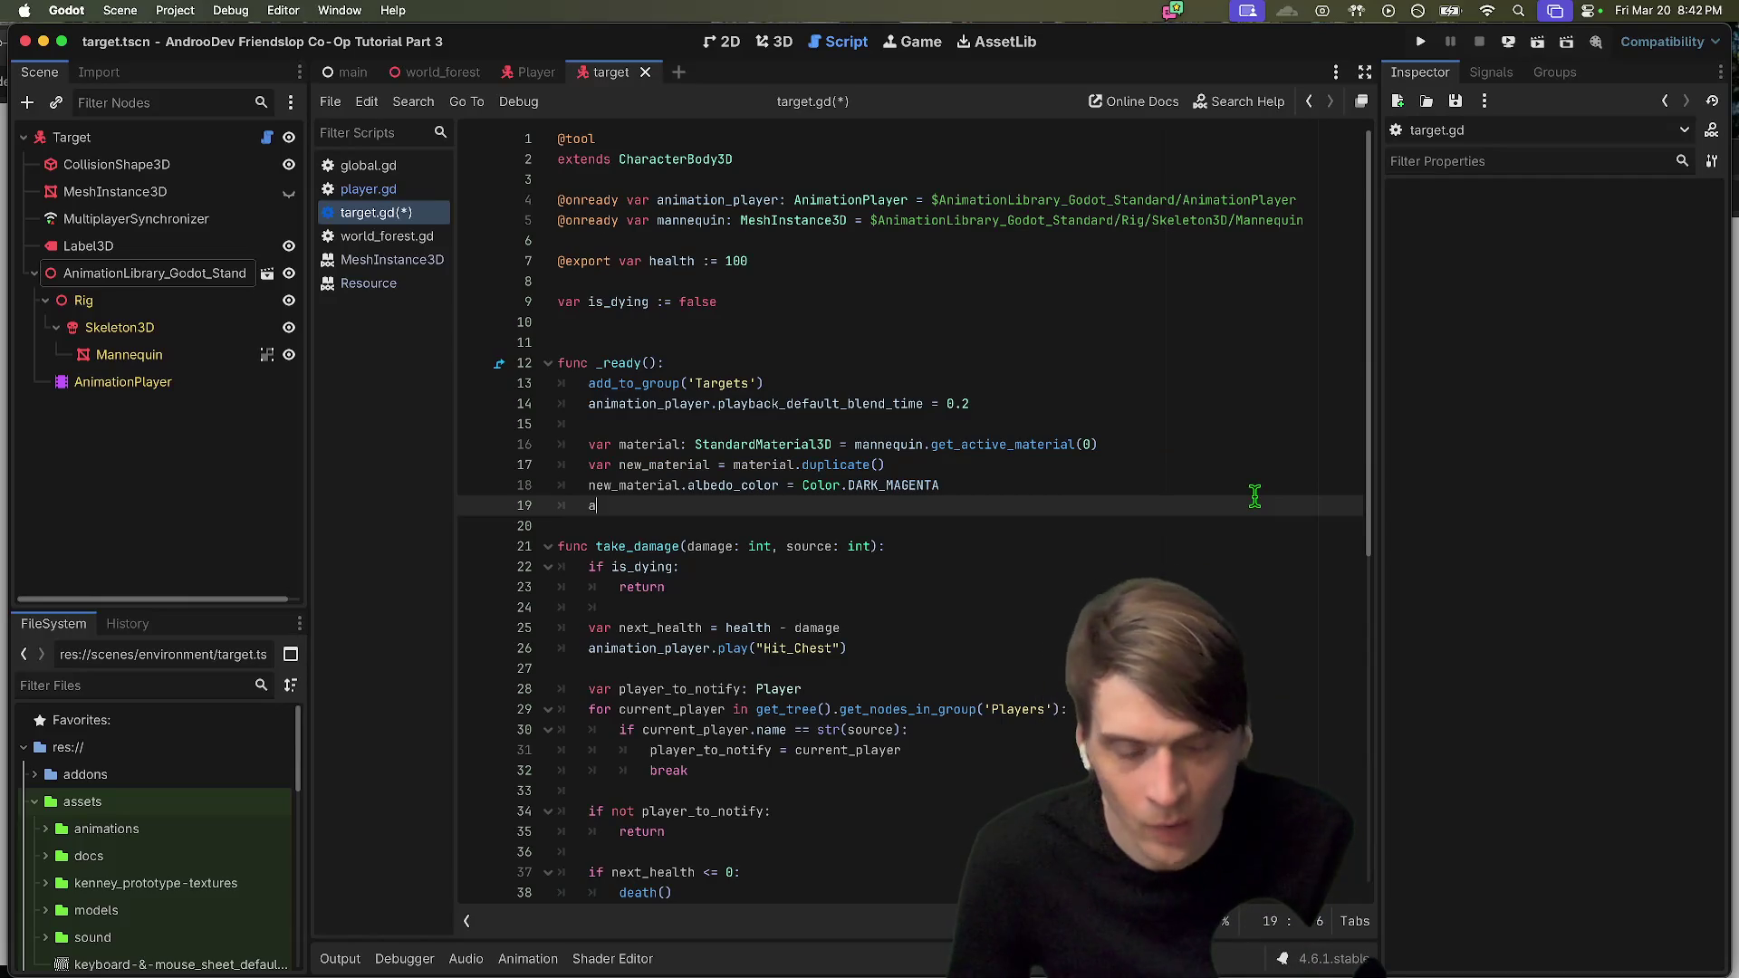
{"action": "key", "text": "Return"}
{"action": "type", "text": ".m"}
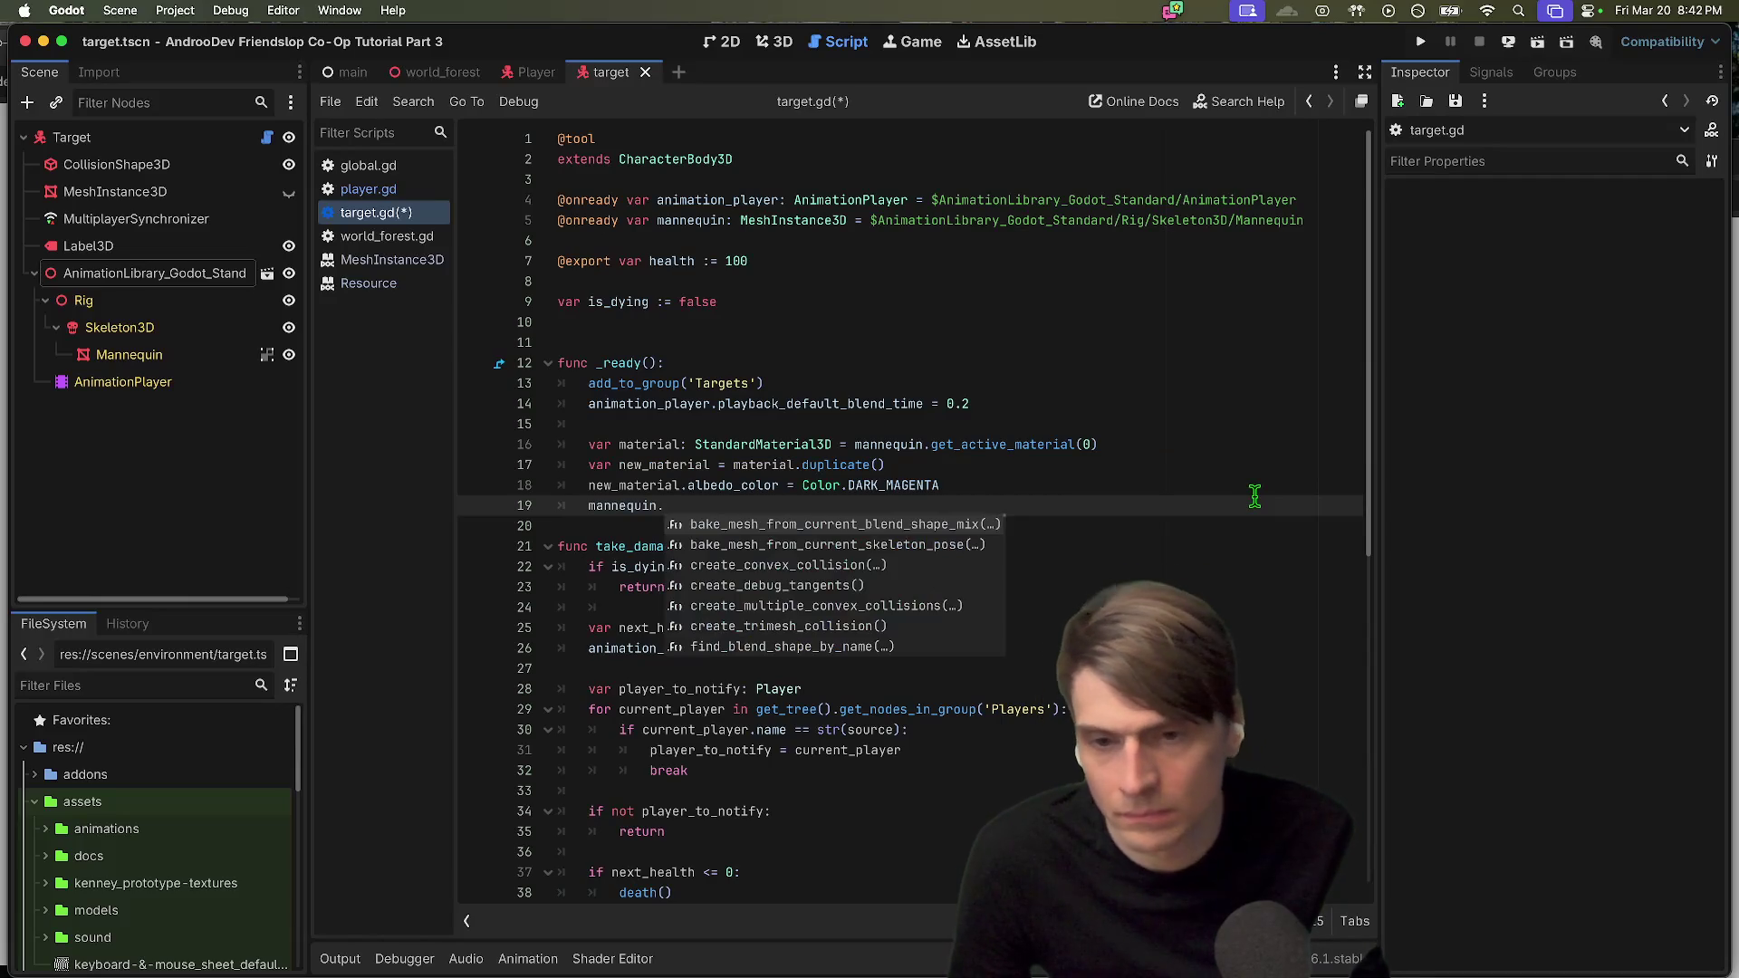
{"action": "key", "text": "Return"}
{"action": "type", "text": ".set_"}
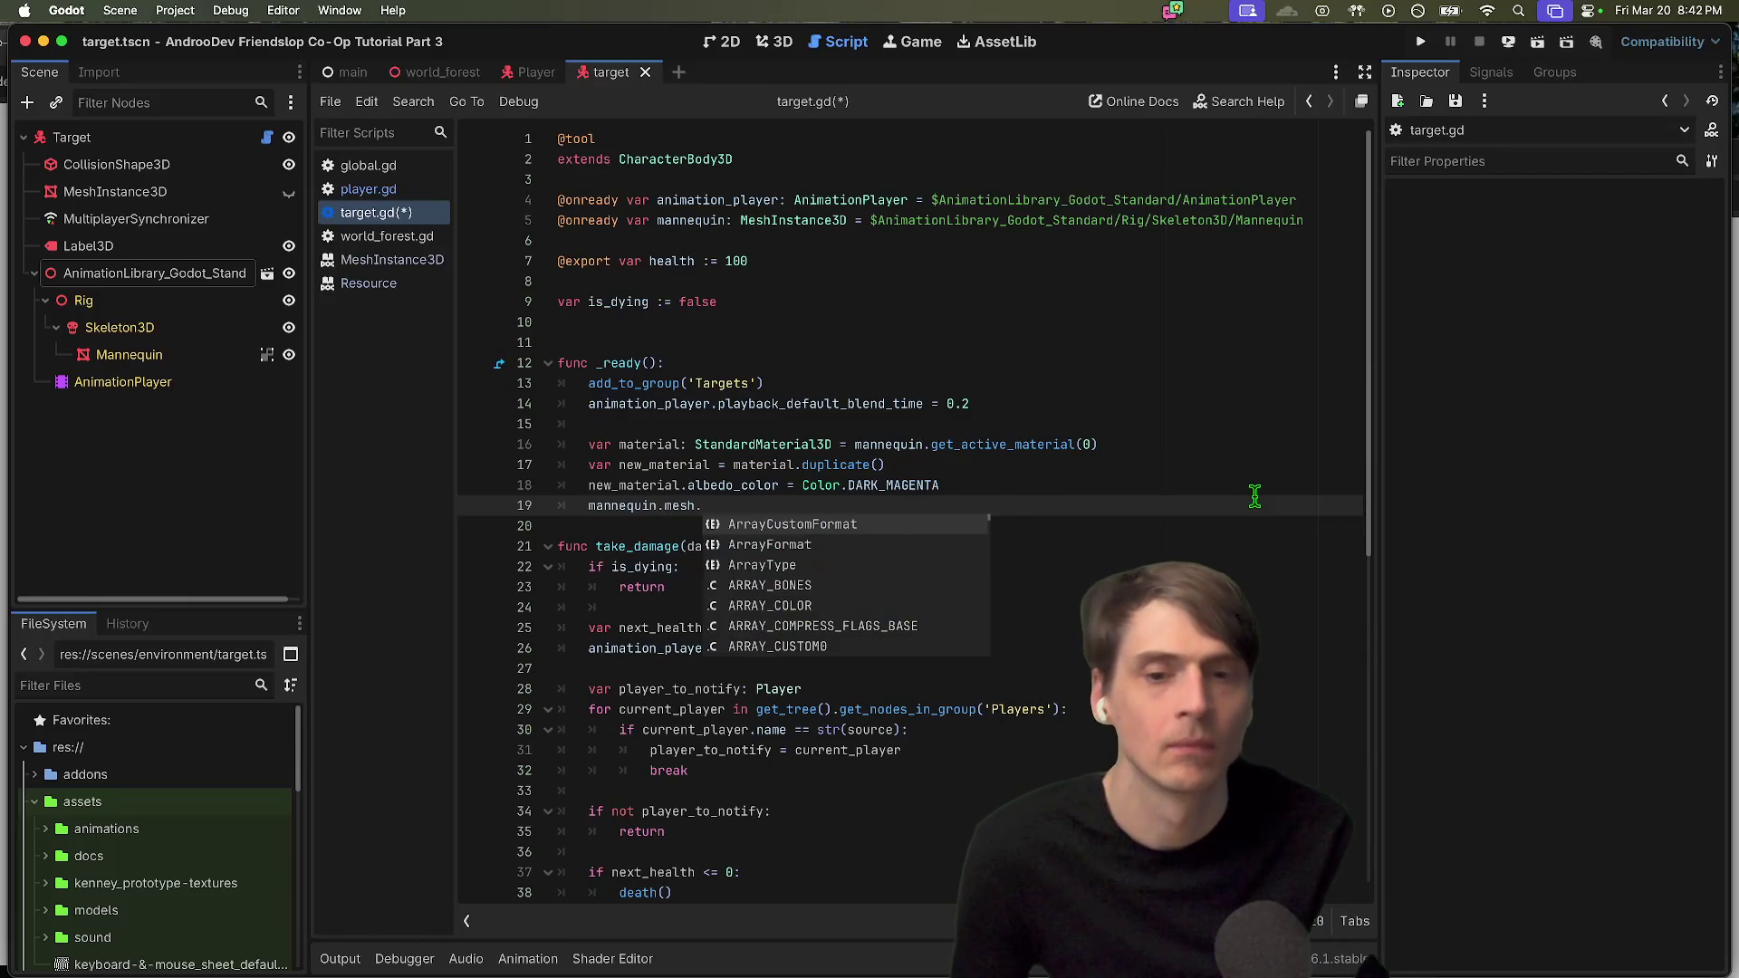
{"action": "key", "text": "BackSpace"}
{"action": "key", "text": "BackSpace"}
{"action": "key", "text": "BackSpace"}
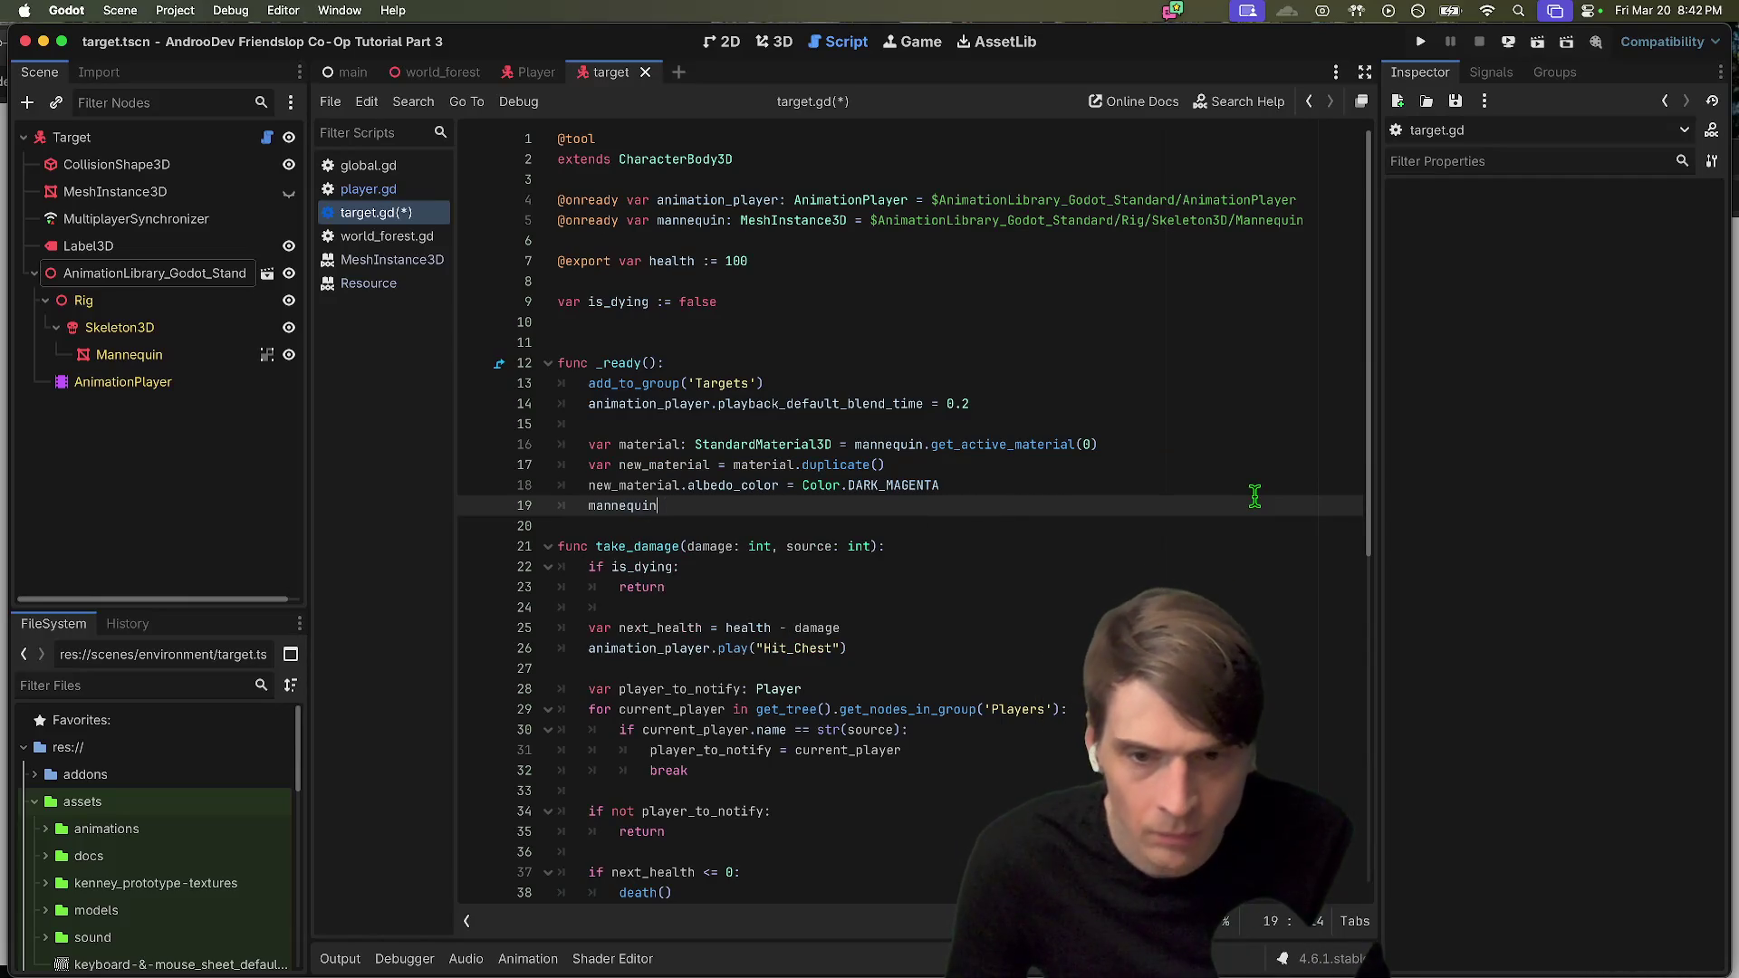
{"action": "type", "text": "t"}
{"action": "type", "text": "_su"}
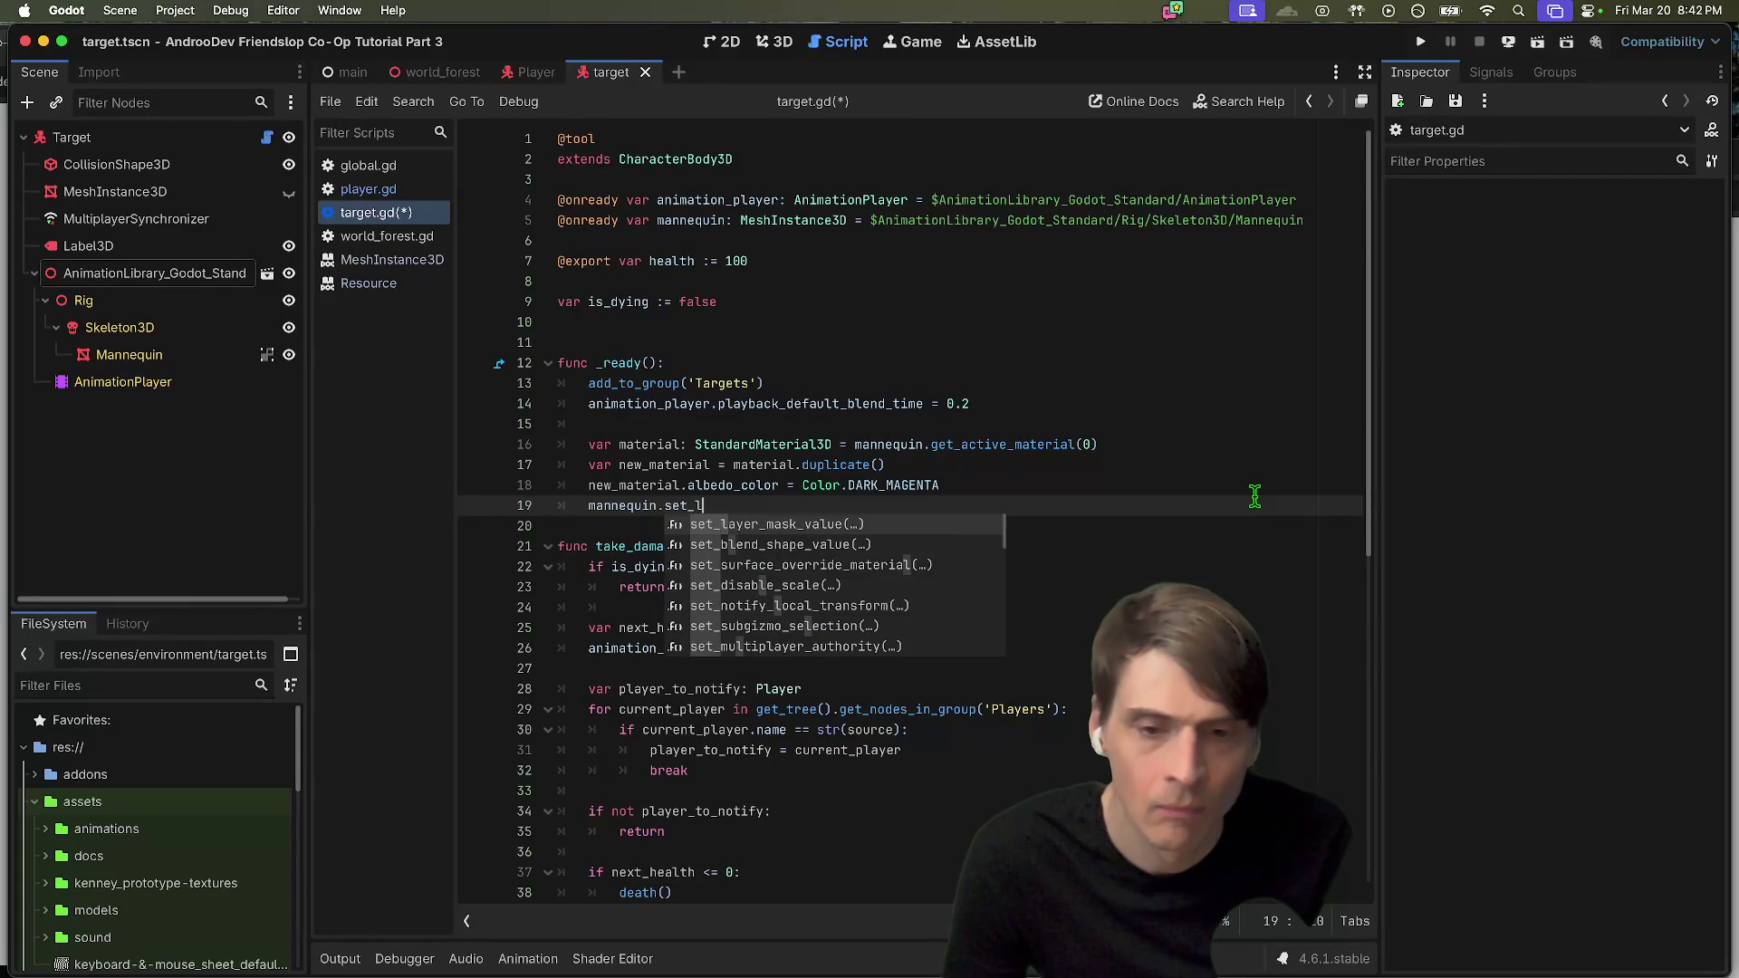
{"action": "key", "text": "Return"}
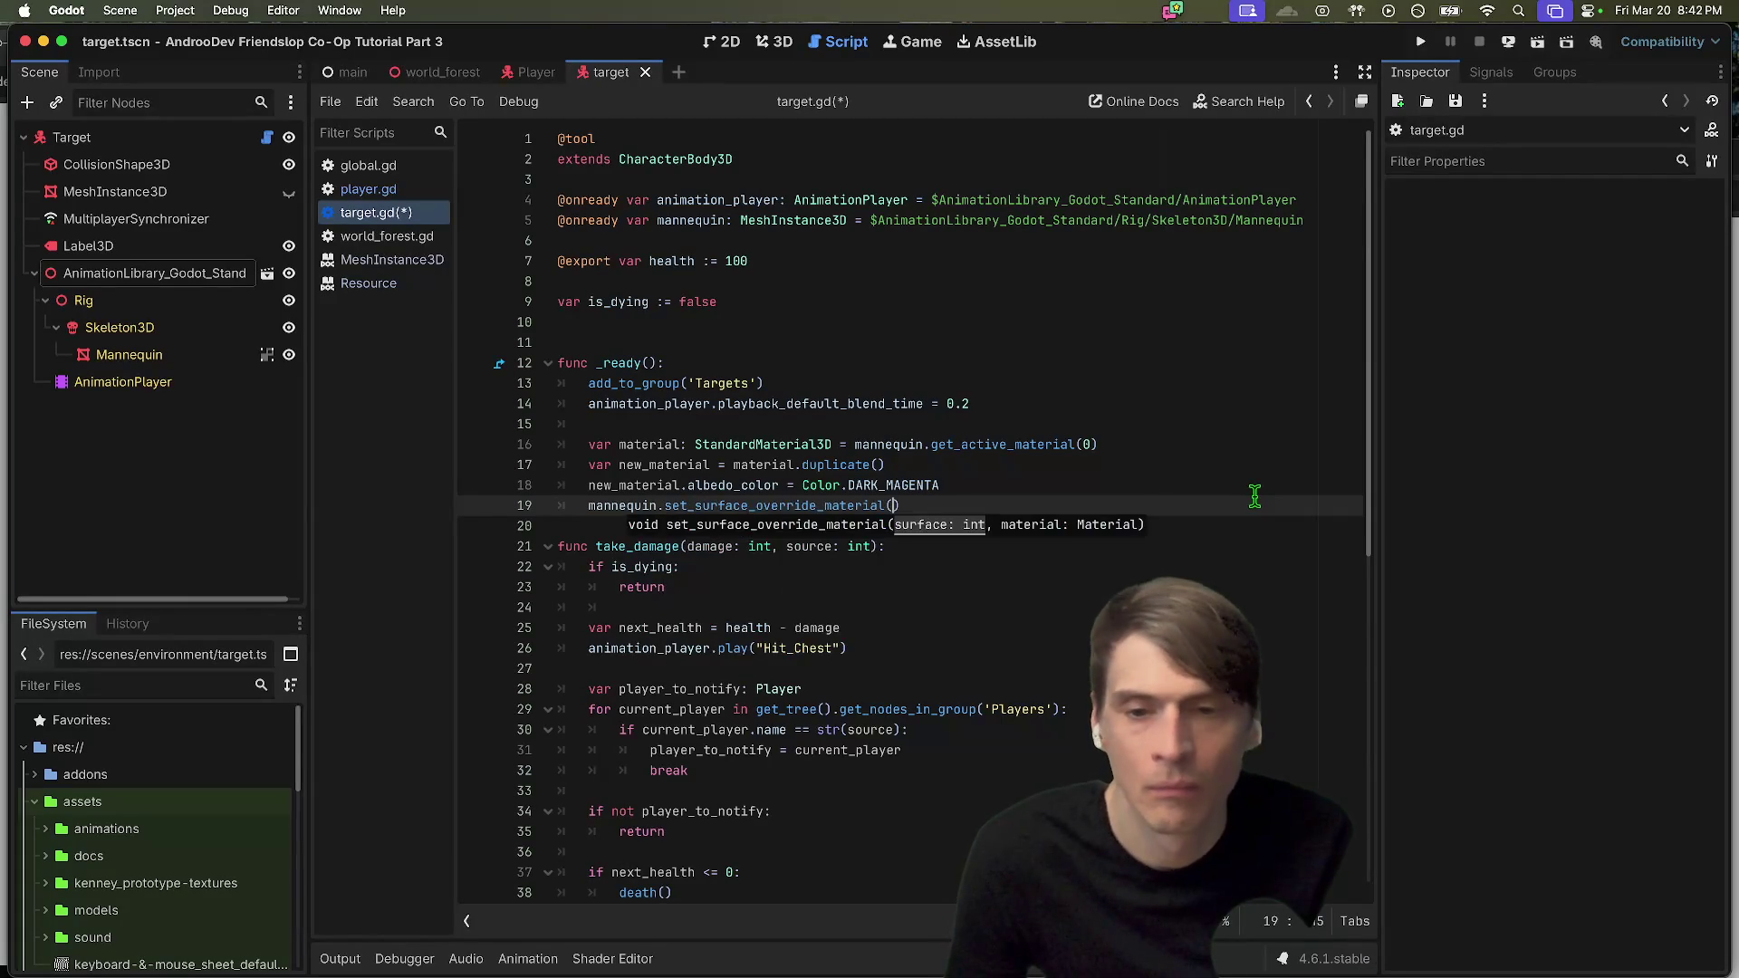
{"action": "type", "text": "ew"}
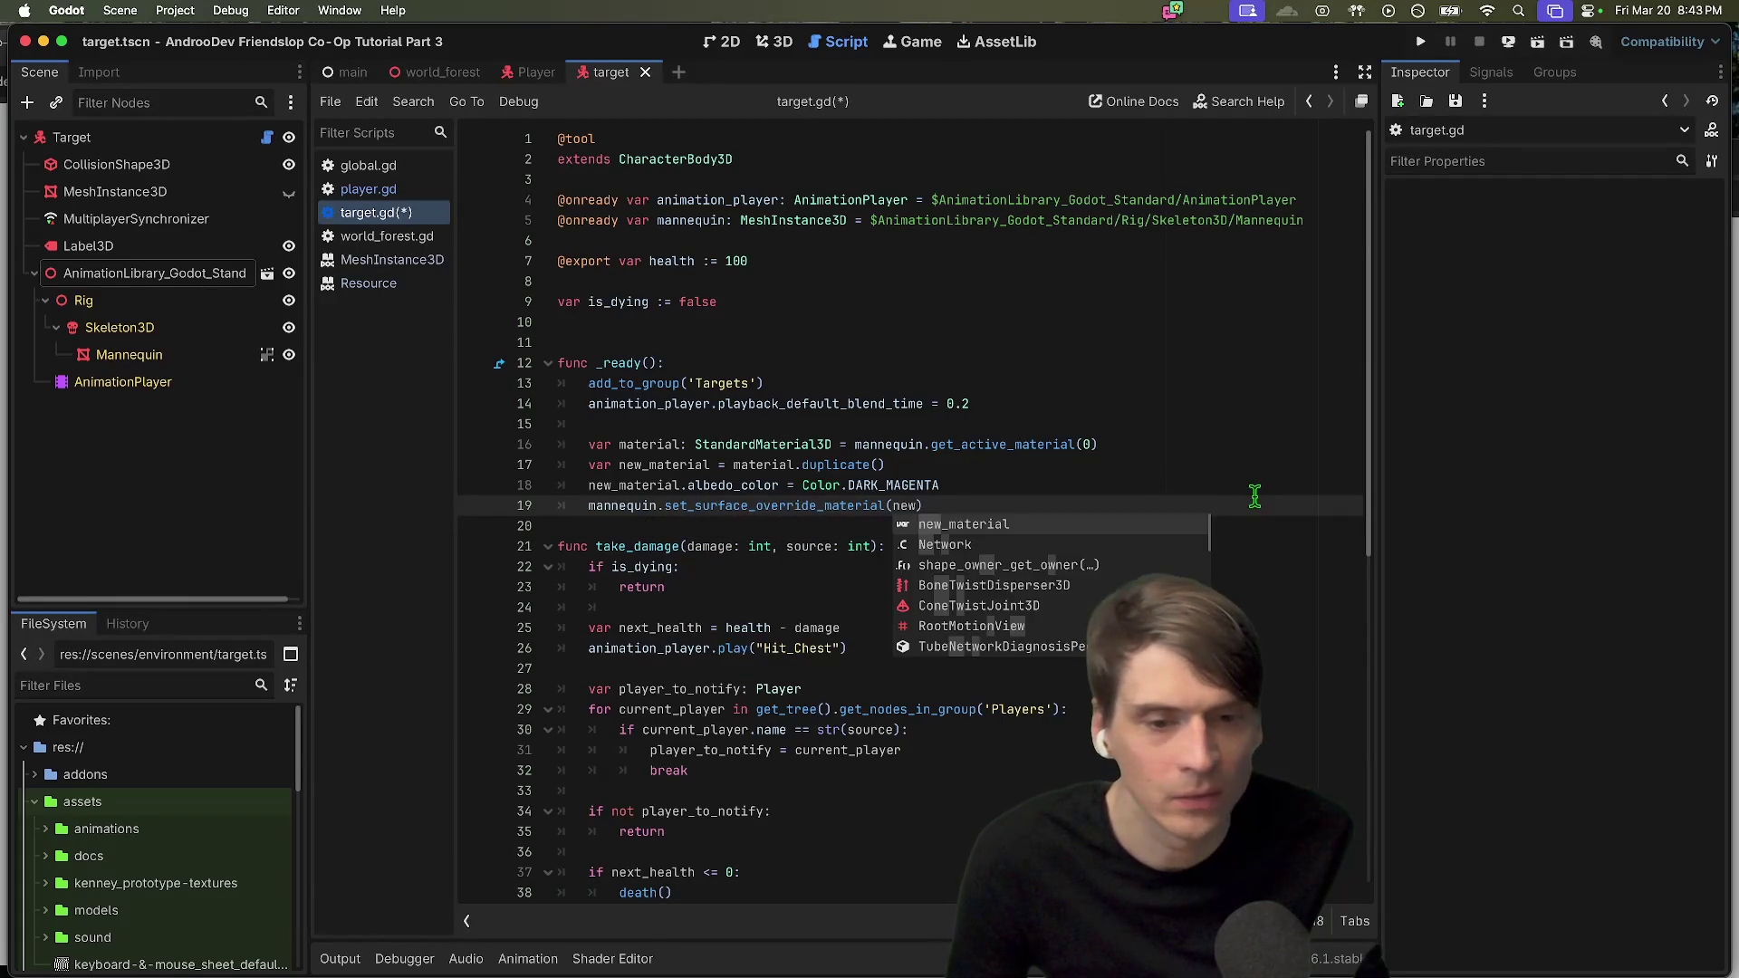
{"action": "key", "text": "Return"}
{"action": "key", "text": "super+s"}
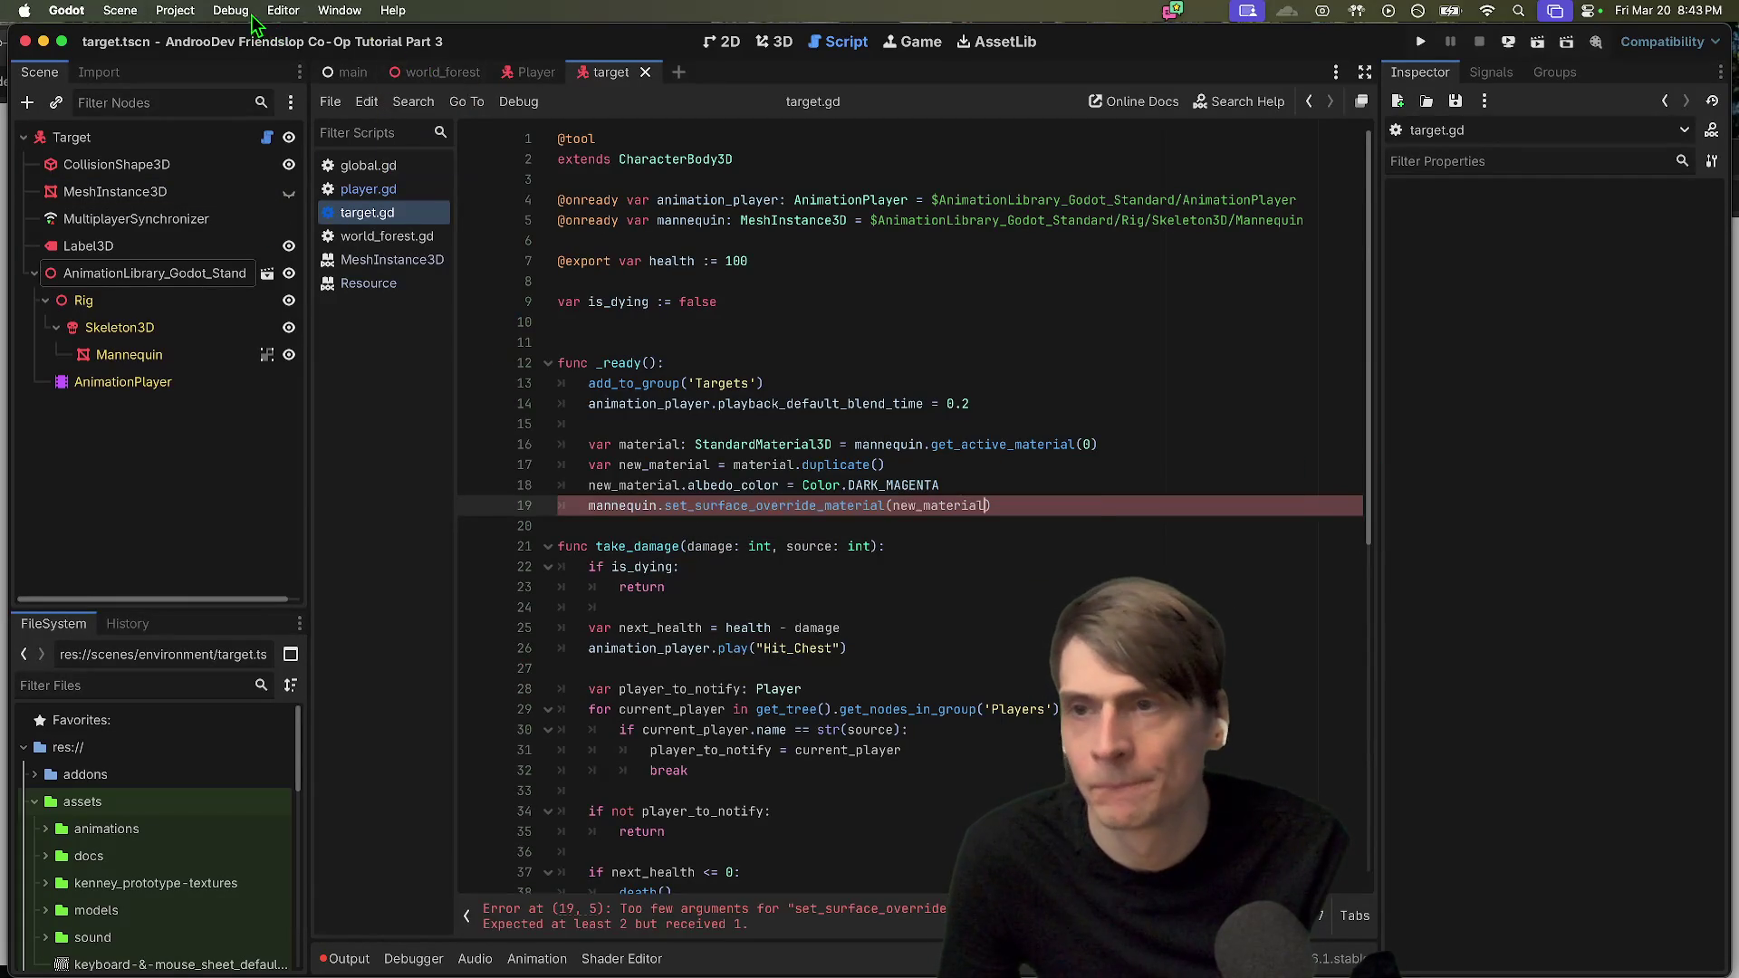
Delete the existing AnimationLibrary node from the Player scene.
{"action": "right_click", "coordinate": [193, 256]}
{"action": "left_click", "coordinate": [145, 246]}
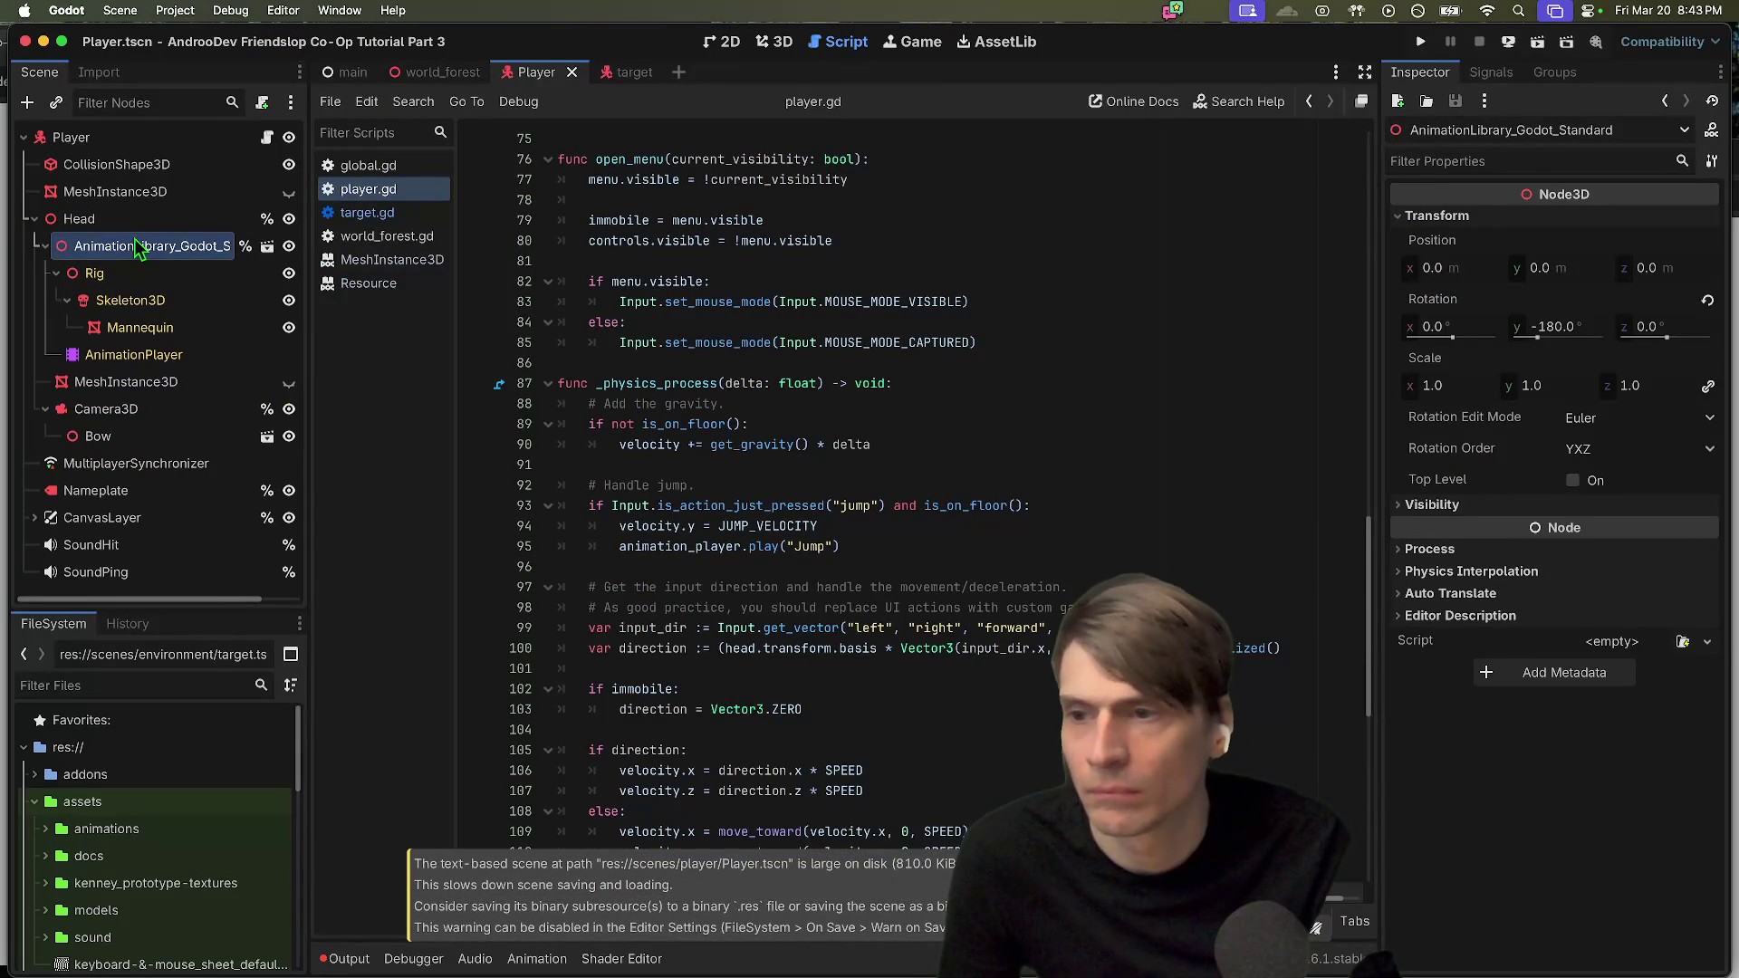
{"action": "right_click", "coordinate": [138, 249]}
{"action": "left_click", "coordinate": [191, 864]}
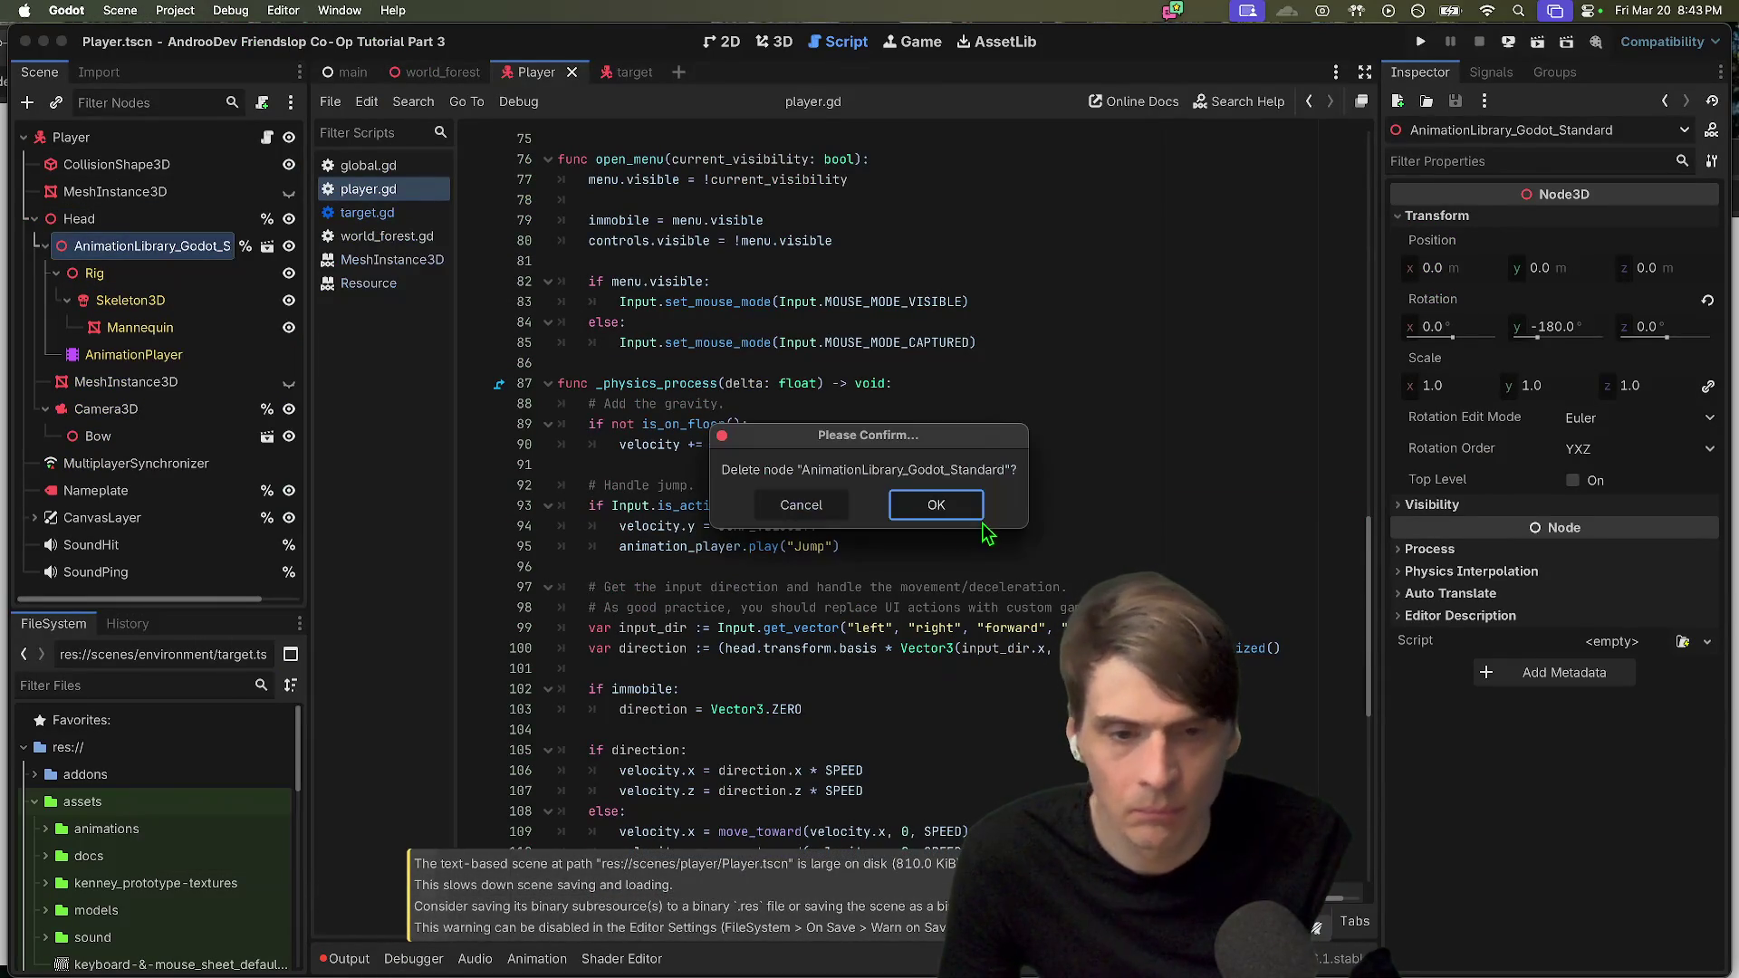
{"action": "left_click", "coordinate": [951, 508]}
Instance AnimationLibrary_Godot_Standard.glb under Head and move it just above Camera3D.
{"action": "left_click", "coordinate": [185, 222]}
{"action": "key", "text": "ctrl+shift+a"}
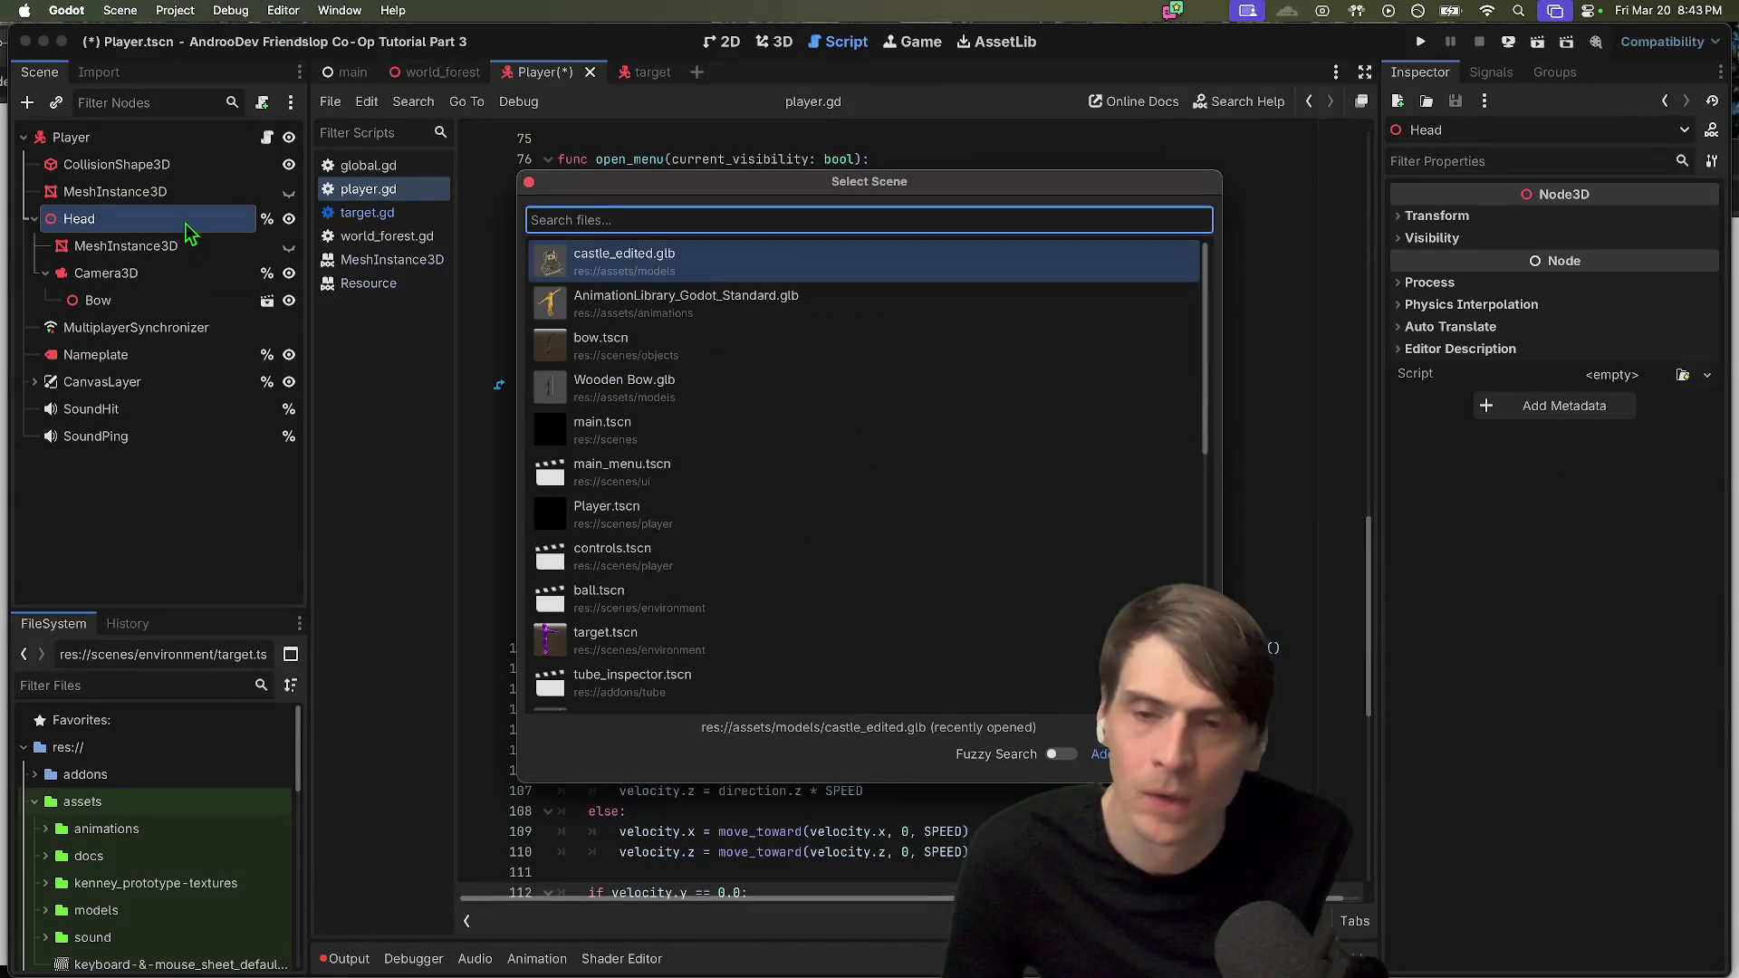
{"action": "key", "text": "Down"}
{"action": "key", "text": "Return"}
{"action": "left_click_drag", "start_coordinate": [172, 333], "coordinate": [186, 265]}
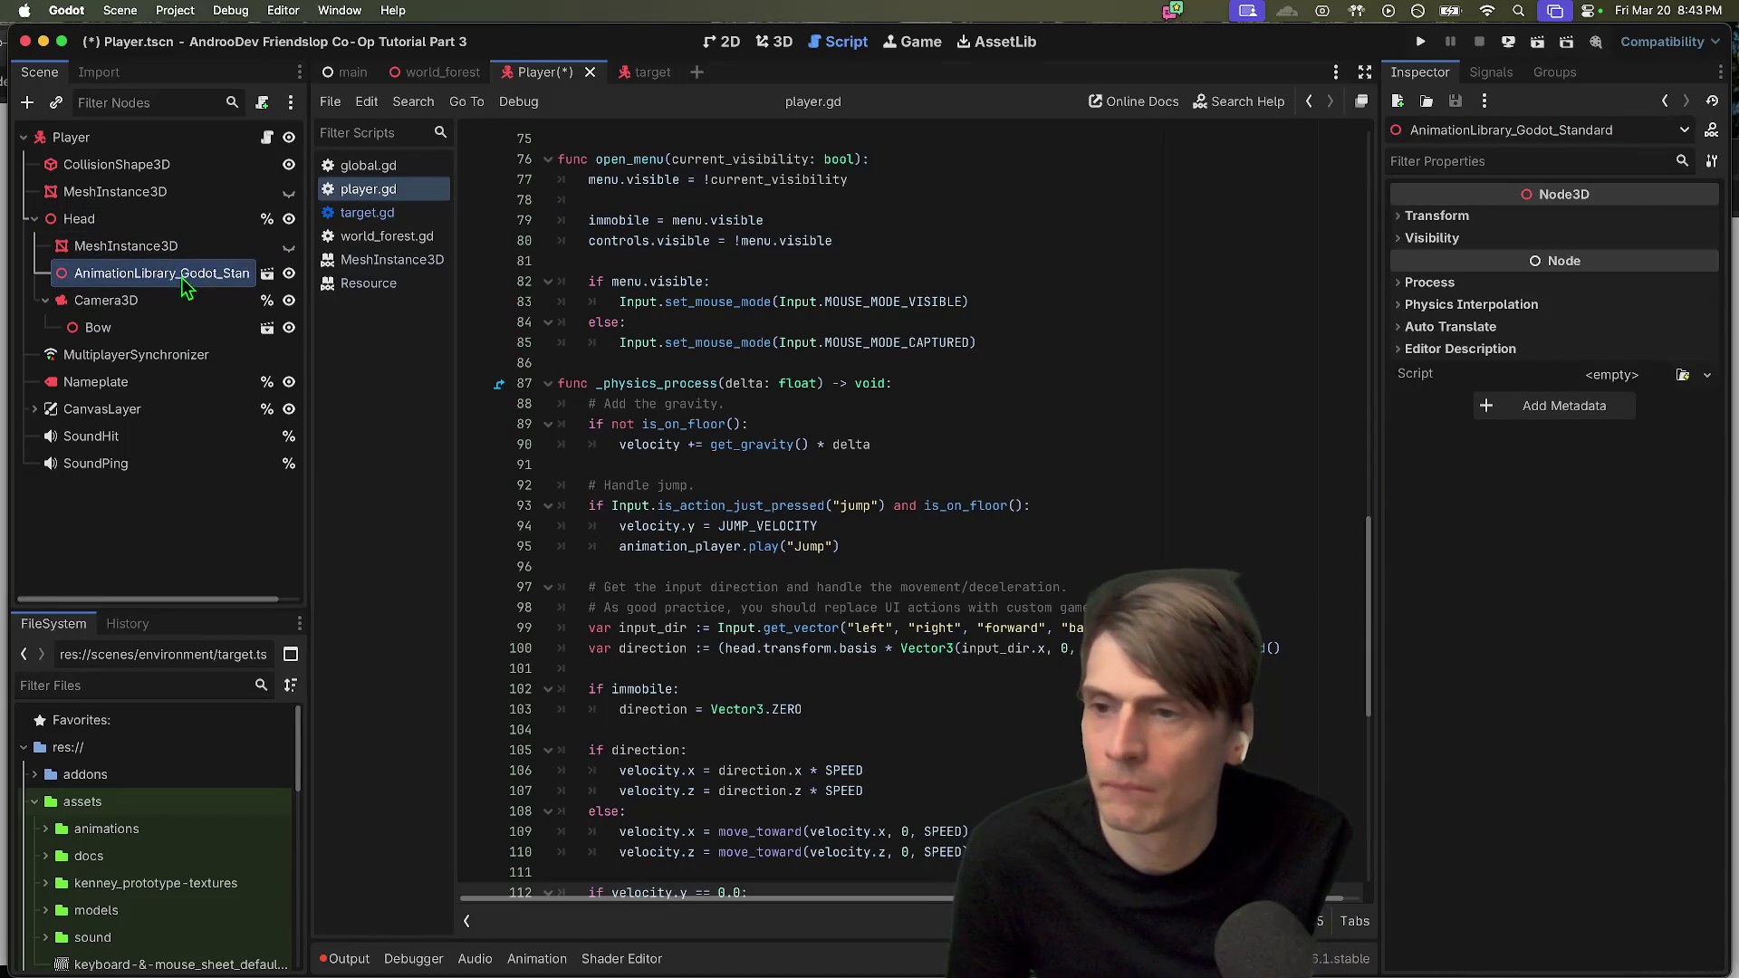
Enable Editable Children and Access as Unique Name on the new AnimationLibrary node.
{"action": "left_click", "coordinate": [181, 246]}
{"action": "right_click", "coordinate": [140, 270]}
{"action": "left_click", "coordinate": [74, 306]}
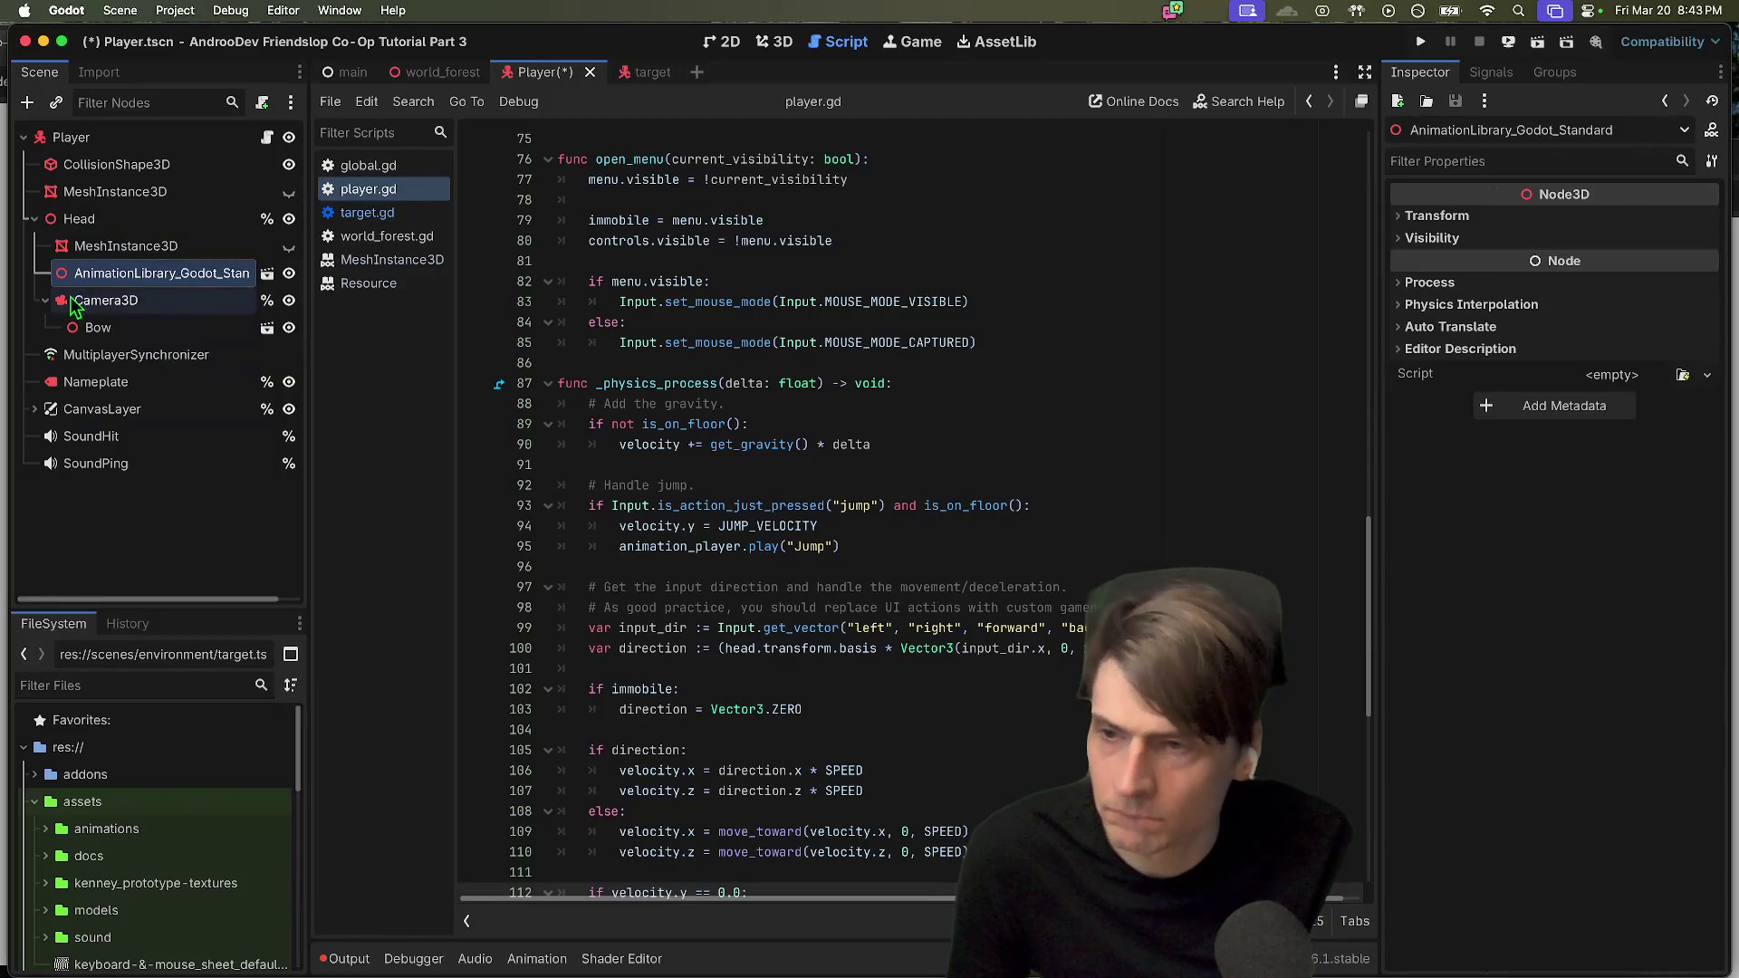
{"action": "right_click", "coordinate": [94, 272]}
{"action": "left_click", "coordinate": [217, 729]}
{"action": "right_click", "coordinate": [224, 290]}
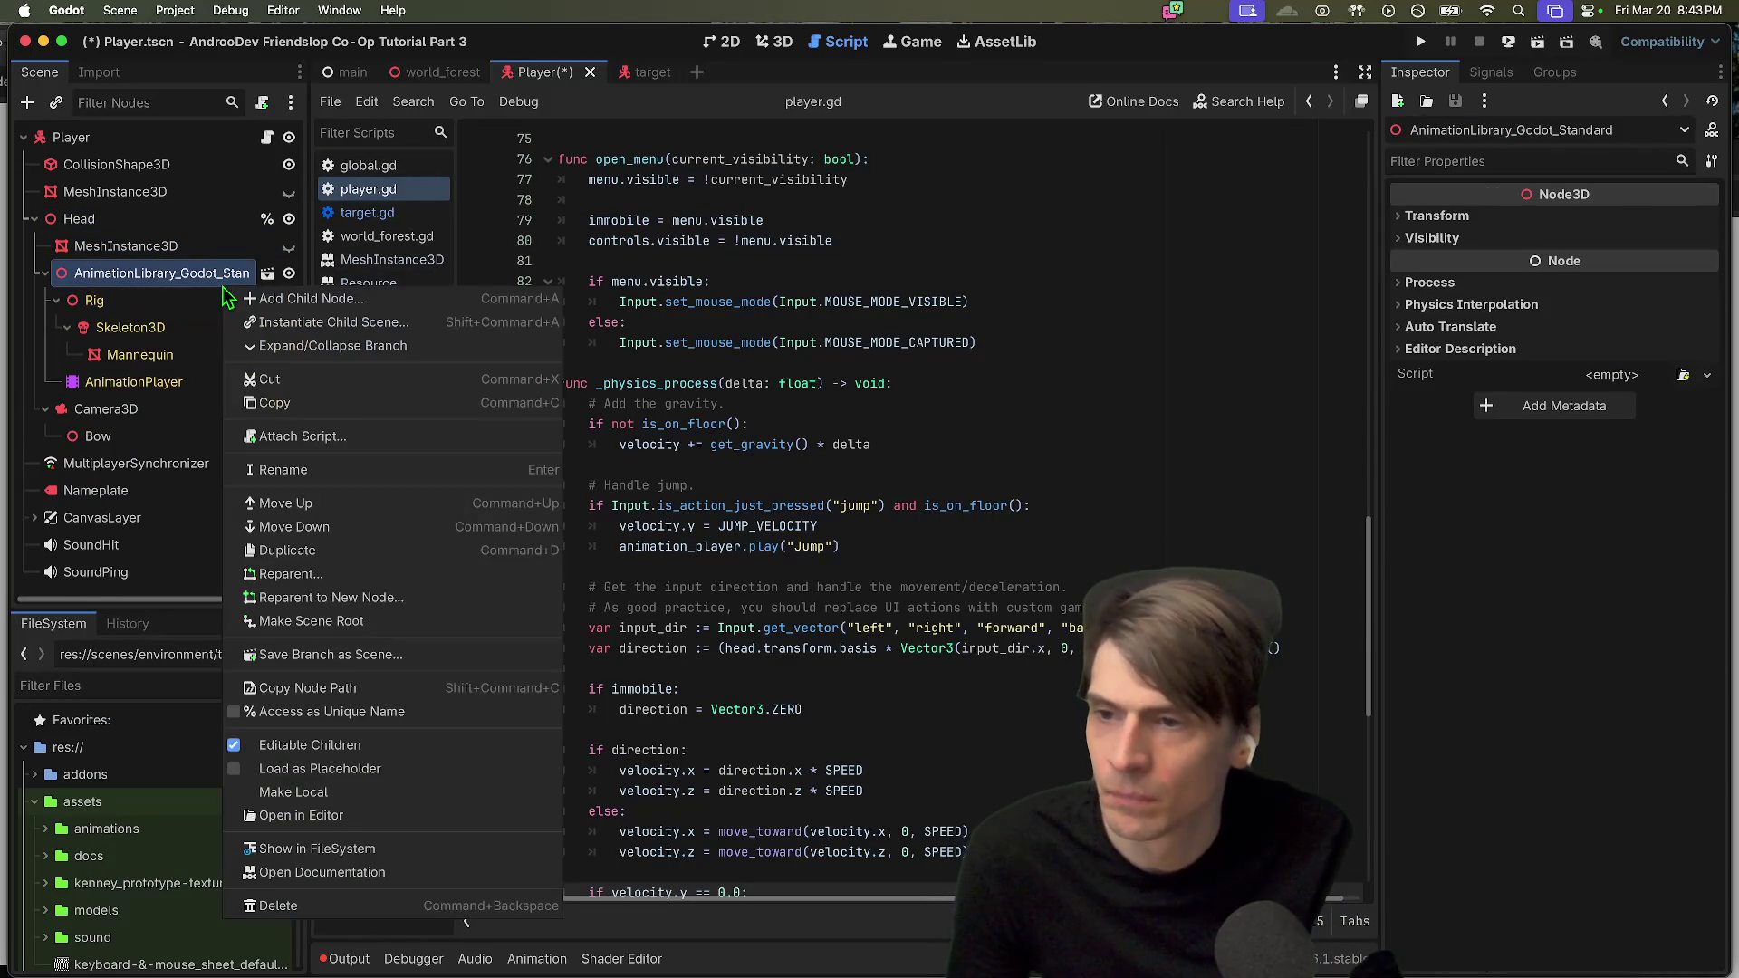
{"action": "left_click", "coordinate": [355, 711]}
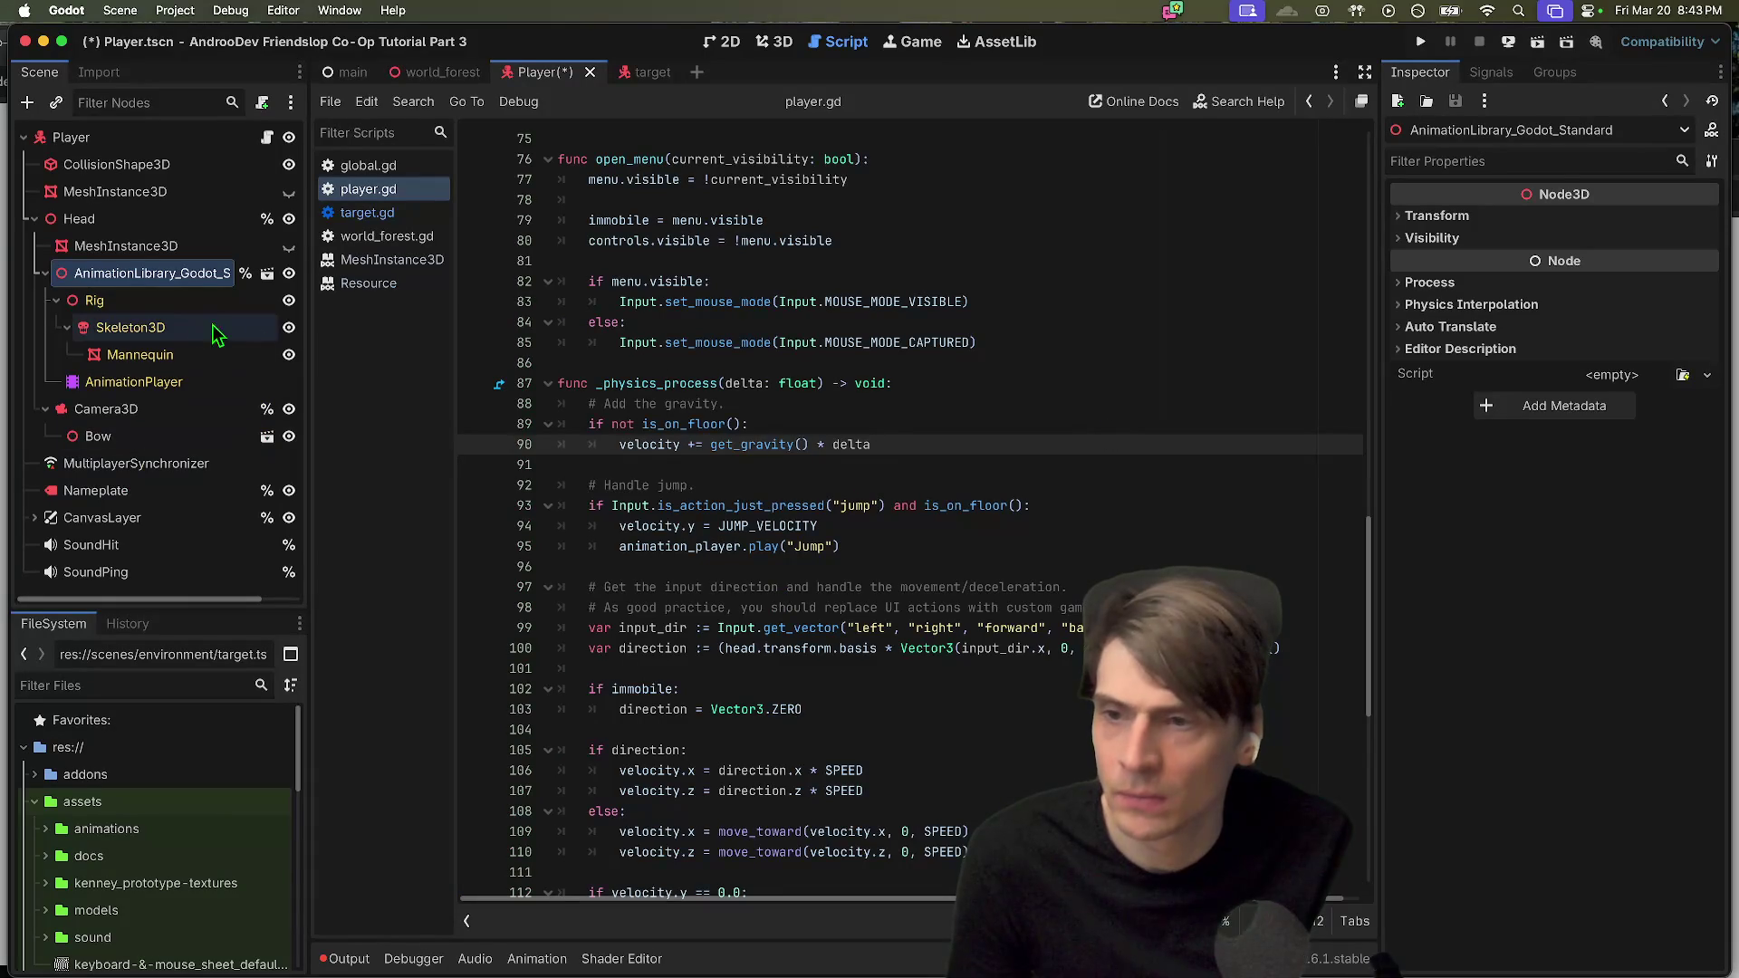
{"action": "left_click", "coordinate": [1069, 333]}
{"action": "scroll", "coordinate": [1068, 333], "scroll_direction": "up", "scroll_amount": 12}
Save the Player scene and script, run the project, and stop it at the parser error.
{"action": "scroll", "coordinate": [1069, 332], "scroll_direction": "up", "scroll_amount": 10}
{"action": "double_click", "coordinate": [1013, 648]}
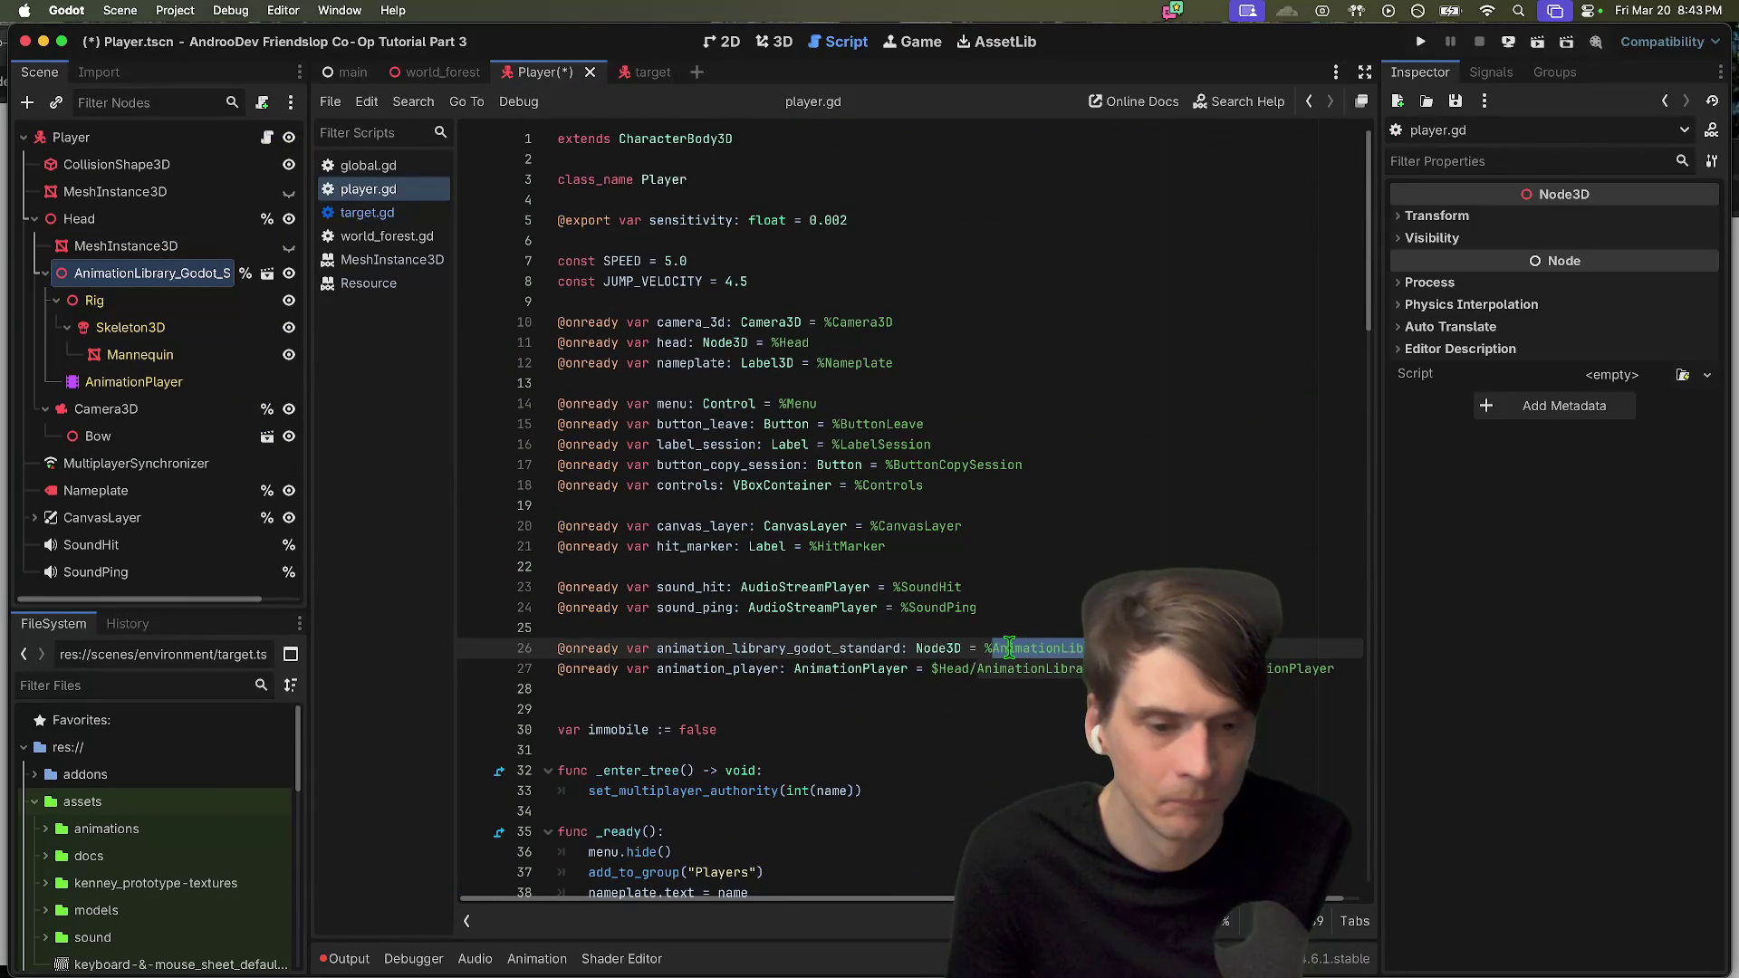
{"action": "left_click", "coordinate": [954, 690]}
{"action": "key", "text": "ctrl+s"}
{"action": "key", "text": "super+b"}
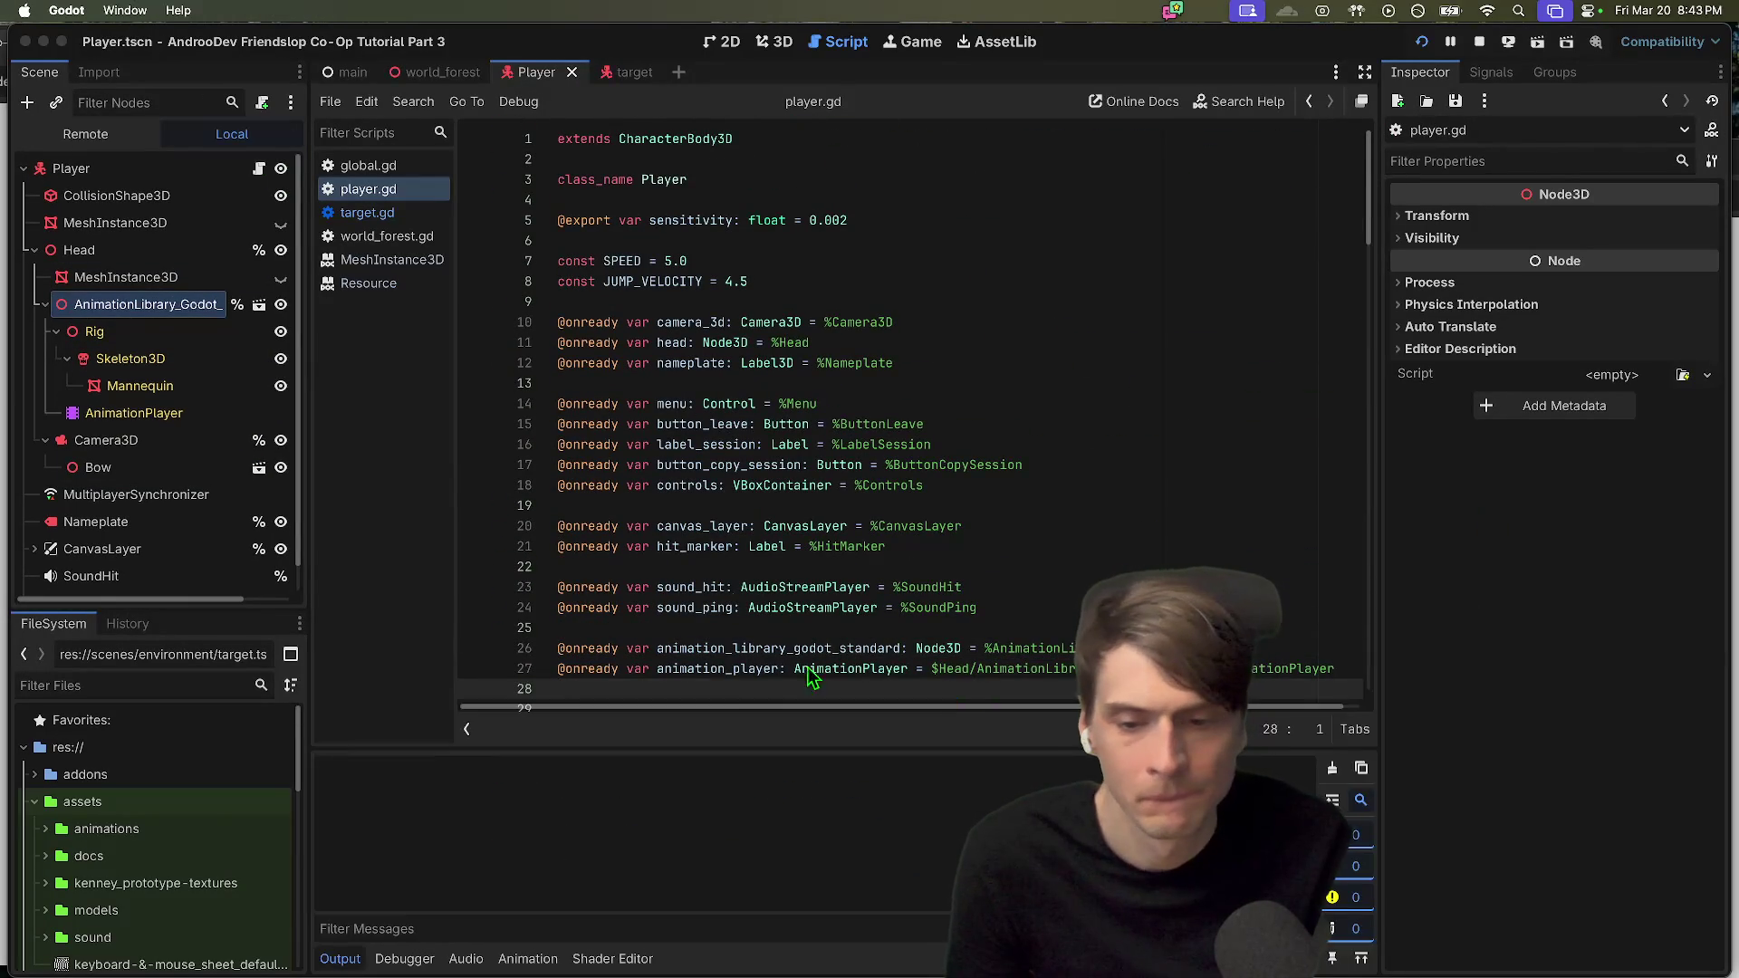
{"action": "left_click", "coordinate": [1481, 43]}
Pass 0 as the first argument of set_surface_override_material and rerun the project.
{"action": "left_click", "coordinate": [891, 506]}
{"action": "type", "text": "0, new_material)"}
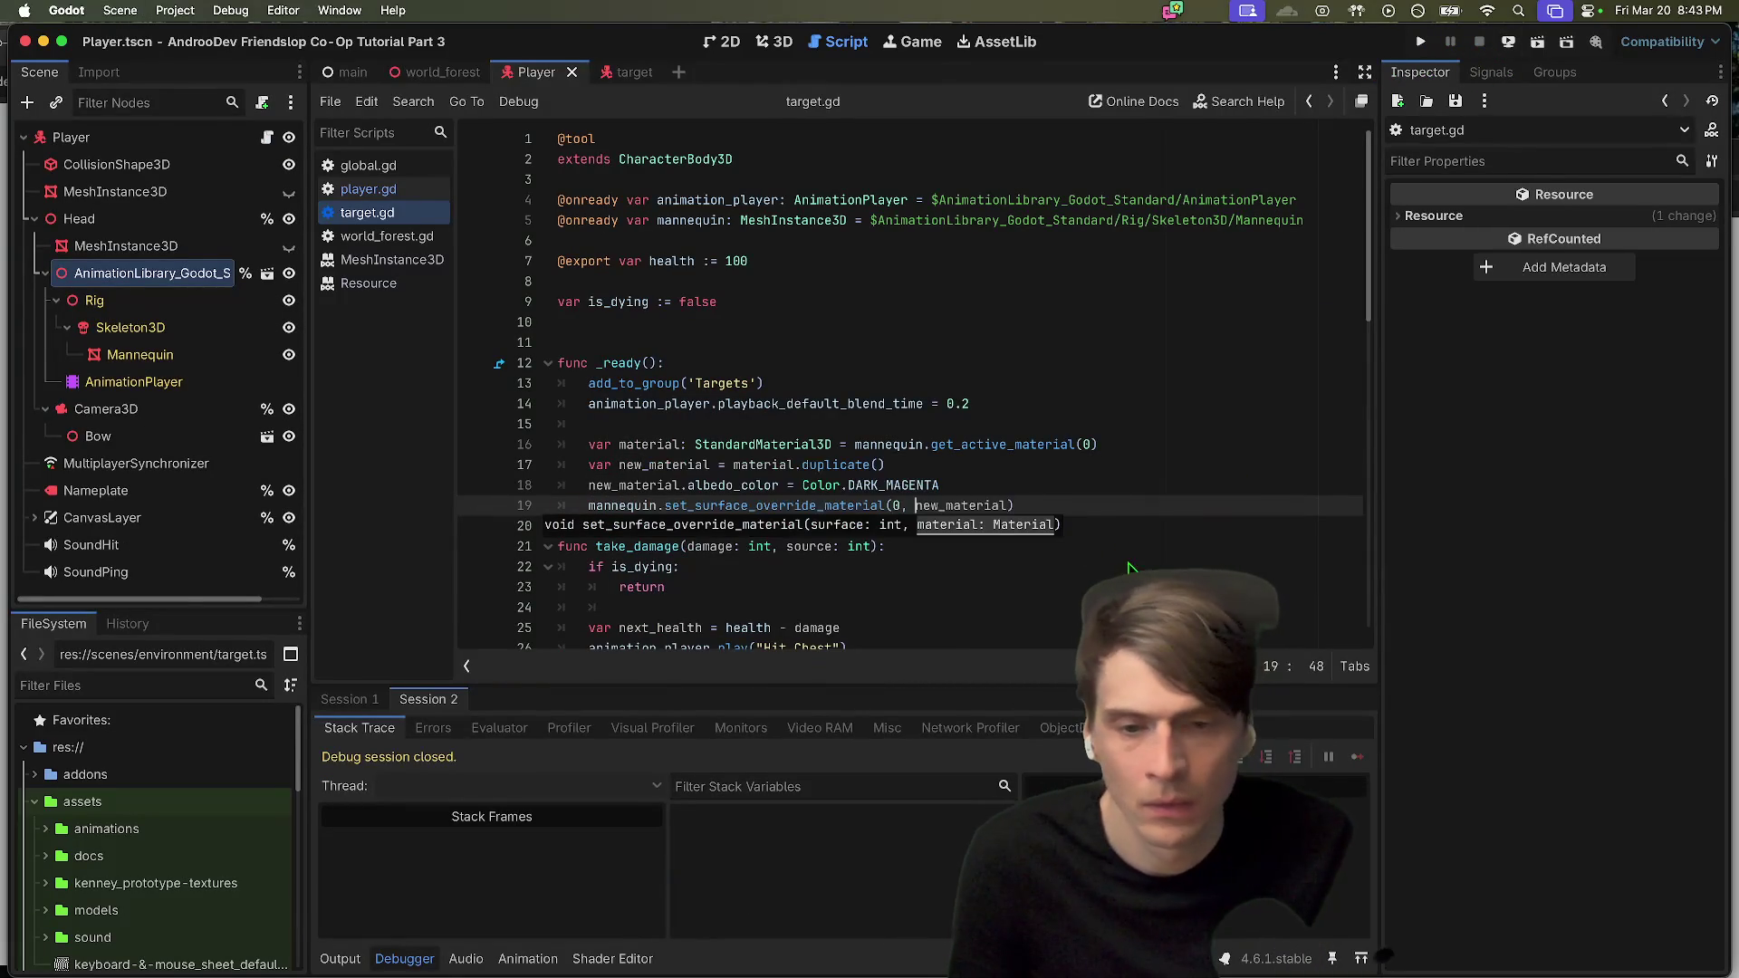
{"action": "key", "text": "super+b"}
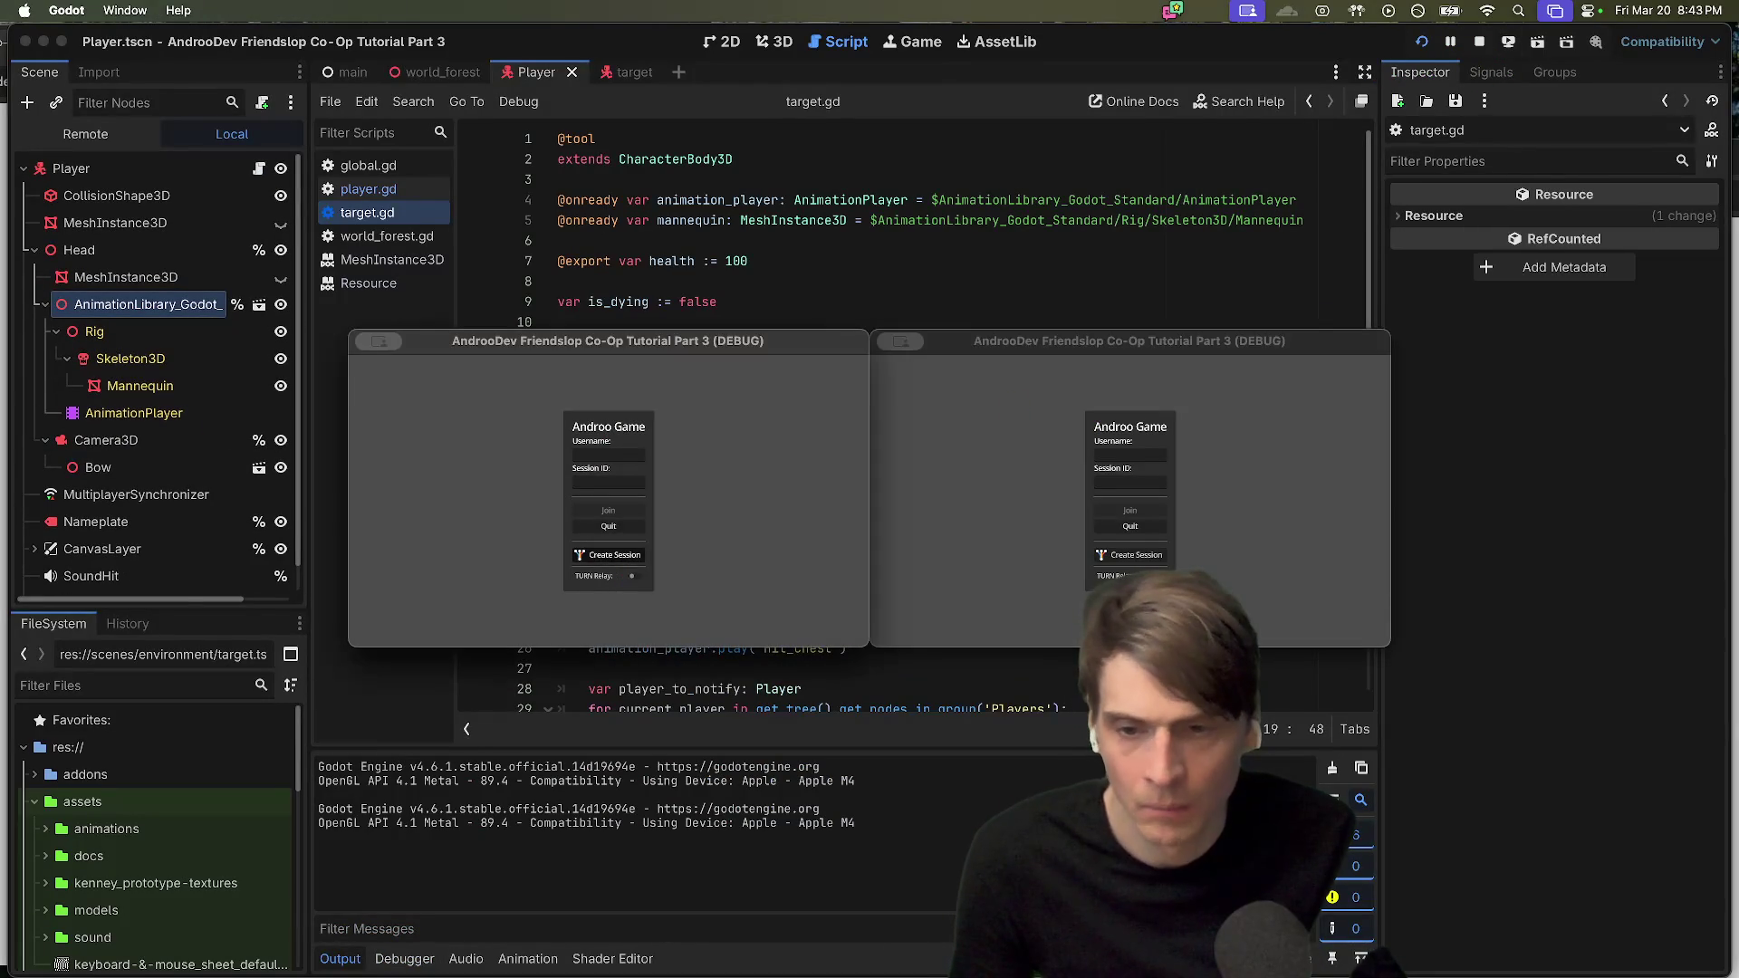
Host a game session in the left window and join it from the right window.
{"action": "left_click", "coordinate": [609, 554]}
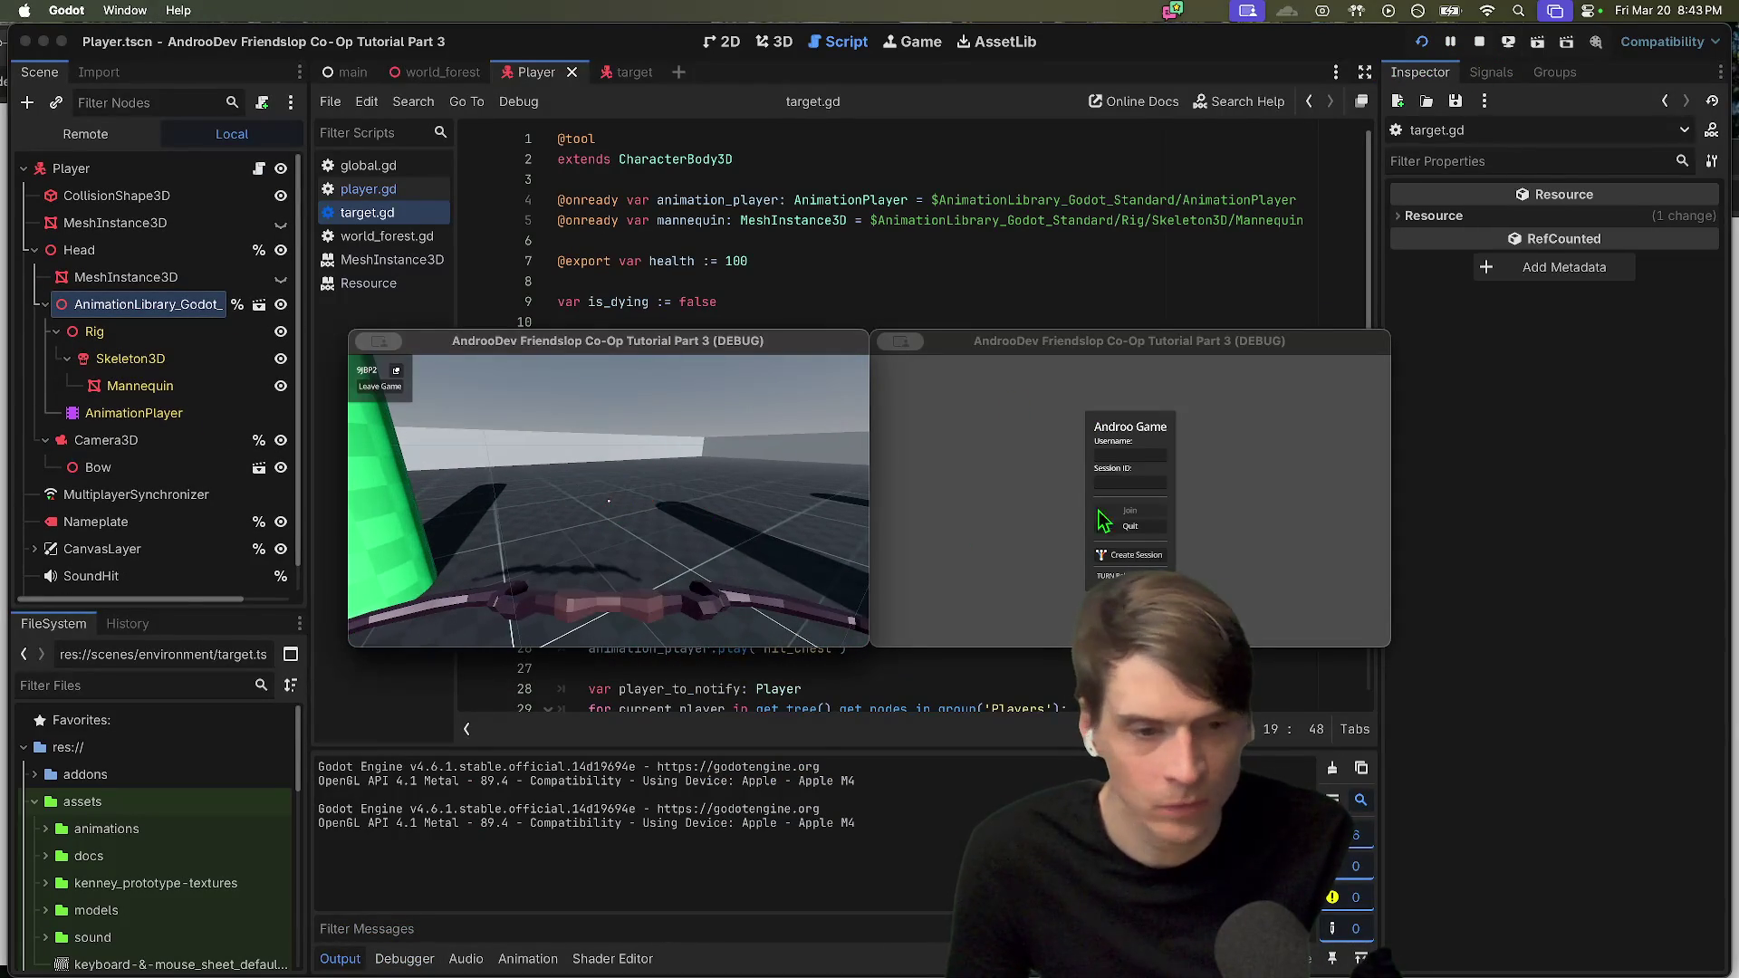
{"action": "left_click", "coordinate": [1130, 483]}
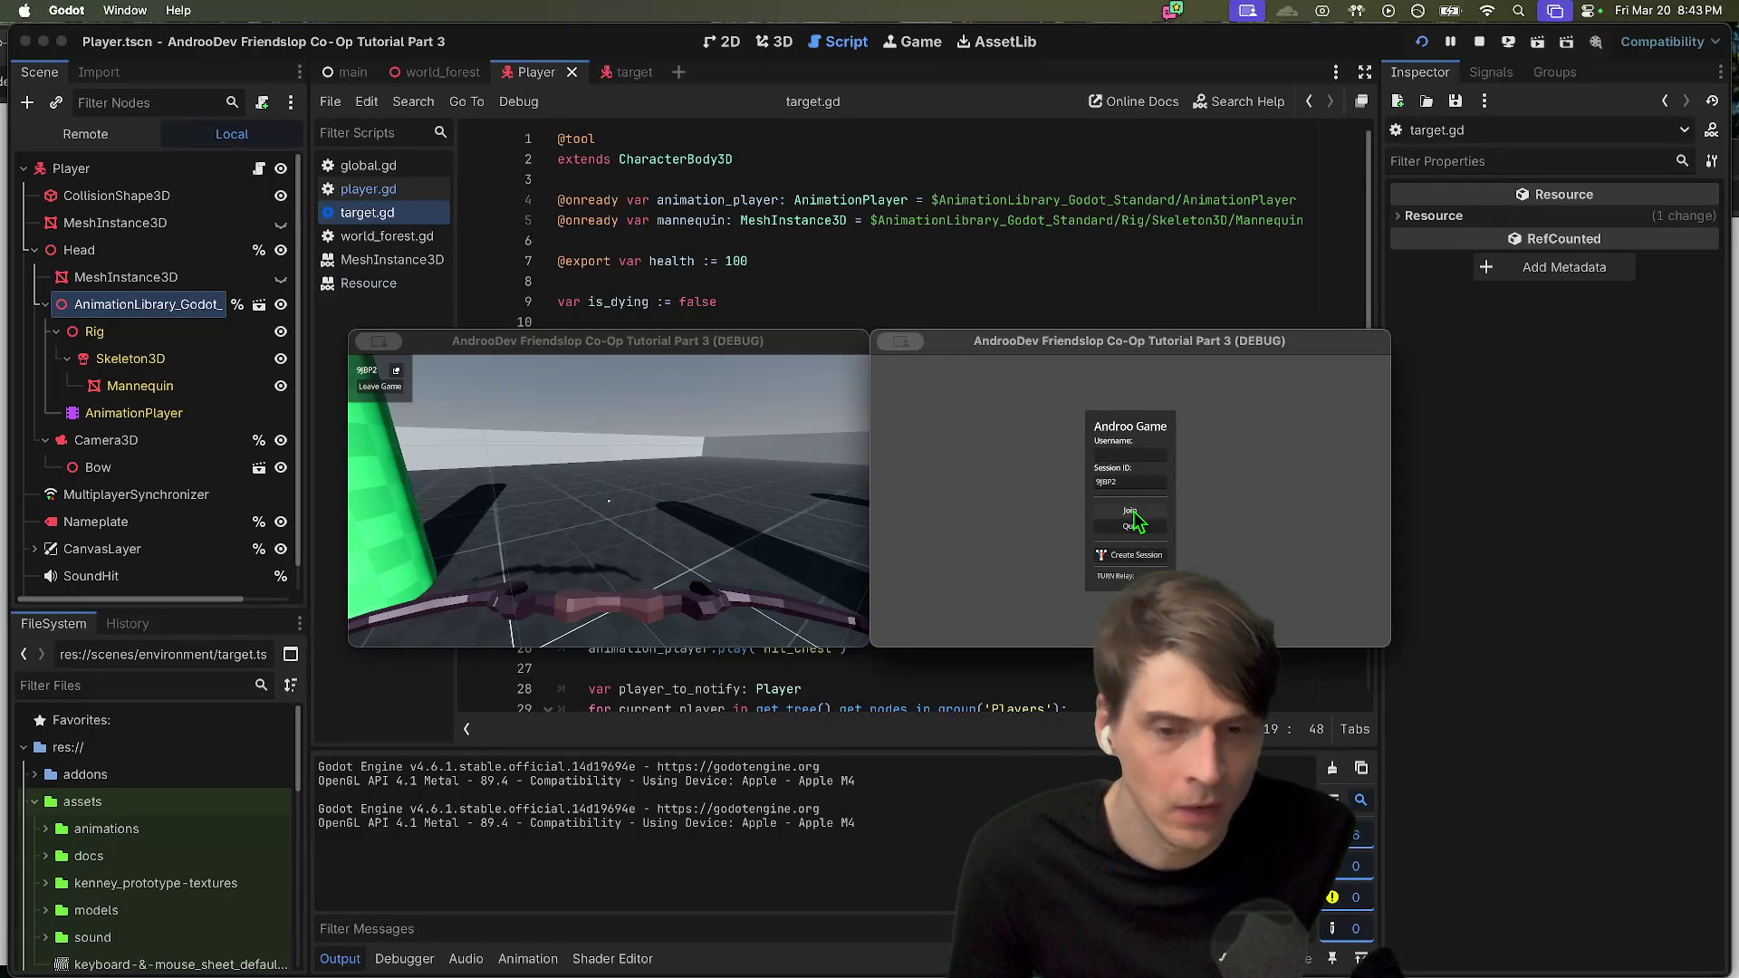
{"action": "left_click", "coordinate": [1129, 510]}
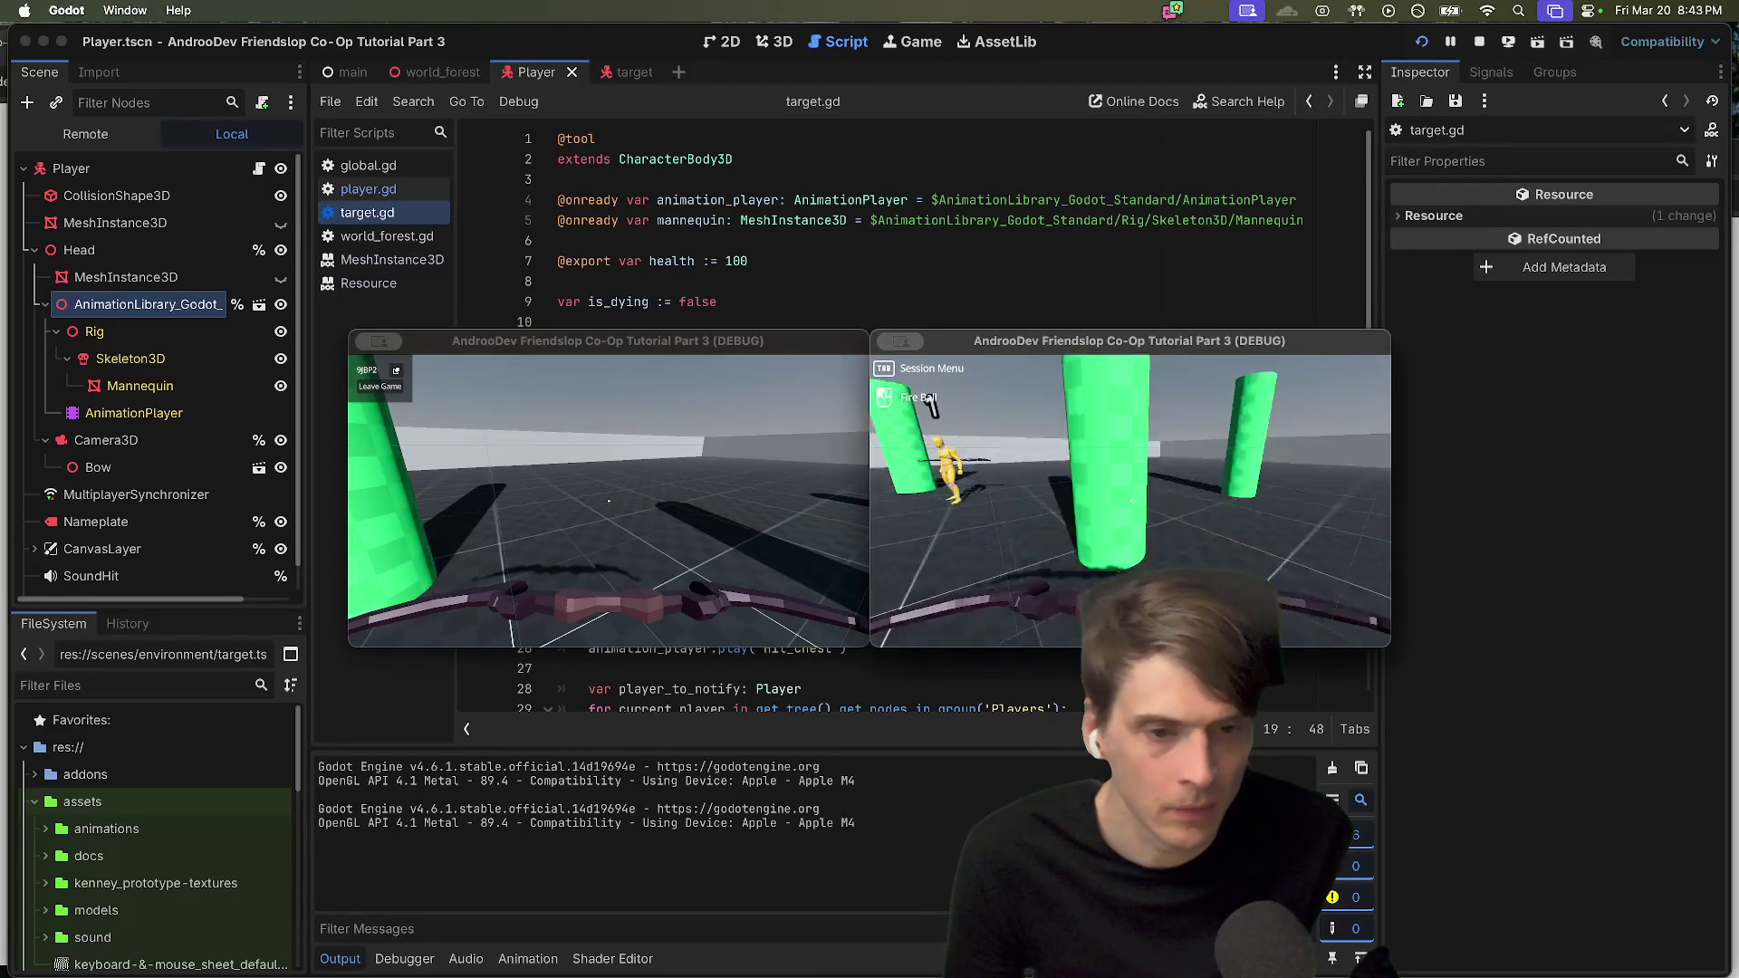
Shoot fireballs at the dark magenta target mannequin, then quit both game windows.
{"action": "mouse_move", "coordinate": [1130, 501]}
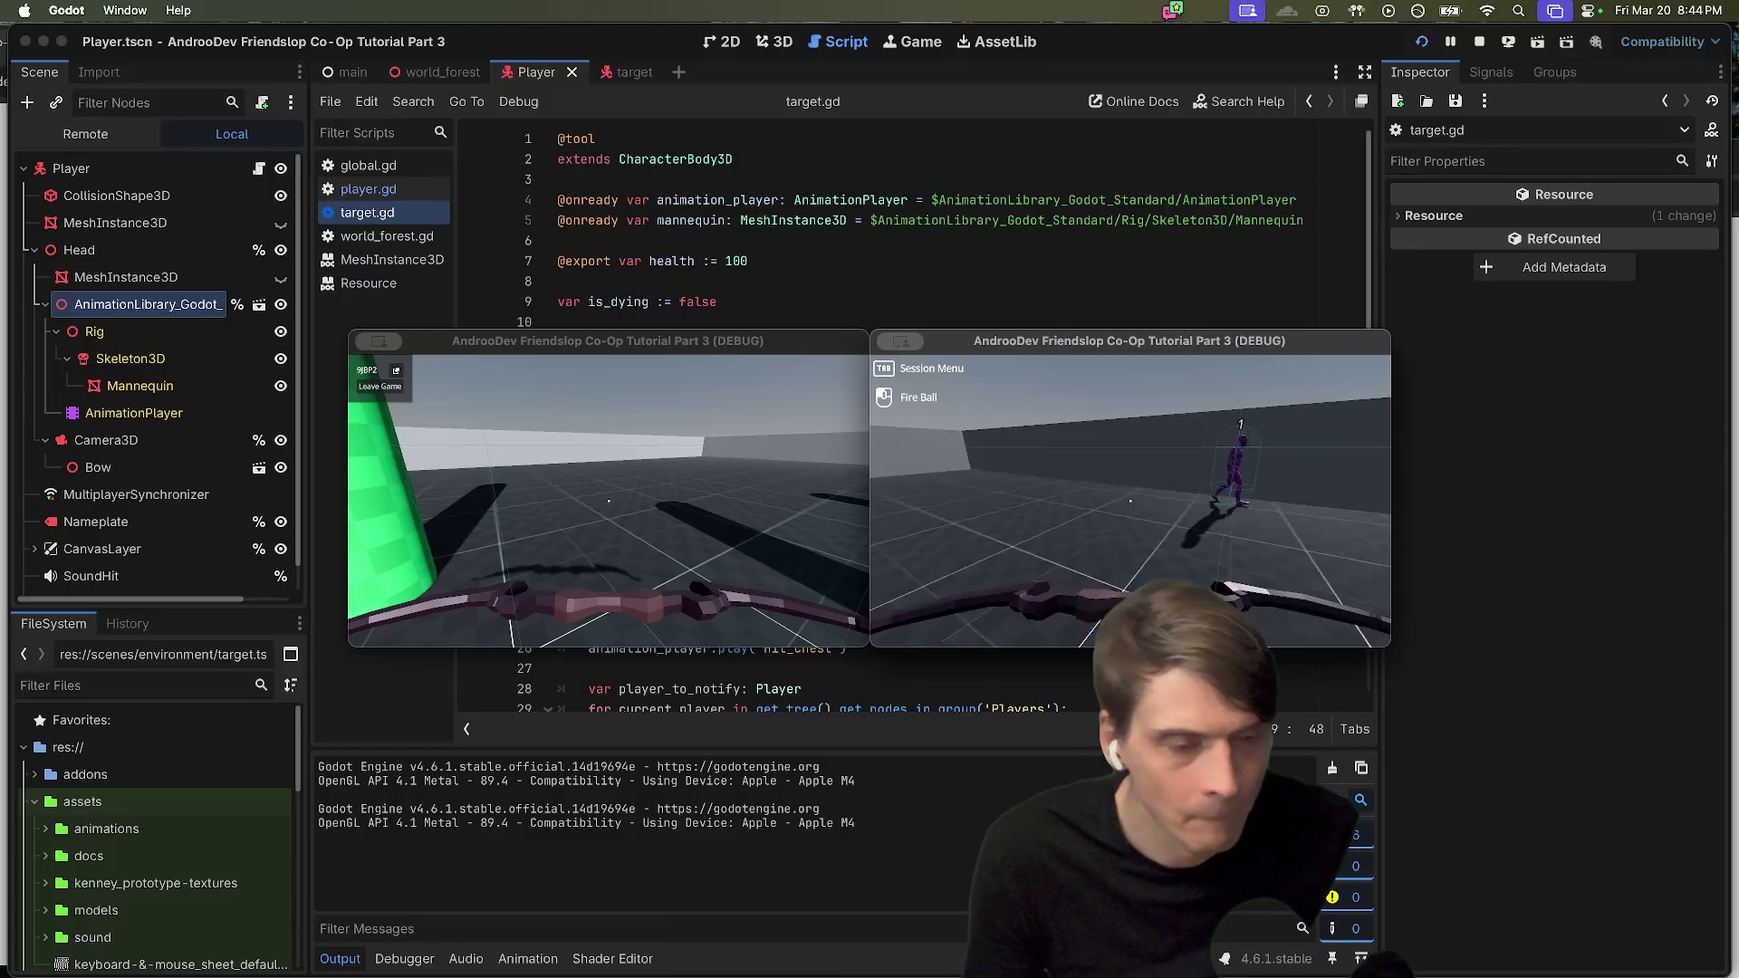
{"action": "left_click", "coordinate": [1130, 500]}
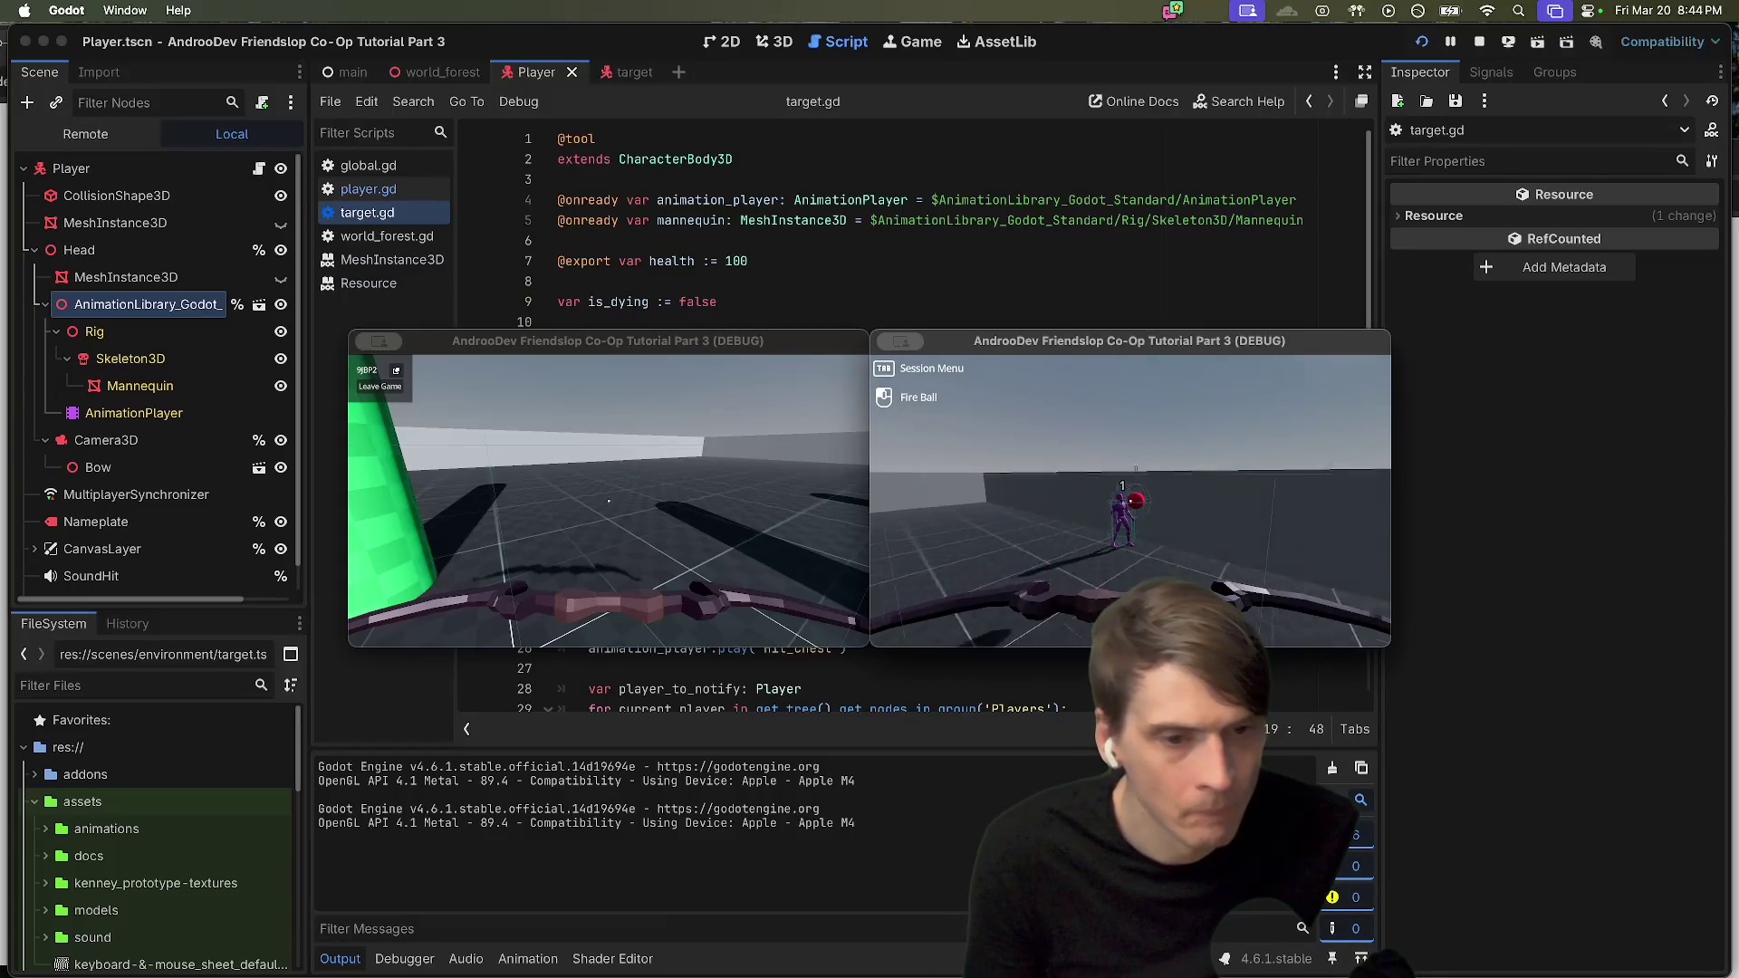
{"action": "mouse_move", "coordinate": [1130, 501]}
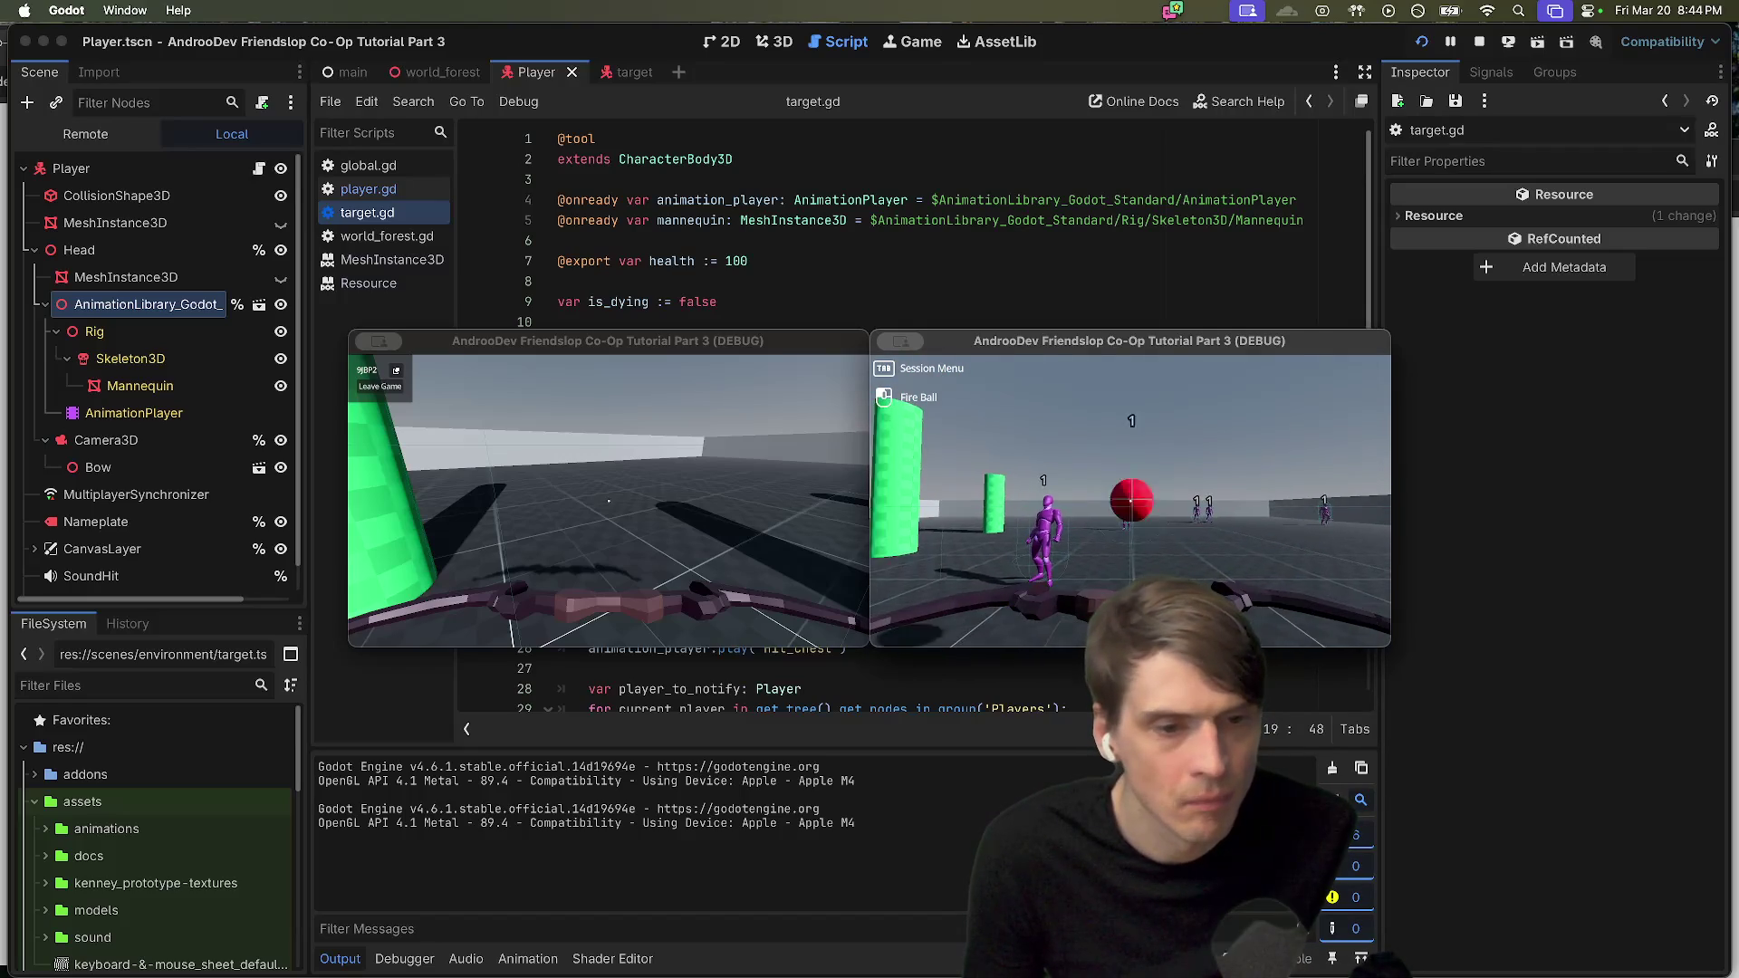
{"action": "left_click", "coordinate": [1130, 501]}
{"action": "mouse_move", "coordinate": [1130, 501]}
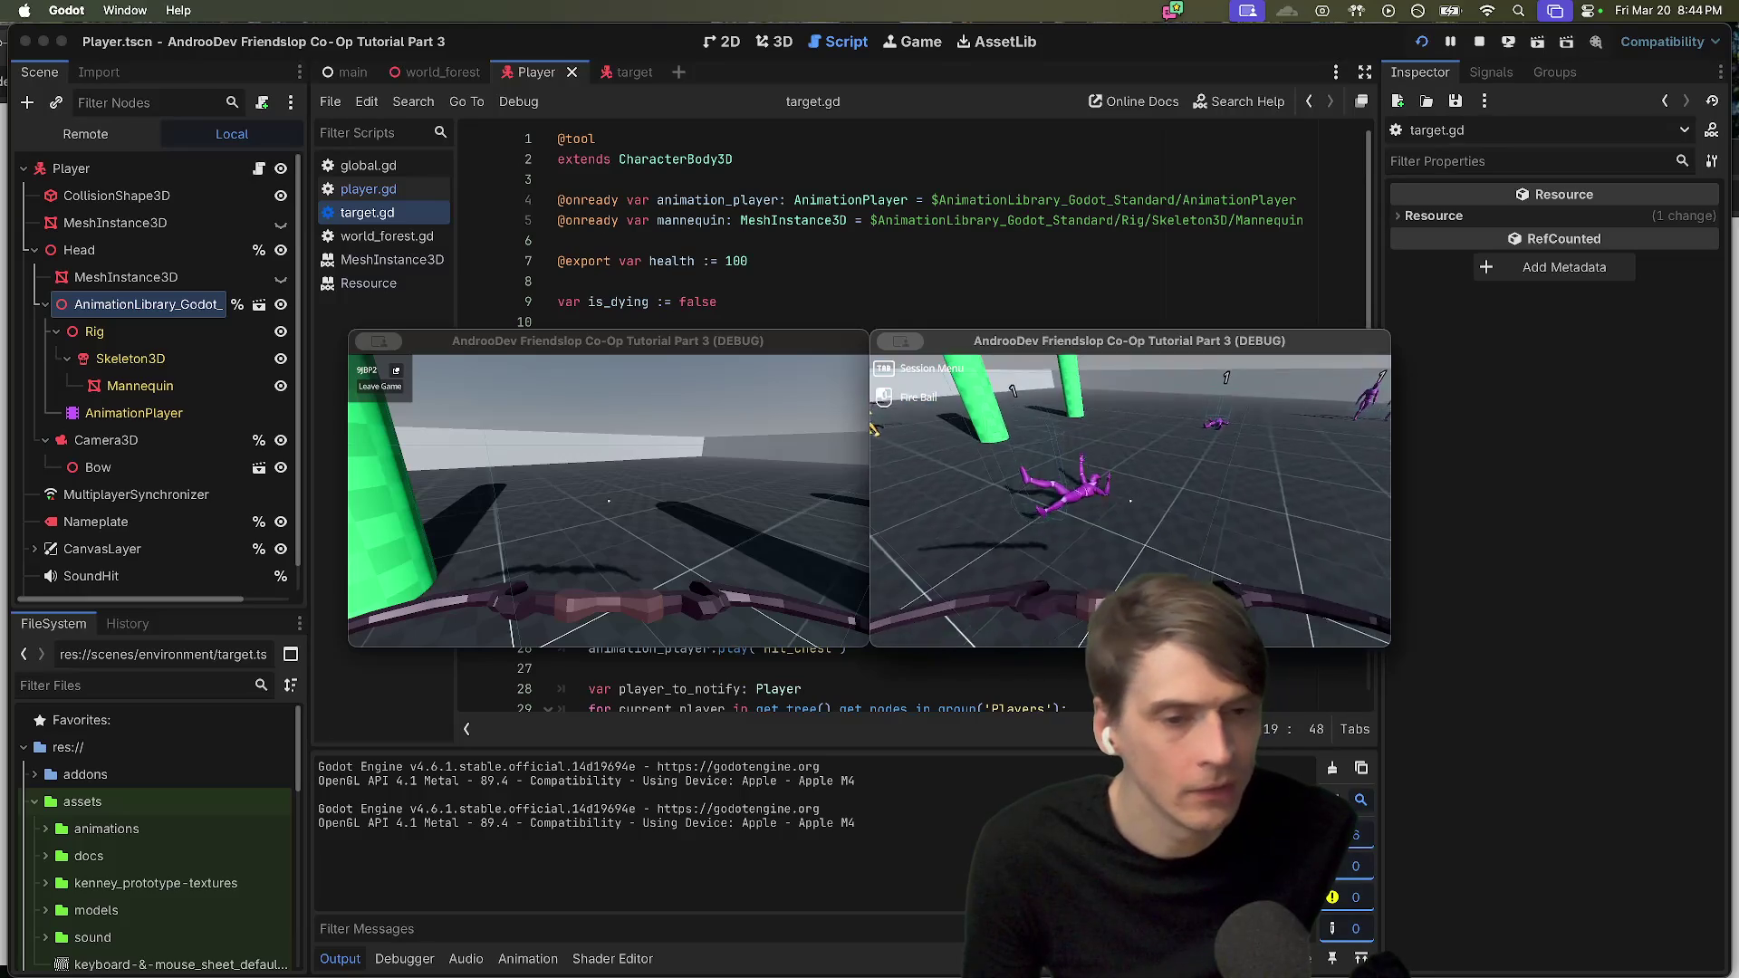
{"action": "key", "text": "super+q"}
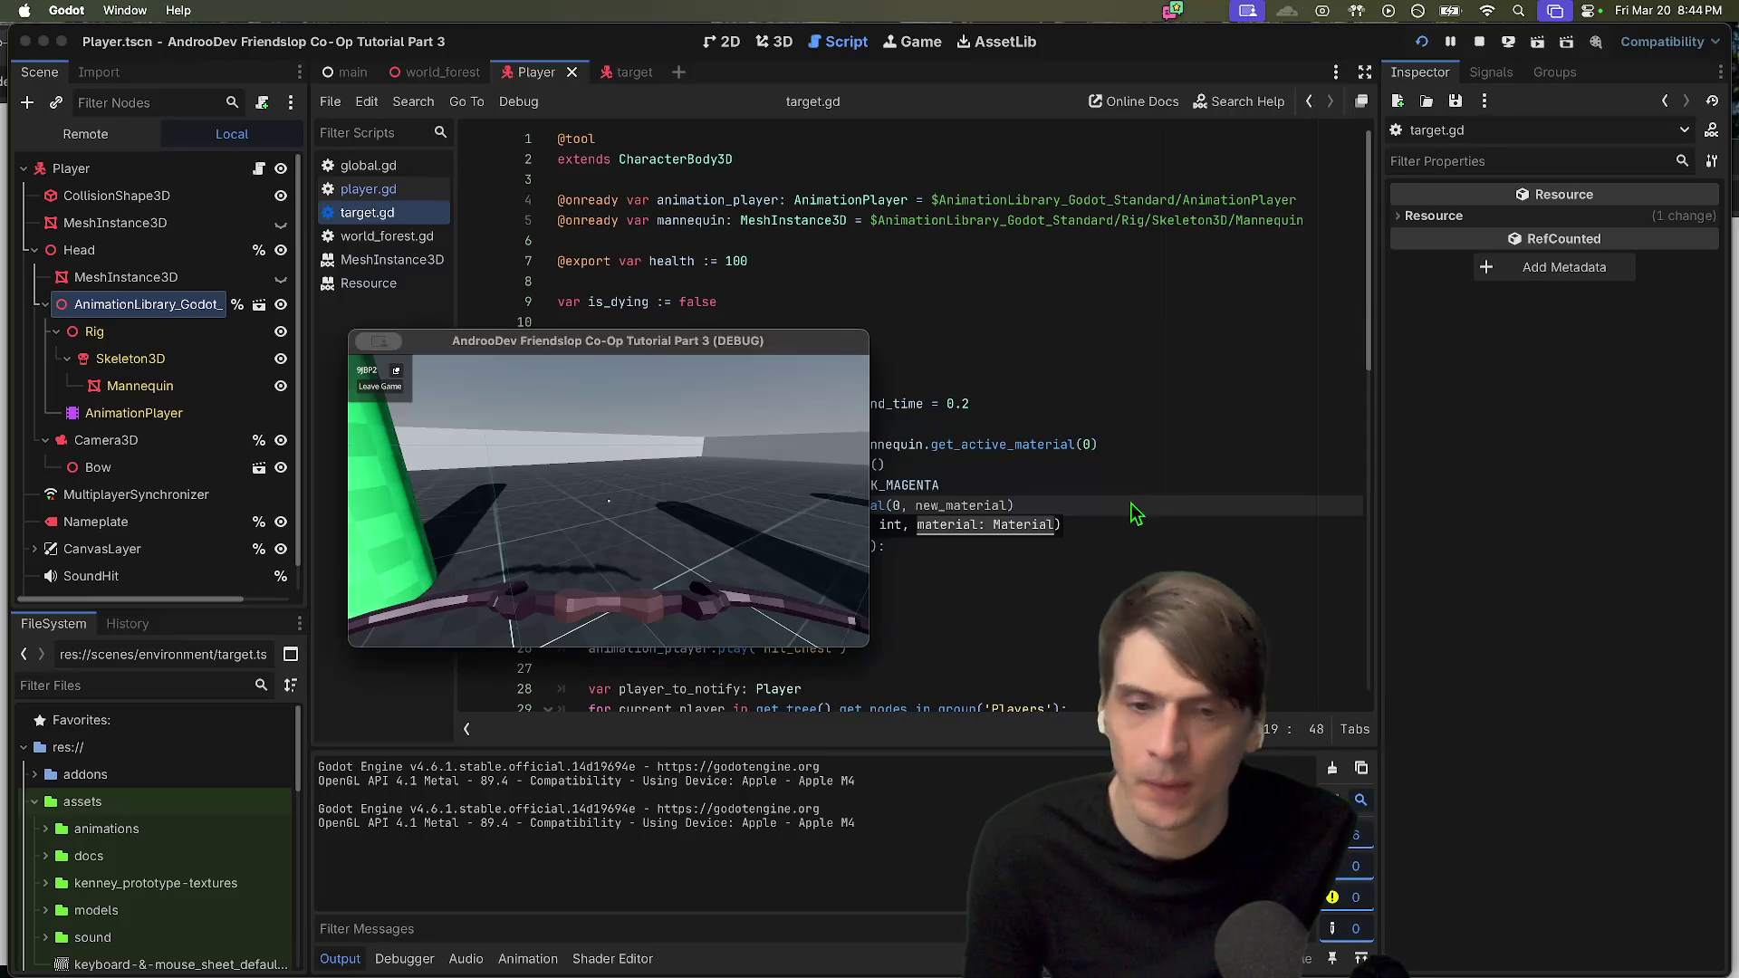
{"action": "key", "text": "super+q"}
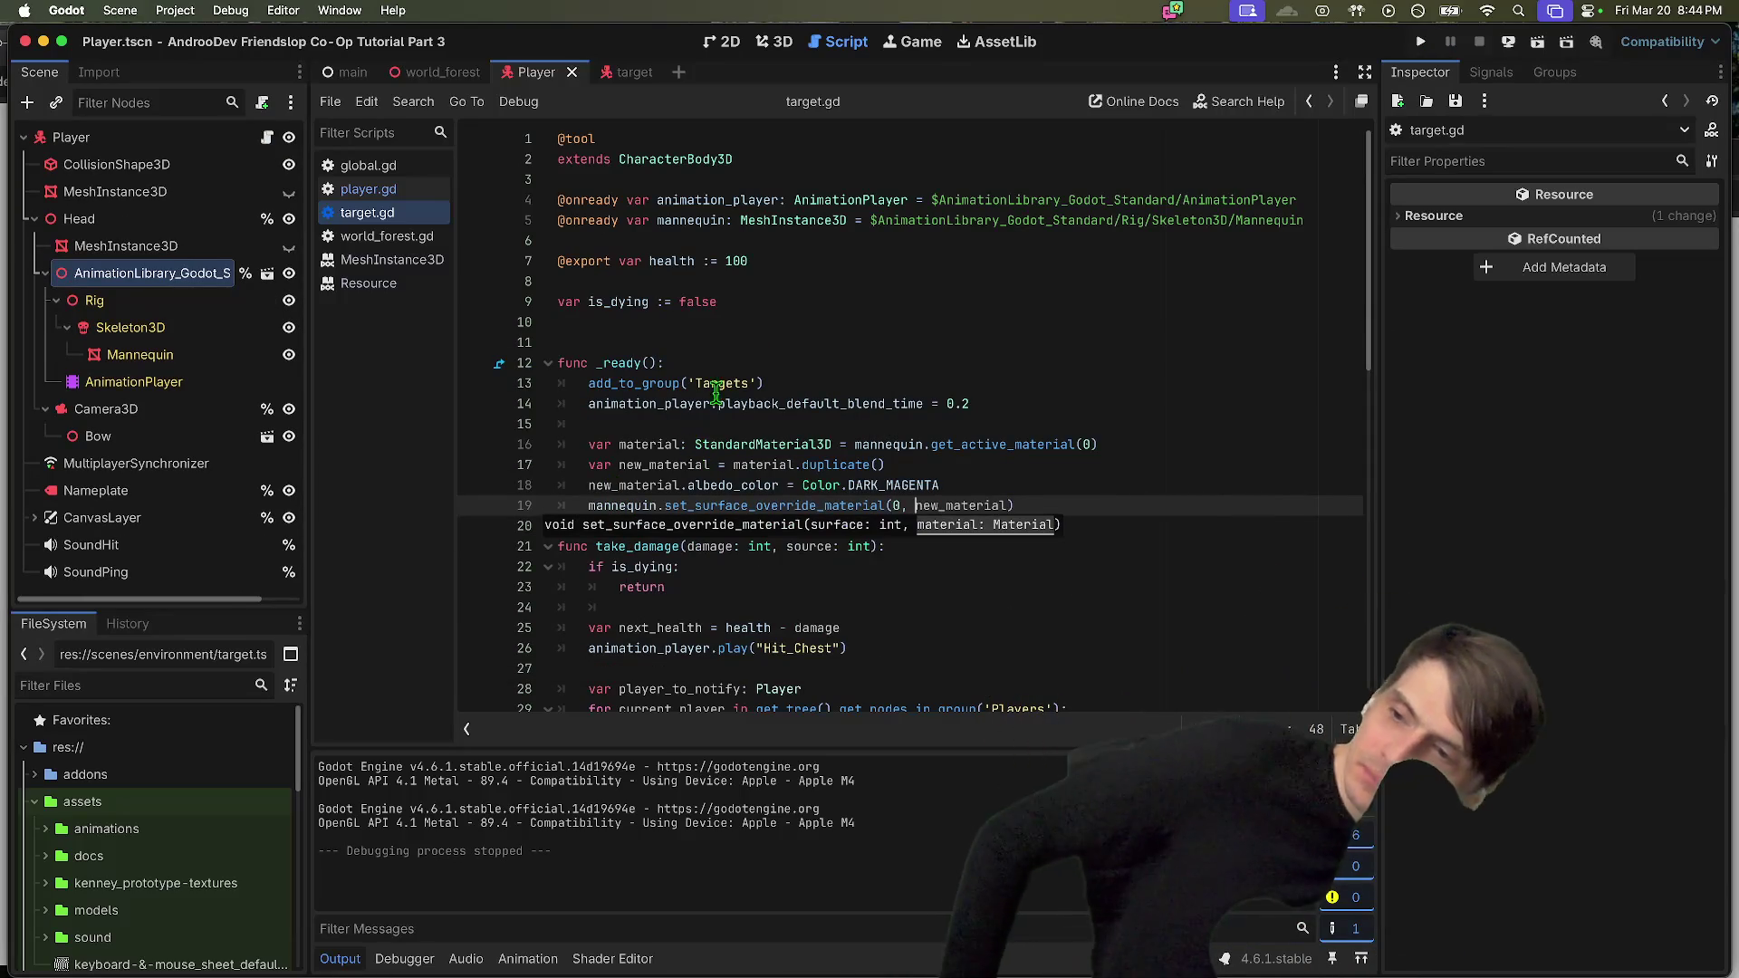
Delete the blank line above func _ready() in target.gd.
{"action": "left_click", "coordinate": [909, 367]}
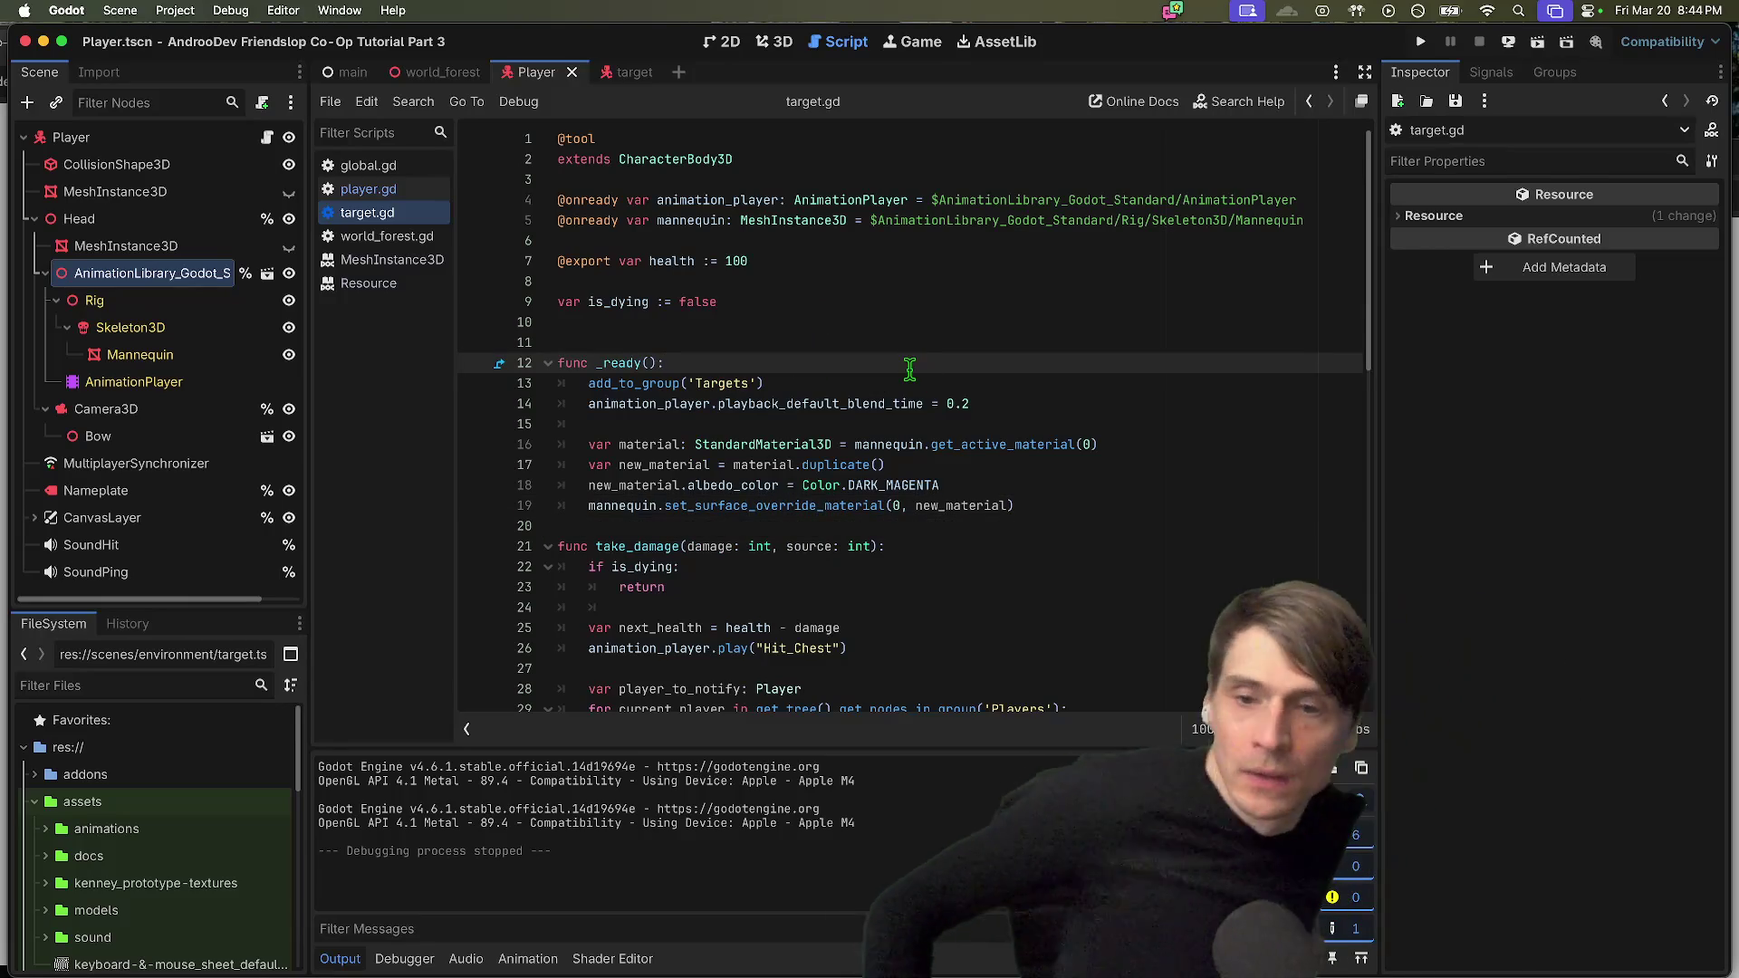
{"action": "key", "text": "Up"}
{"action": "key", "text": "BackSpace"}
{"action": "key", "text": "Down"}
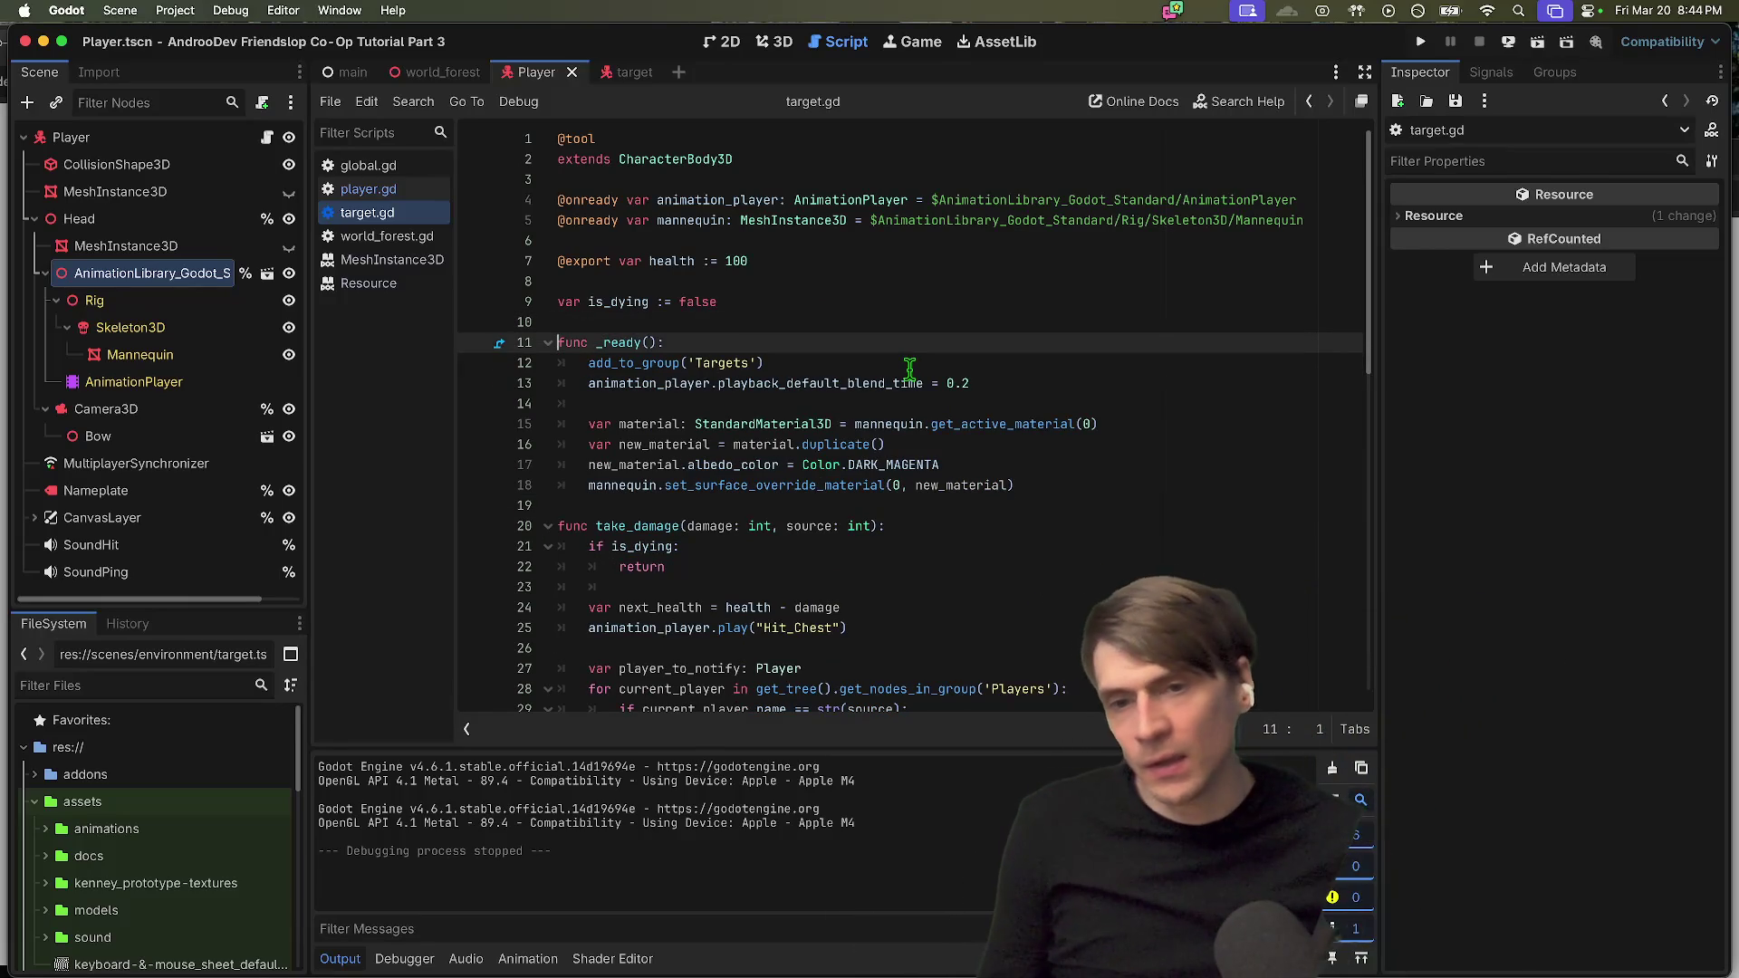
{"action": "scroll", "coordinate": [851, 634], "scroll_direction": "down", "scroll_amount": 10}
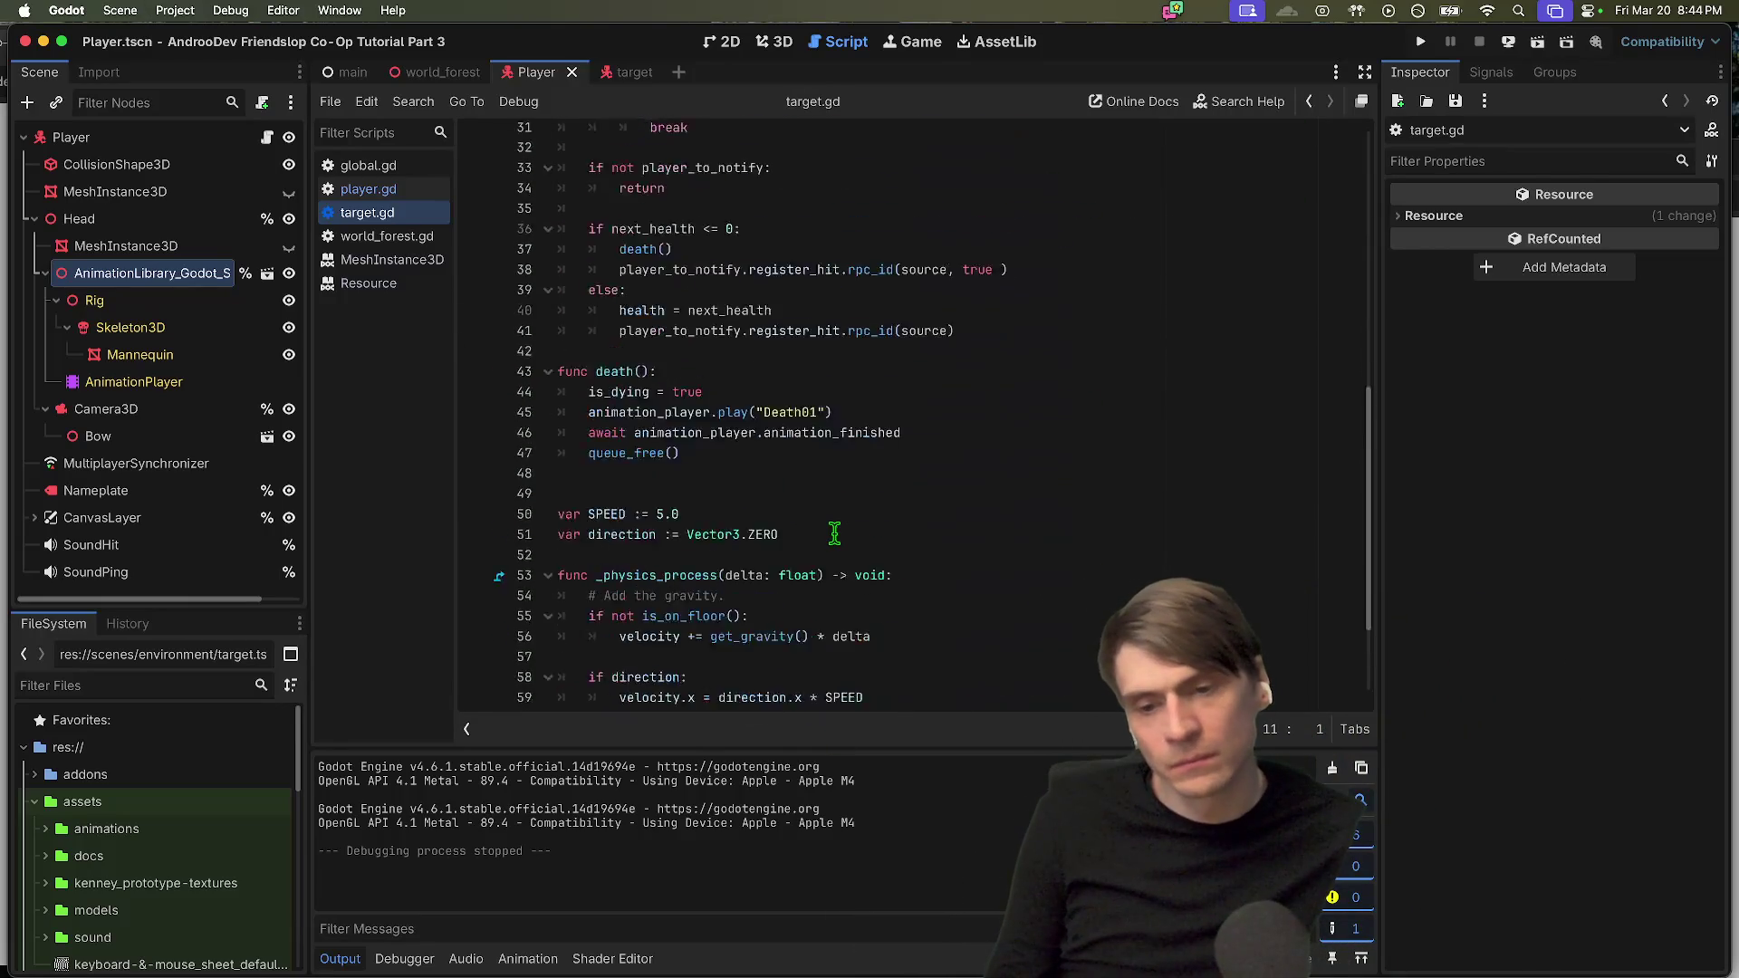
{"action": "left_click", "coordinate": [864, 693]}
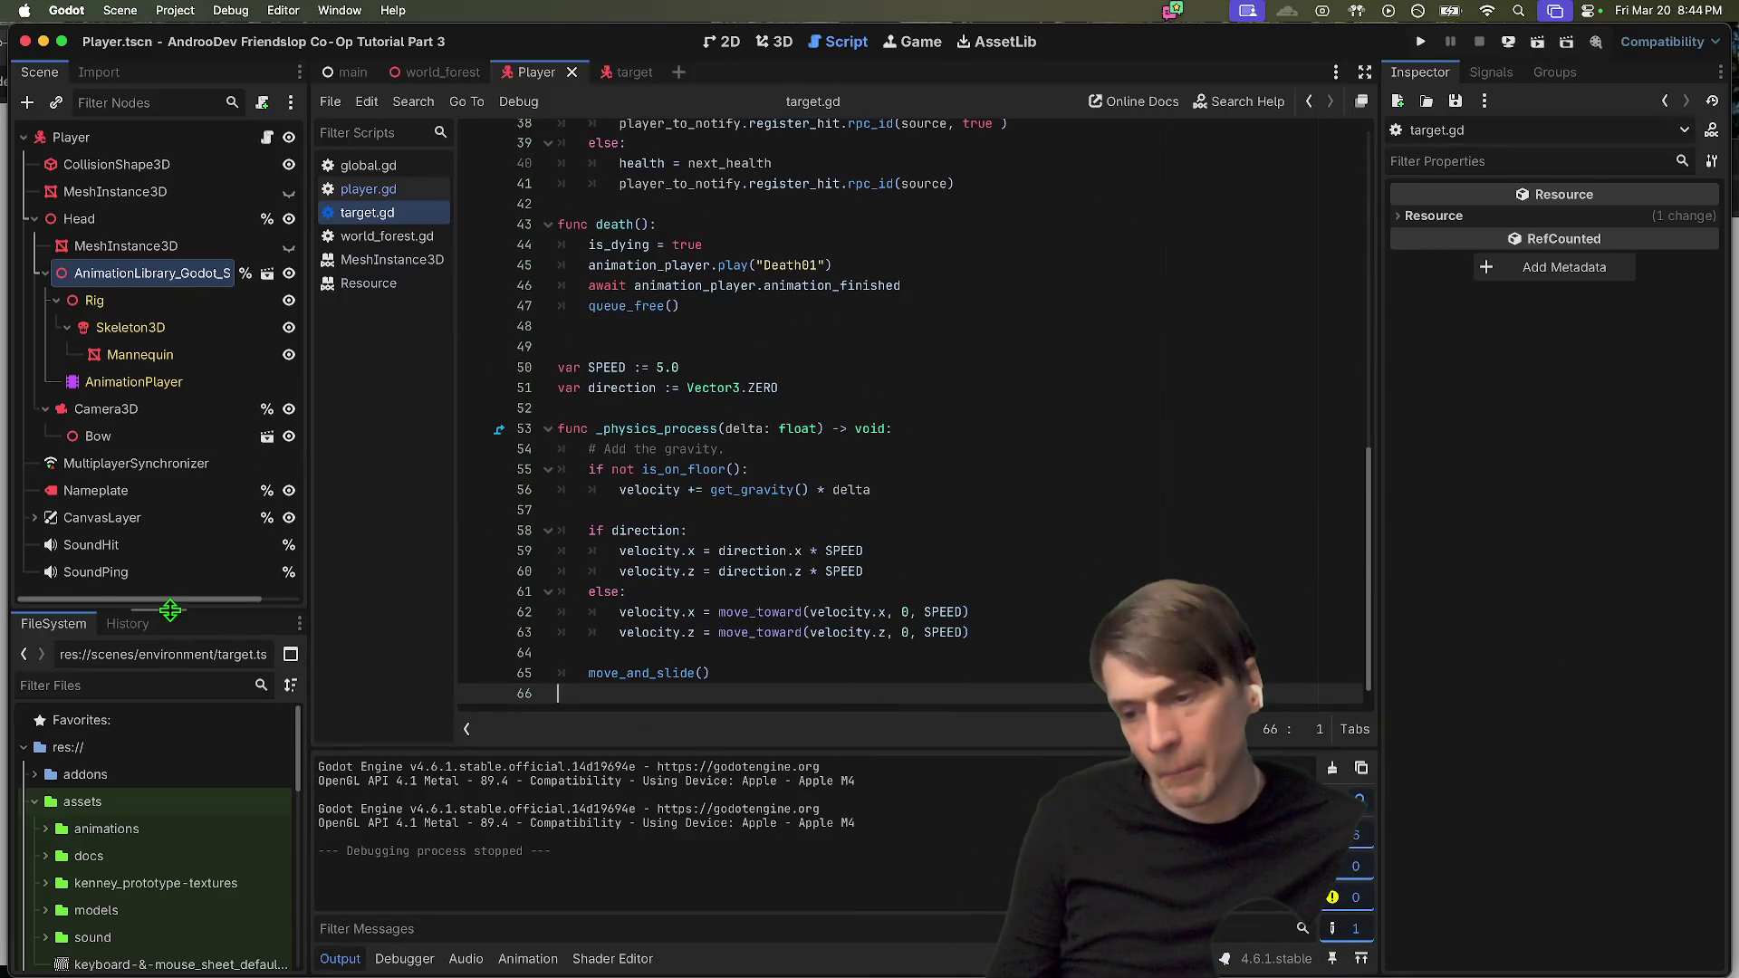
Enlarge the FileSystem panel and expand the animations folder after checking models, sound and docs.
{"action": "left_click_drag", "start_coordinate": [170, 609], "coordinate": [171, 419]}
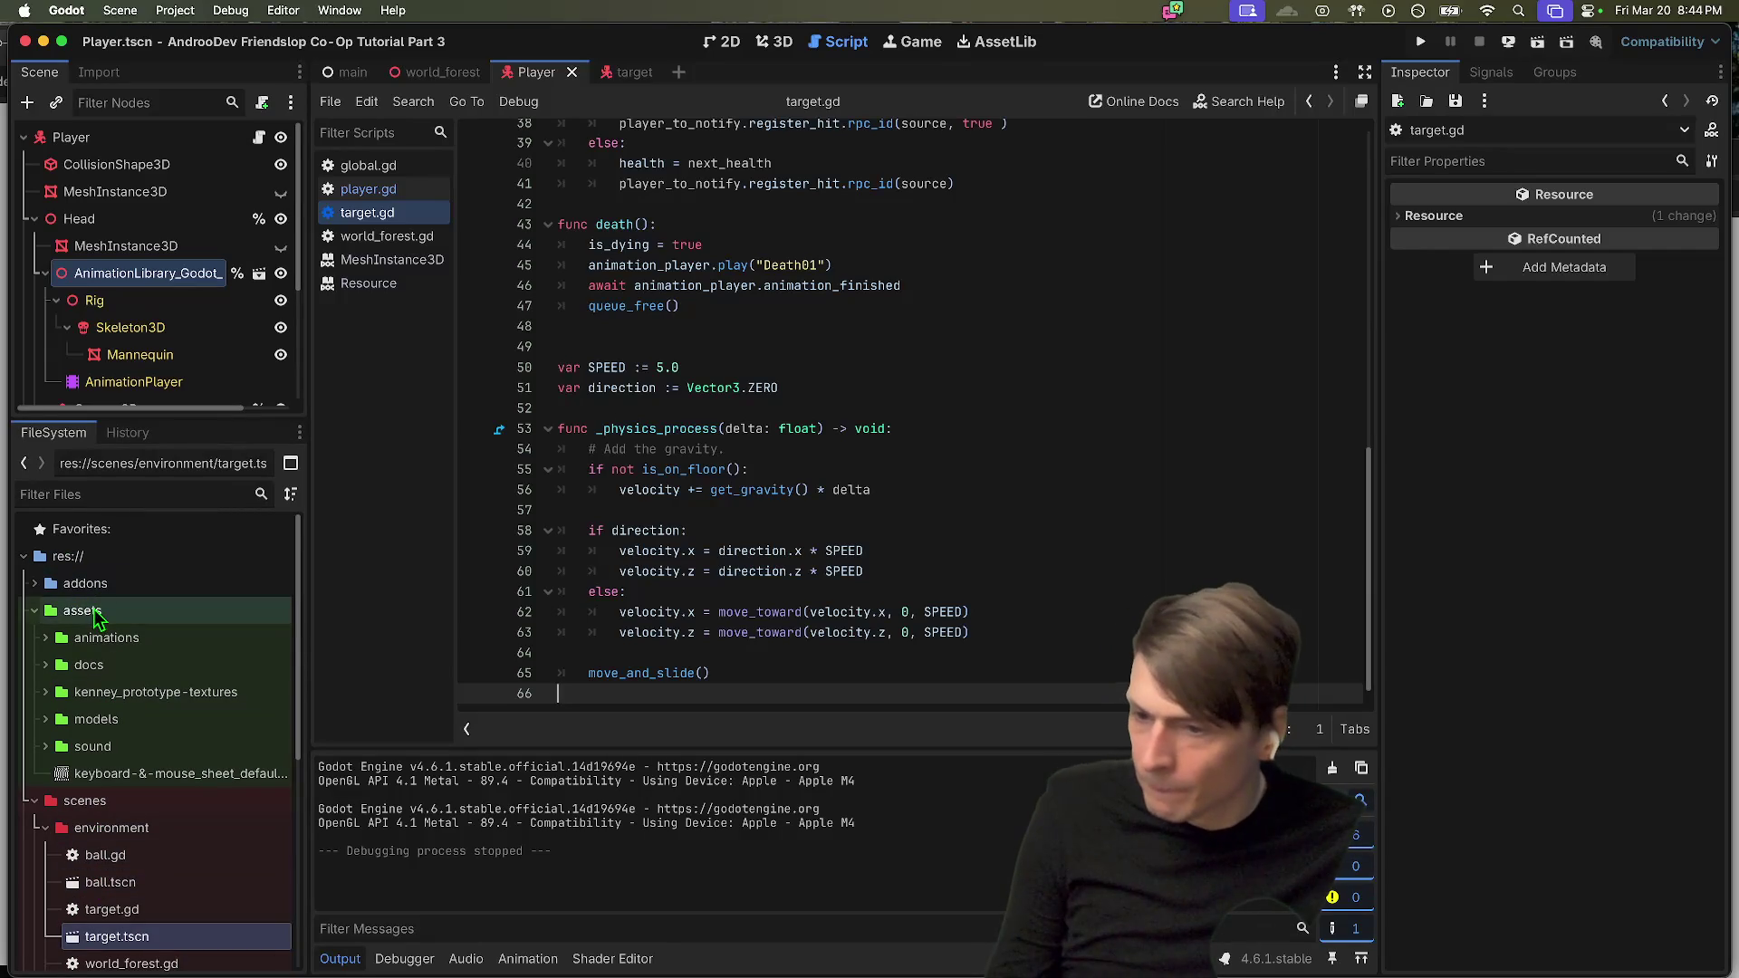
{"action": "double_click", "coordinate": [136, 719]}
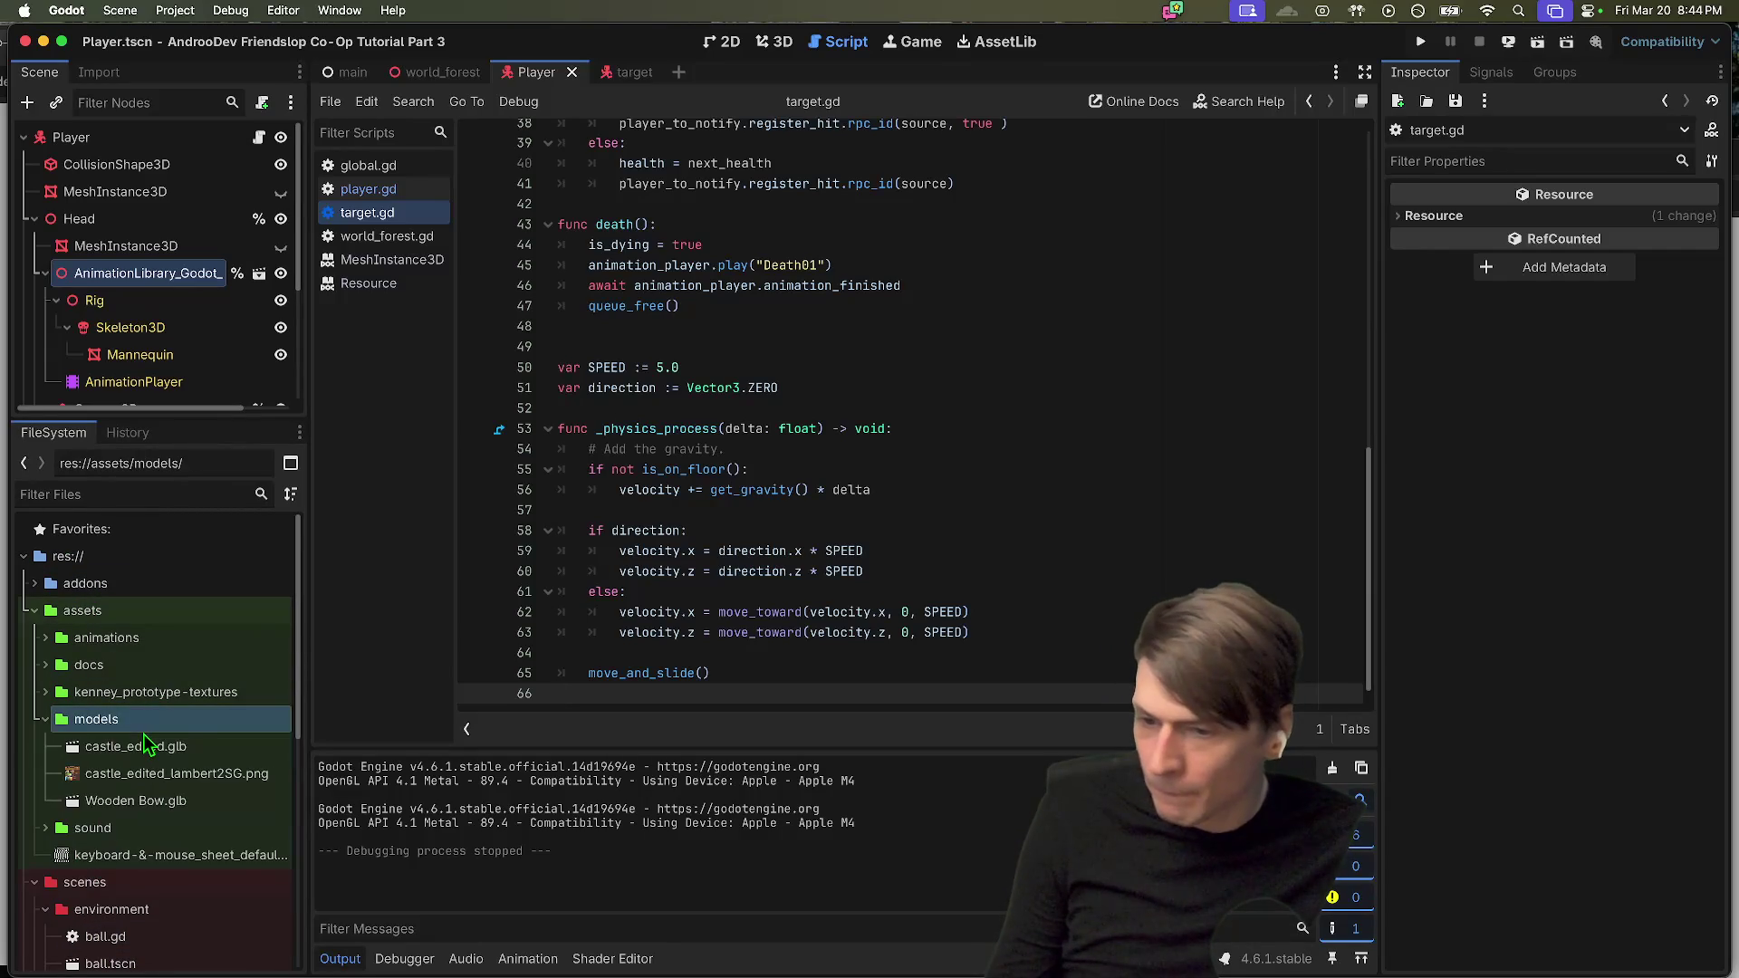
{"action": "double_click", "coordinate": [200, 725]}
{"action": "left_click", "coordinate": [220, 746]}
{"action": "double_click", "coordinate": [219, 746]}
{"action": "double_click", "coordinate": [248, 745]}
{"action": "double_click", "coordinate": [253, 668]}
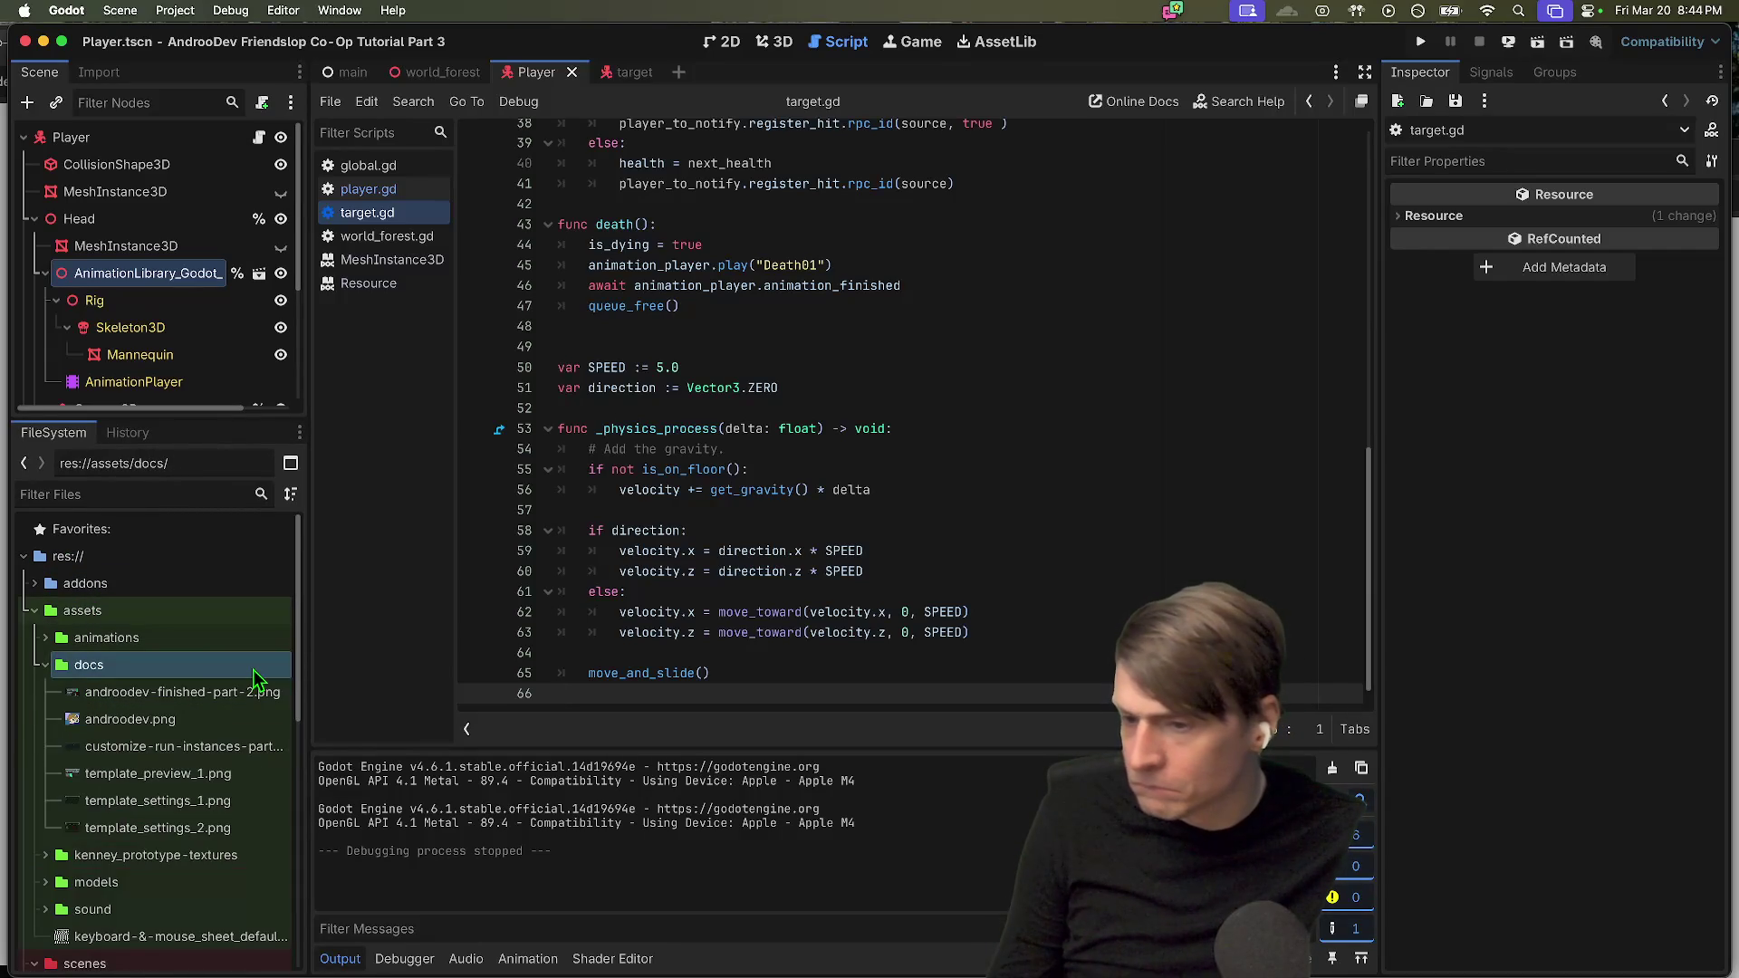
{"action": "double_click", "coordinate": [256, 664]}
{"action": "double_click", "coordinate": [260, 646]}
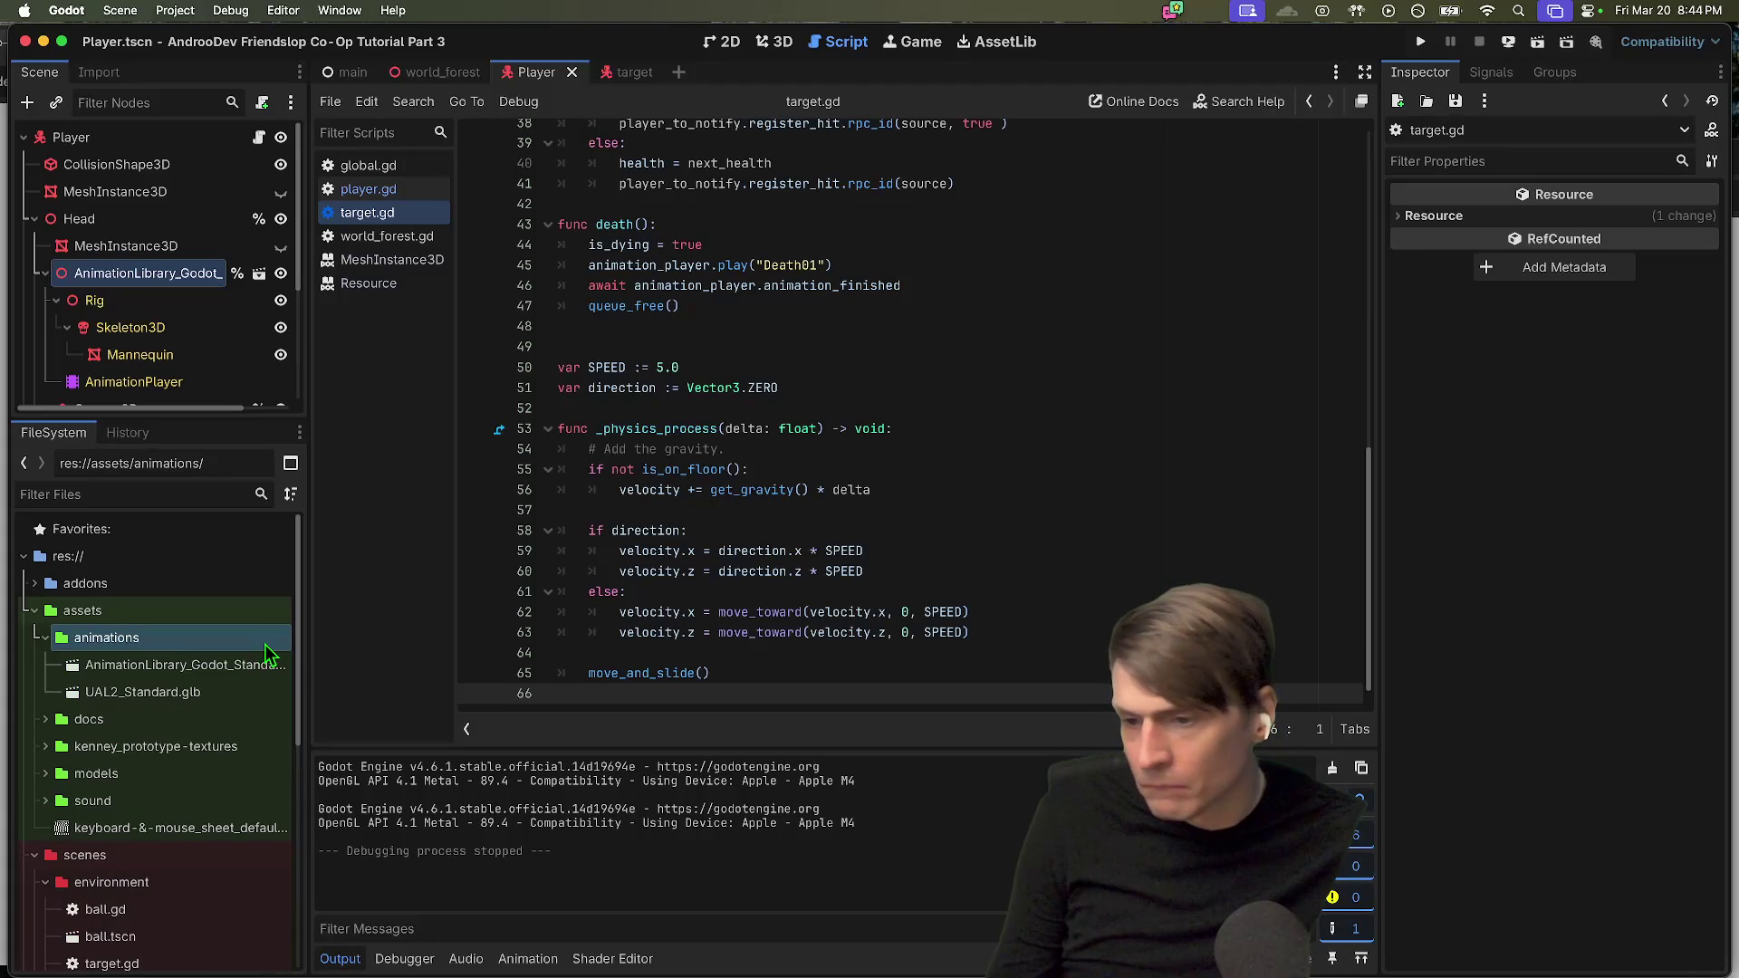
{"action": "double_click", "coordinate": [264, 644]}
{"action": "double_click", "coordinate": [267, 651]}
Delete UAL2_Standard.glb from the animations folder and confirm its removal.
{"action": "left_click", "coordinate": [195, 693]}
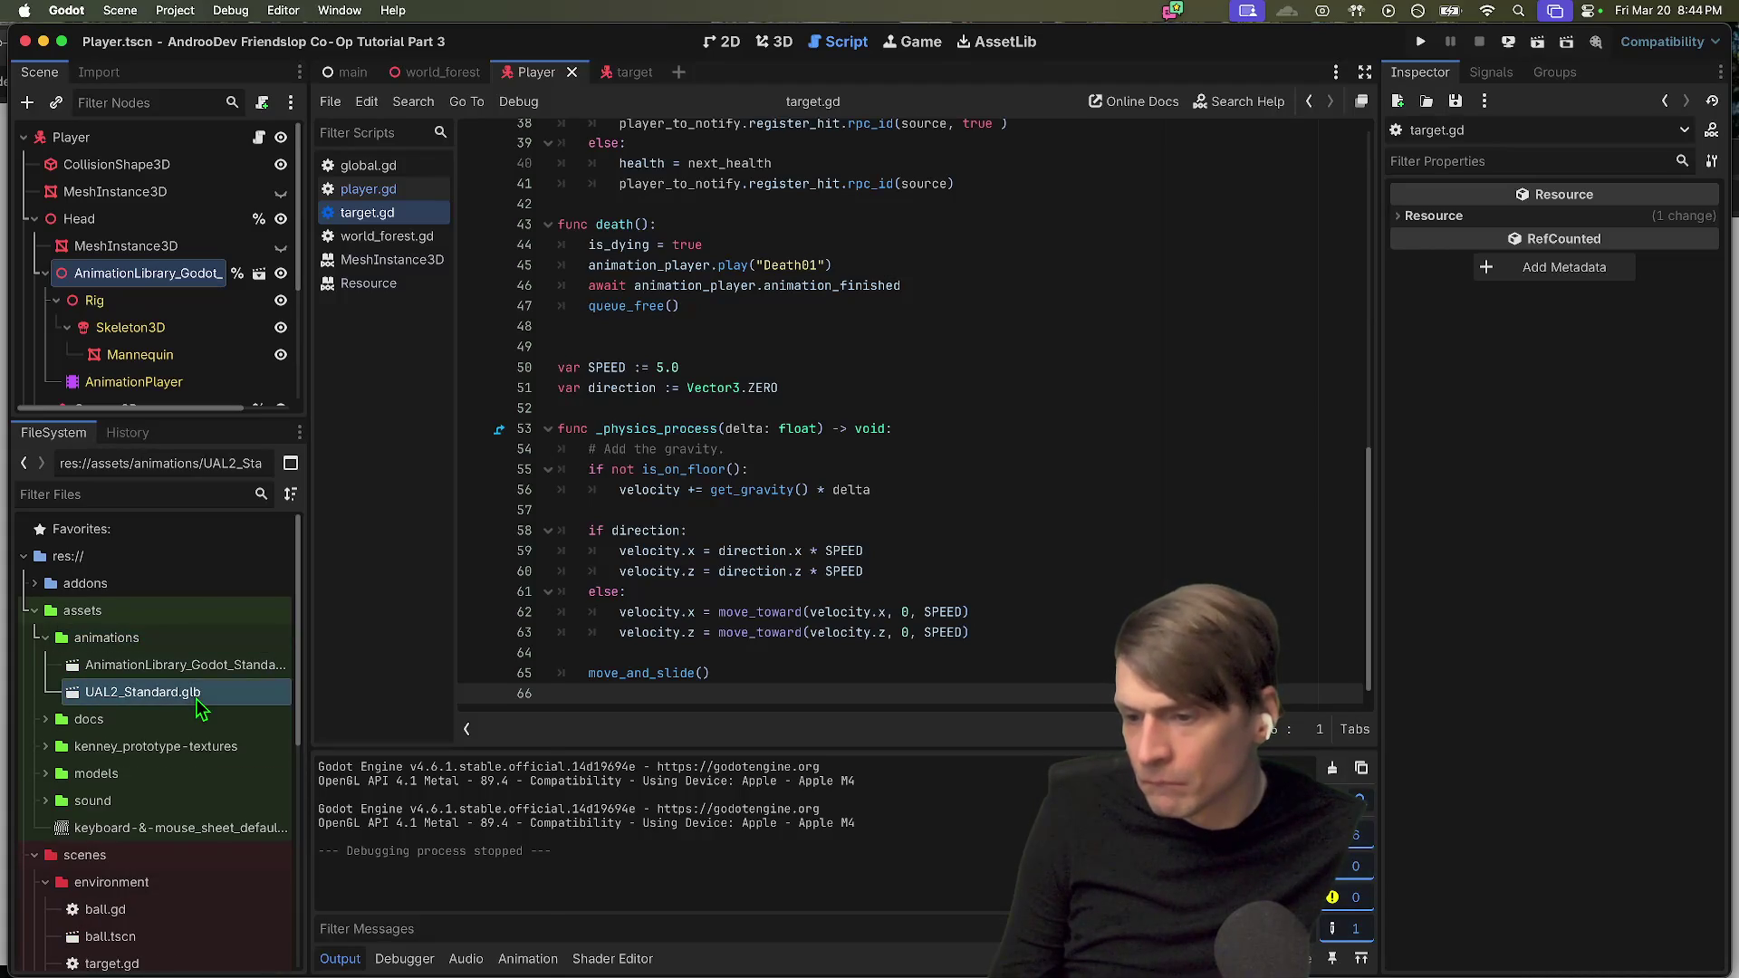
{"action": "right_click", "coordinate": [195, 692]}
{"action": "left_click", "coordinate": [272, 803]}
{"action": "key", "text": "Escape"}
{"action": "right_click", "coordinate": [215, 695]}
{"action": "left_click", "coordinate": [236, 827]}
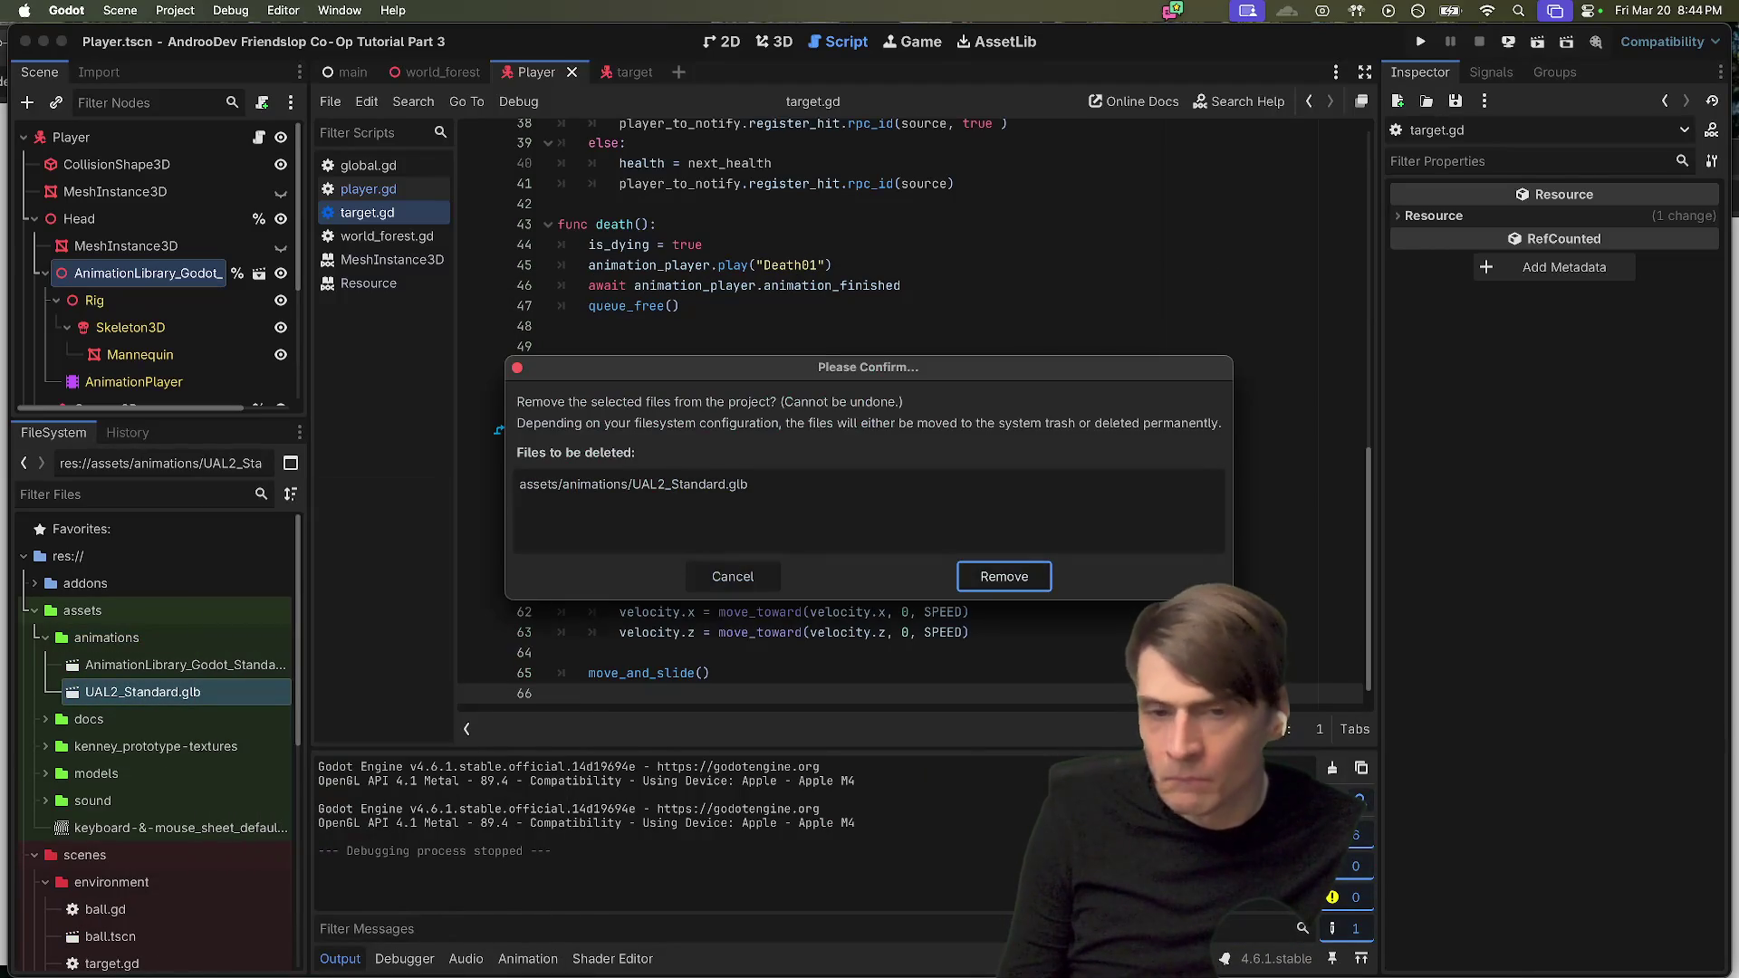
{"action": "left_click", "coordinate": [1003, 579]}
Switch to the target scene and launch Alacritty from Spotlight.
{"action": "left_click", "coordinate": [1009, 518]}
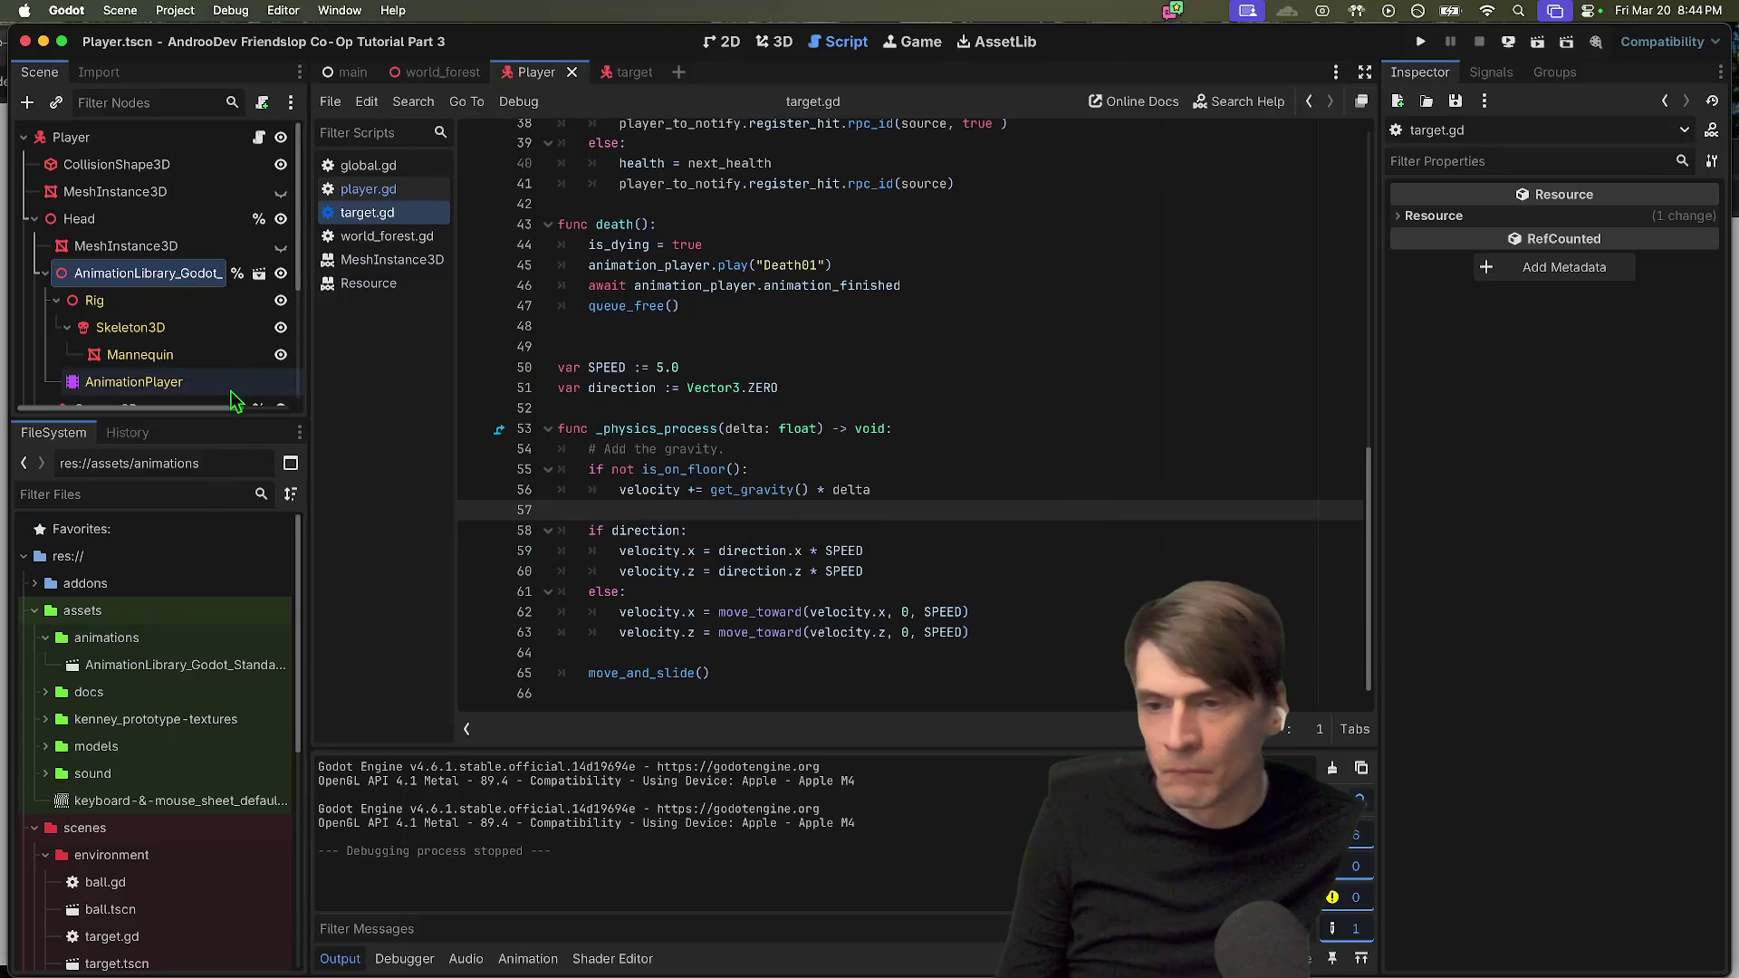
{"action": "left_click", "coordinate": [910, 408]}
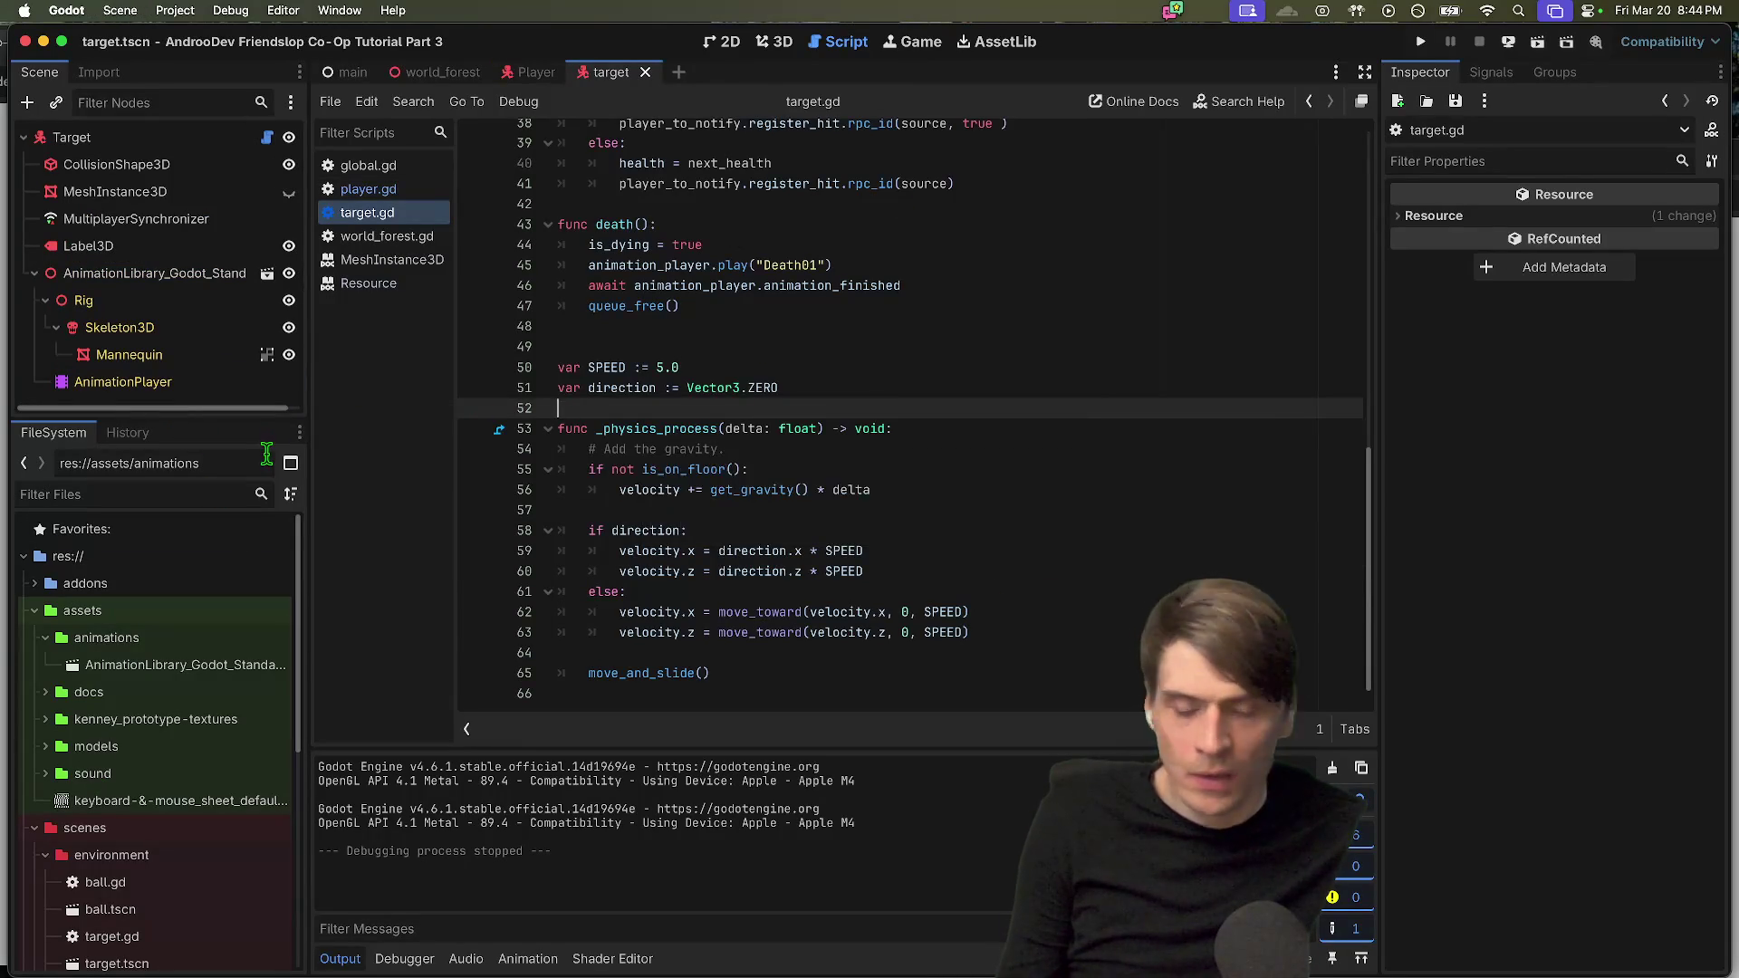
{"action": "key", "text": "super+Tab"}
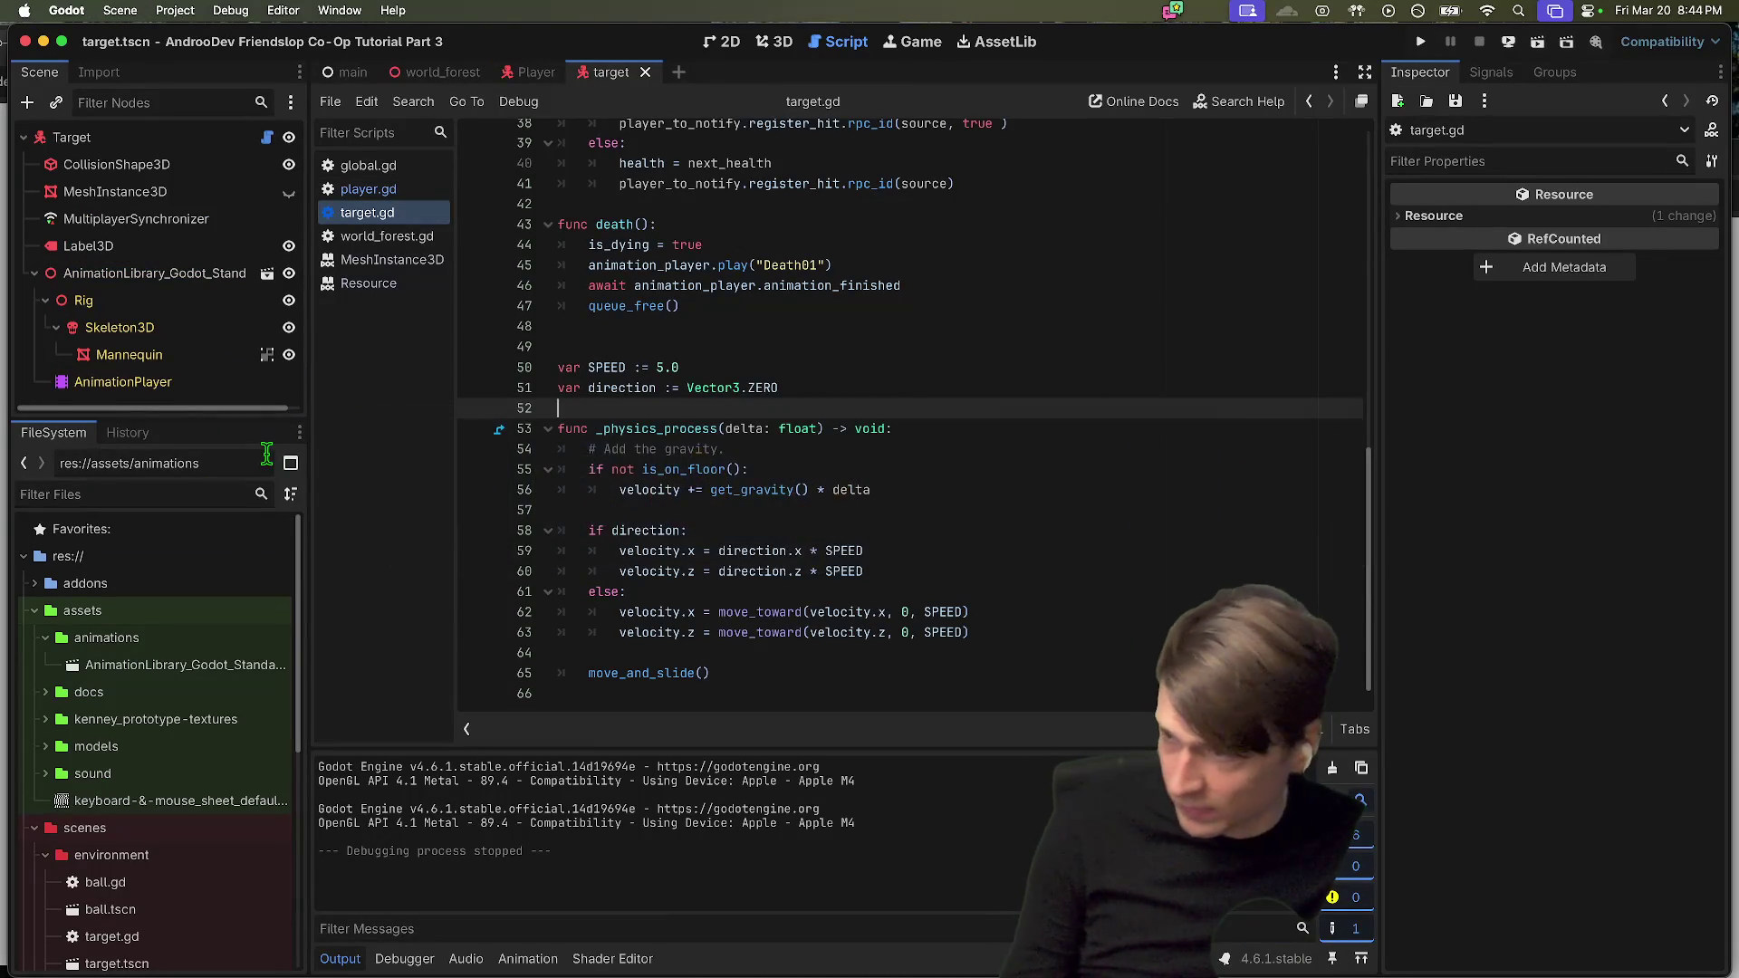
{"action": "key", "text": "super+space"}
{"action": "type", "text": "alacritty"}
{"action": "key", "text": "Return"}
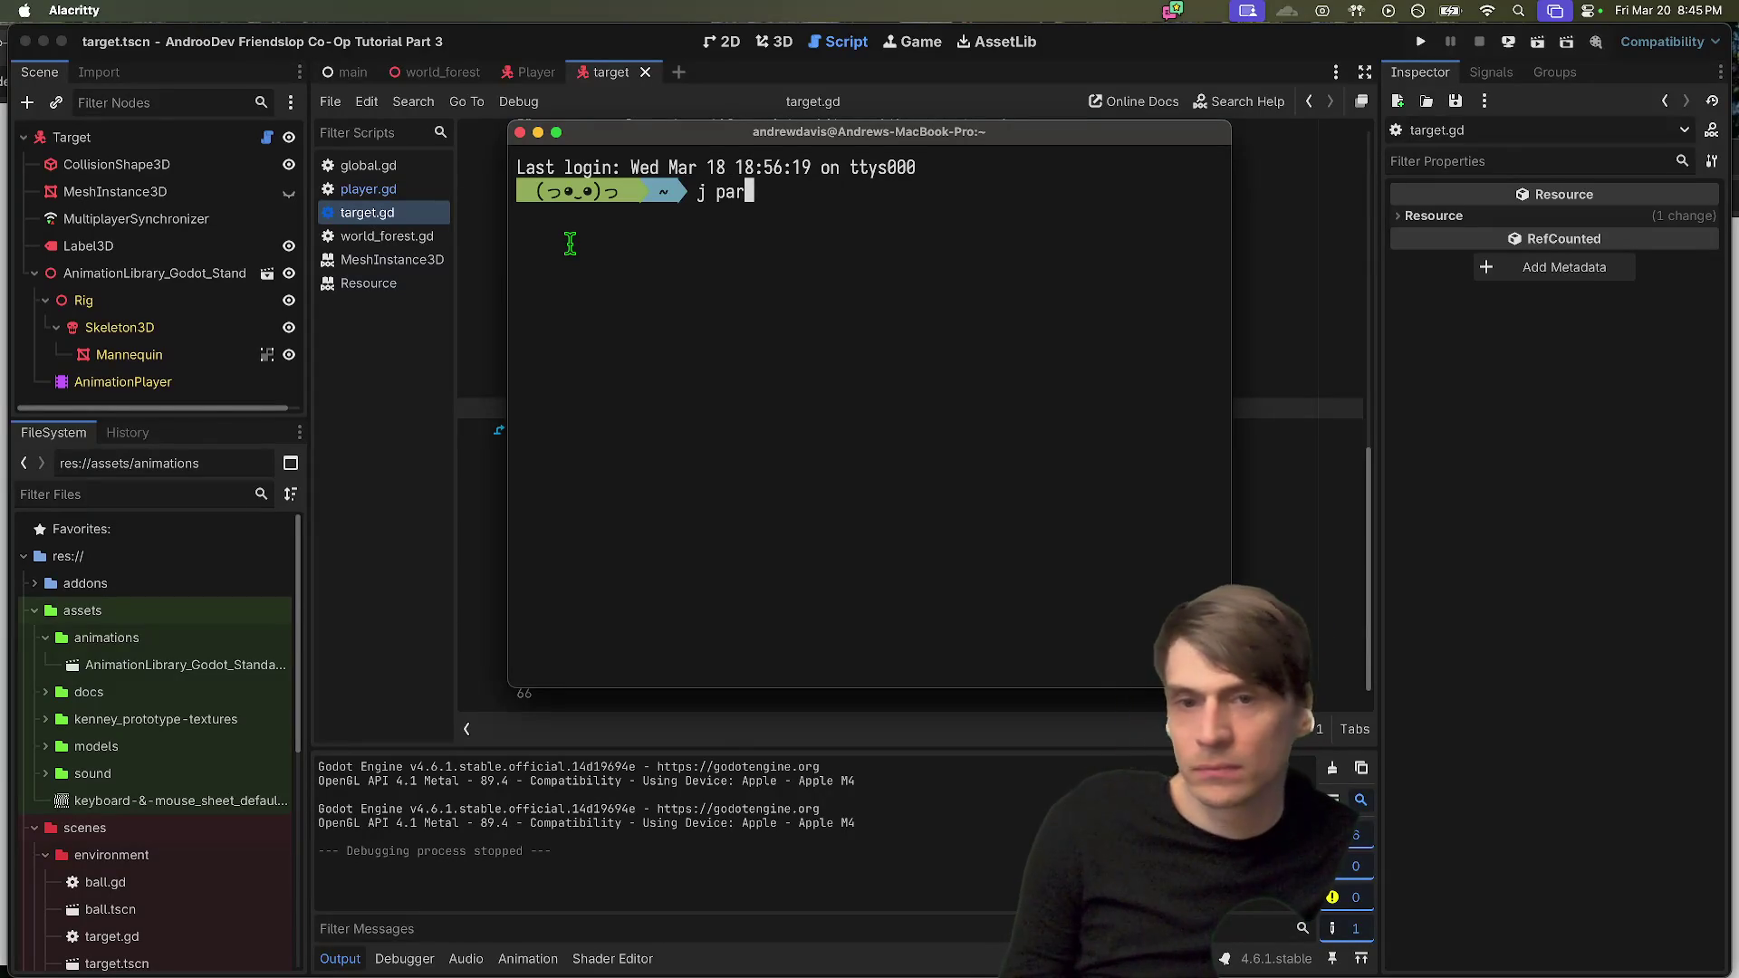
Jump to the Part-3 folder with 'j part-3' and list git status with 'gst' in a maximized window.
{"action": "type", "text": "3"}
{"action": "key", "text": "Return"}
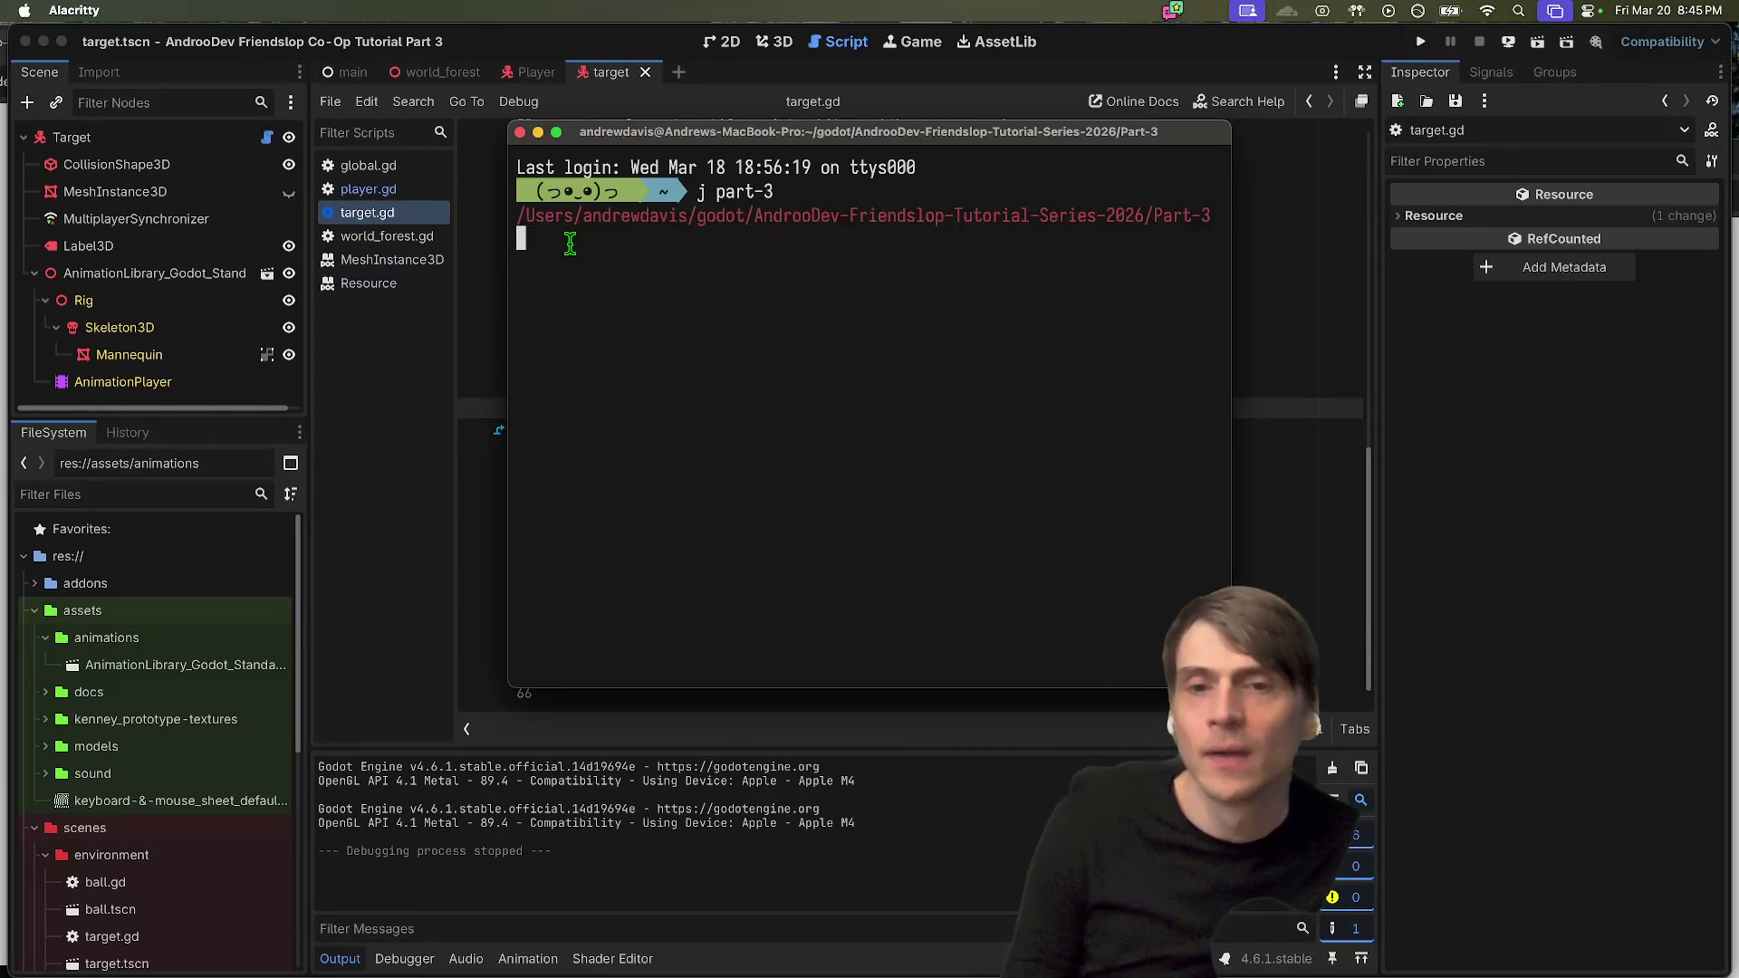
{"action": "type", "text": "gst"}
{"action": "key", "text": "Return"}
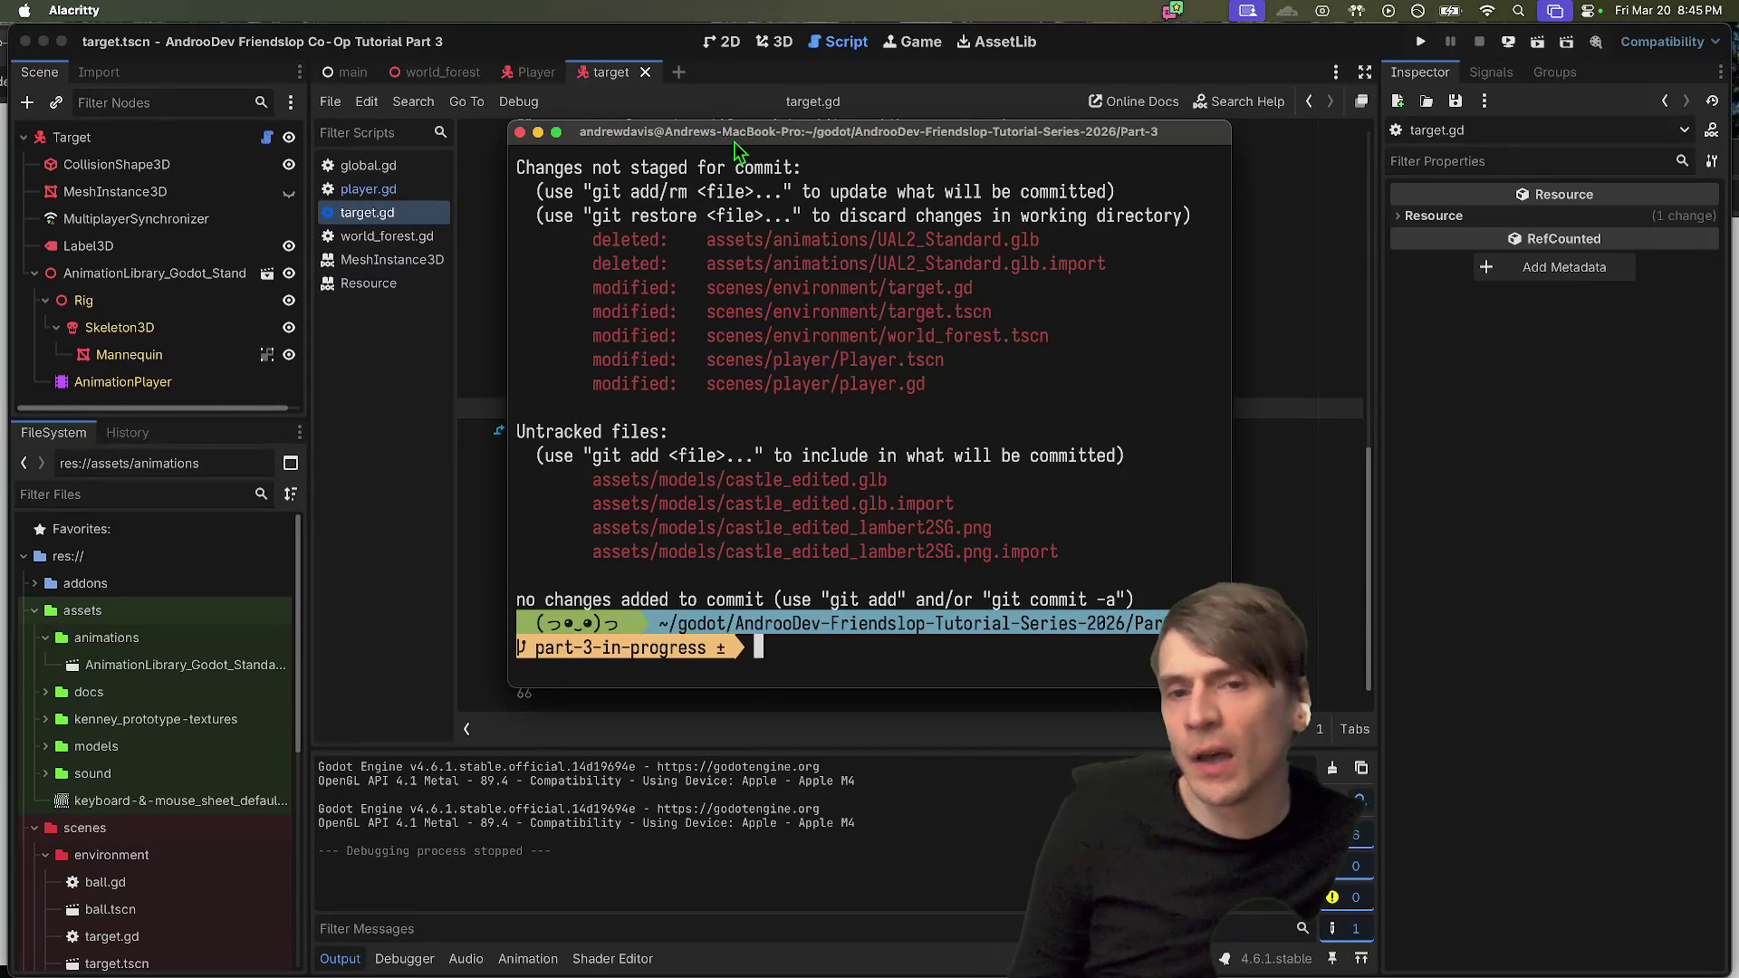
{"action": "double_click", "coordinate": [735, 136]}
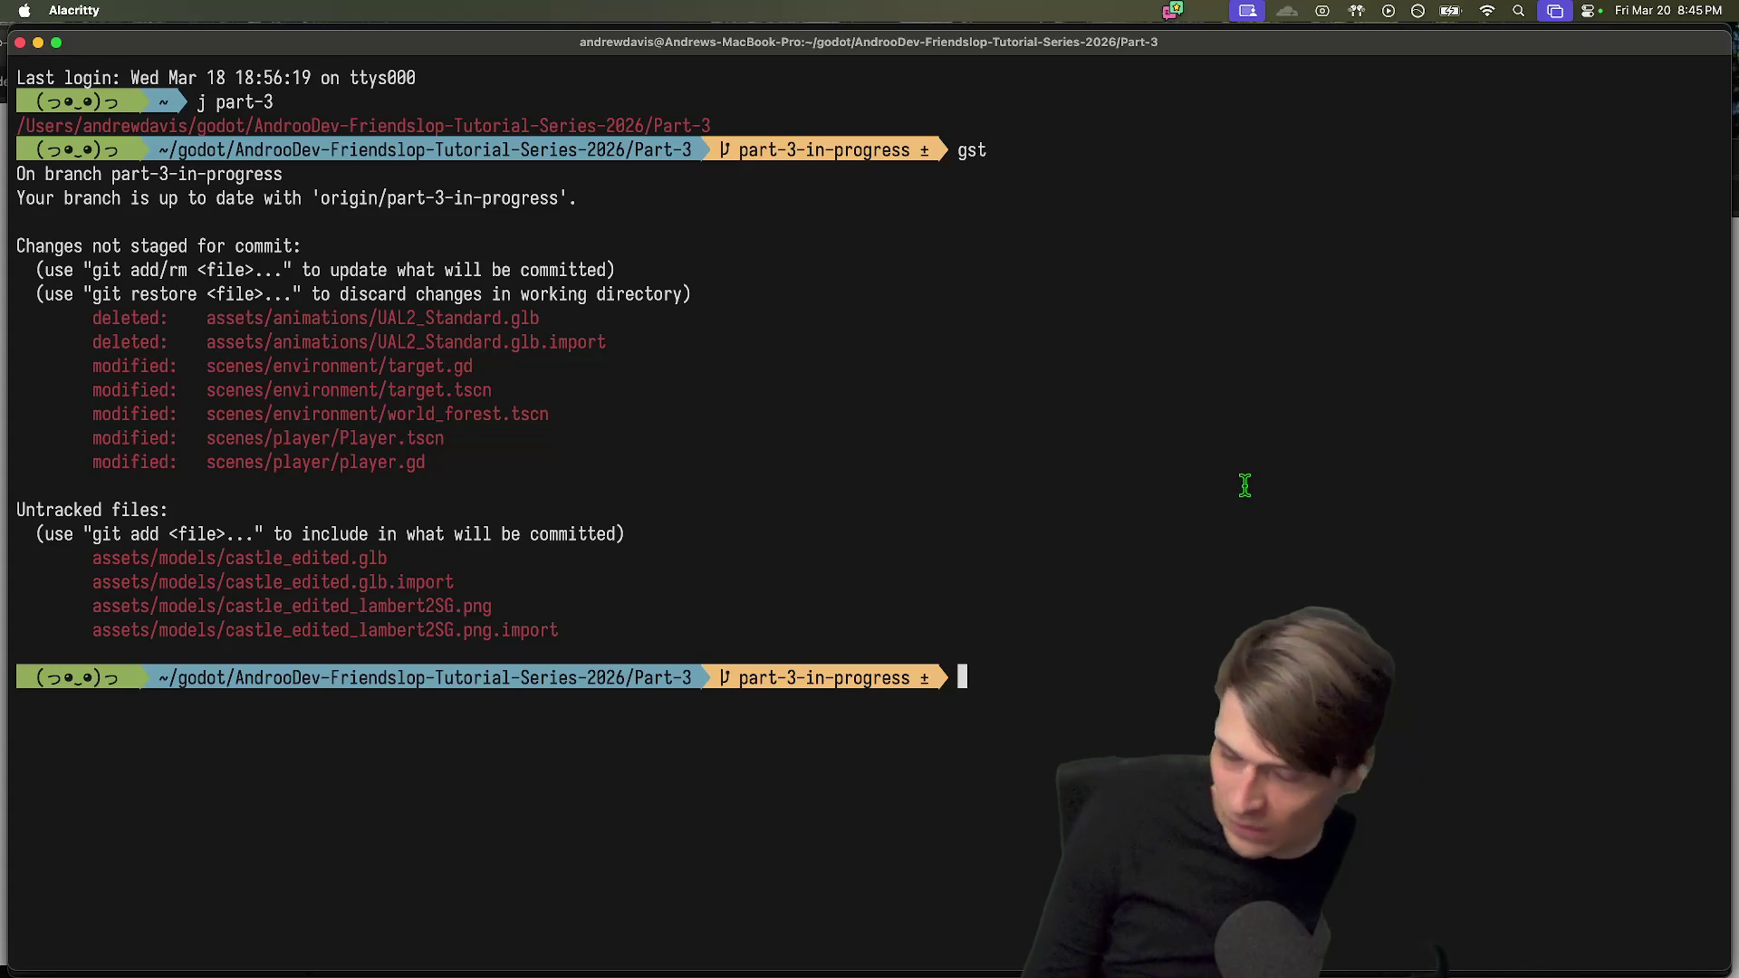
{"action": "type", "text": "gst"}
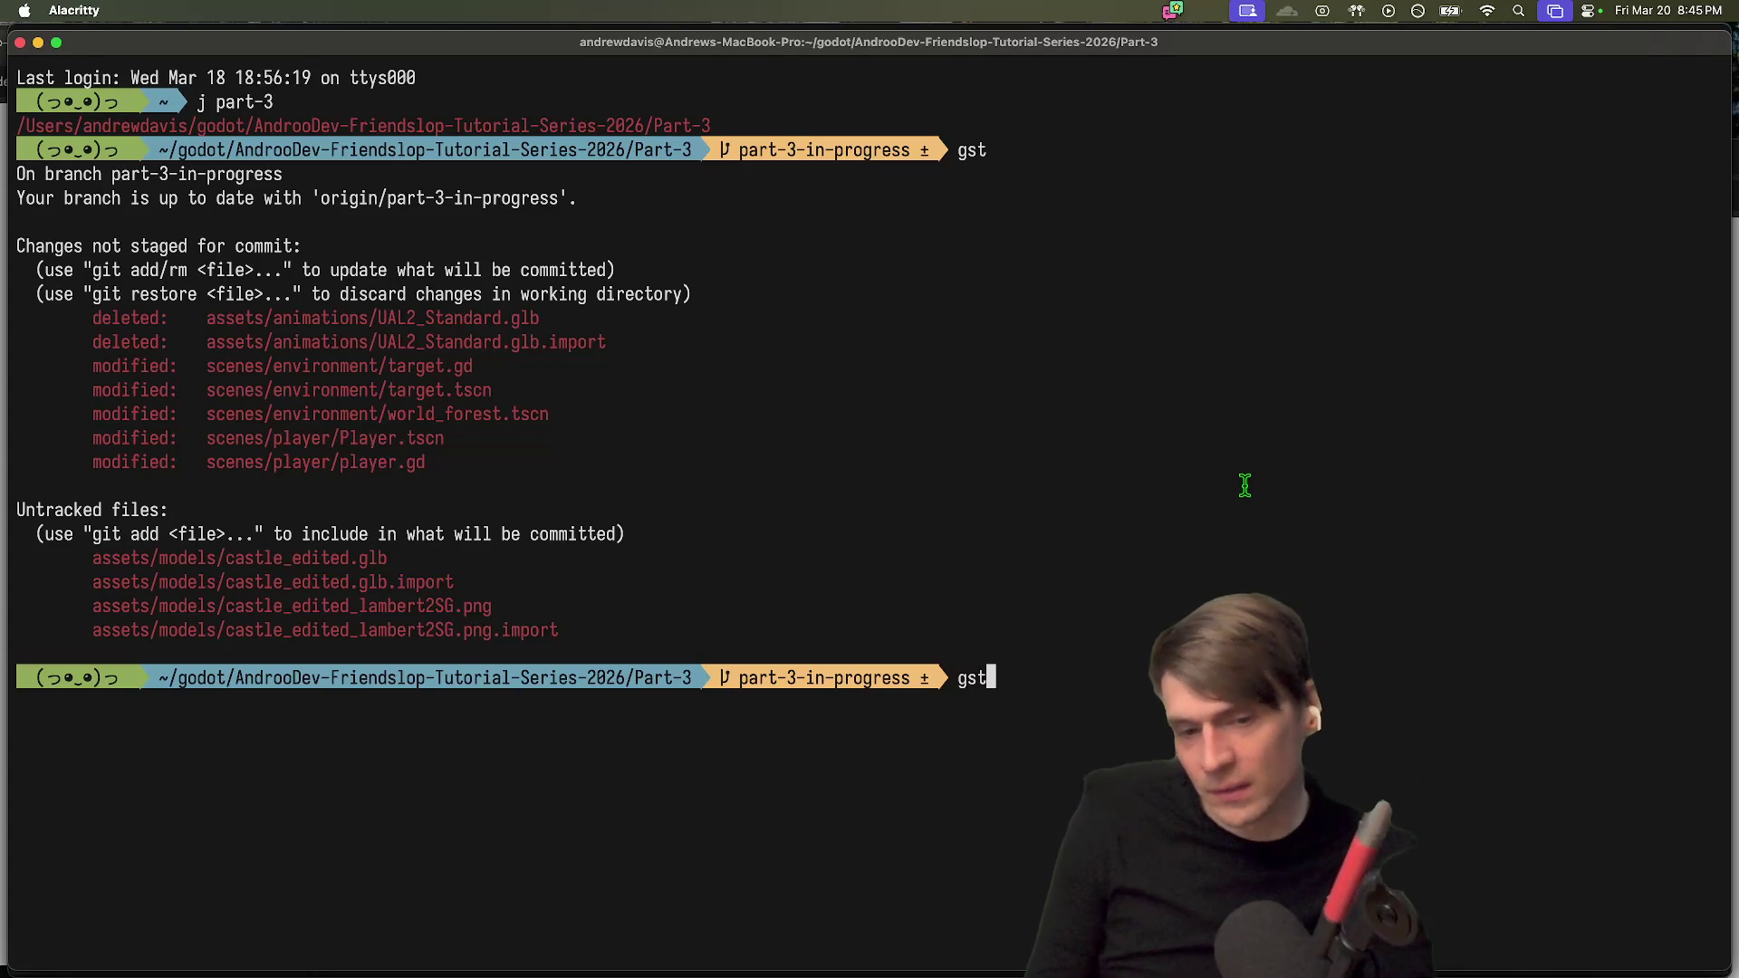
{"action": "key", "text": "Return"}
Show the git diff of scenes/environment/world_forest.tscn with 'gd'.
{"action": "type", "text": "g"}
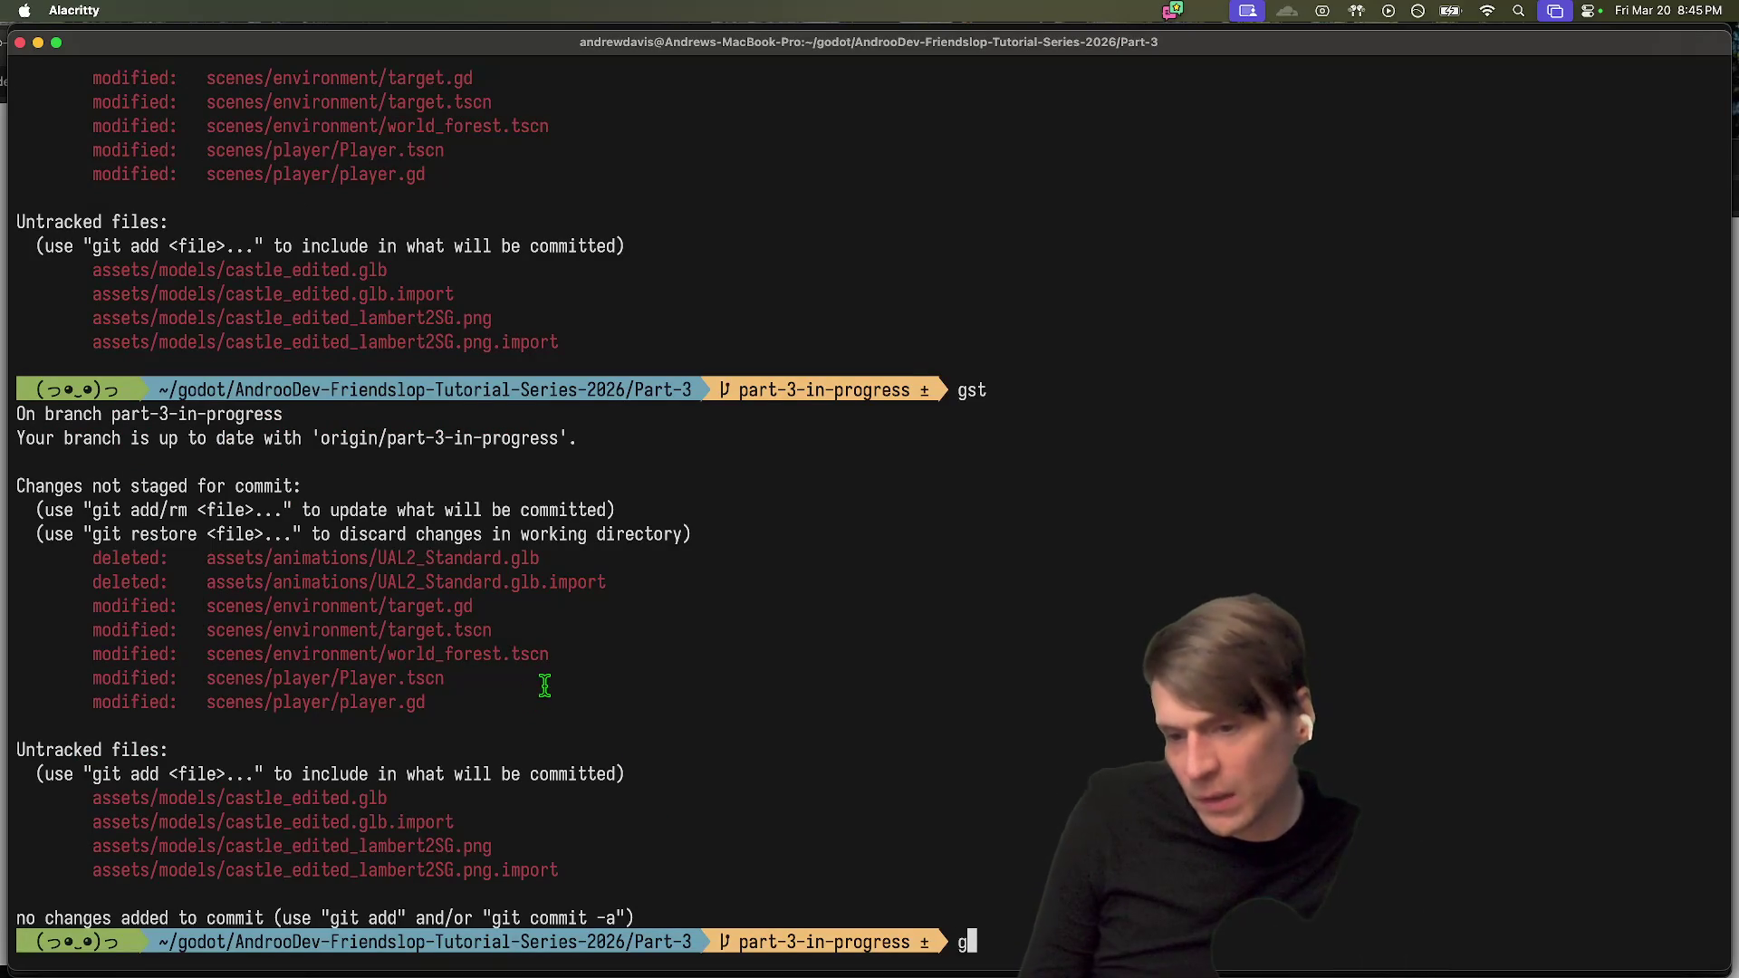
{"action": "mouse_move", "coordinate": [136, 650]}
{"action": "left_mouse_down"}
{"action": "mouse_move", "coordinate": [362, 593]}
{"action": "mouse_move", "coordinate": [874, 609]}
{"action": "mouse_move", "coordinate": [330, 652]}
{"action": "left_mouse_up"}
{"action": "double_click", "coordinate": [330, 652]}
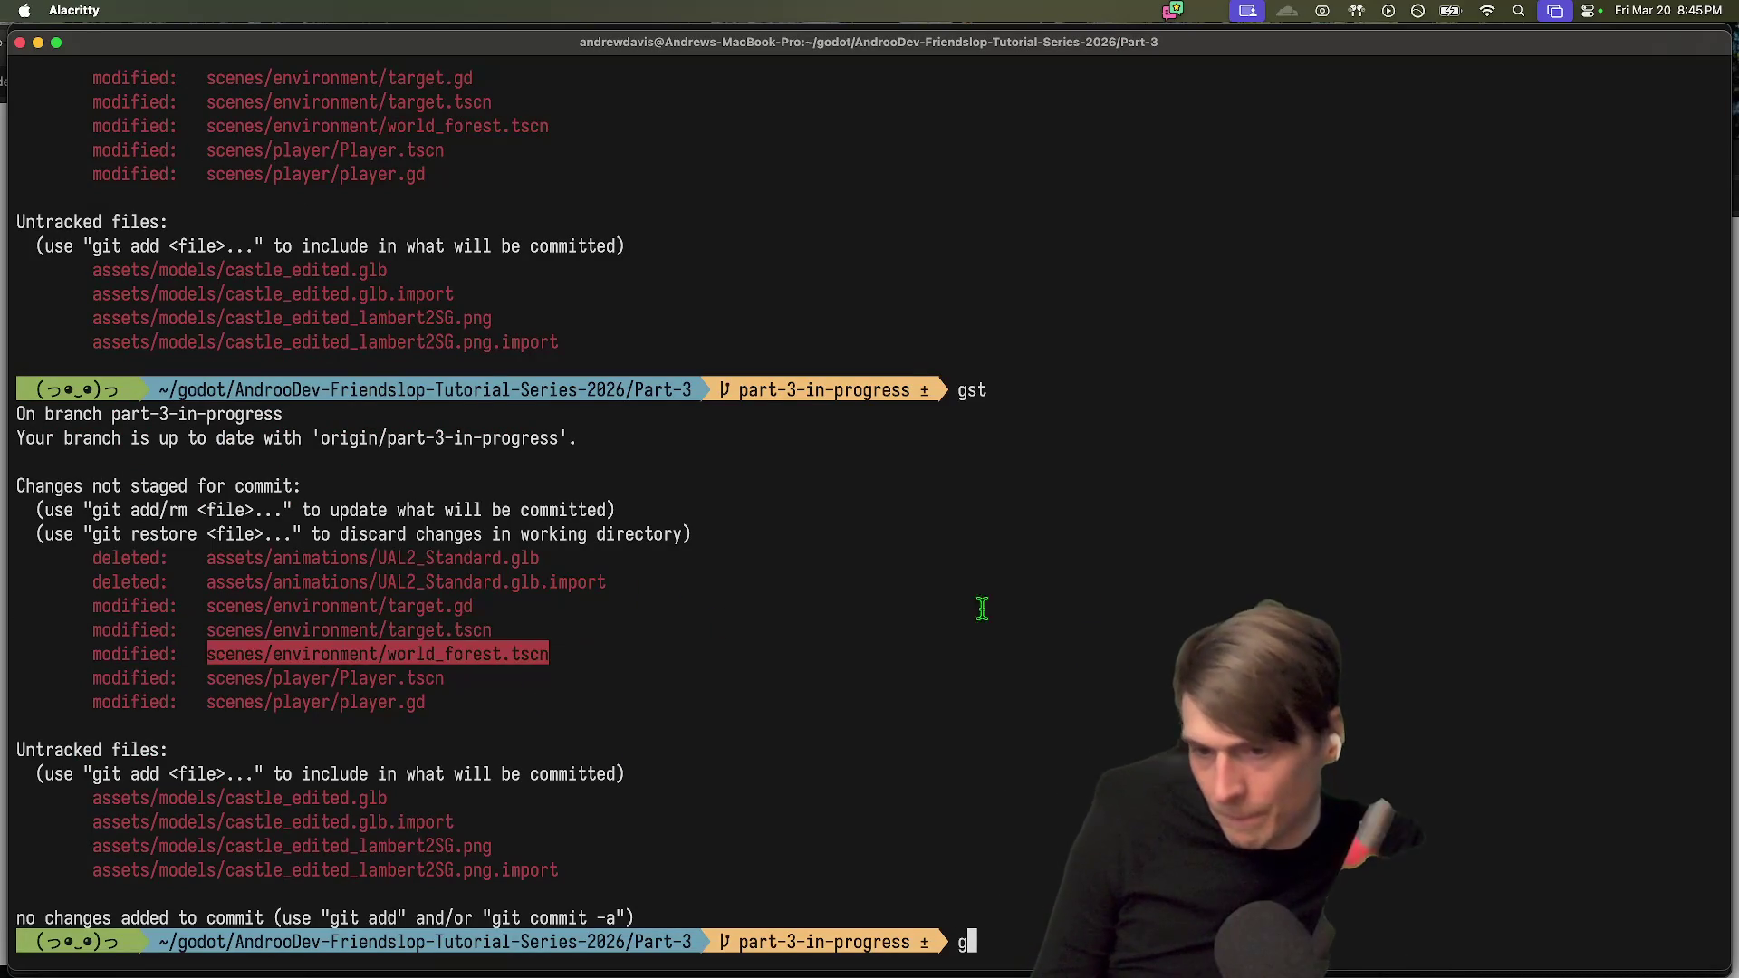
{"action": "double_click", "coordinate": [472, 666]}
{"action": "key", "text": "BackSpace"}
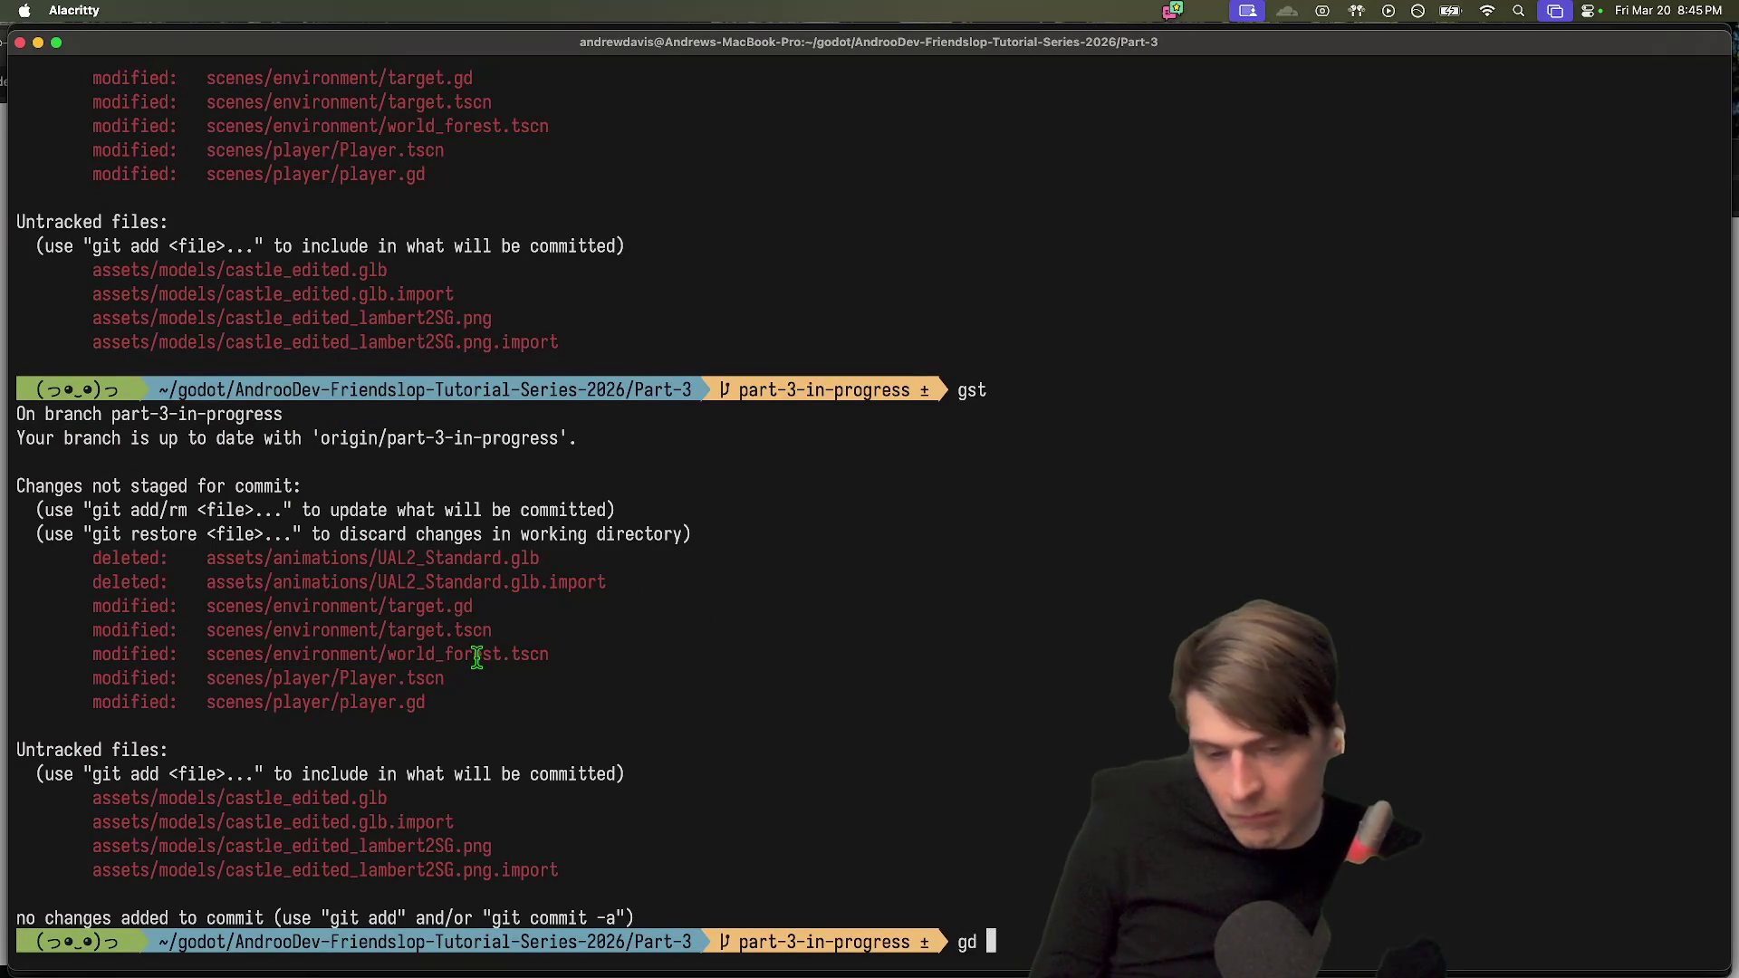
{"action": "type", "text": "scenes/environment/world_forest.tscn"}
{"action": "key", "text": "Return"}
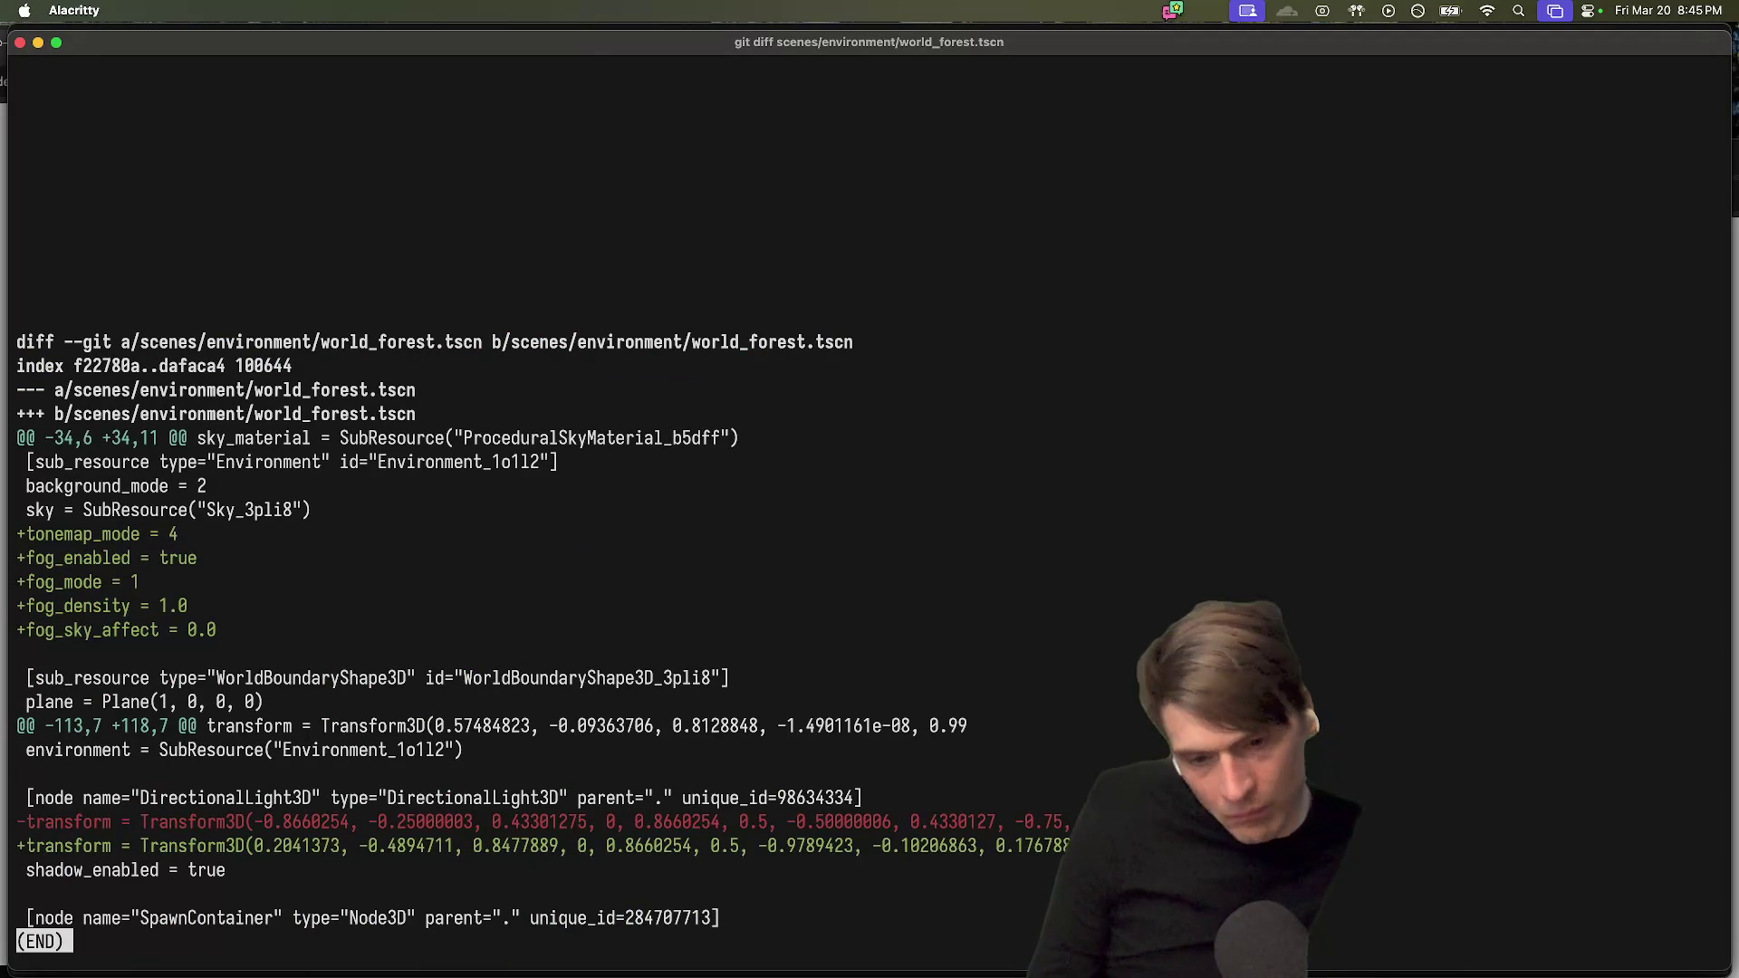
Quit the world_forest.tscn diff pager and run 'gd' on scenes/player/player.gd.
{"action": "key", "text": "q"}
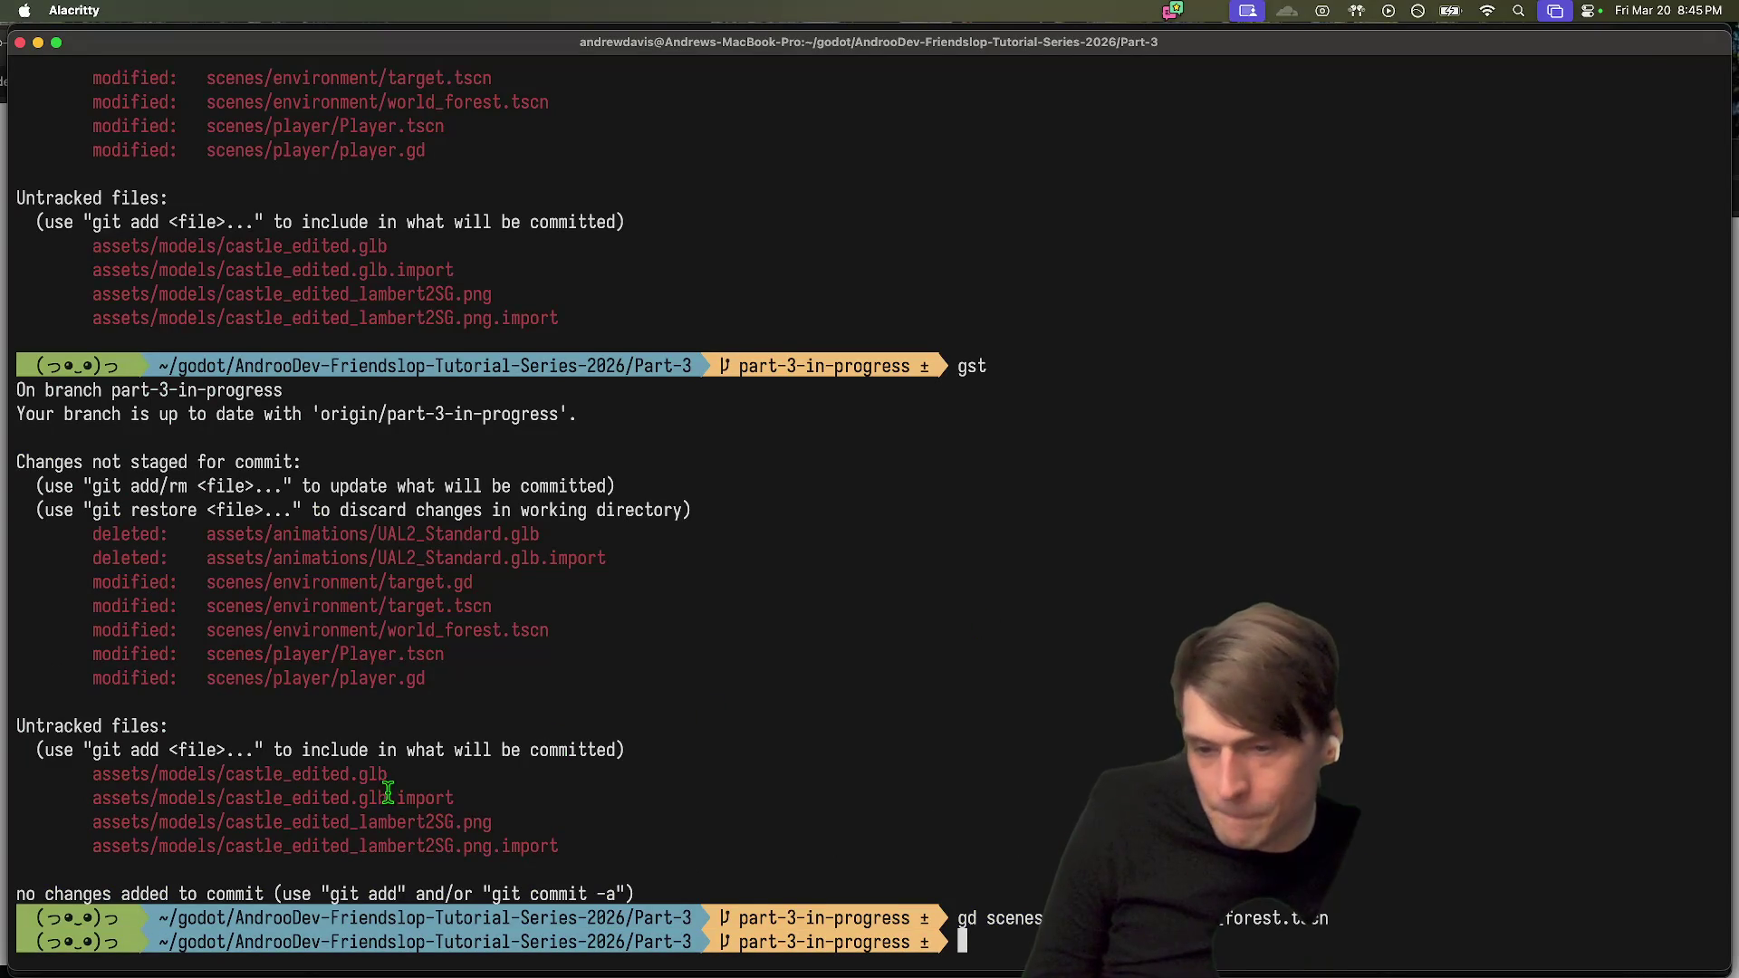
{"action": "double_click", "coordinate": [377, 677]}
{"action": "key", "text": "Up"}
{"action": "key", "text": "Return"}
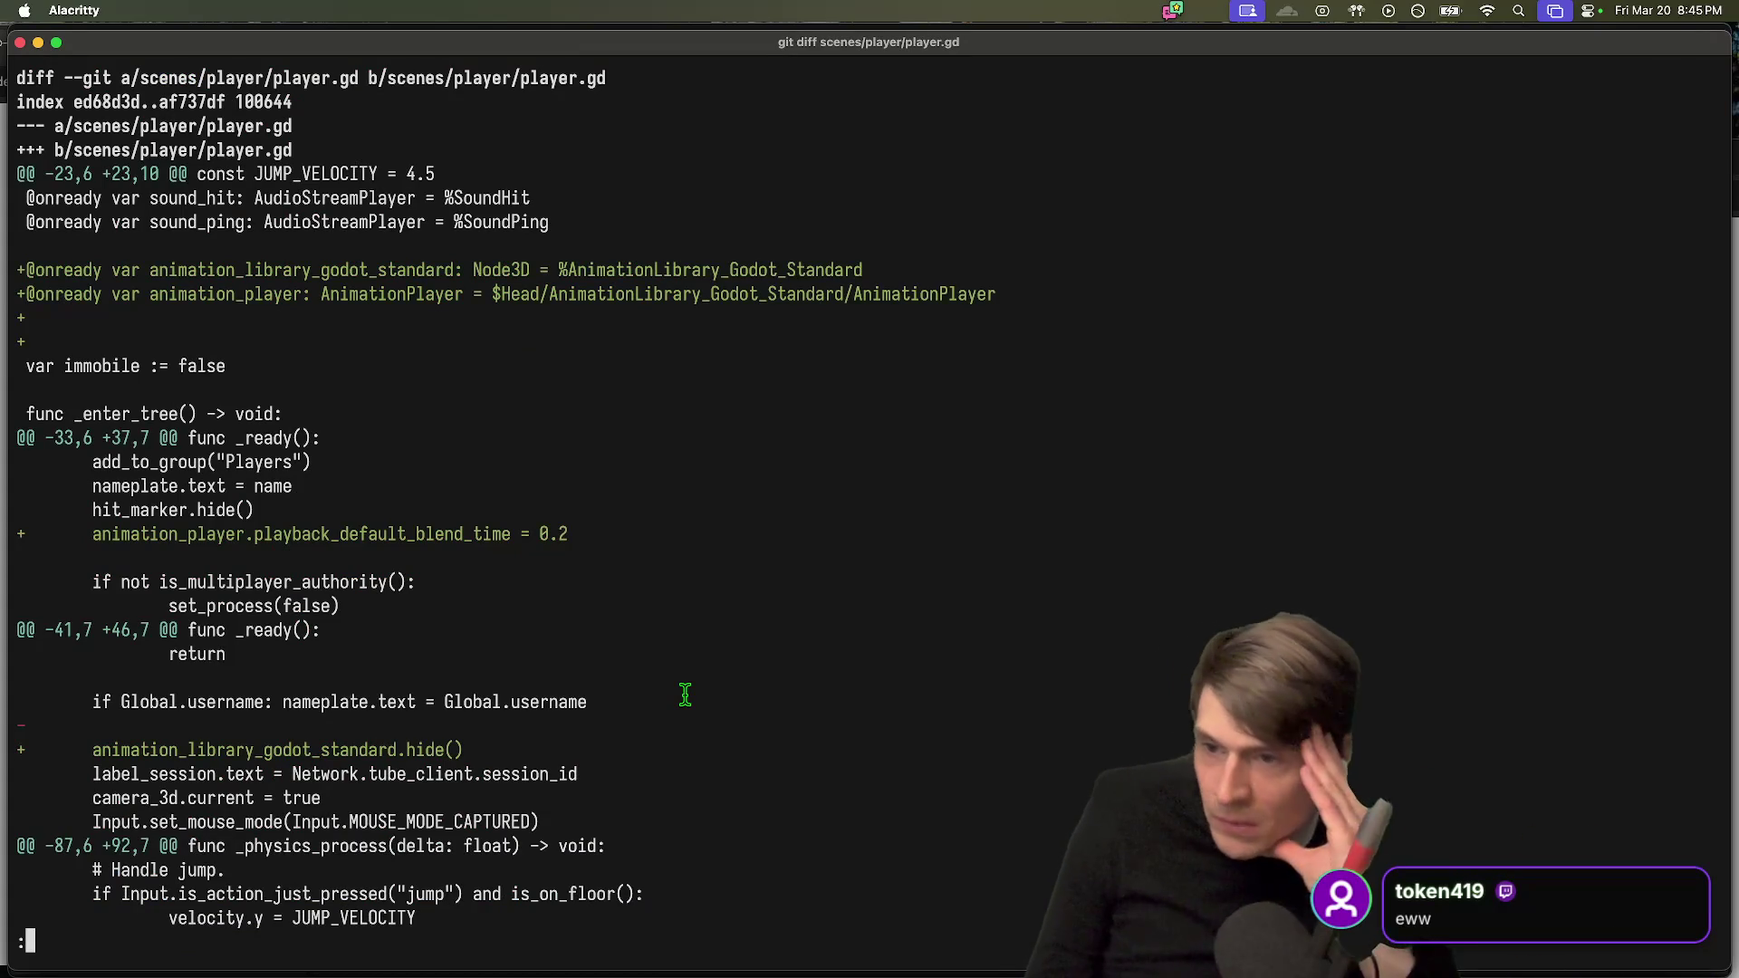